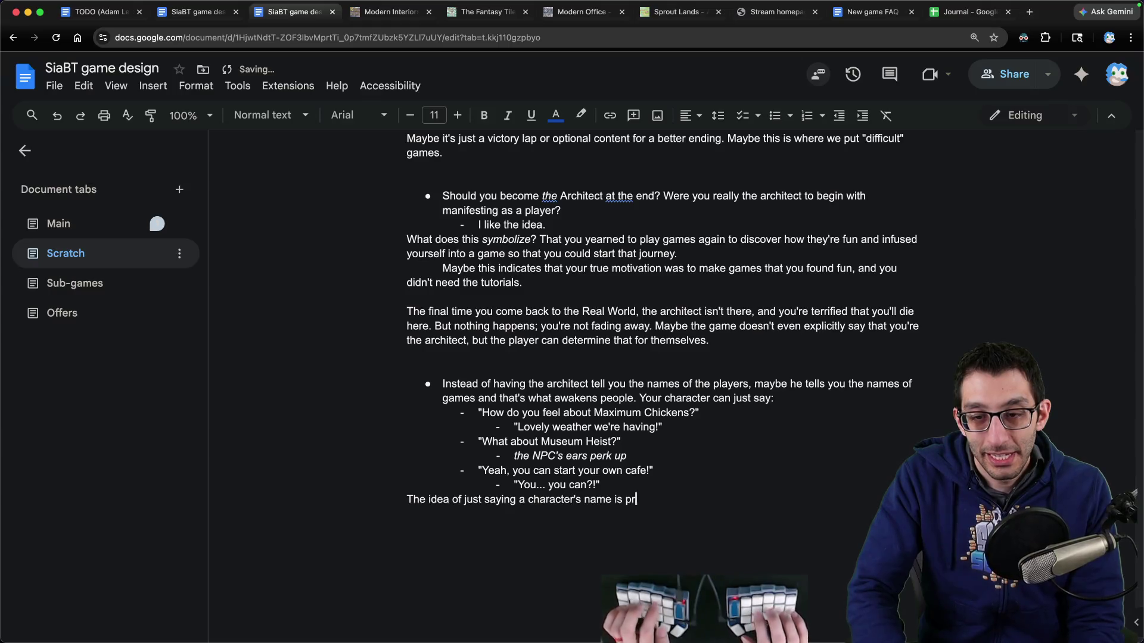
Step: Continue the paragraph on identity versus presenting games, changing the final word 'theme' to 'story'
{"action": "type", "text": "cause"}
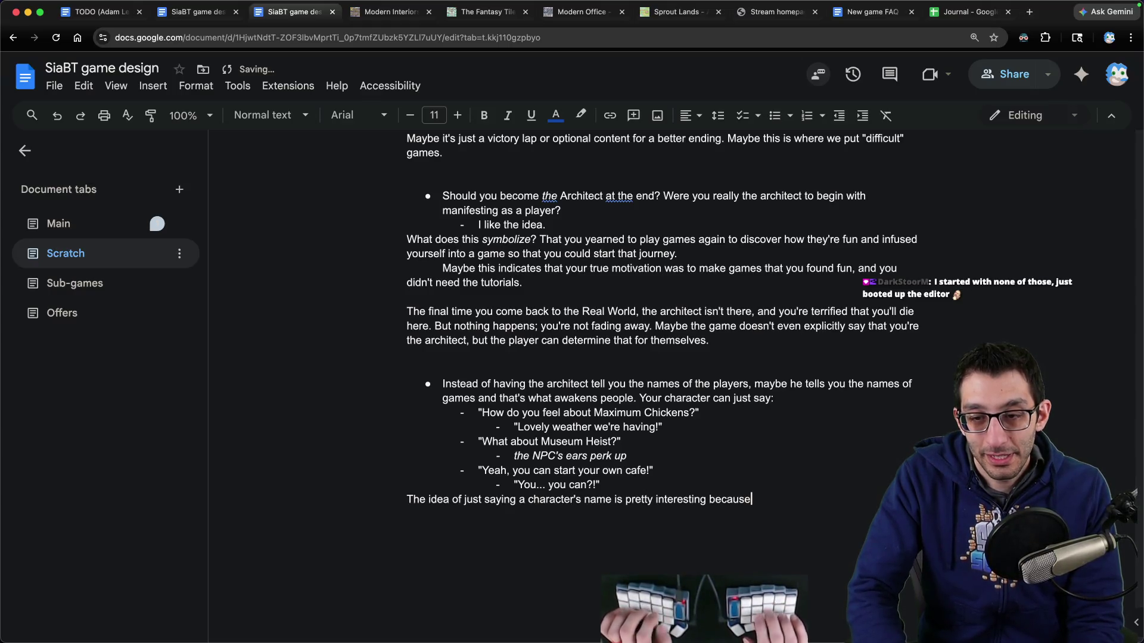
{"action": "type", "text": " it's their identity."}
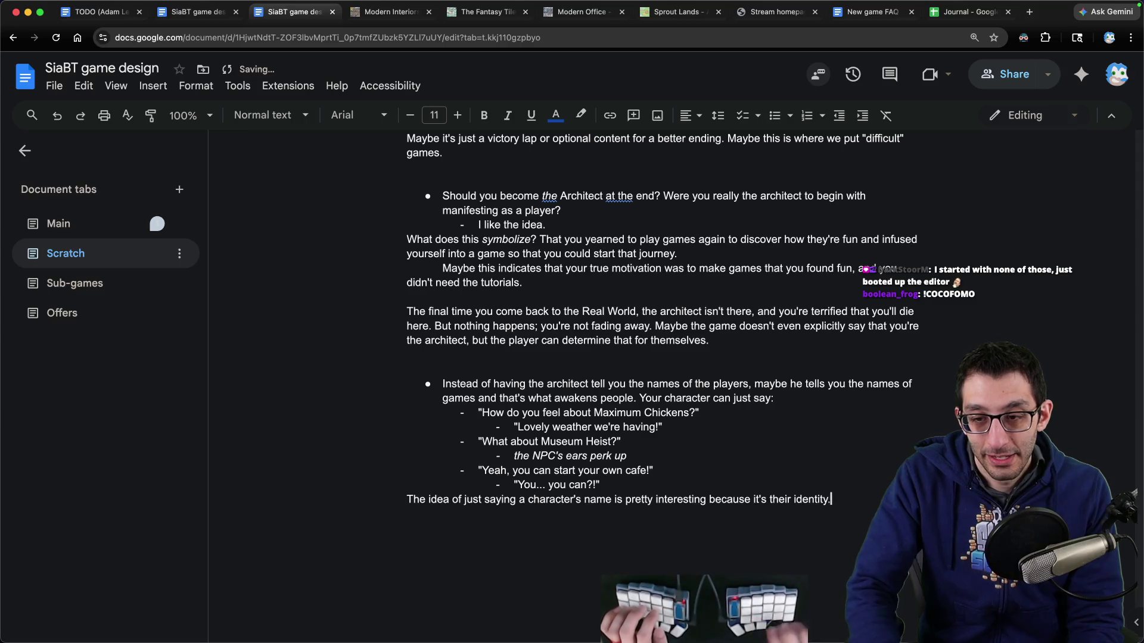
{"action": "scroll", "coordinate": [832, 331], "scroll_direction": "down", "scroll_amount": 2}
{"action": "type", "text": " However, the idea of pre"}
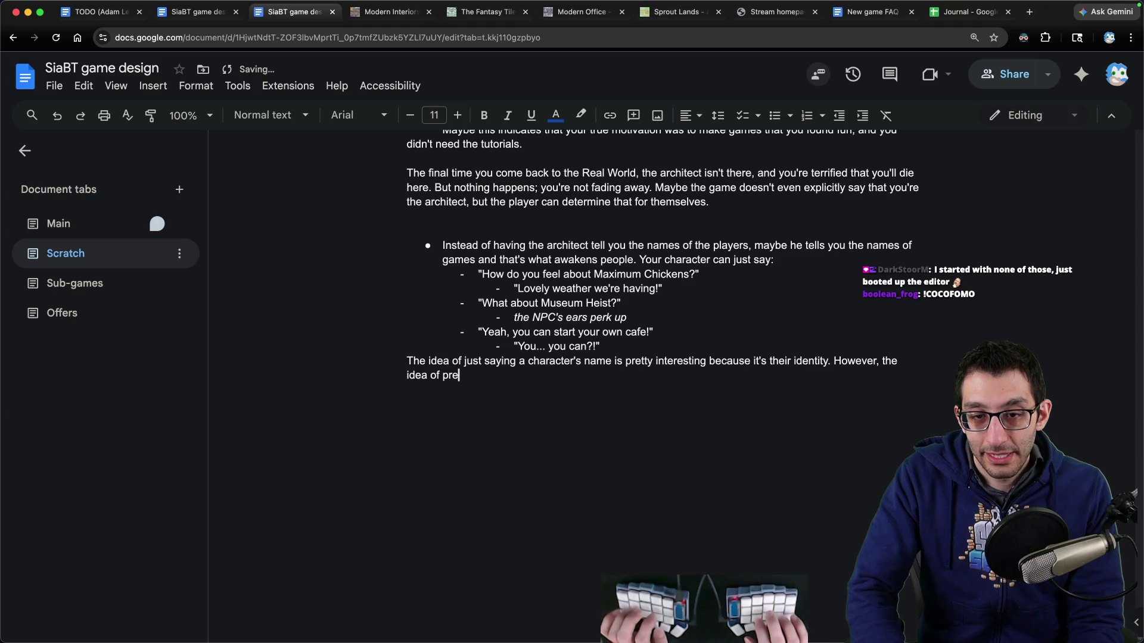
{"action": "type", "text": "senting a game "}
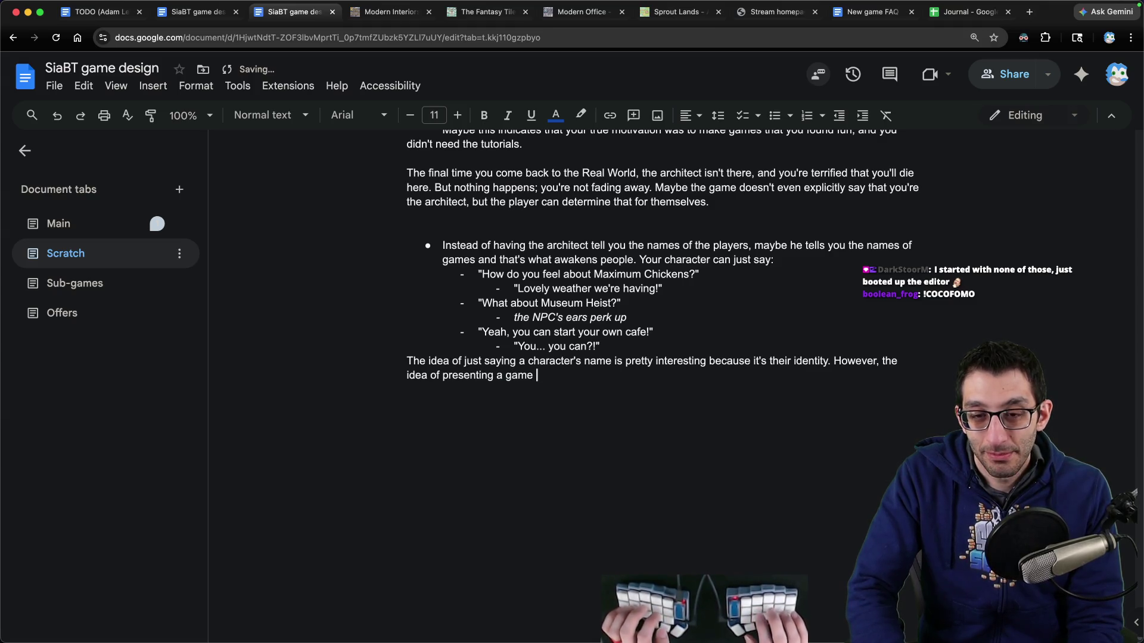
{"action": "type", "text": "to them "}
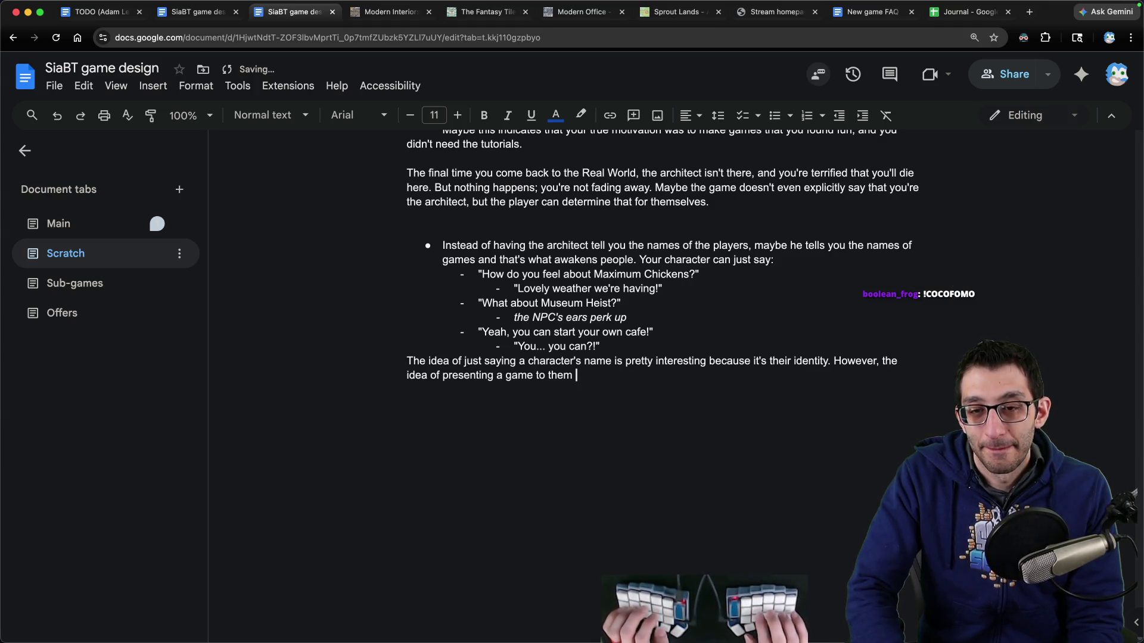
{"action": "type", "text": "is als"}
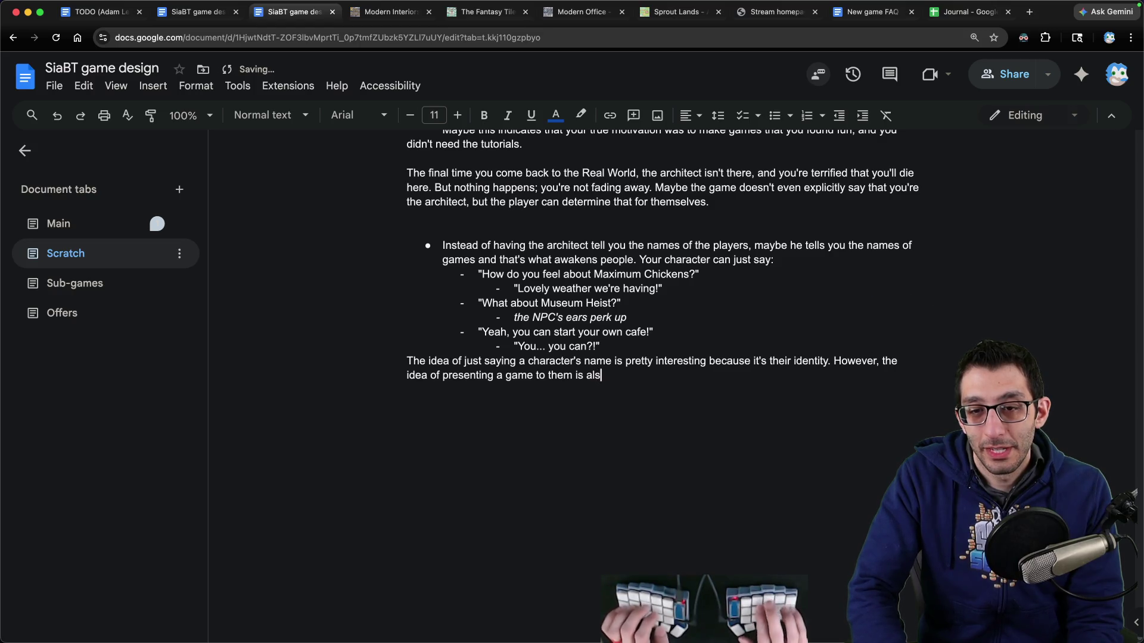
{"action": "type", "text": "o intesting "}
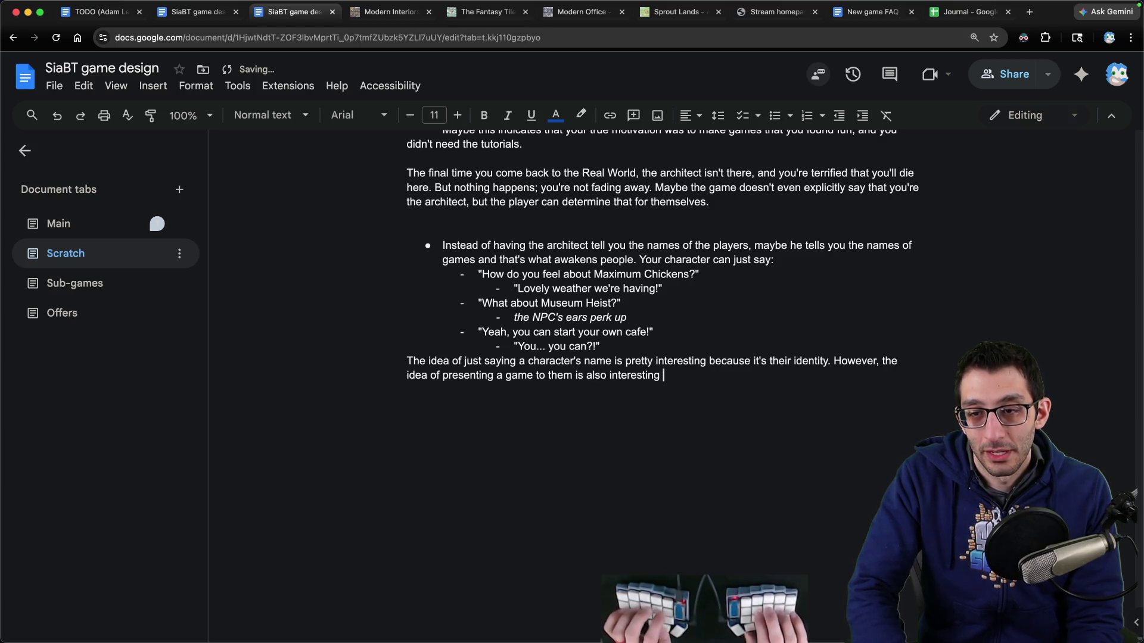
{"action": "type", "text": " and this plays int"}
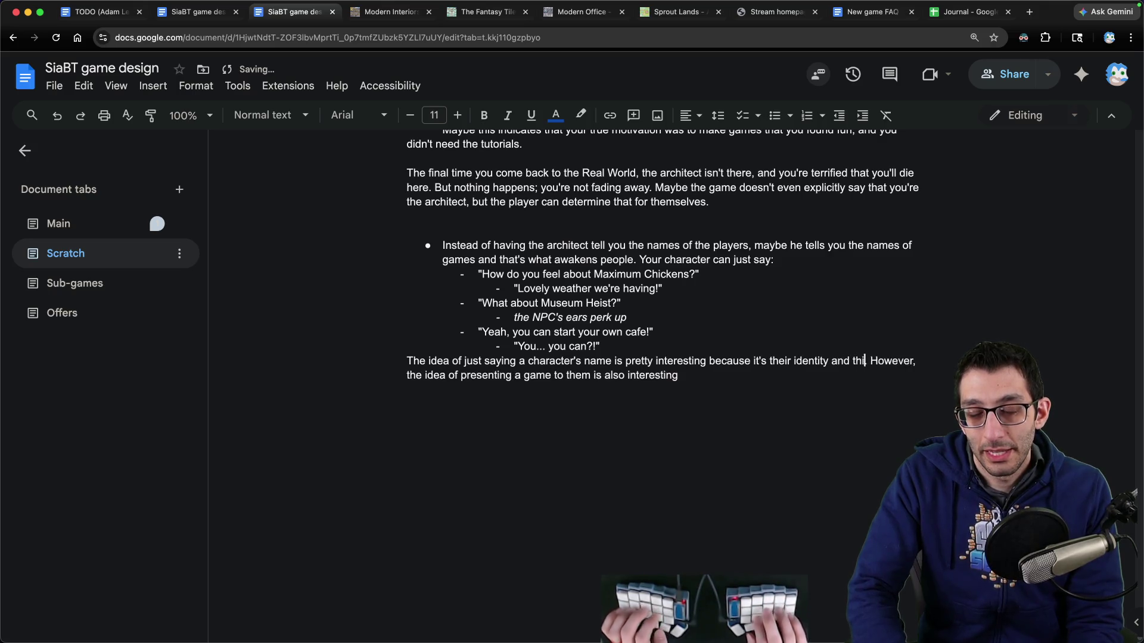
{"action": "type", "text": "o the you-ar"}
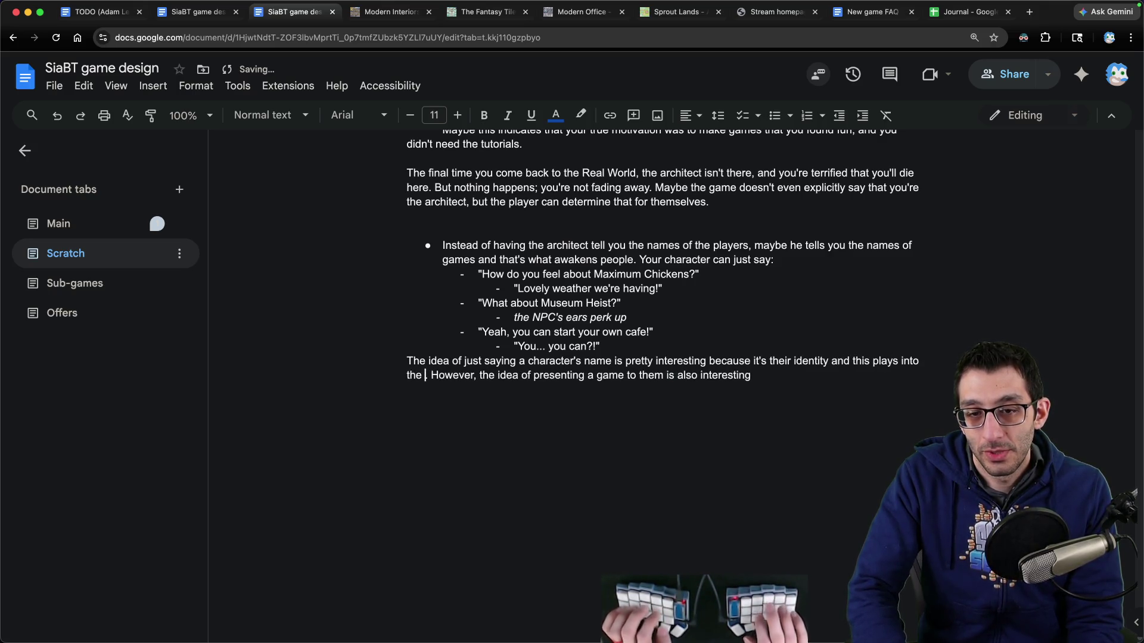
{"action": "type", "text": "e-the-A"}
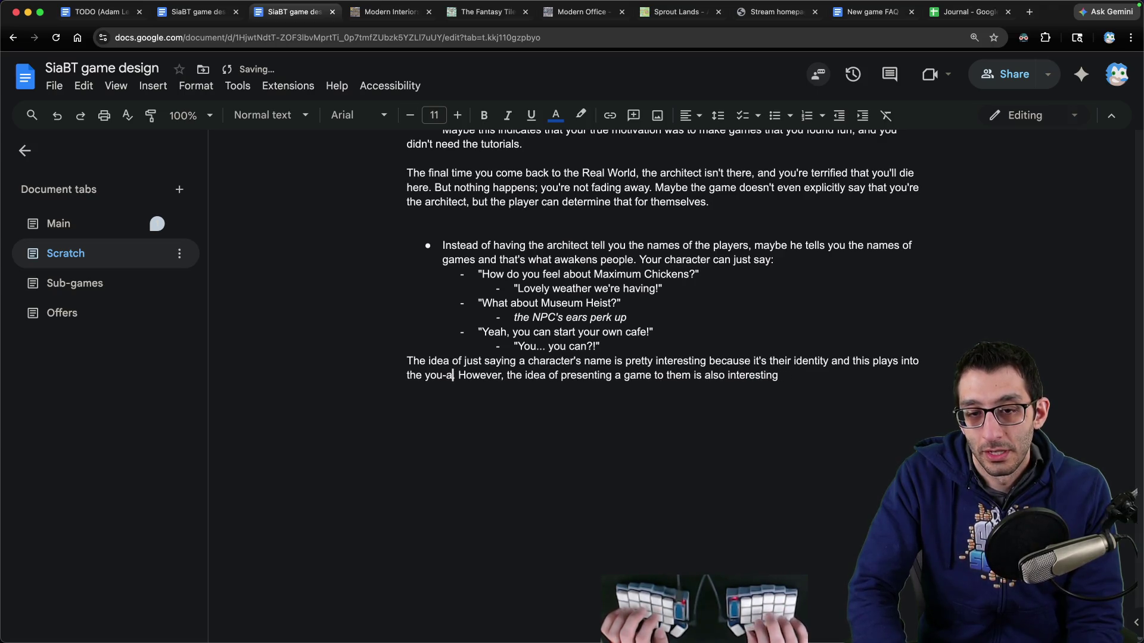
{"action": "type", "text": "rchitect theme."}
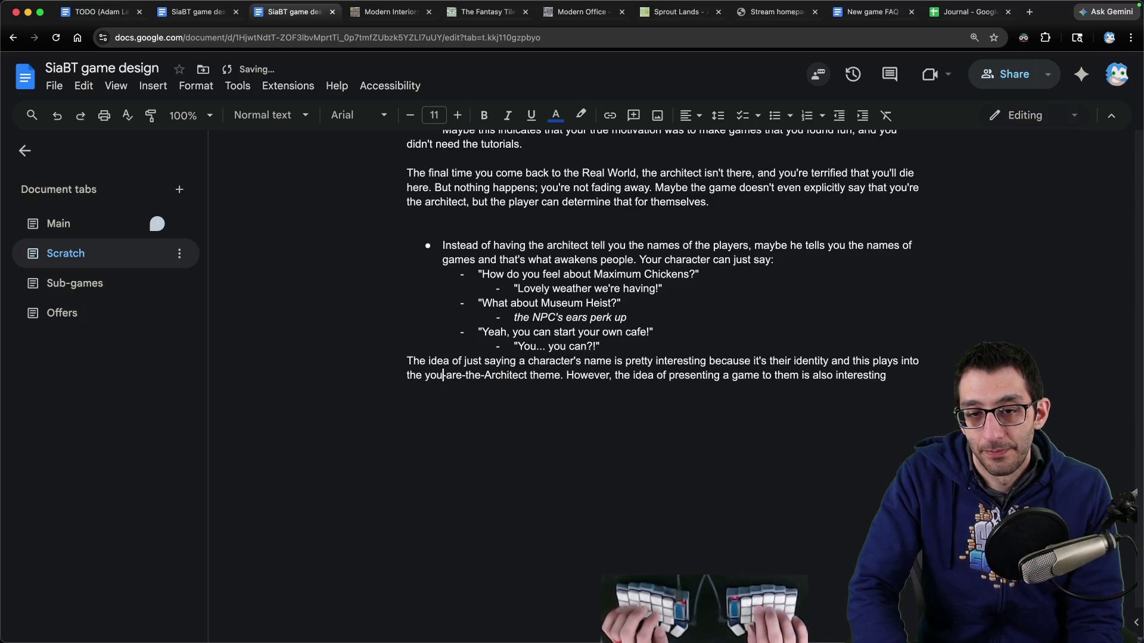
{"action": "key", "text": "alt+shift+Right"}
{"action": "type", "text": "story"}
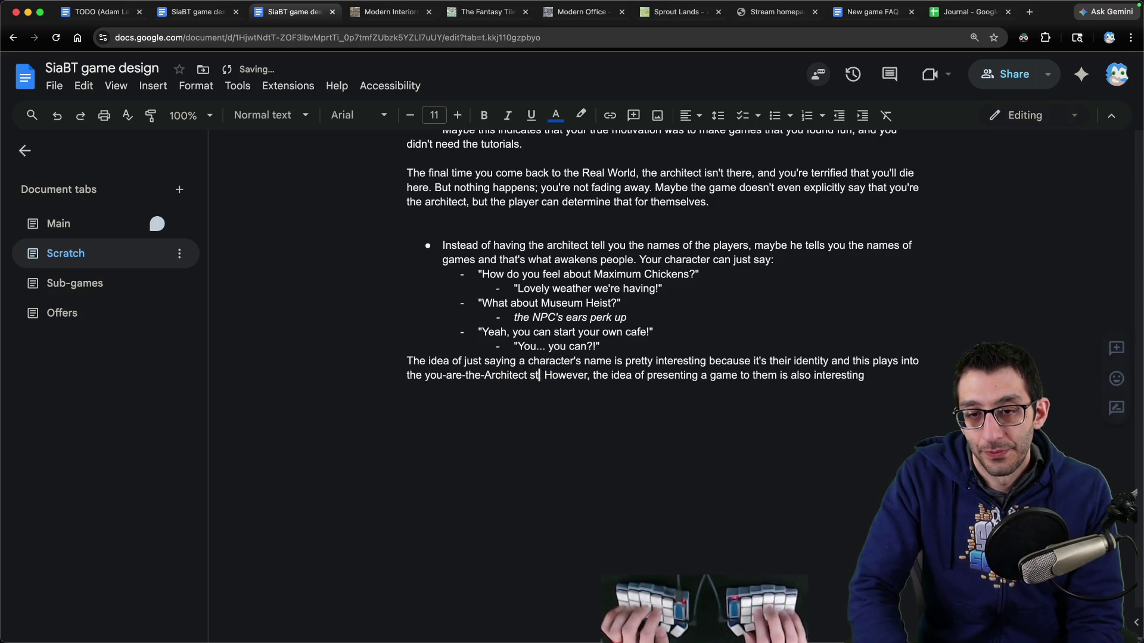
Step: Italicize the word 'are' in the you-are-the-Architect phrase
{"action": "key", "text": "super+Left"}
{"action": "key", "text": "alt+Right"}
{"action": "key", "text": "Right"}
{"action": "key", "text": "alt+shift+Right"}
{"action": "key", "text": "ctrl+i"}
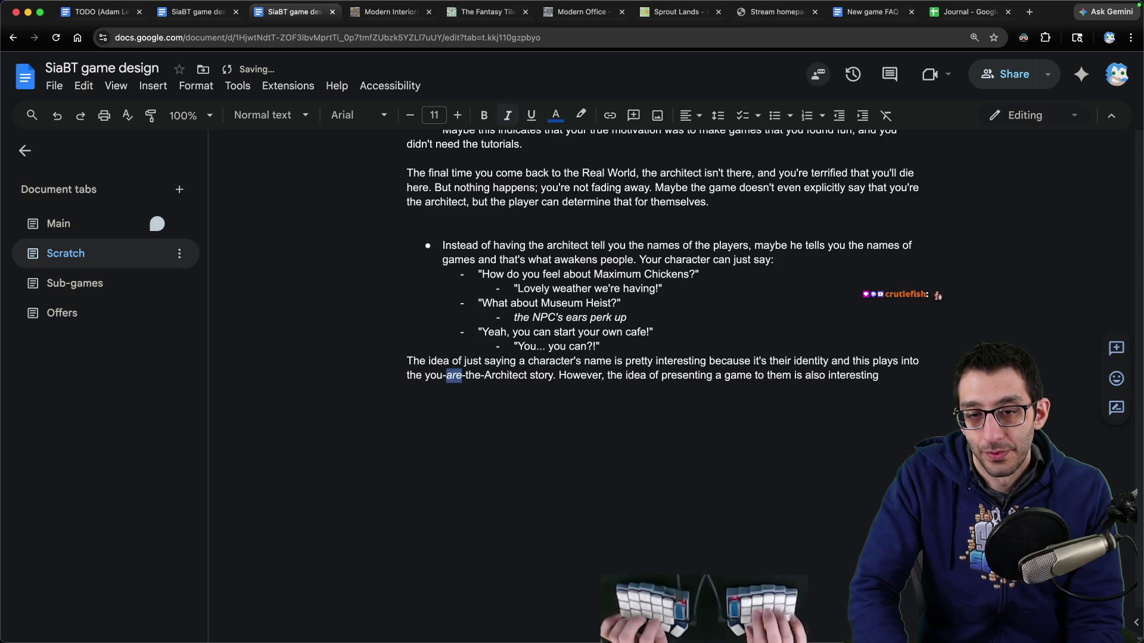
Step: Finish the paragraph with 'since another central theme is having players get paired with games they love.'
{"action": "key", "text": "super+Right"}
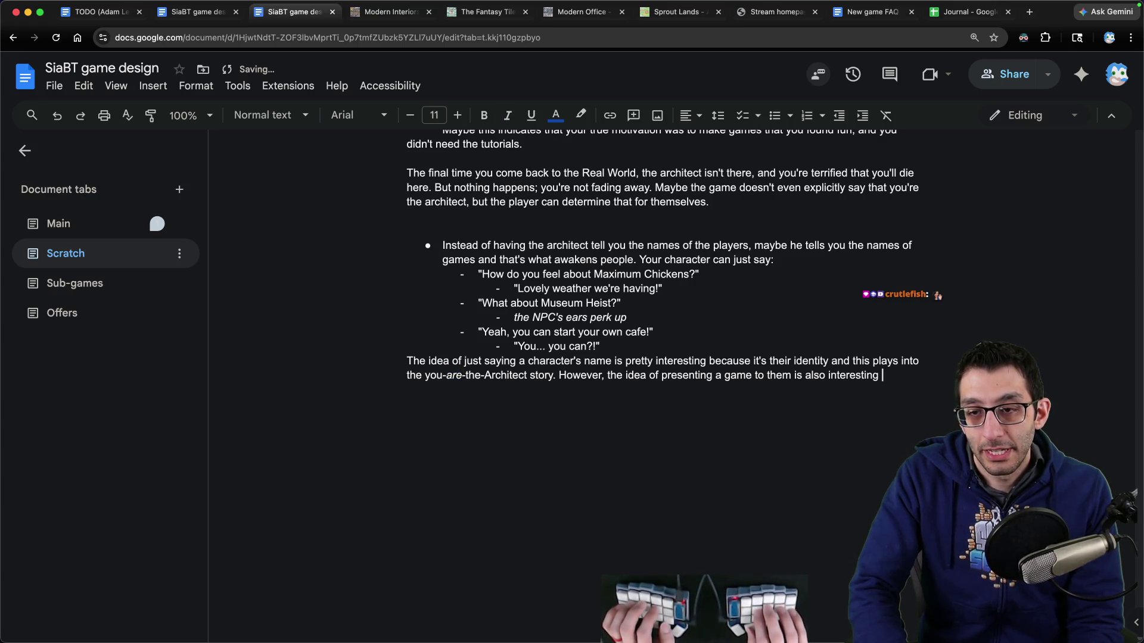
{"action": "type", "text": "since"}
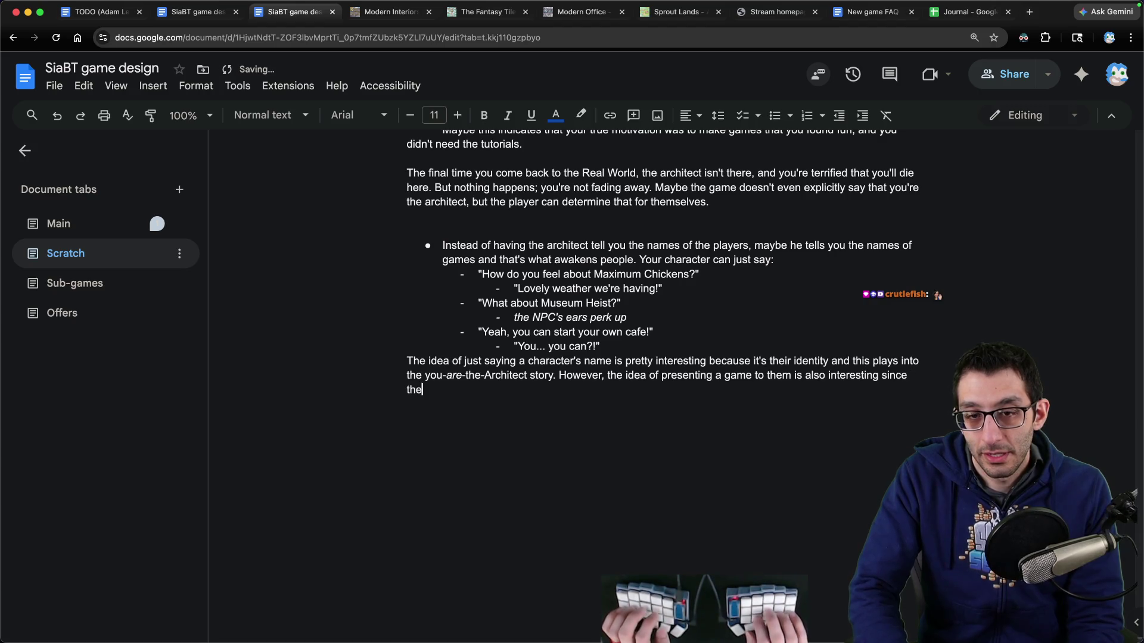
{"action": "type", "text": " another central theme is "}
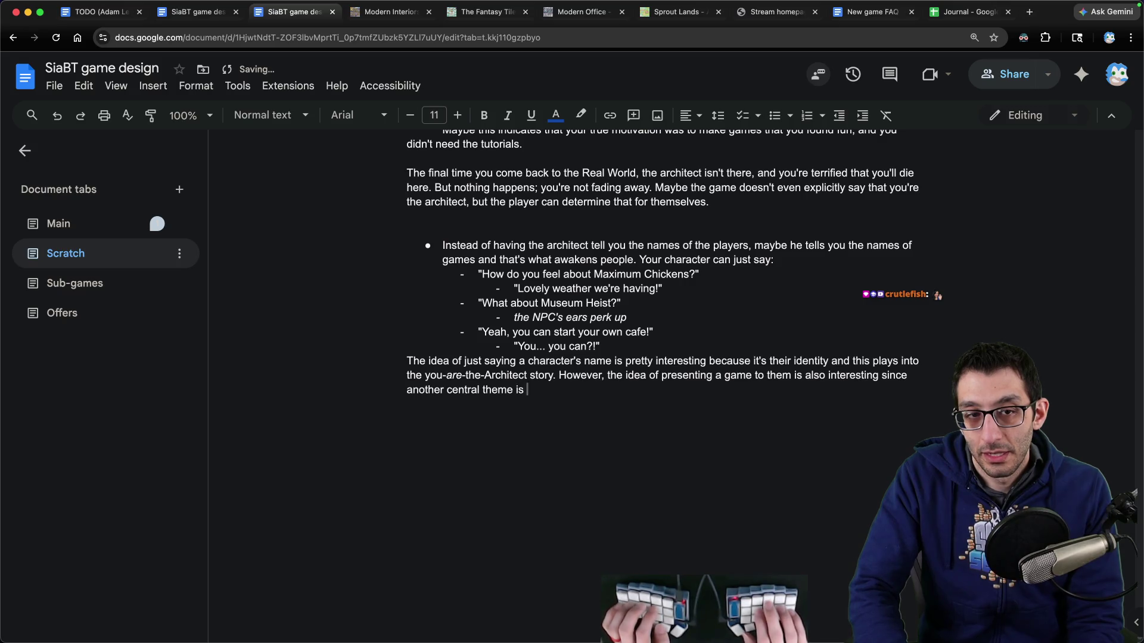
{"action": "type", "text": "having players get pa"}
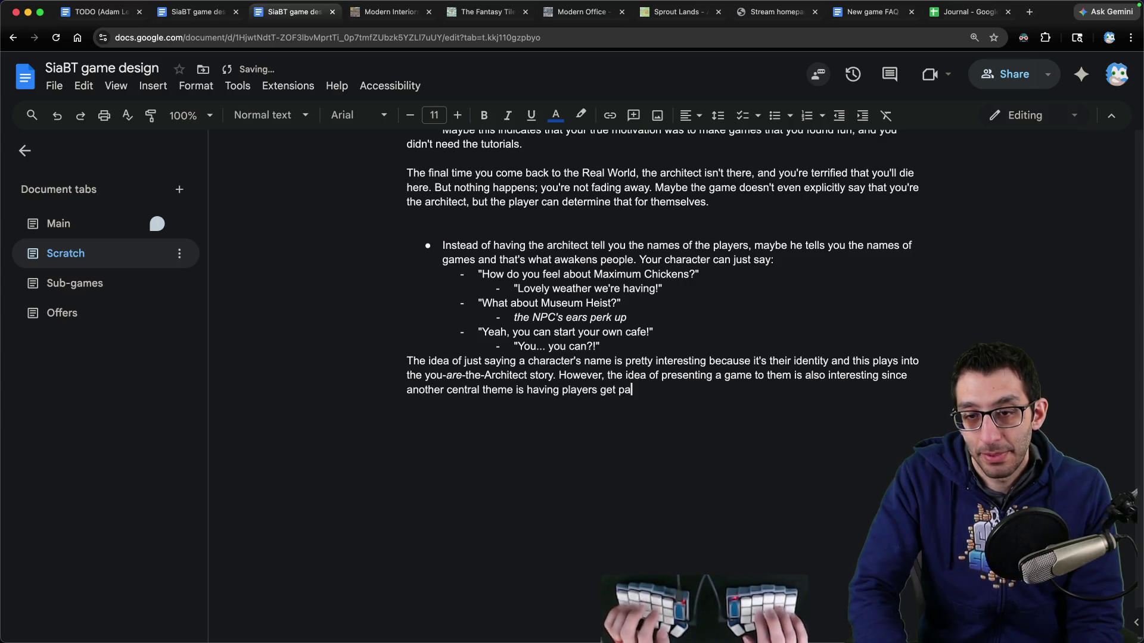
{"action": "type", "text": "ired with games they ljove"}
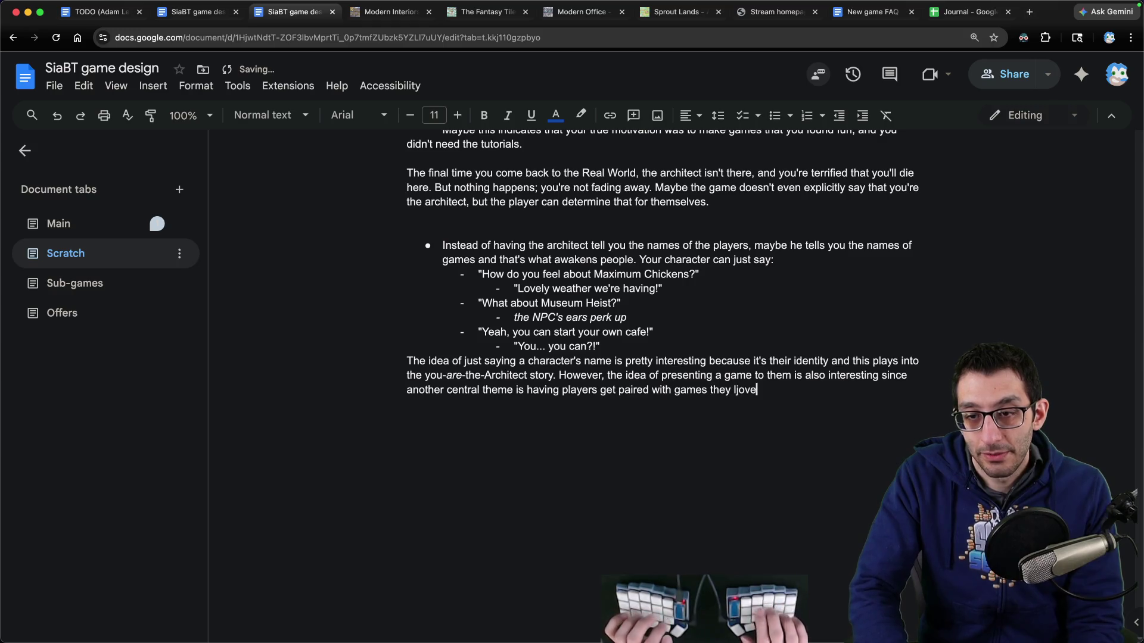
{"action": "key", "text": "BackSpace"}
{"action": "key", "text": "BackSpace"}
{"action": "key", "text": "BackSpace"}
{"action": "key", "text": "BackSpace"}
{"action": "type", "text": "ove."}
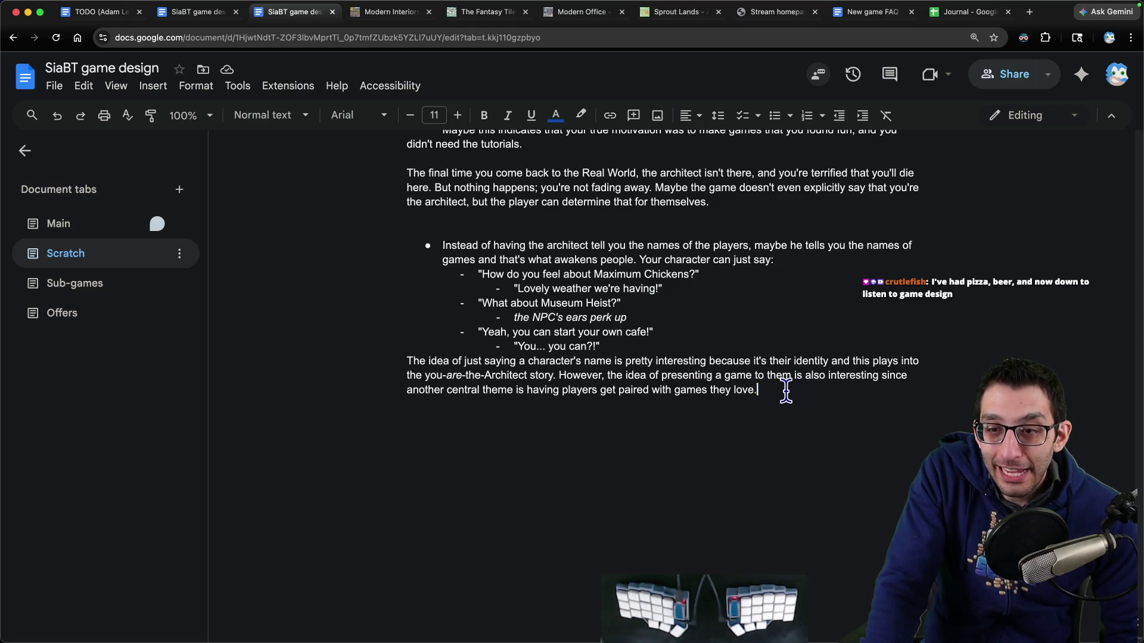
Step: Insert new blank lines after the paragraph ending 'games they love.'
{"action": "mouse_move", "coordinate": [787, 391]}
{"action": "left_mouse_down"}
{"action": "mouse_move", "coordinate": [148, 349]}
{"action": "mouse_move", "coordinate": [250, 340]}
{"action": "mouse_move", "coordinate": [253, 360]}
{"action": "mouse_move", "coordinate": [809, 447]}
{"action": "left_mouse_up"}
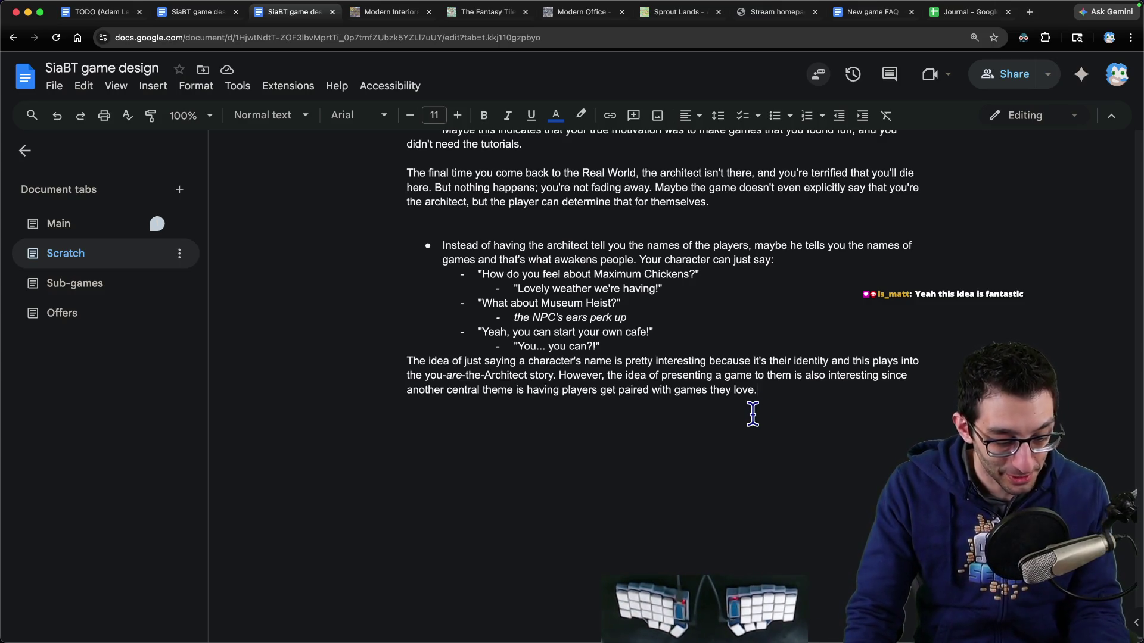
{"action": "key", "text": "Return"}
{"action": "key", "text": "Return"}
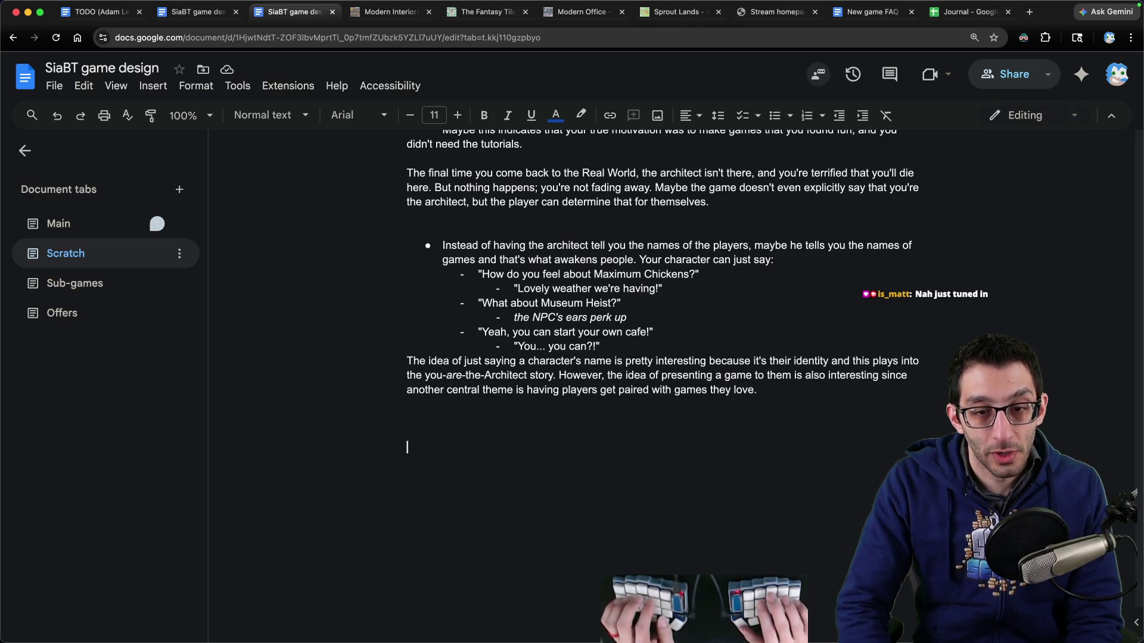
Step: Outline 'You: Player' and 'The Architect' with an indented note 'they made all of the broken games'
{"action": "type", "text": "You: Player"}
{"action": "key", "text": "Return"}
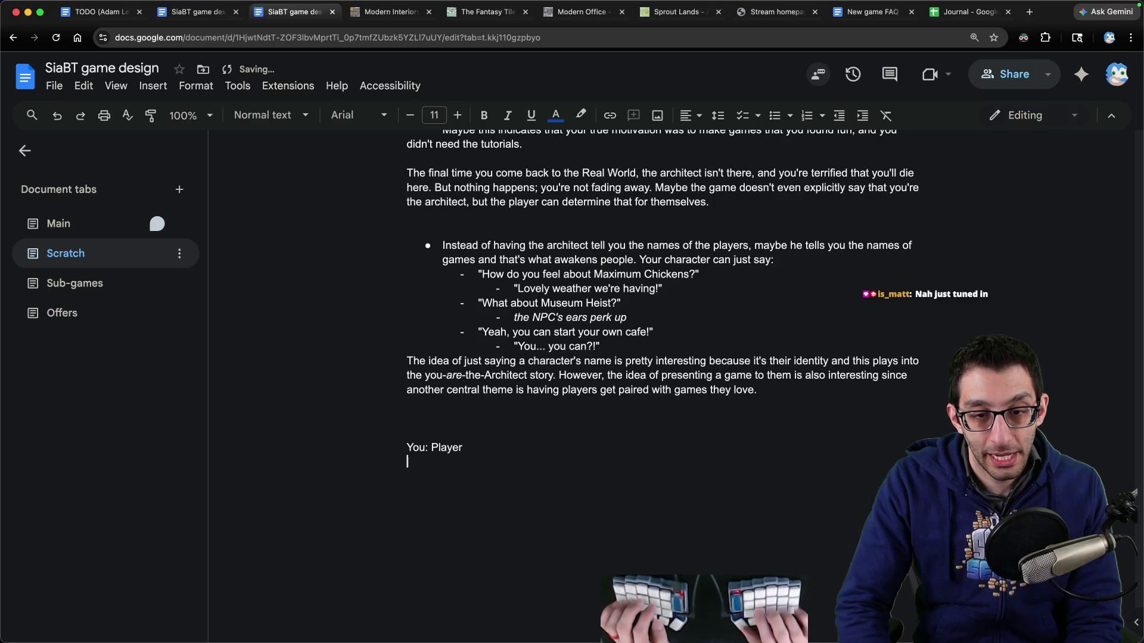
{"action": "type", "text": "The Architect"}
{"action": "key", "text": "Return"}
{"action": "key", "text": "Tab"}
{"action": "type", "text": "they made all of the prok"}
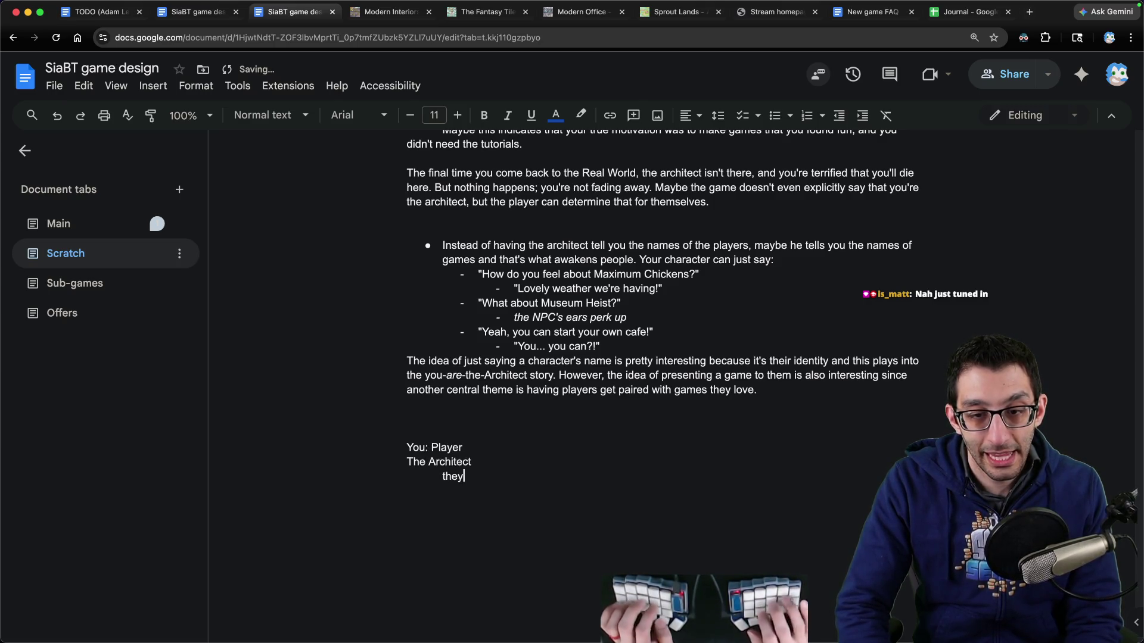
{"action": "key", "text": "BackSpace"}
{"action": "key", "text": "BackSpace"}
{"action": "key", "text": "BackSpace"}
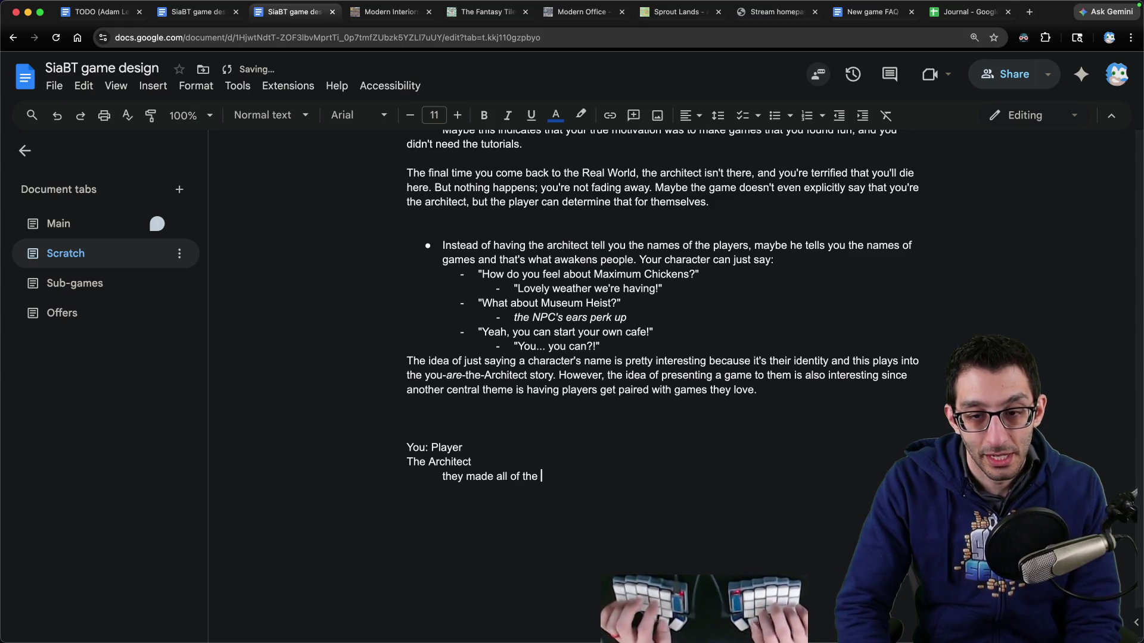
{"action": "type", "text": "broken games"}
Step: Add 'You realize that they're fun. This heartens the architect. They befriend you.', then delete the outline
{"action": "key", "text": "Return"}
{"action": "key", "text": "Return"}
{"action": "type", "text": "You"}
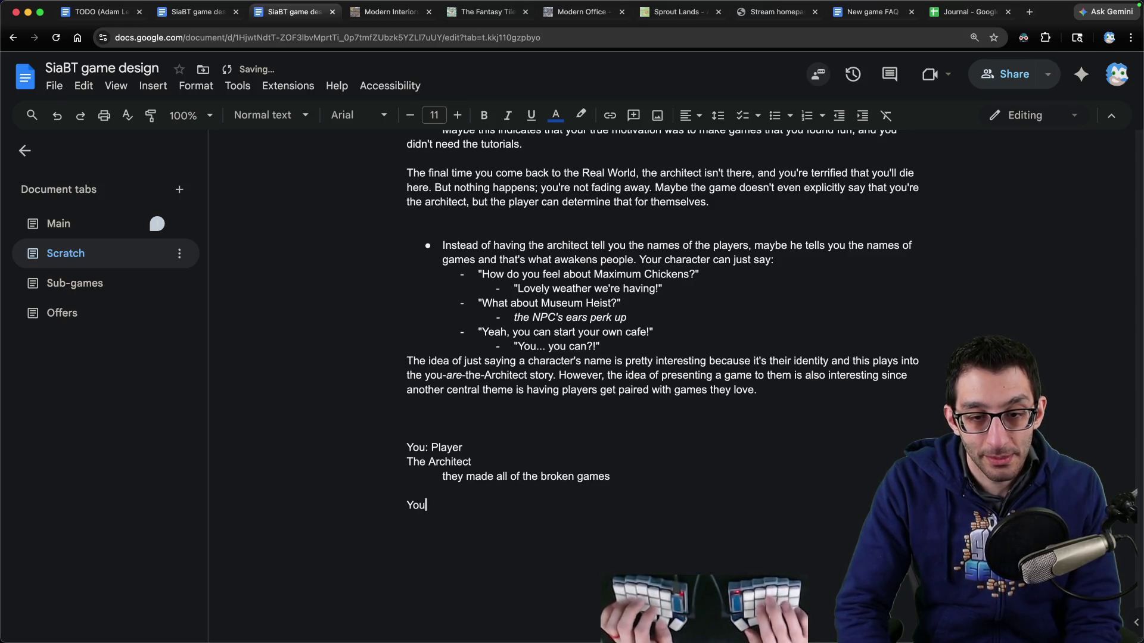
{"action": "type", "text": " realize that they're fun"}
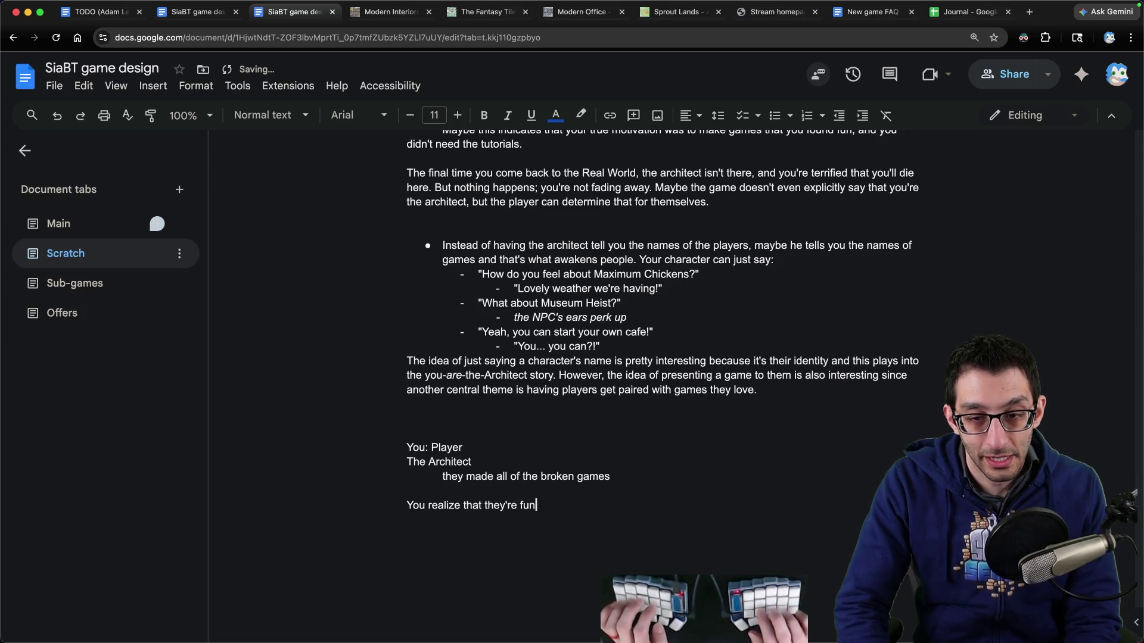
{"action": "type", "text": ". This heartens the archi"}
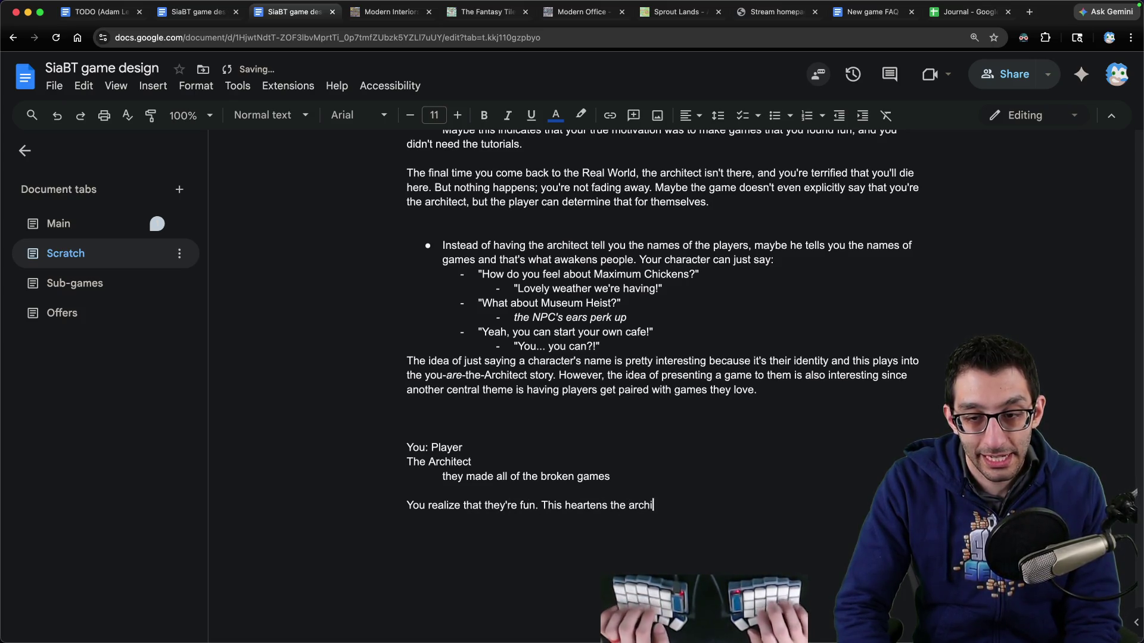
{"action": "type", "text": "tect. They befriend you."}
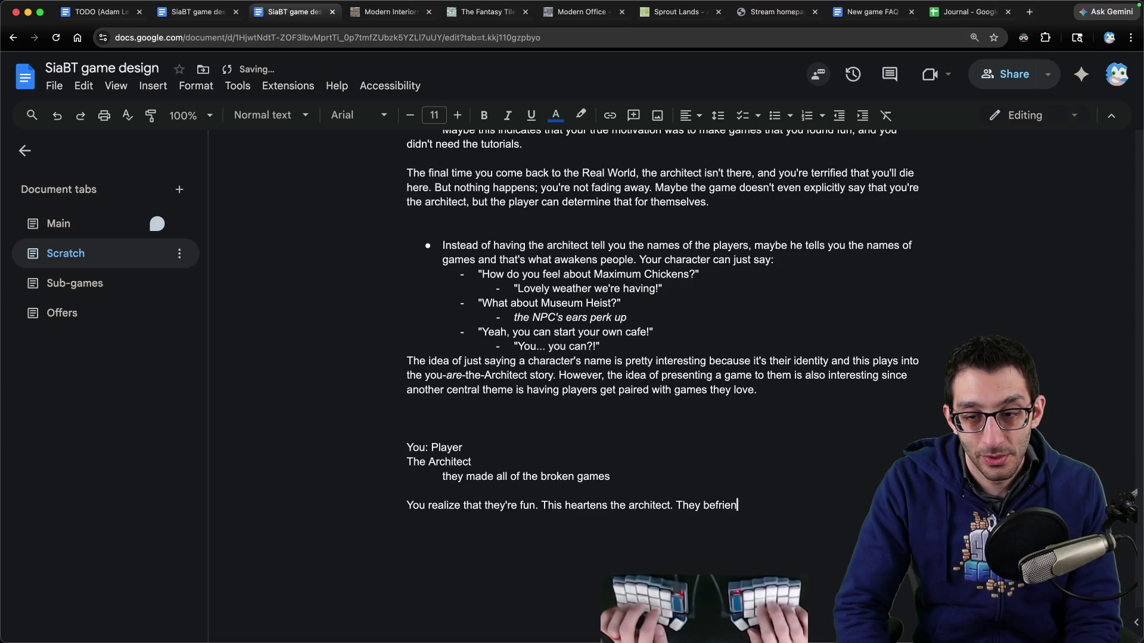
{"action": "key", "text": "Return"}
{"action": "key", "text": "Tab"}
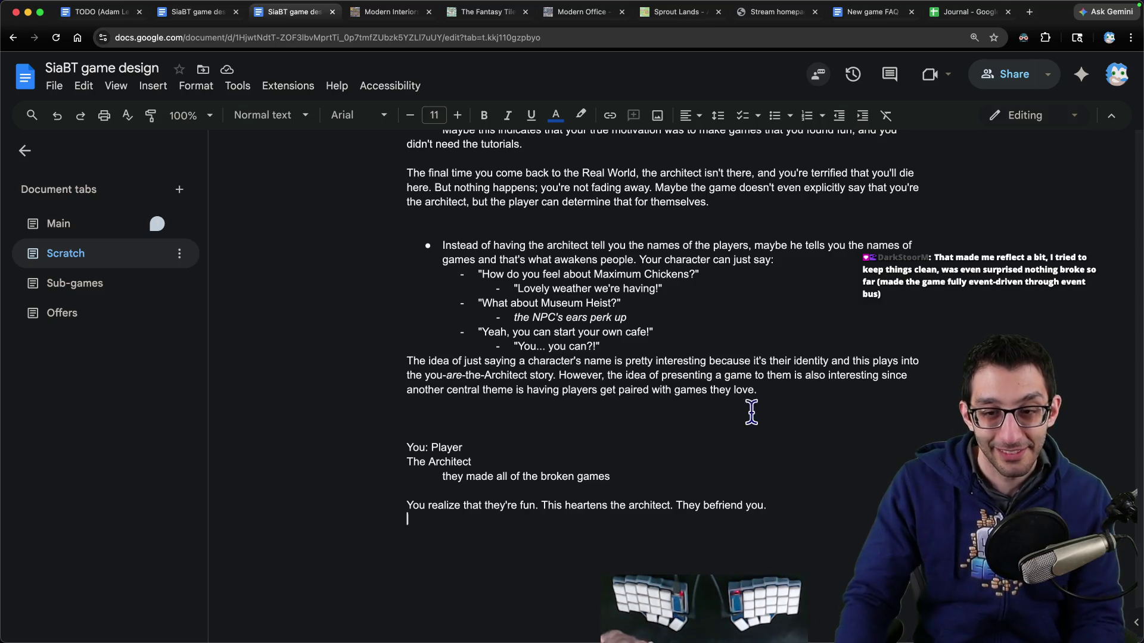
{"action": "left_click_drag", "start_coordinate": [410, 434], "coordinate": [613, 544]}
{"action": "key", "text": "BackSpace"}
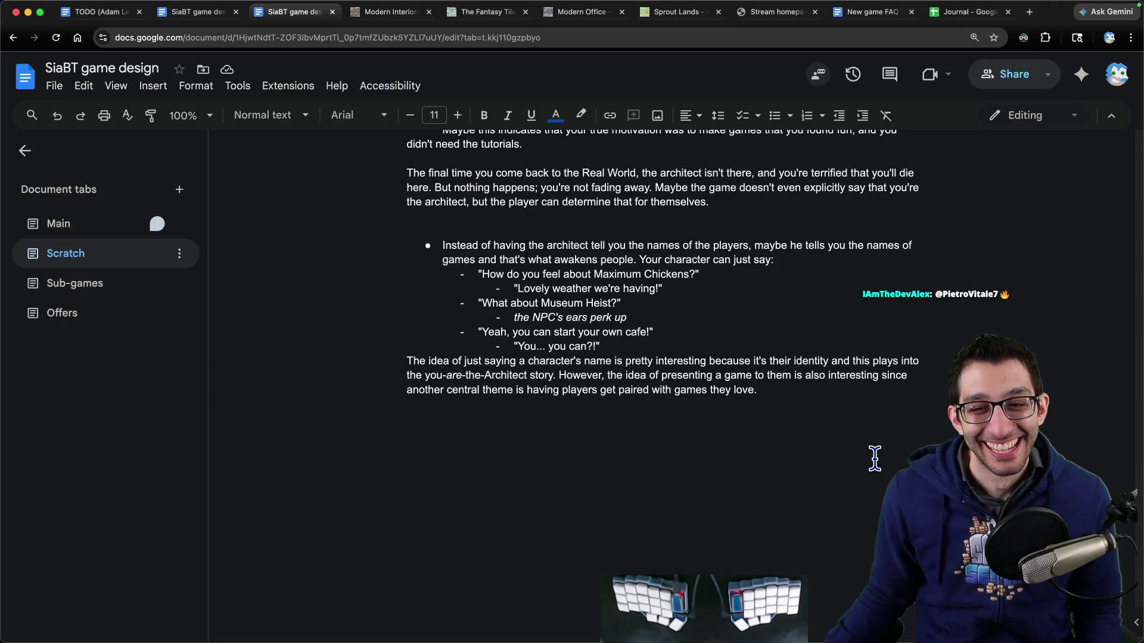
Step: Switch to the Main tab and jump to the Ideas from chat section
{"action": "left_click", "coordinate": [65, 284]}
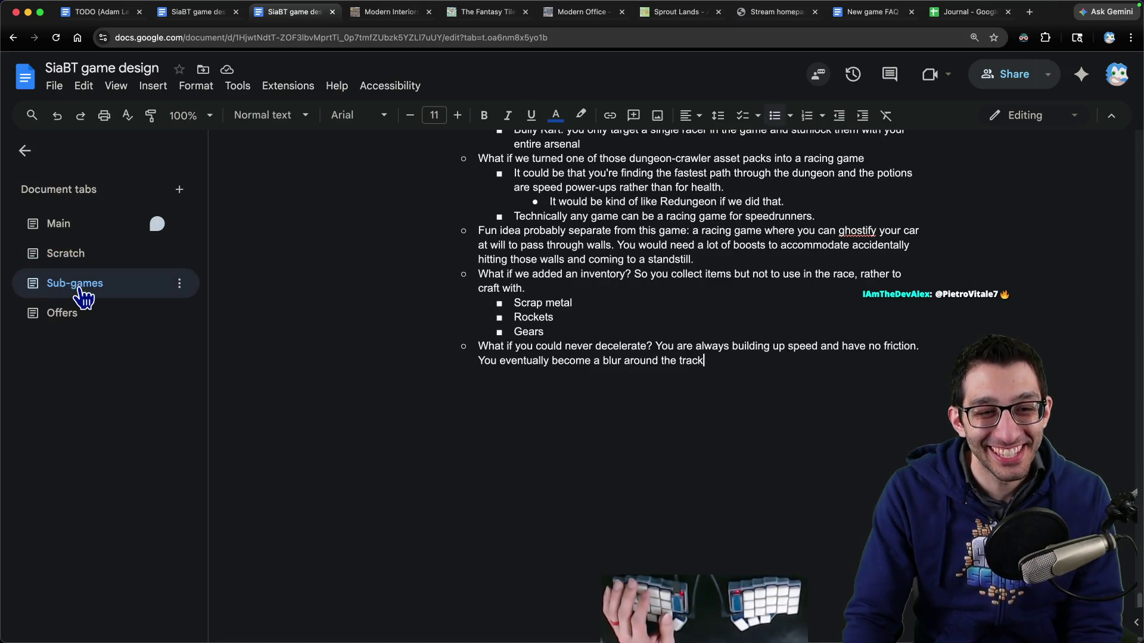
{"action": "left_click", "coordinate": [66, 226]}
{"action": "left_click", "coordinate": [65, 255]}
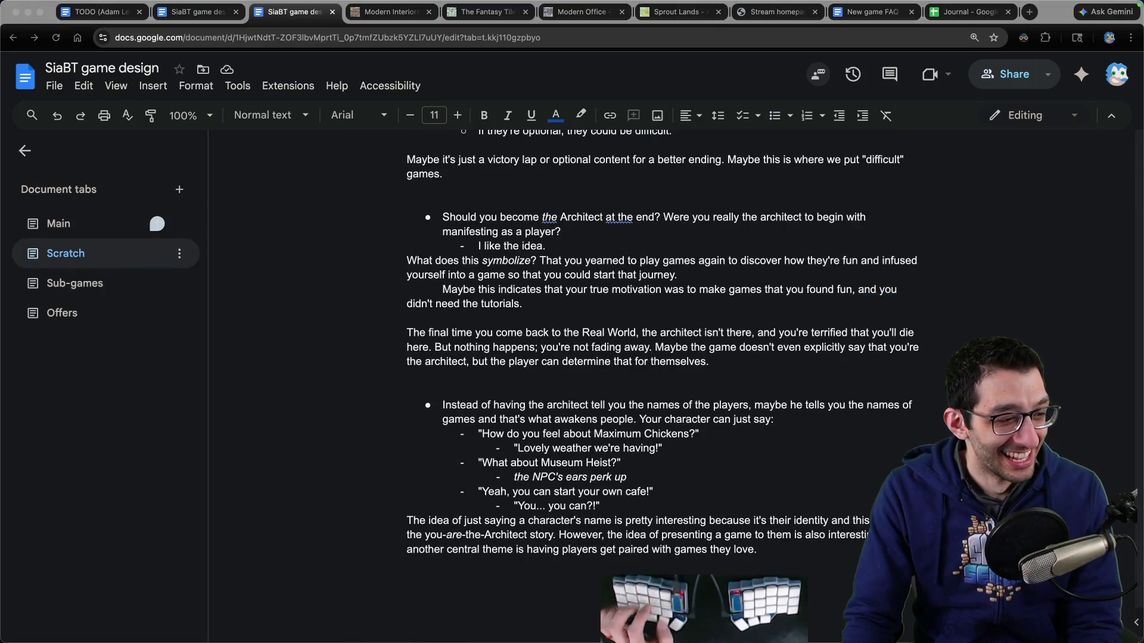
{"action": "left_click", "coordinate": [78, 223]}
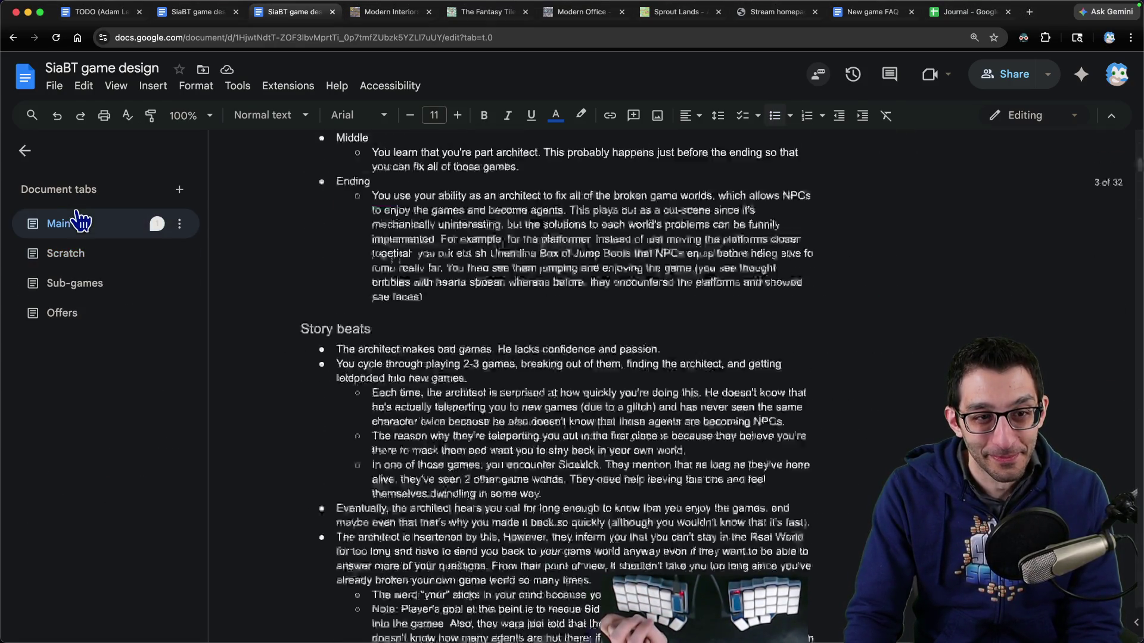
{"action": "scroll", "coordinate": [125, 429], "scroll_direction": "down", "scroll_amount": 10}
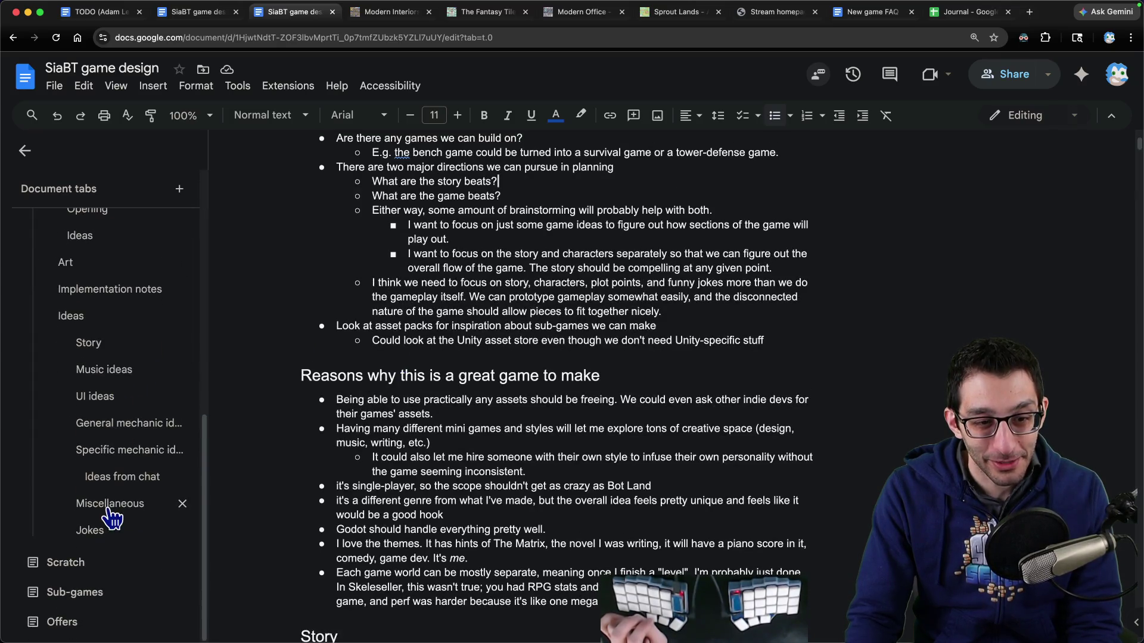
{"action": "left_click", "coordinate": [116, 478]}
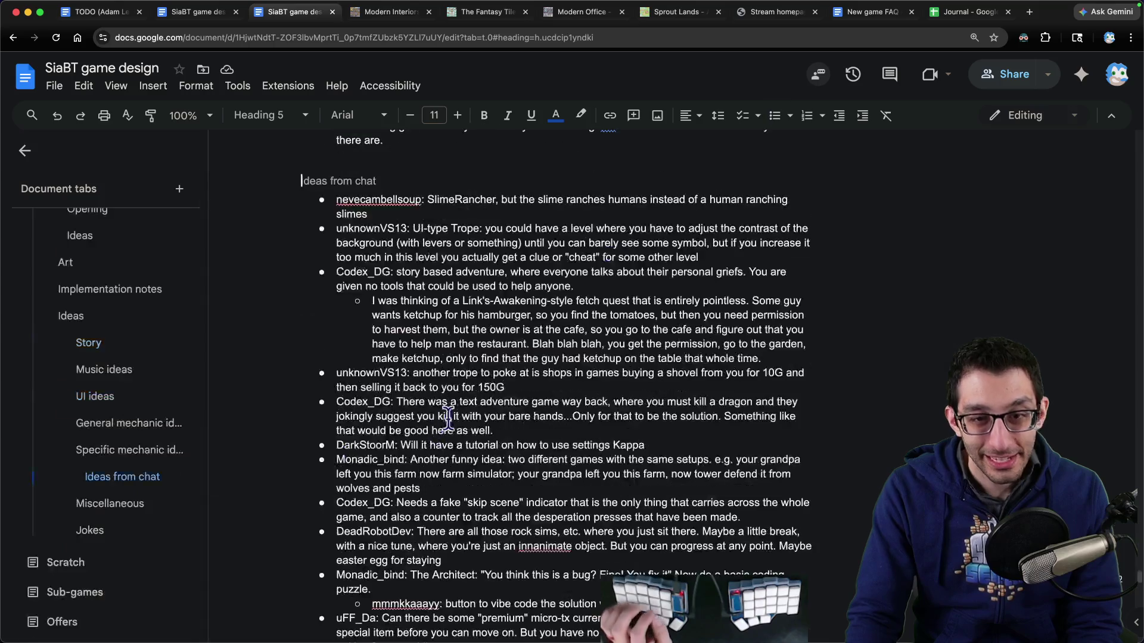
{"action": "scroll", "coordinate": [448, 417], "scroll_direction": "down", "scroll_amount": 10}
Step: Paste the viewer's ASCII-games chat message as a bullet with indented reply 'This can be in Office World.'
{"action": "left_click", "coordinate": [436, 550]}
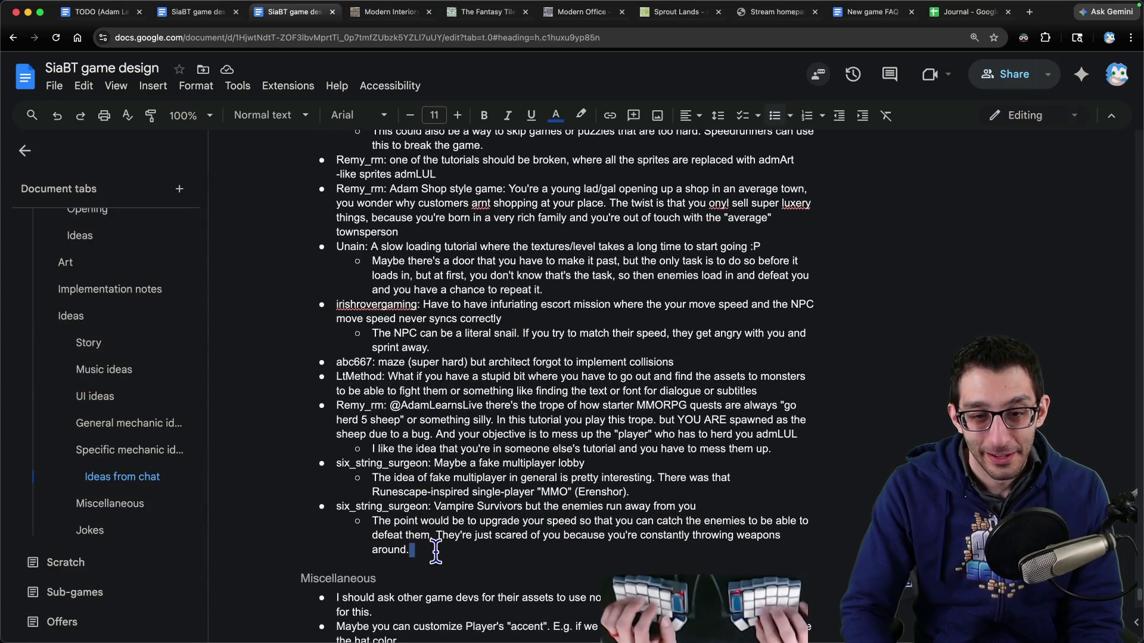
{"action": "key", "text": "Return"}
{"action": "key", "text": "shift+Tab"}
{"action": "key", "text": "super+v"}
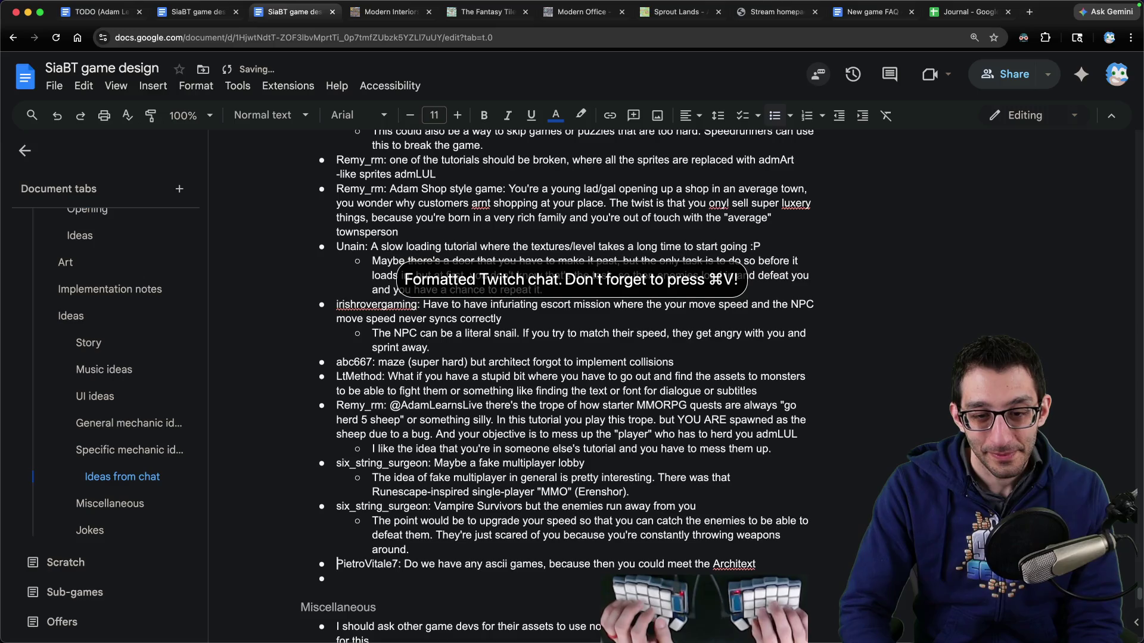
{"action": "key", "text": "Tab"}
{"action": "type", "text": "This can be in Off"}
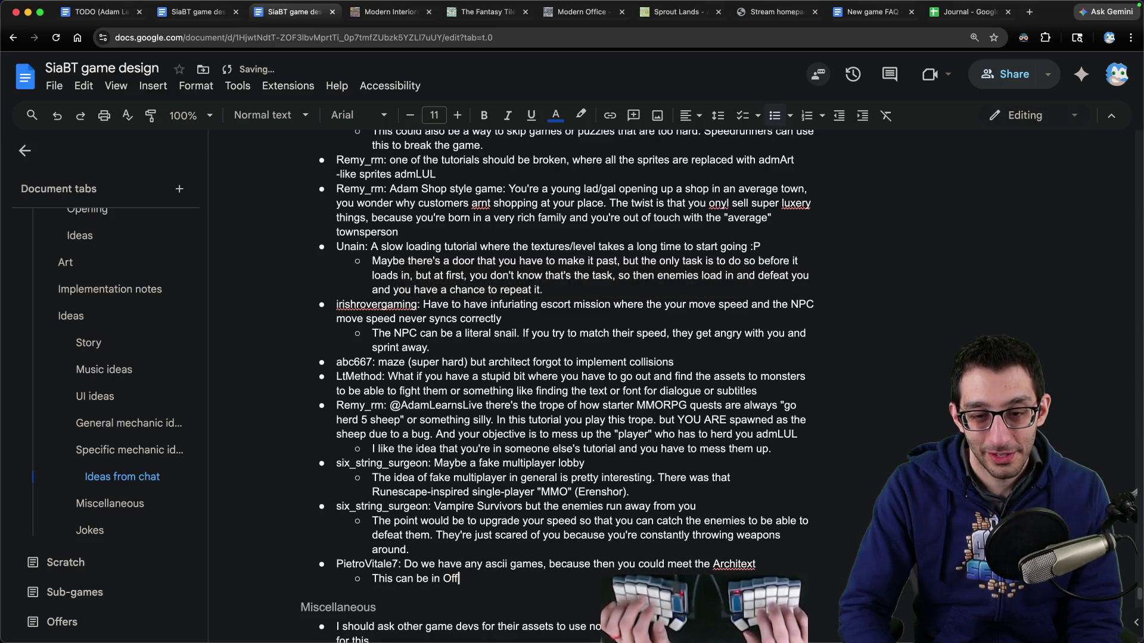
{"action": "type", "text": "ice World."}
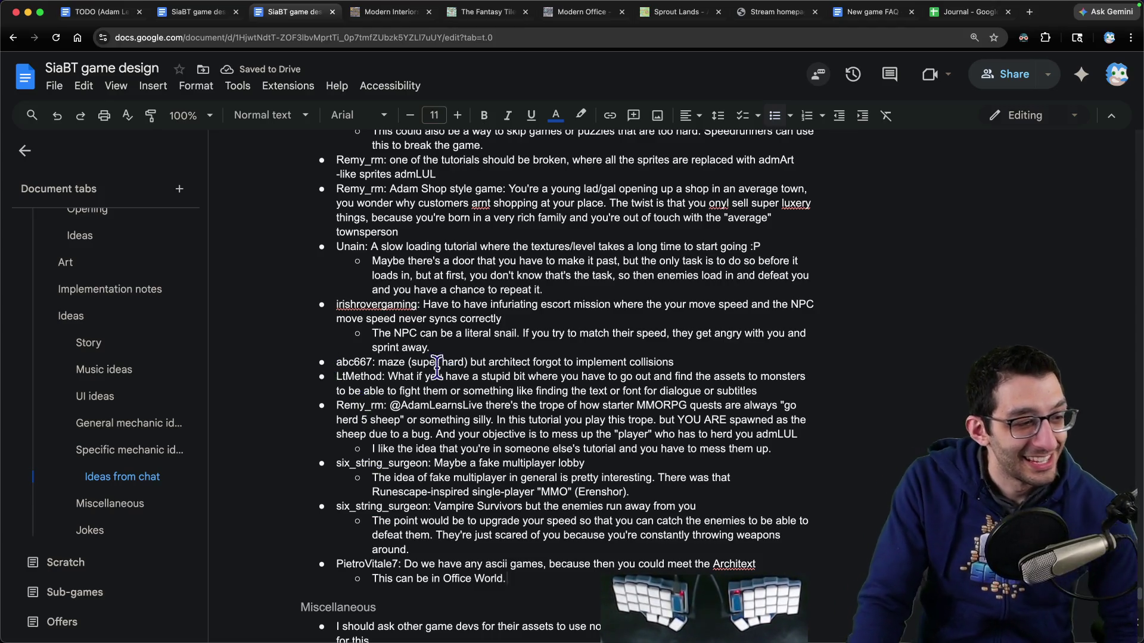
Step: Return to the Scratch tab and select a block of its text
{"action": "scroll", "coordinate": [117, 381], "scroll_direction": "up", "scroll_amount": 3}
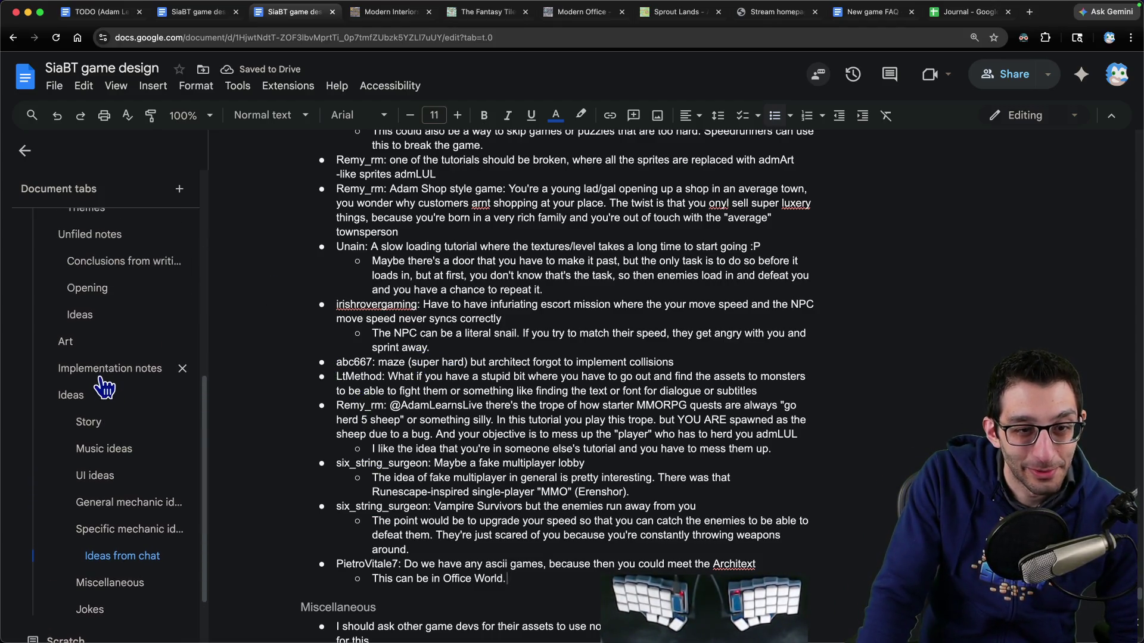
{"action": "scroll", "coordinate": [106, 381], "scroll_direction": "up", "scroll_amount": 5}
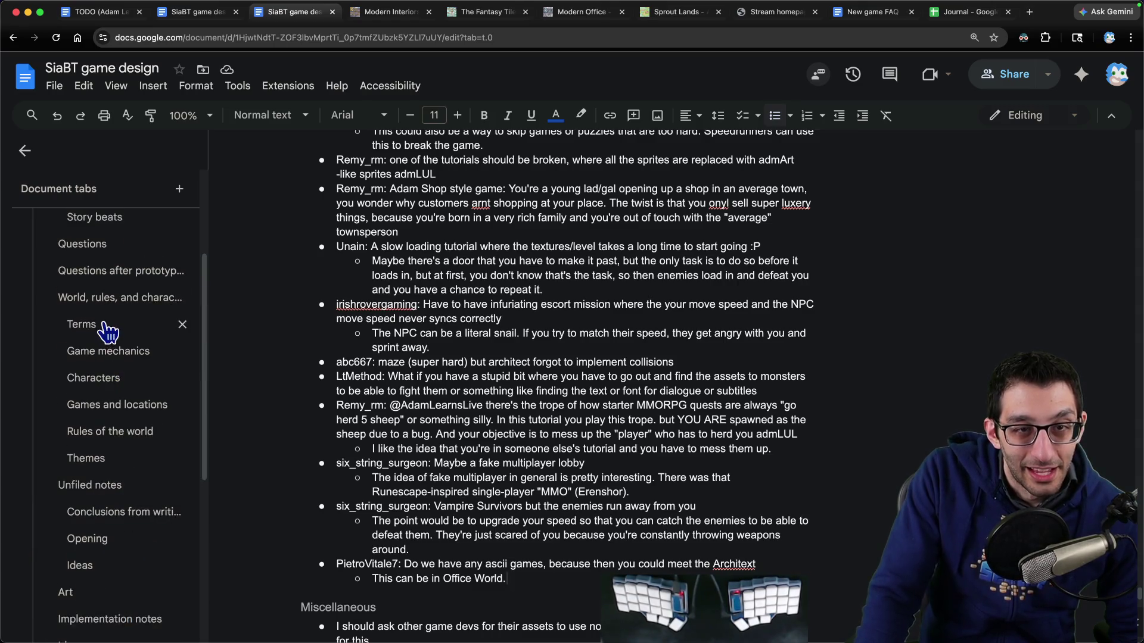
{"action": "scroll", "coordinate": [177, 368], "scroll_direction": "down", "scroll_amount": 5}
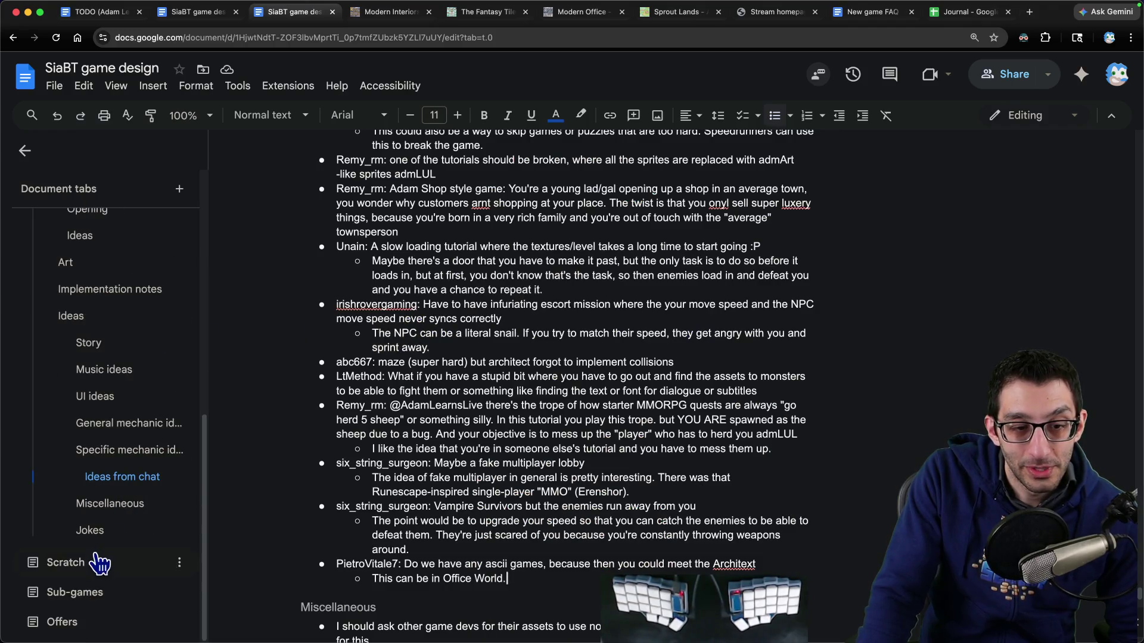
{"action": "left_click", "coordinate": [95, 559]}
{"action": "scroll", "coordinate": [494, 319], "scroll_direction": "up", "scroll_amount": 5}
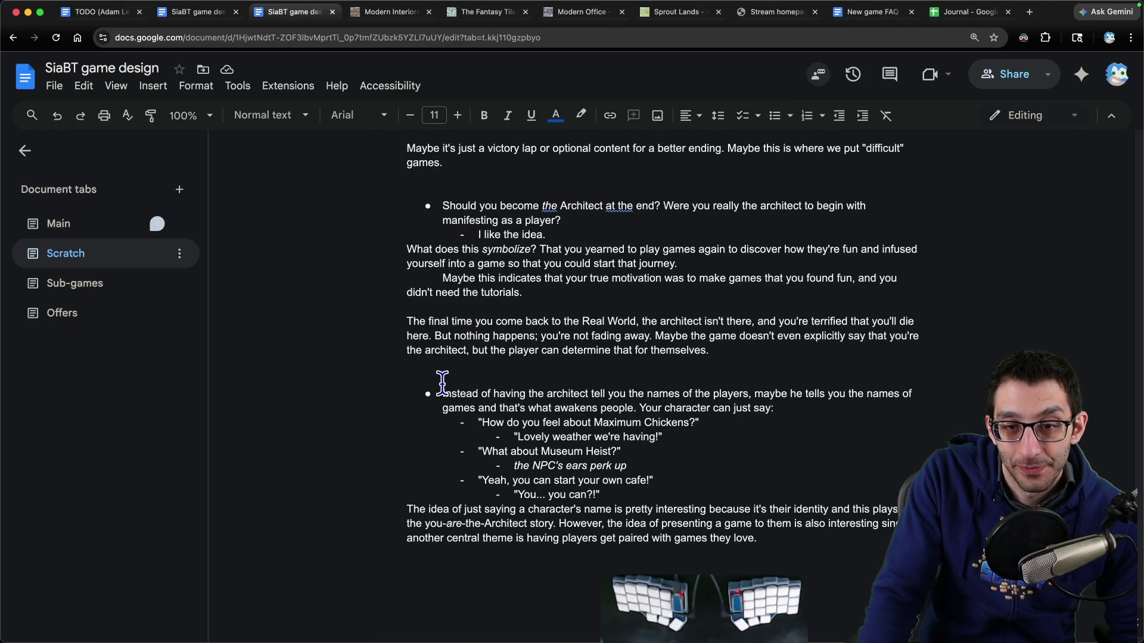
{"action": "left_click_drag", "start_coordinate": [439, 378], "coordinate": [876, 558]}
Step: Below the last Scratch paragraph, write the question asking which theme is better and start a bulleted list
{"action": "scroll", "coordinate": [636, 350], "scroll_direction": "down", "scroll_amount": 3}
{"action": "left_click", "coordinate": [594, 368]}
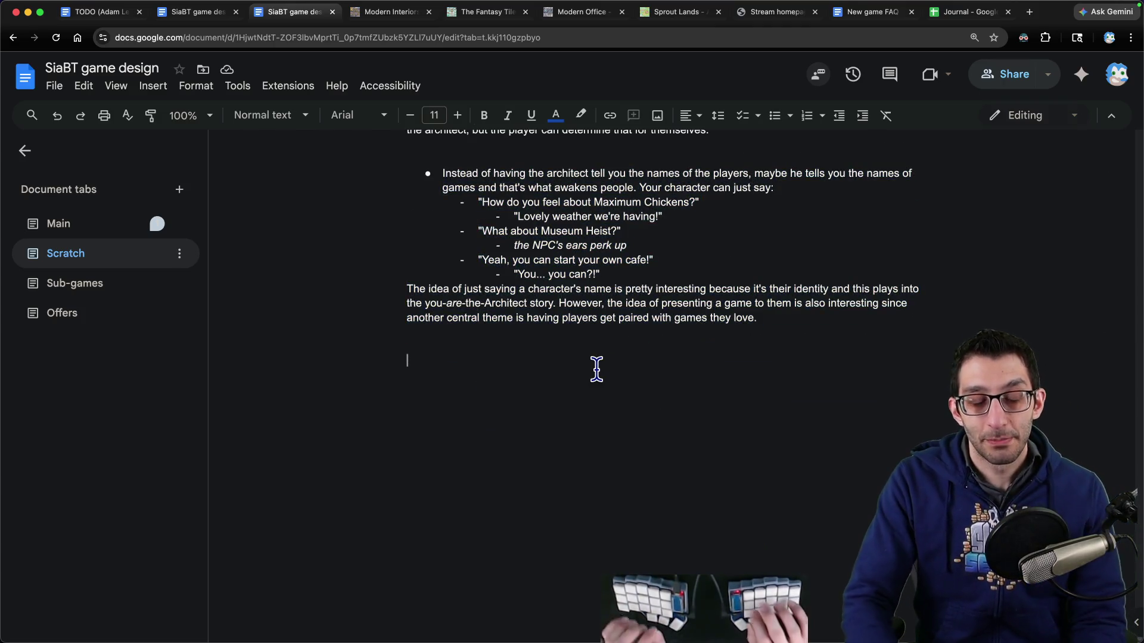
{"action": "type", "text": "Whichthesm"}
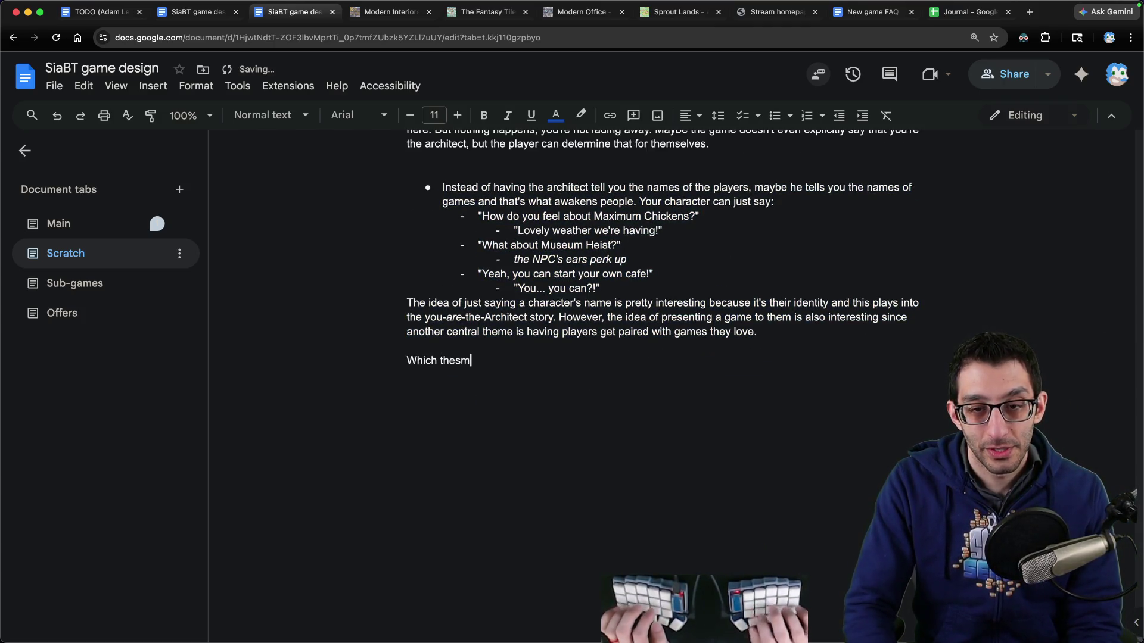
{"action": "key", "text": "BackSpace"}
{"action": "key", "text": "BackSpace"}
{"action": "type", "text": "me is better if I c"}
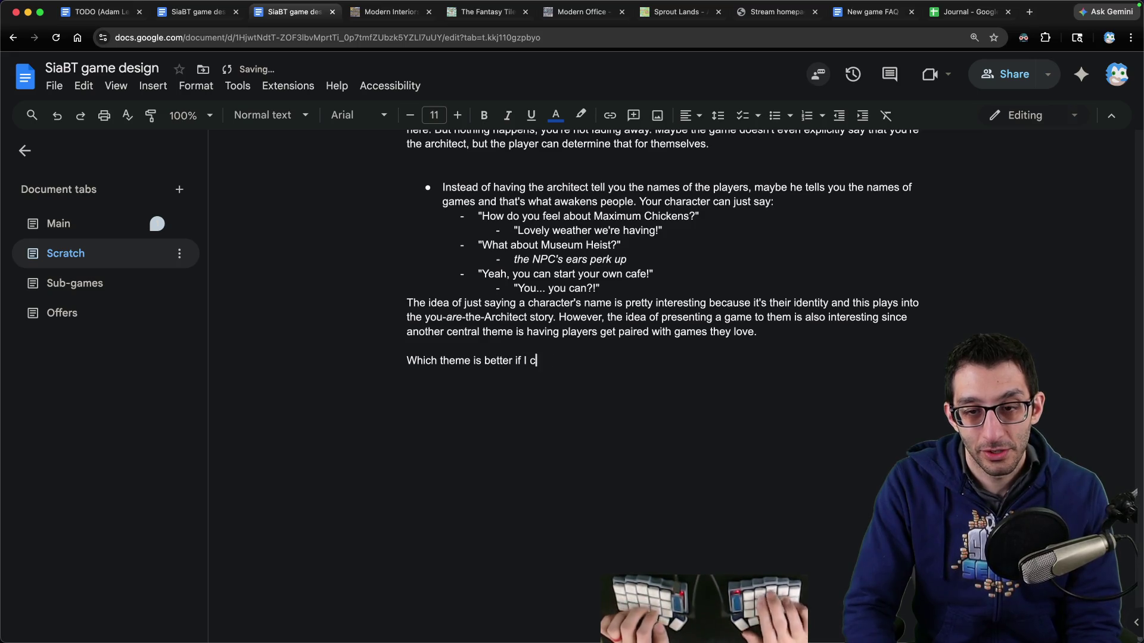
{"action": "type", "text": "ould only choose one:"}
{"action": "key", "text": "Return"}
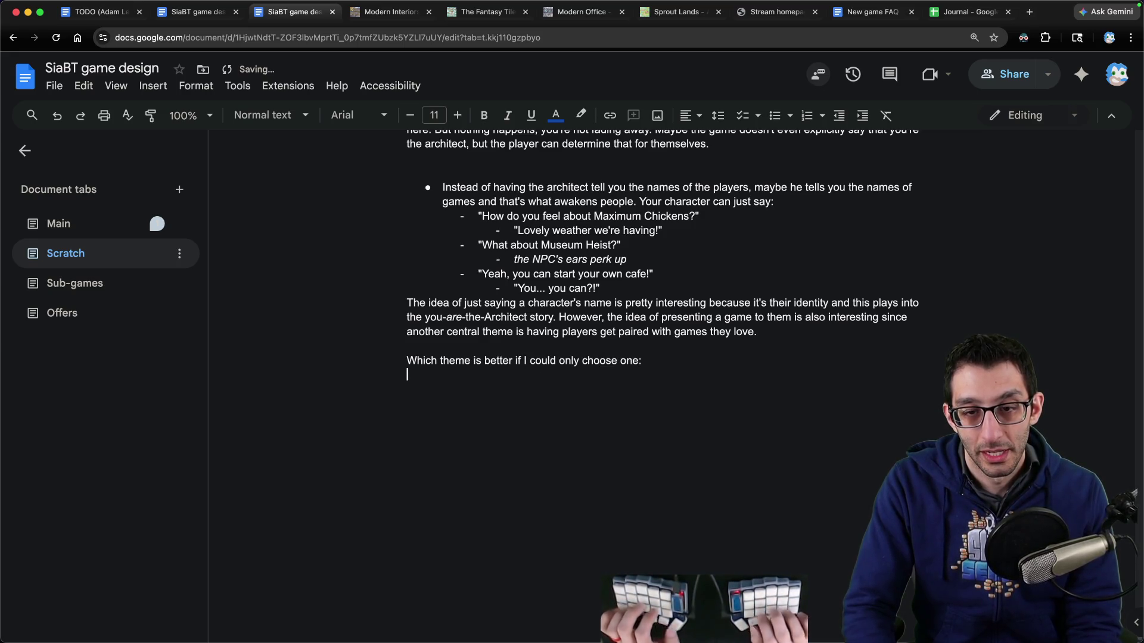
{"action": "key", "text": "super+shift+8"}
Step: List two options: say the NPCs' names, or say the names of games they might like to awaken them
{"action": "type", "text": "Say the NPCs' names"}
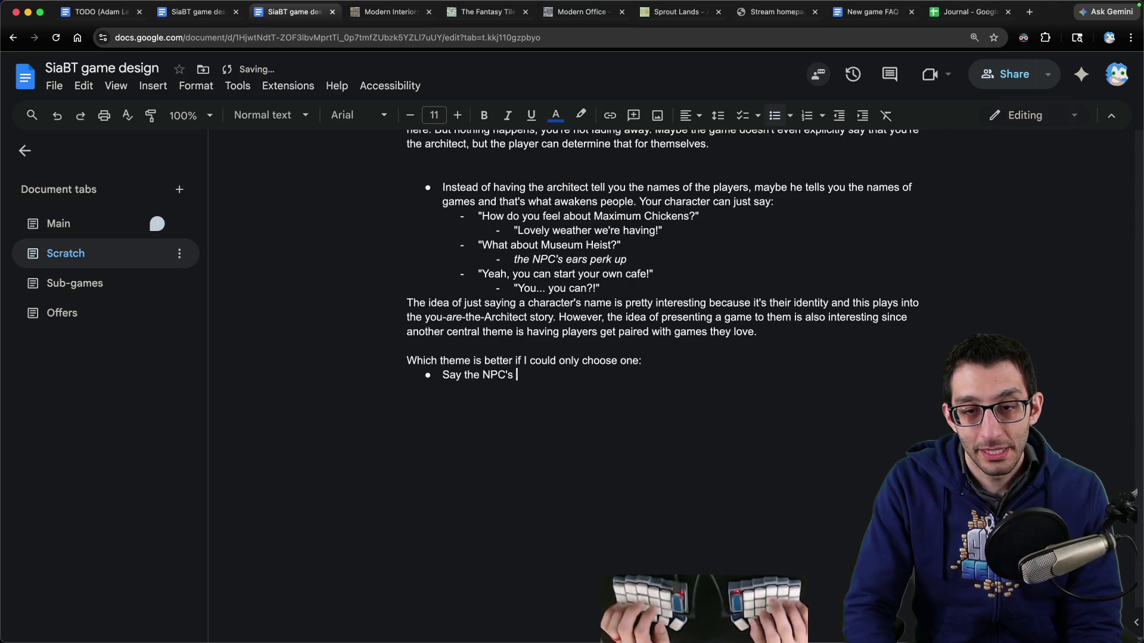
{"action": "key", "text": "BackSpace"}
{"action": "key", "text": "BackSpace"}
{"action": "type", "text": "s' names"}
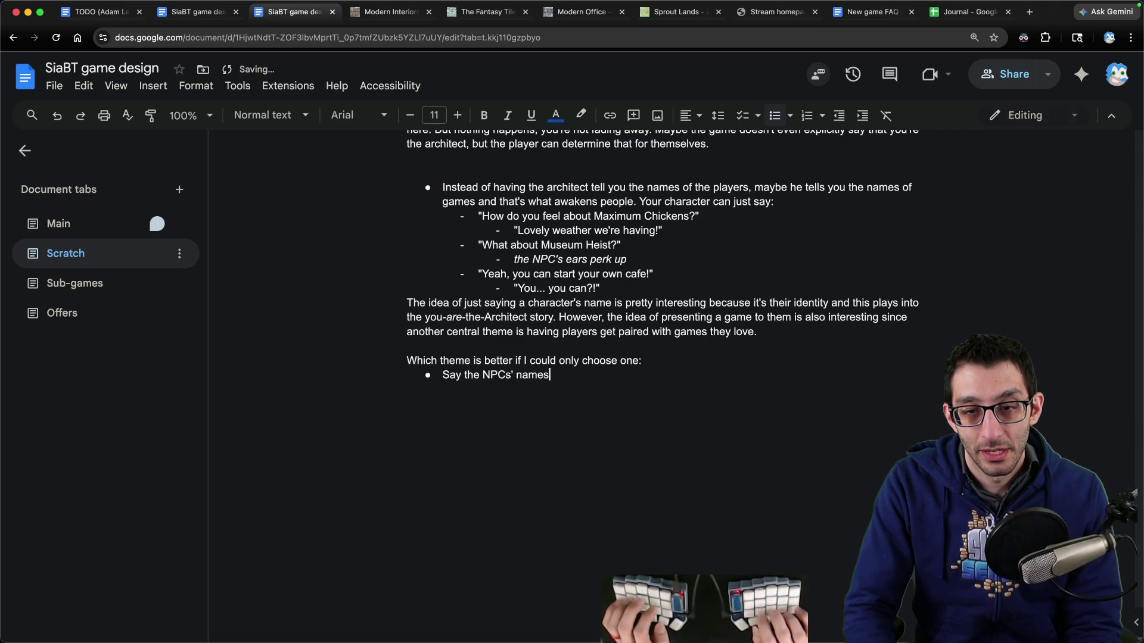
{"action": "type", "text": ", whi"}
{"action": "key", "text": "BackSpace"}
{"action": "key", "text": "BackSpace"}
{"action": "key", "text": "BackSpace"}
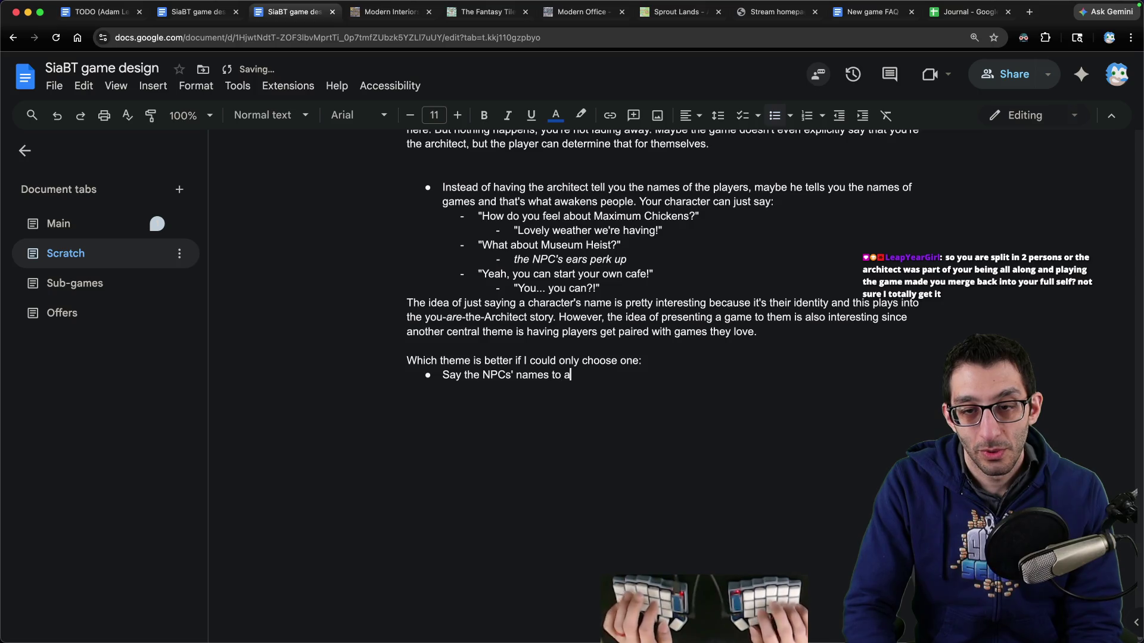
{"action": "type", "text": "them"}
{"action": "key", "text": "Return"}
{"action": "type", "text": "S"}
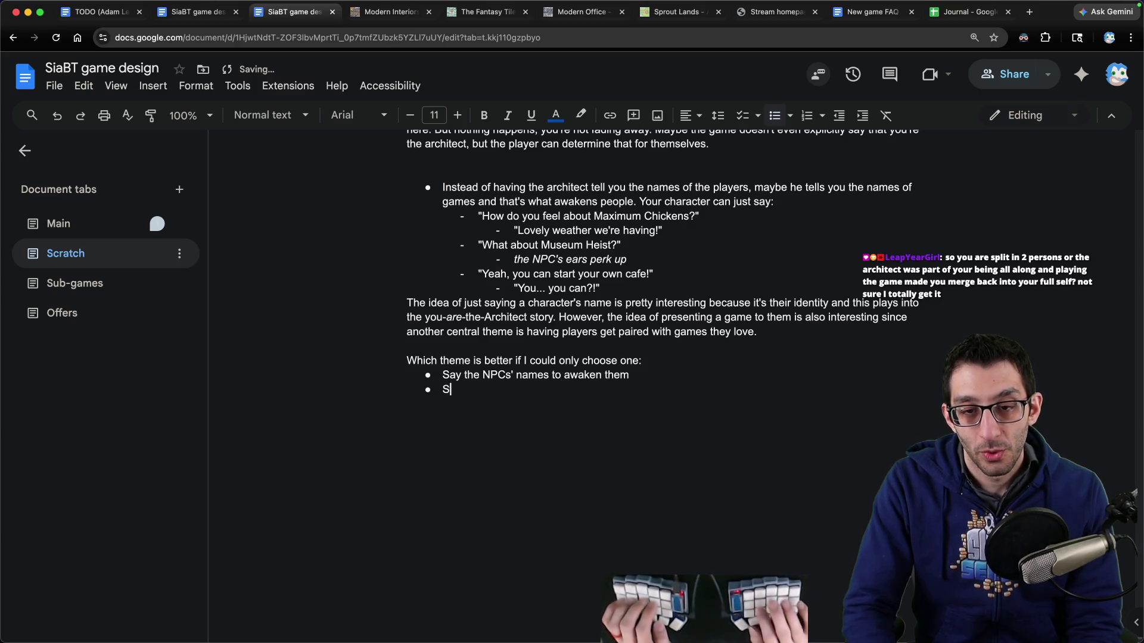
{"action": "type", "text": "ay the names of games that they might "}
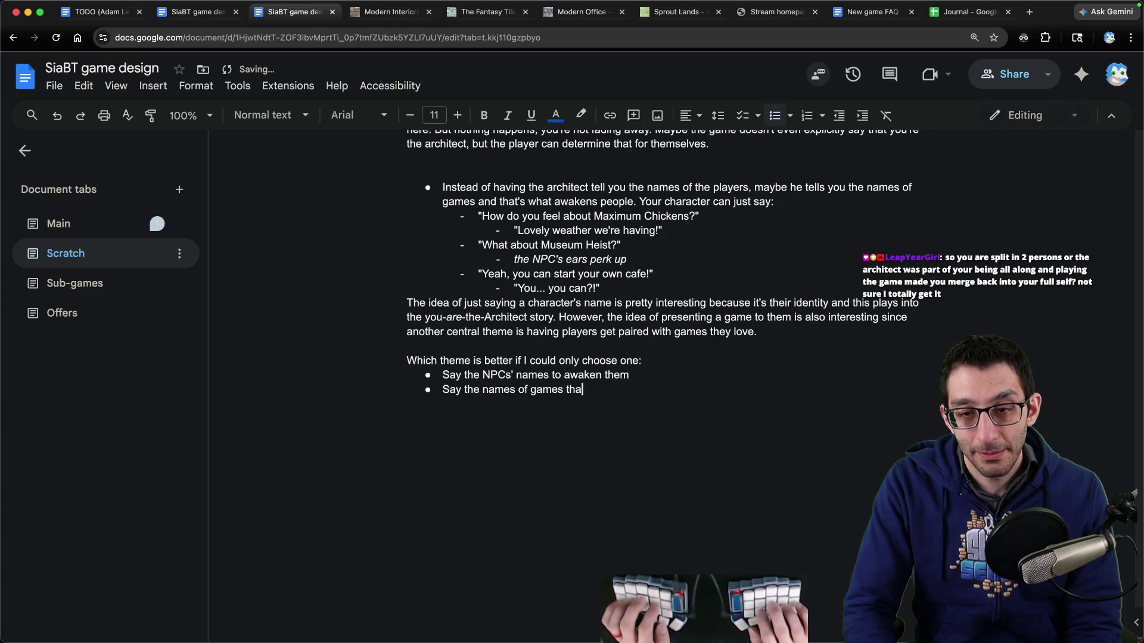
{"action": "type", "text": "like to a"}
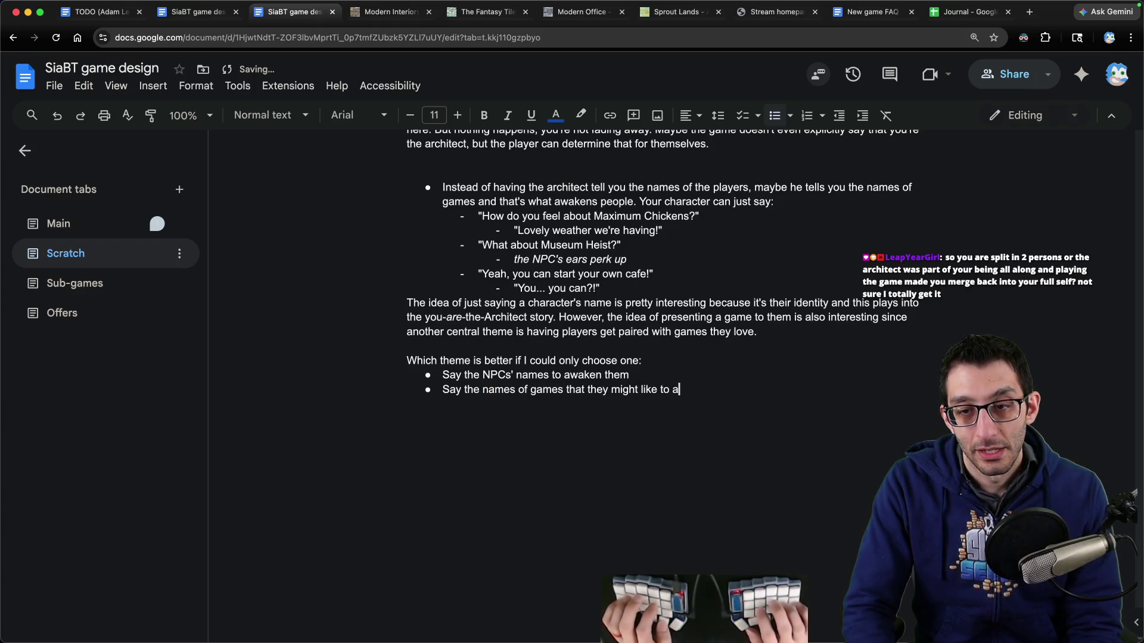
{"action": "type", "text": "waken them"}
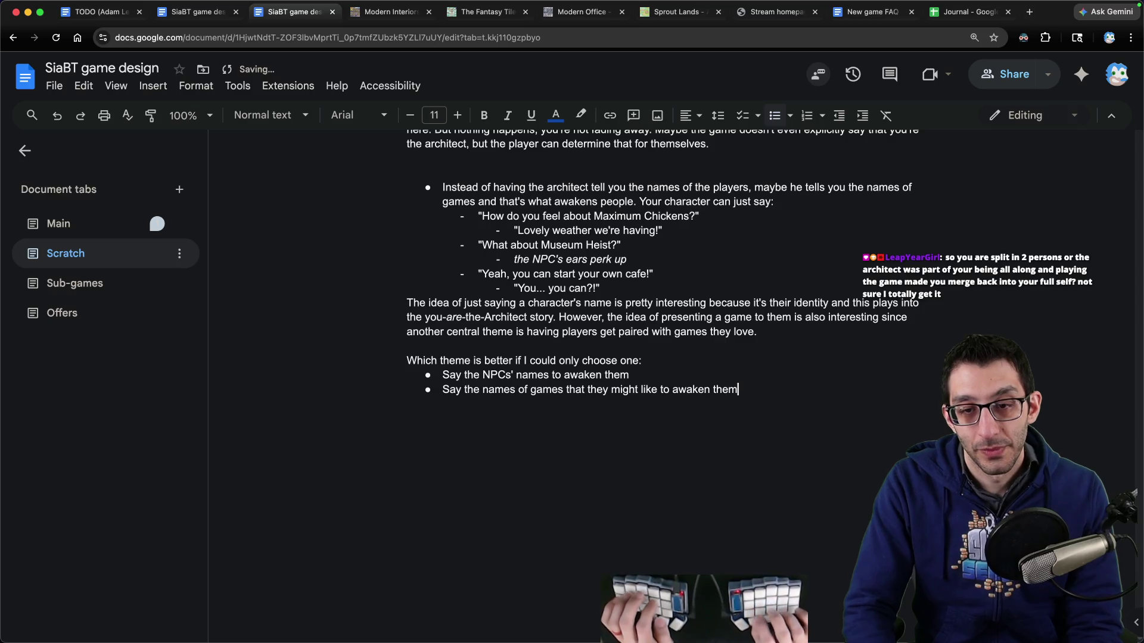
{"action": "key", "text": "Return"}
{"action": "key", "text": "Return"}
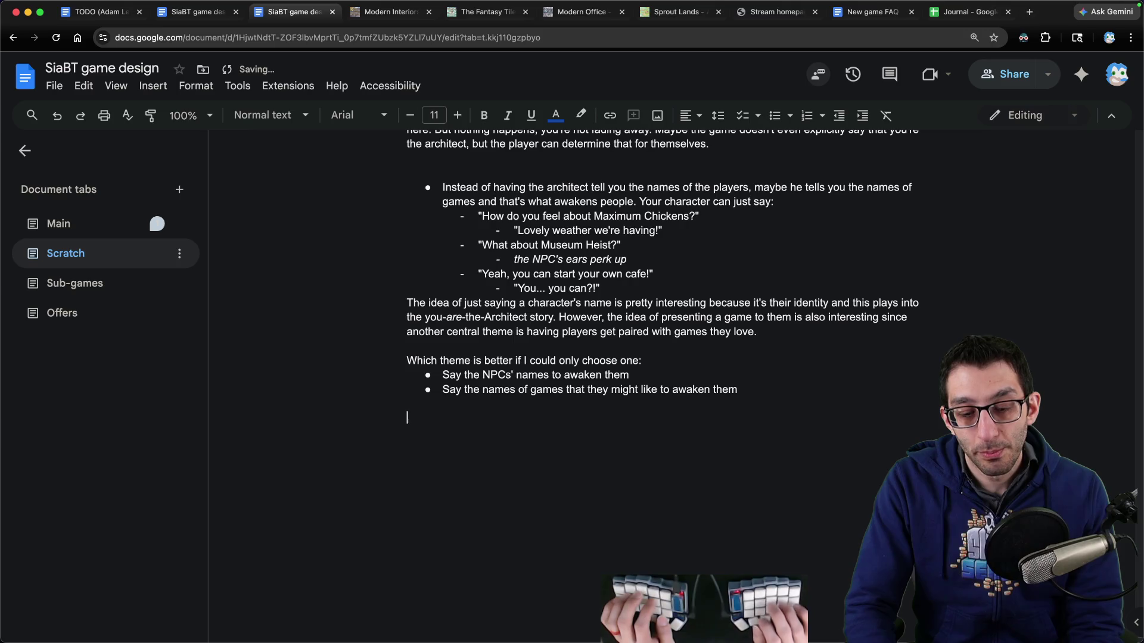
Step: Write 'We could do both...? Like... we say their name and they get the tiniest hint of agency' and start an indented bullet
{"action": "type", "text": "We could do both...? Like... "}
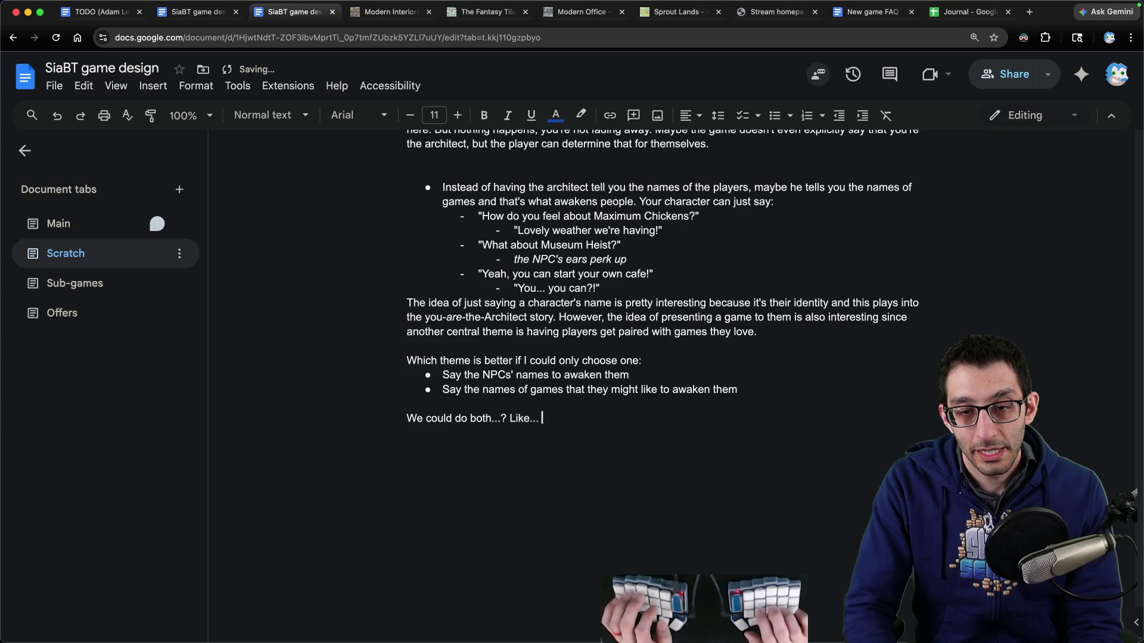
{"action": "type", "text": "we say their name and they get the tiniest"}
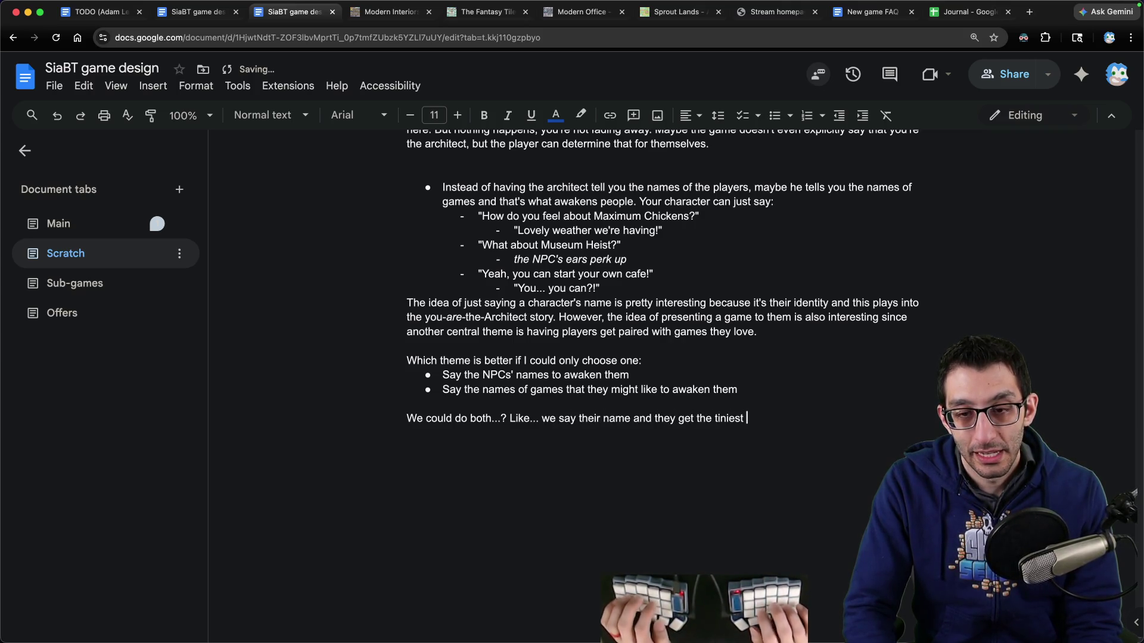
{"action": "type", "text": " hint of agency."}
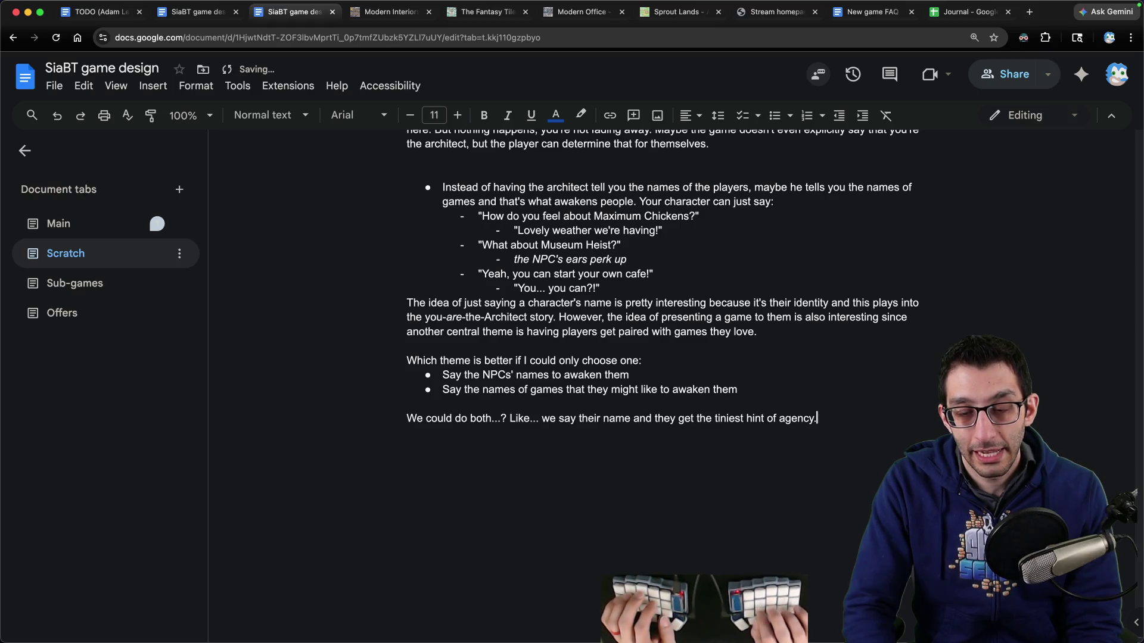
{"action": "key", "text": "Return"}
{"action": "key", "text": "Tab"}
{"action": "key", "text": "ctrl+shift+8"}
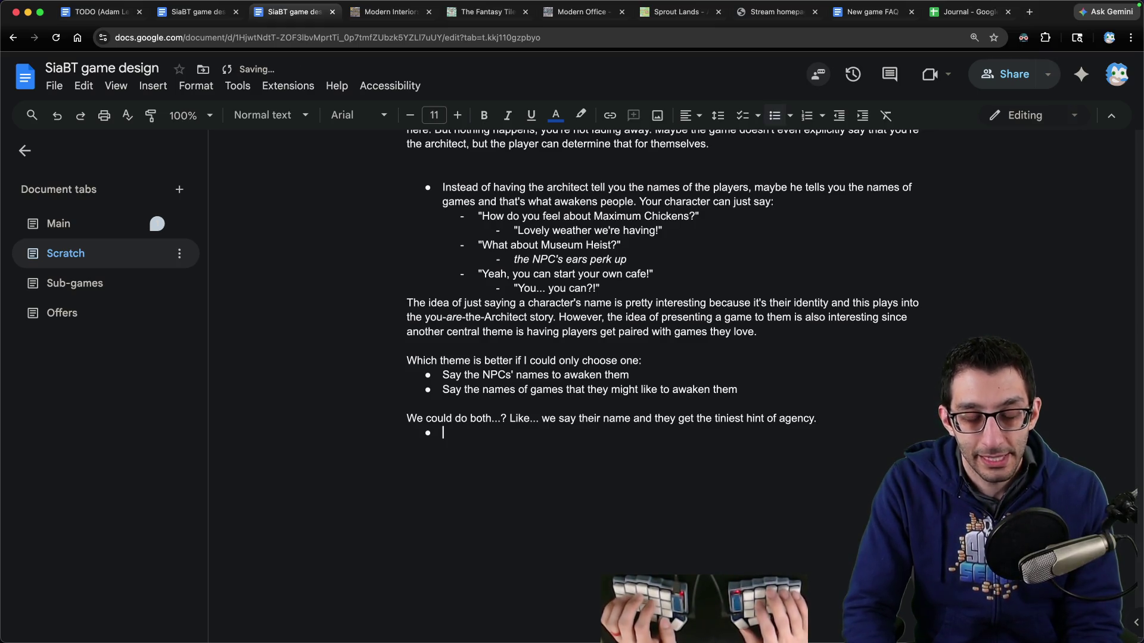
Step: Add italic sub-bullet 'The NPC blinks a couple of times before responding' and reply "Is... is that me?"
{"action": "type", "text": "\"Bob"}
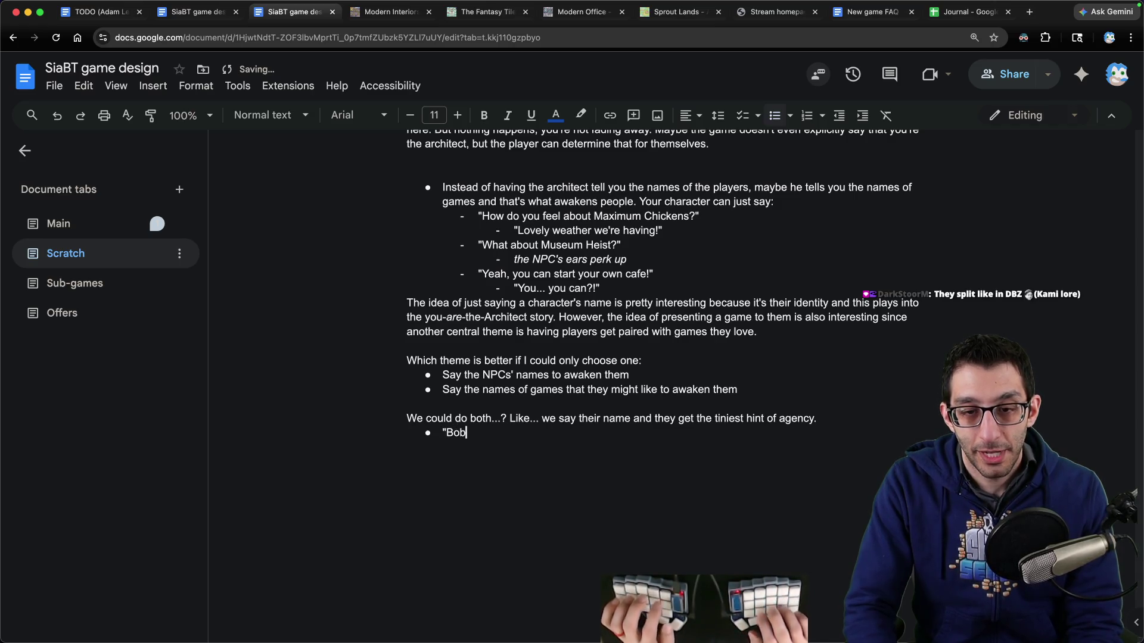
{"action": "type", "text": "\""}
{"action": "key", "text": "Return"}
{"action": "key", "text": "Tab"}
{"action": "type", "text": "\""}
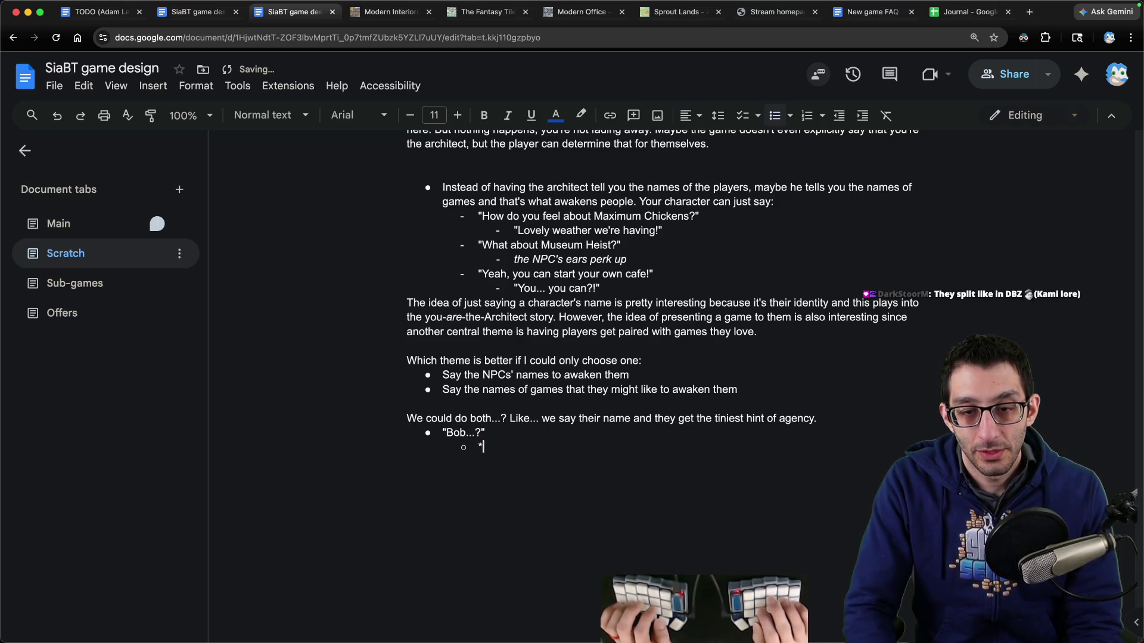
{"action": "key", "text": "BackSpace"}
{"action": "key", "text": "ctrl+i"}
{"action": "type", "text": "The NPC"}
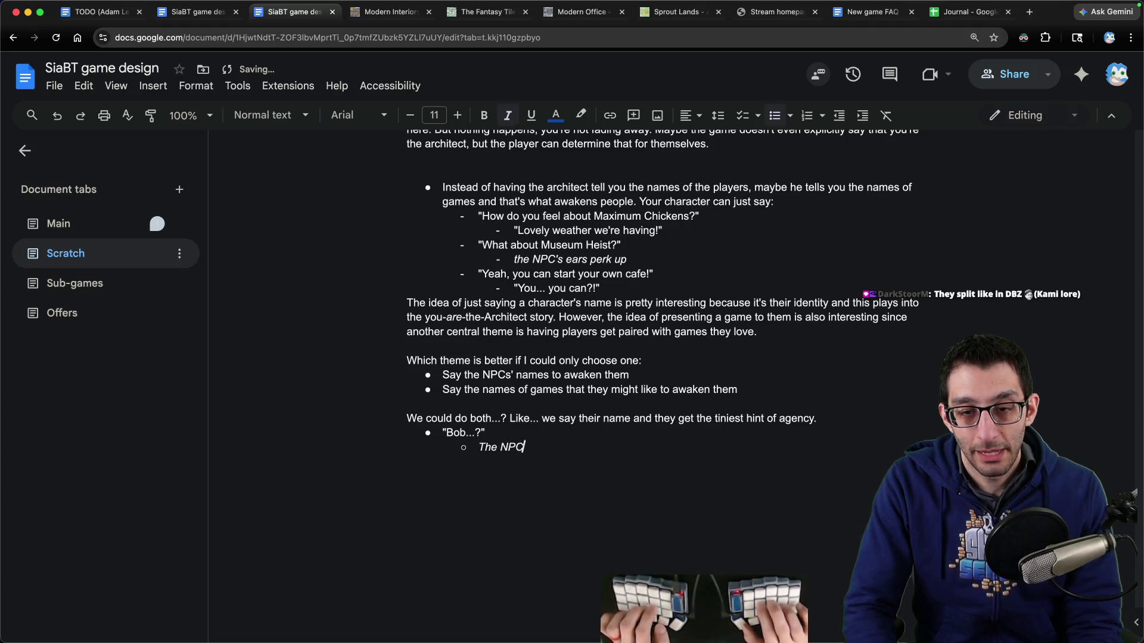
{"action": "type", "text": " blinks a couple of times before"}
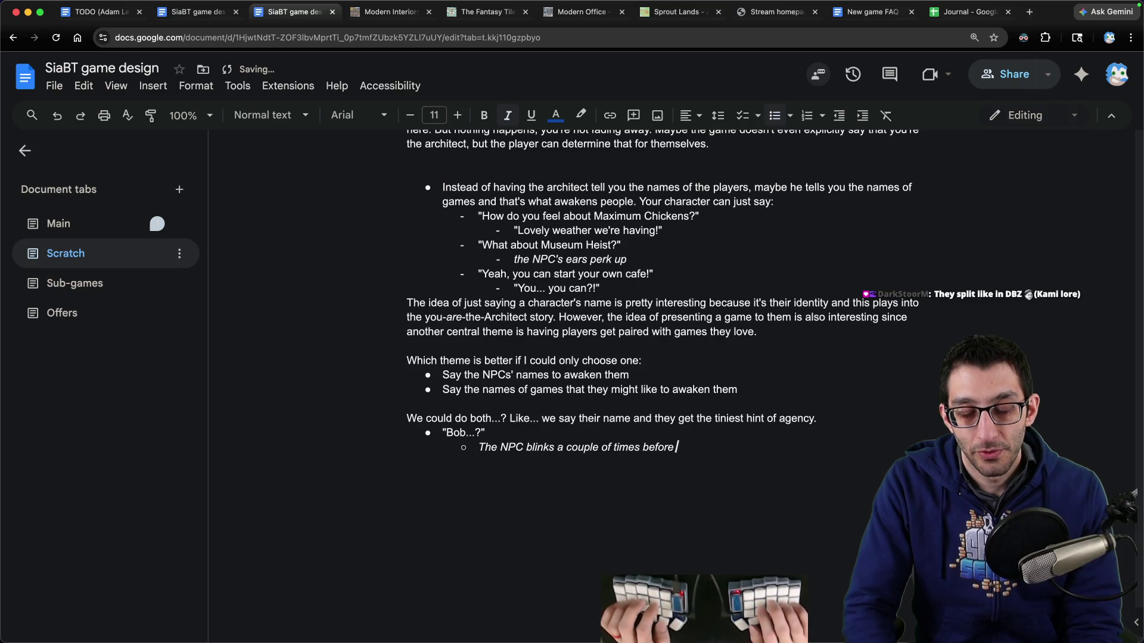
{"action": "type", "text": " responding."}
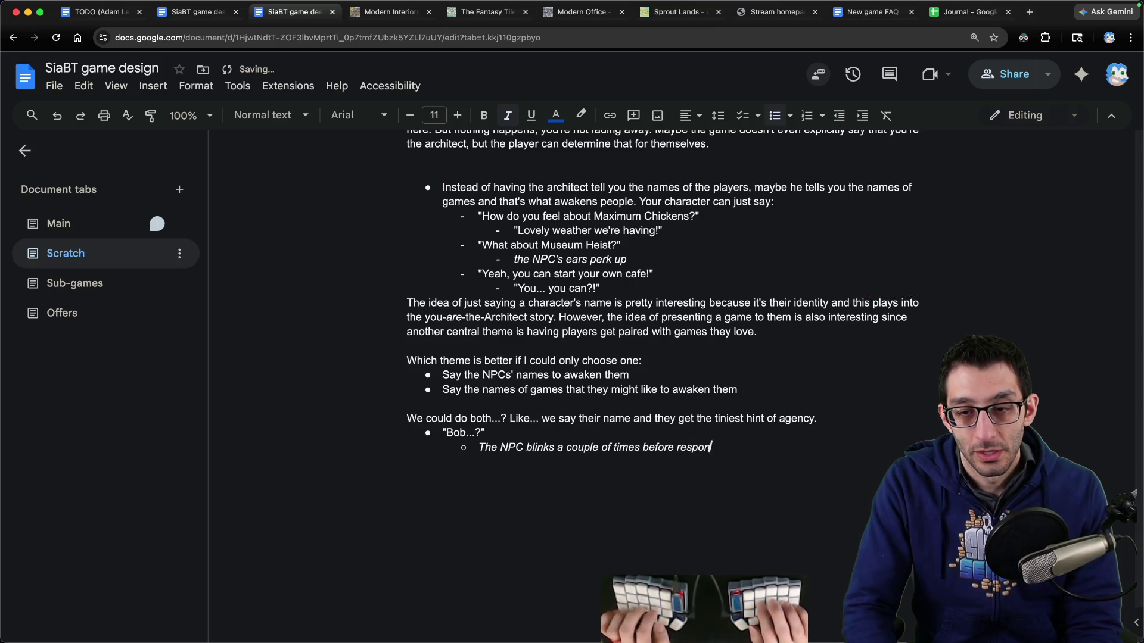
{"action": "key", "text": "Return"}
{"action": "key", "text": "ctrl+i"}
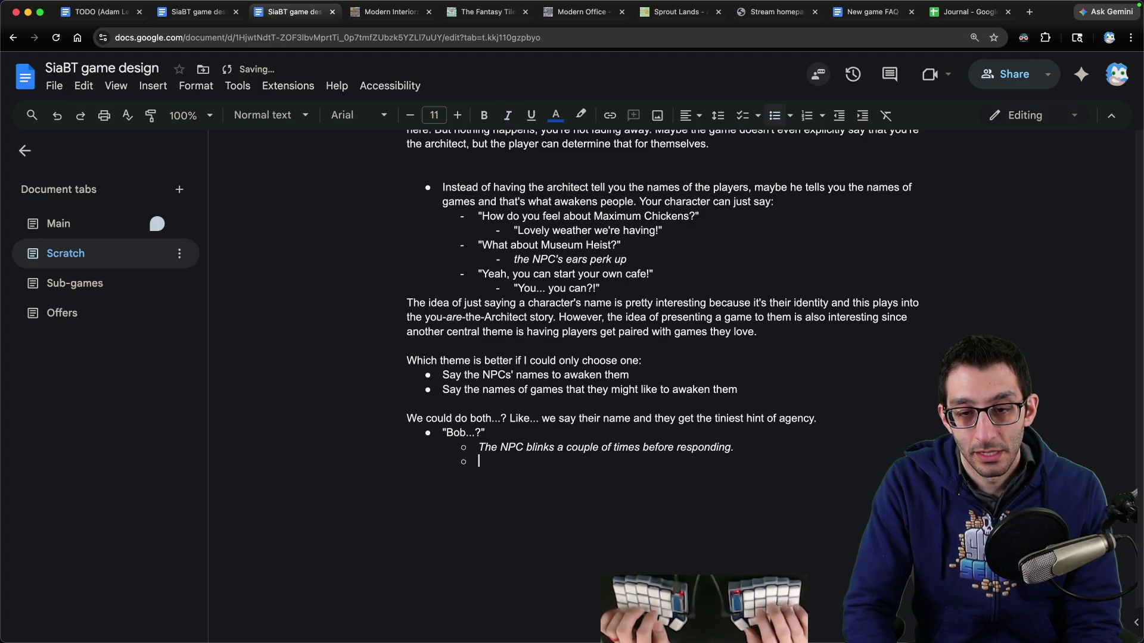
{"action": "type", "text": "\"Is... is that me?"}
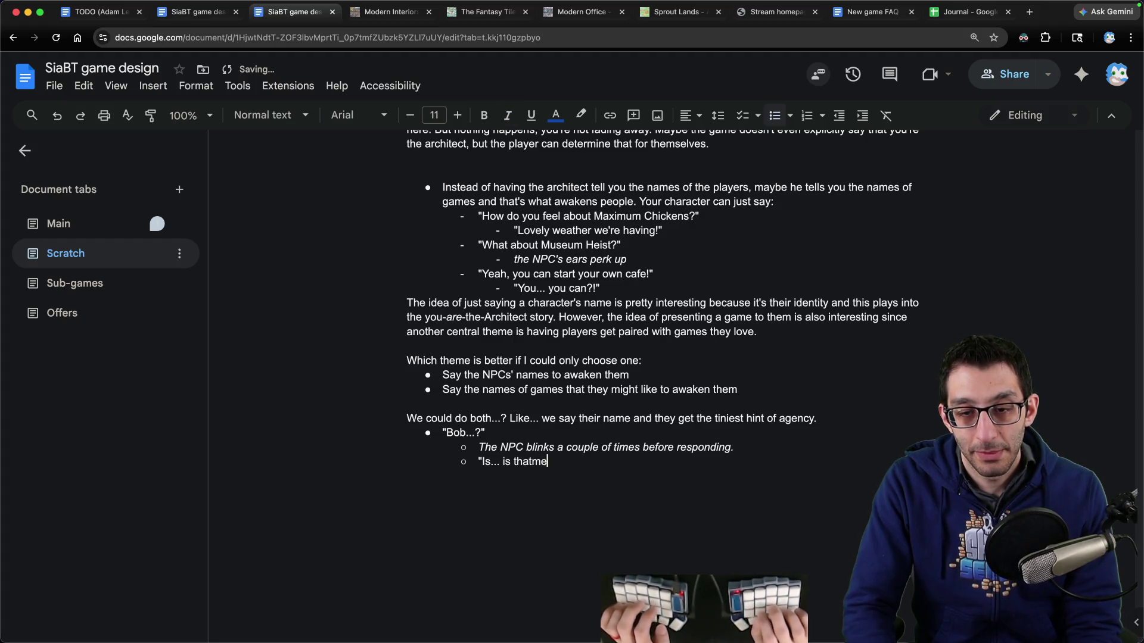
{"action": "type", "text": "\""}
Step: Add the line "Which of these games sound best?" with italic direction 'You show Bob the games.'
{"action": "key", "text": "Return"}
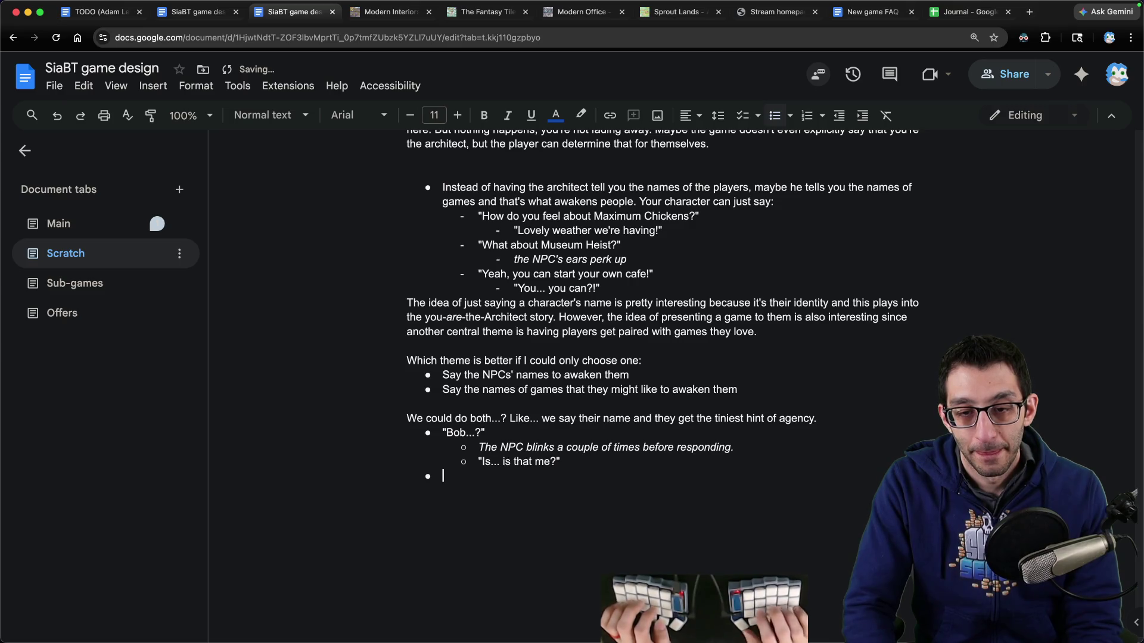
{"action": "type", "text": "\"Which of these games s"}
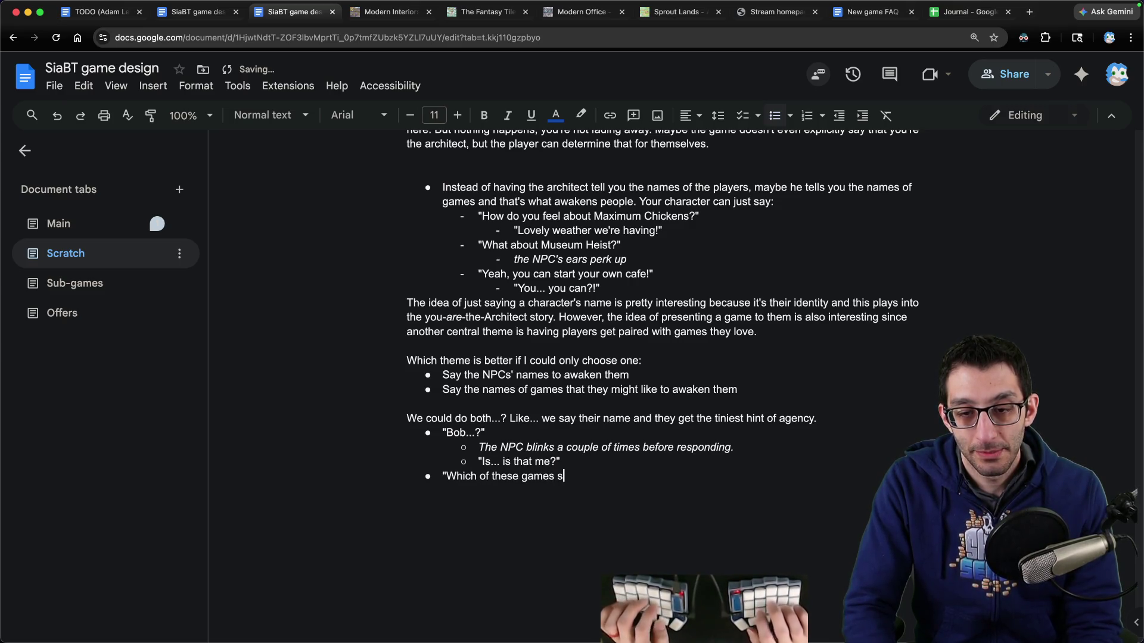
{"action": "type", "text": "ound best? \""}
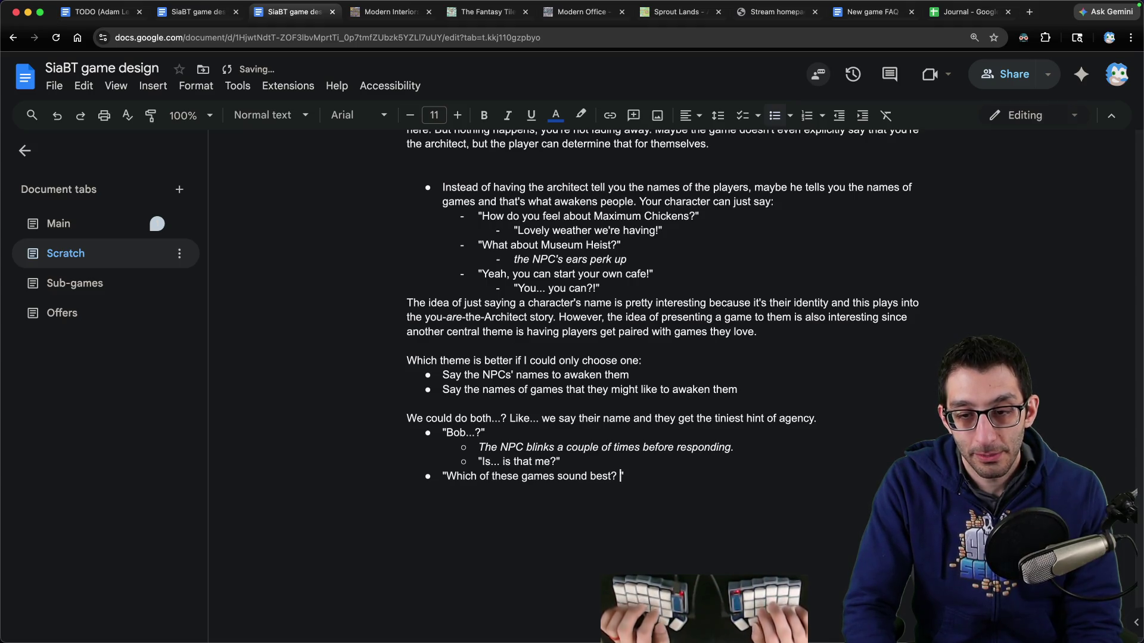
{"action": "key", "text": "ctrl+i"}
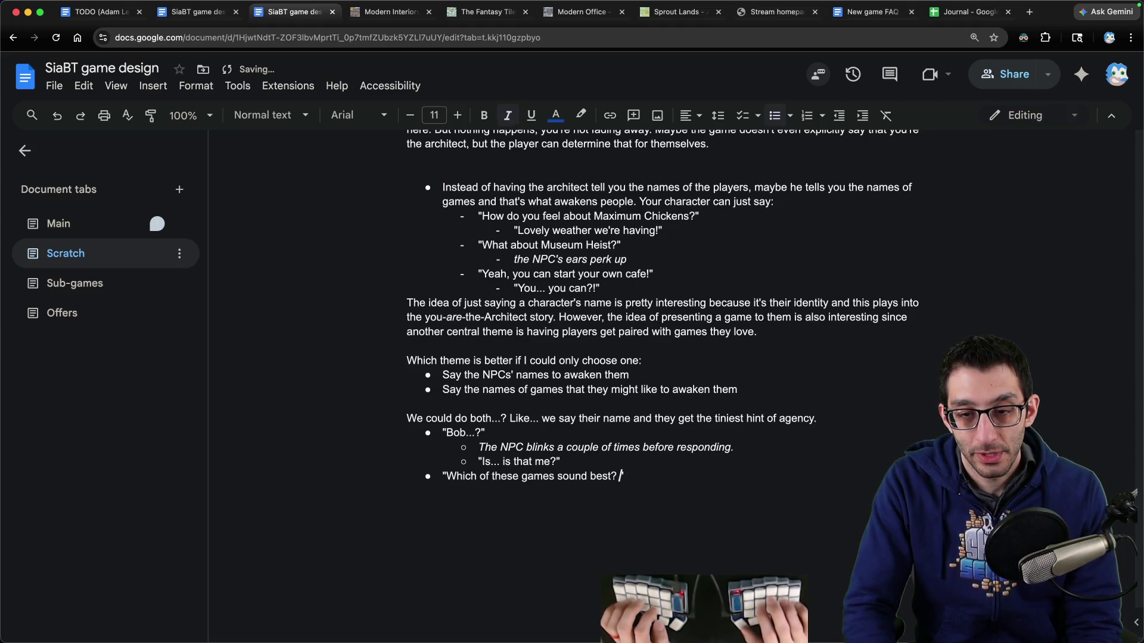
{"action": "type", "text": "You show Bob the games."}
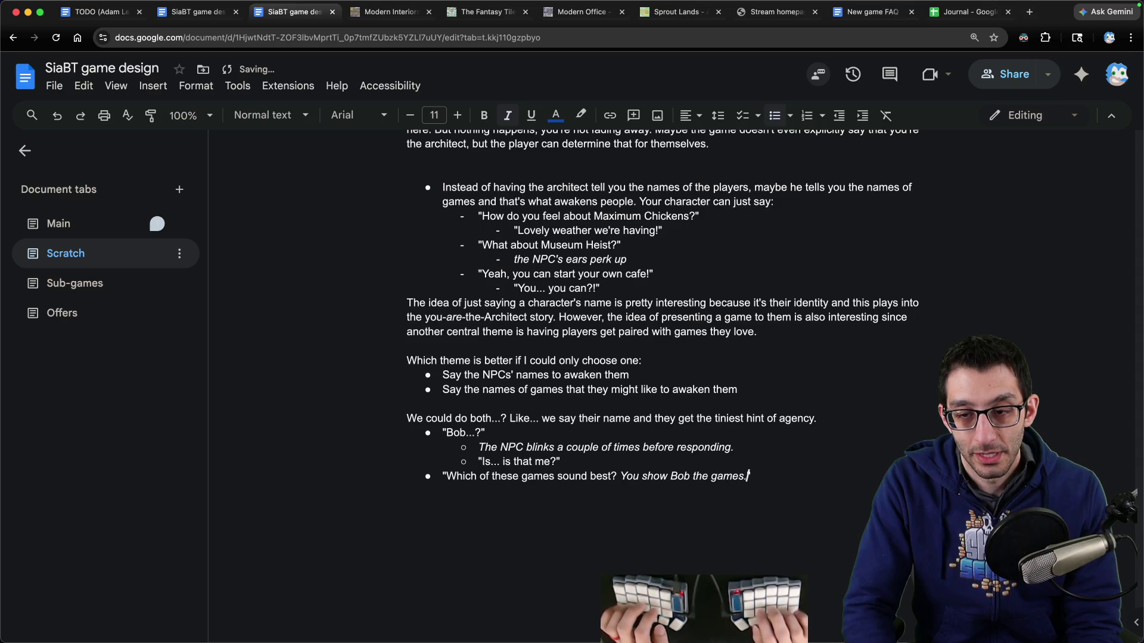
{"action": "key", "text": "ctrl+i"}
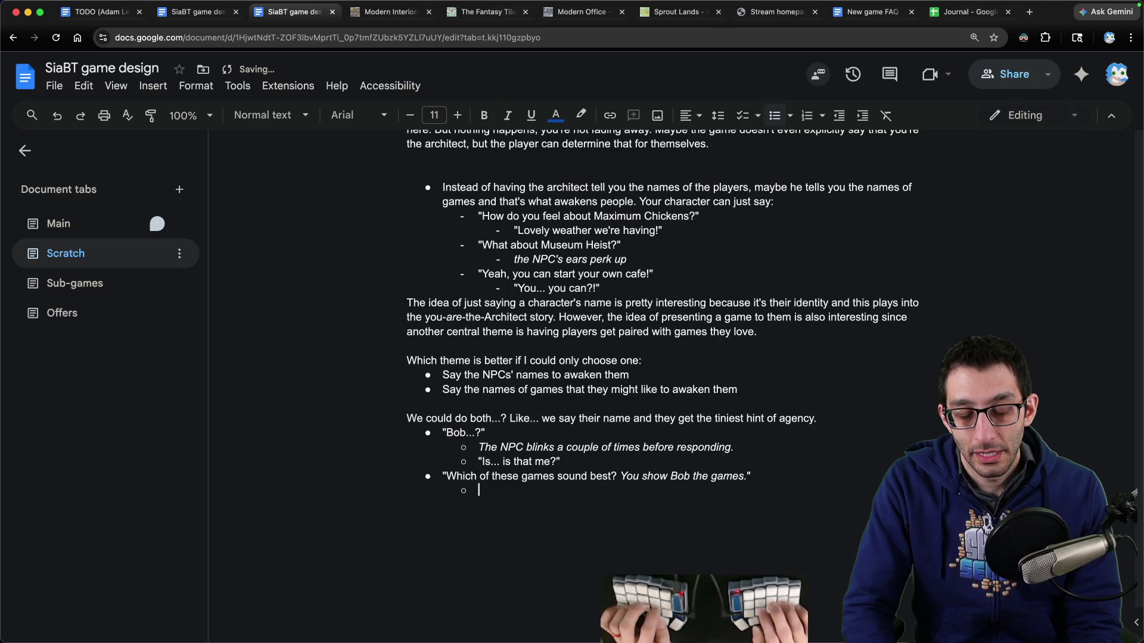
Step: Add italic 'Bob chooses <Game Name>' and begin Bob's reply "Sounds good! Come with me"
{"action": "key", "text": "ctrl+i"}
{"action": "type", "text": "Bob chooses <"}
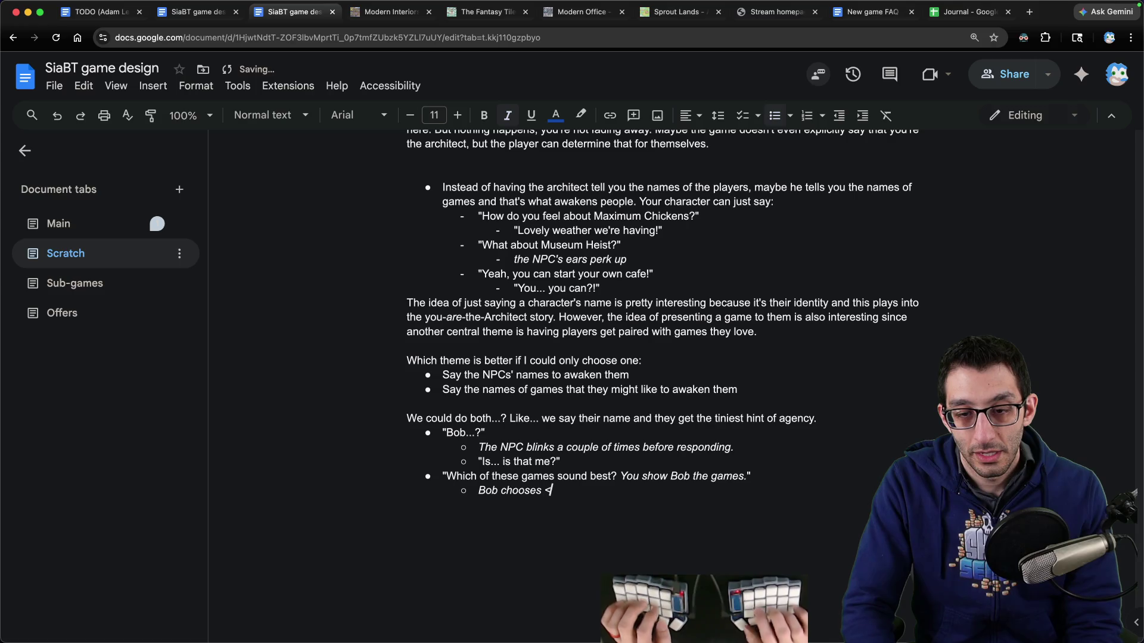
{"action": "type", "text": "Game Name>"}
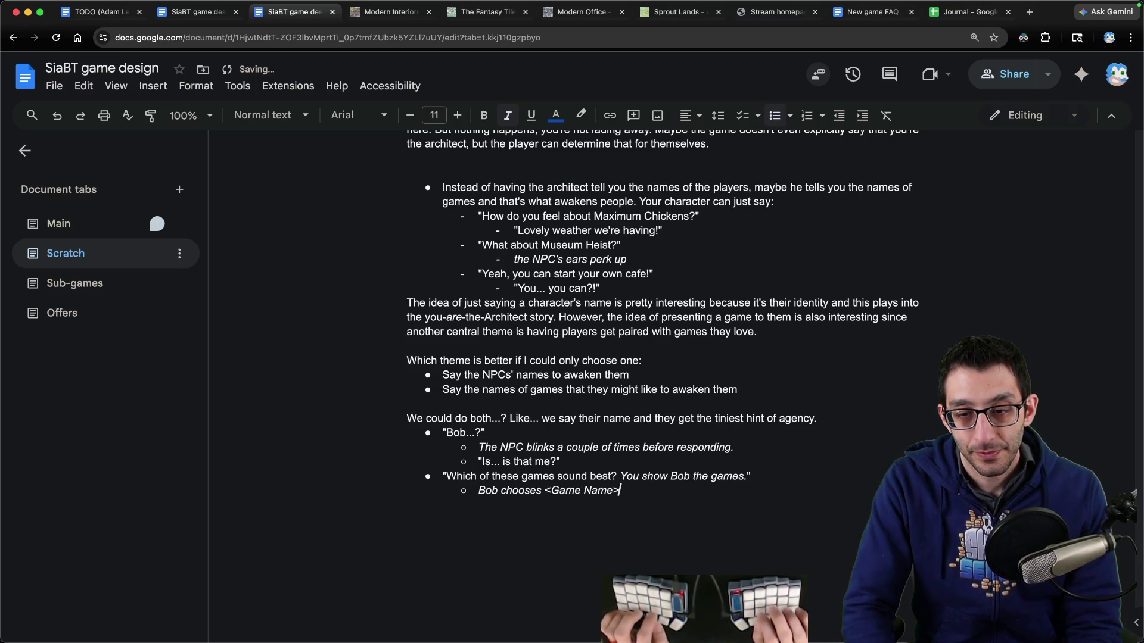
{"action": "key", "text": "ctrl+i"}
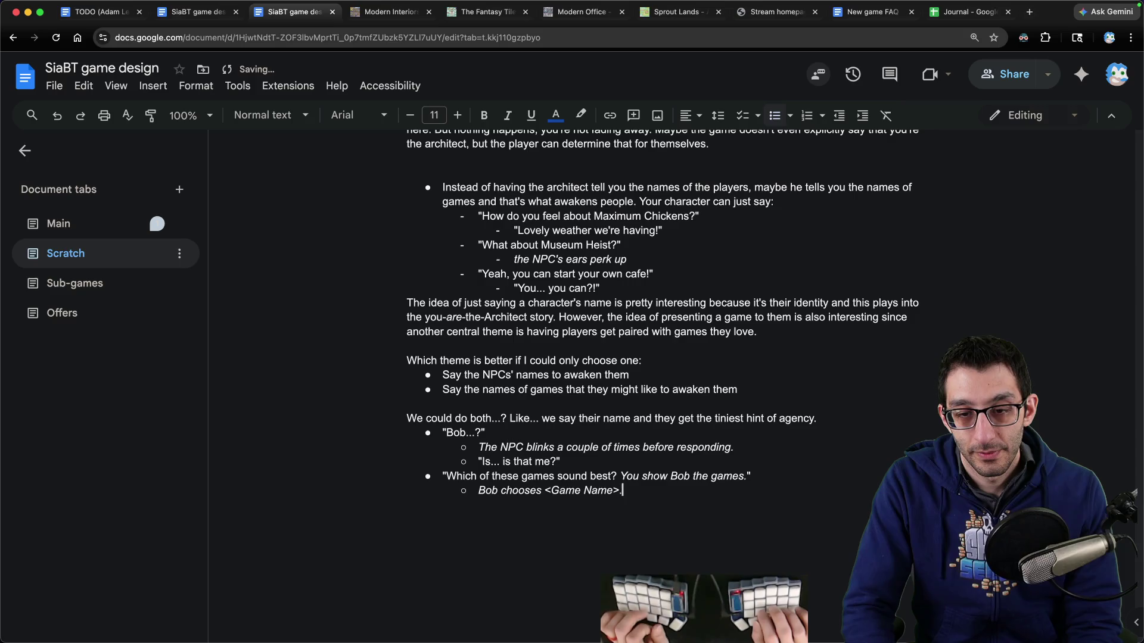
{"action": "key", "text": "Return"}
{"action": "type", "text": "\"S"}
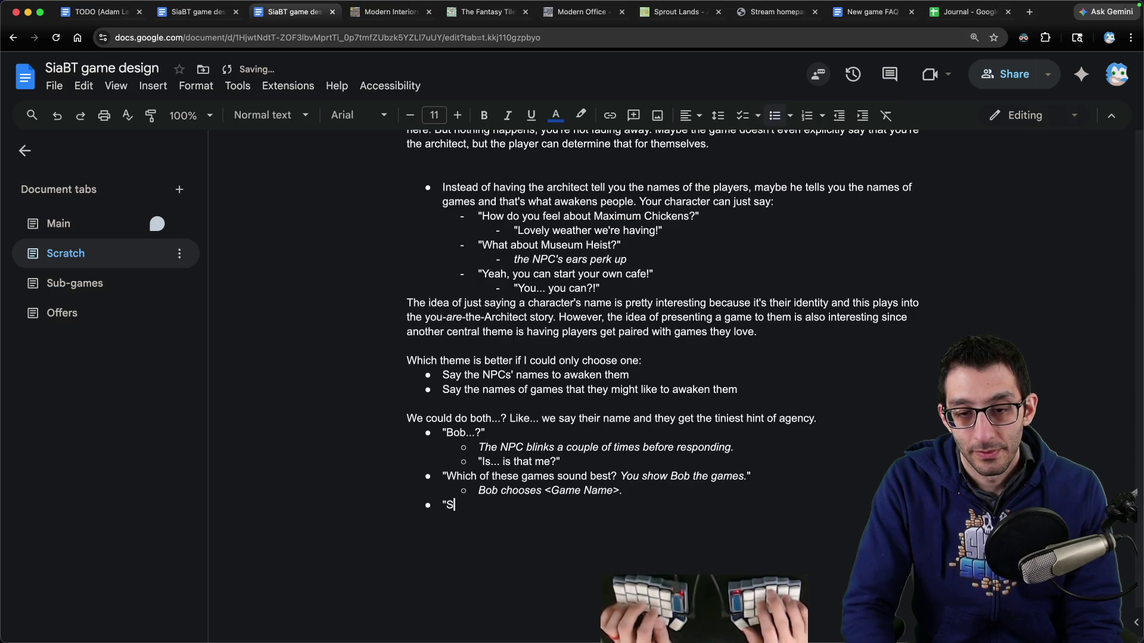
{"action": "type", "text": "ounds good! Come with me.\""}
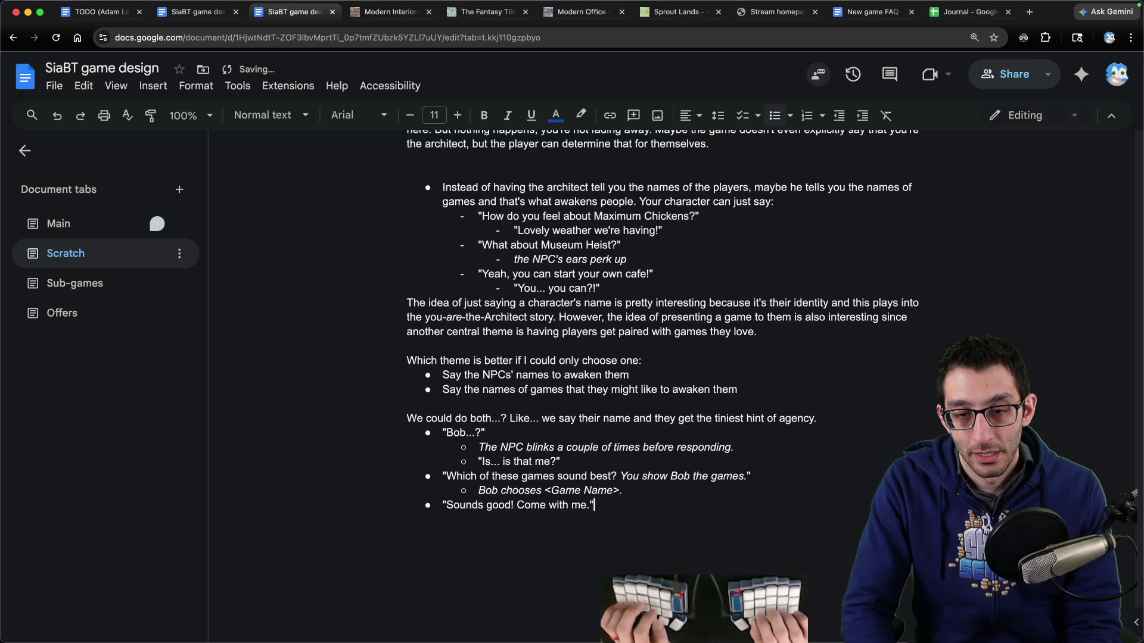
Step: Add the indented note 'Bob follows you.' and select the 'Which of these games' question line
{"action": "key", "text": "Return"}
{"action": "key", "text": "Tab"}
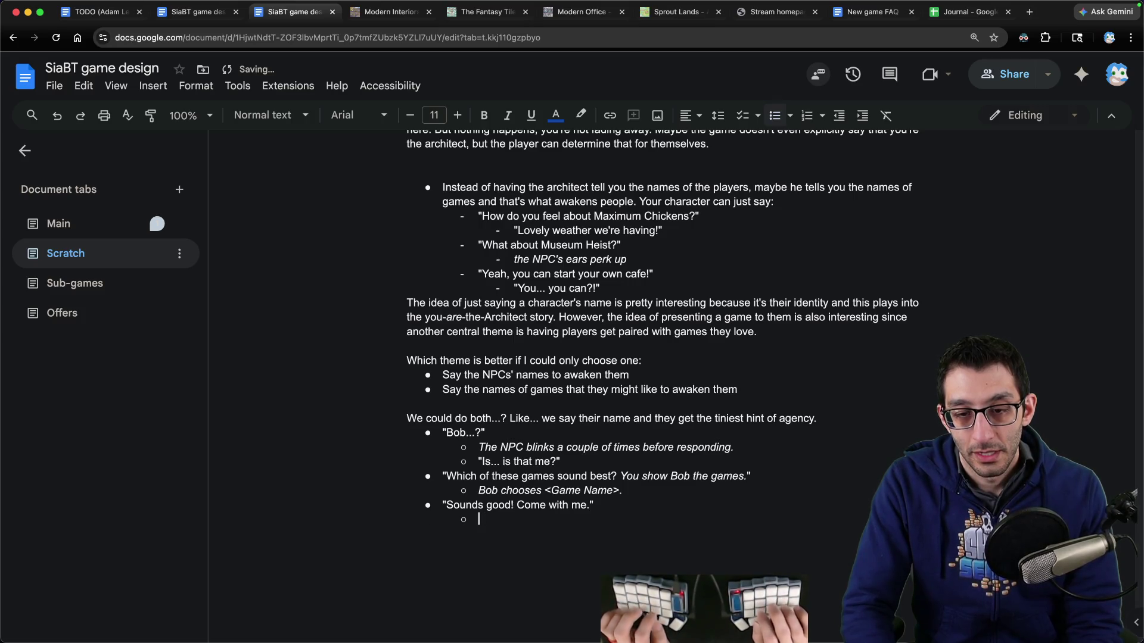
{"action": "type", "text": "Bob follow"}
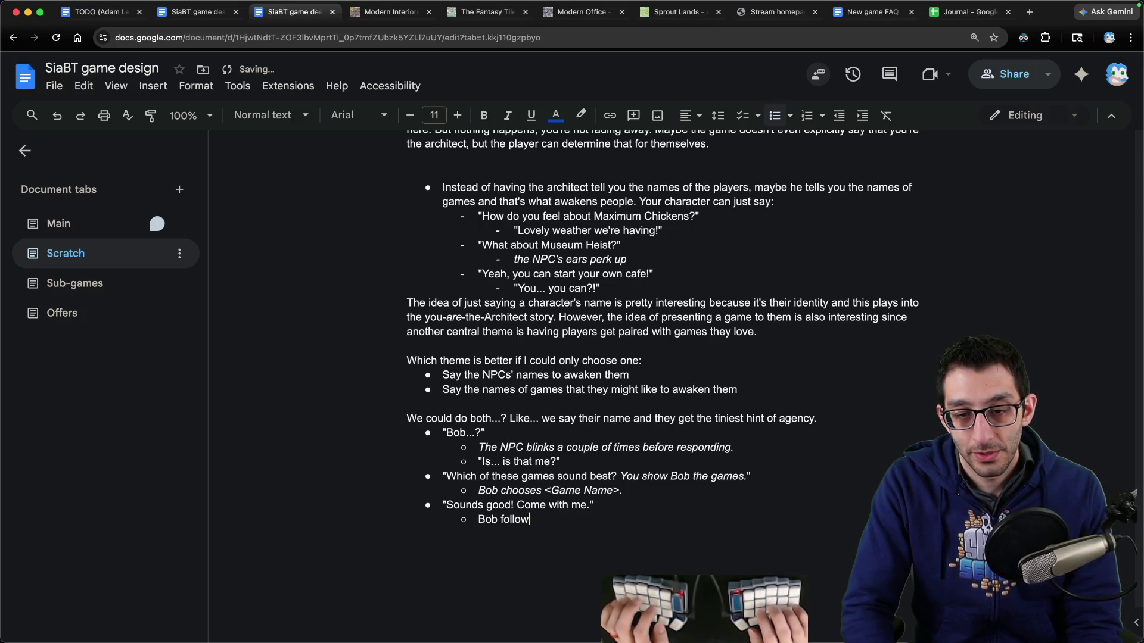
{"action": "type", "text": "s you."}
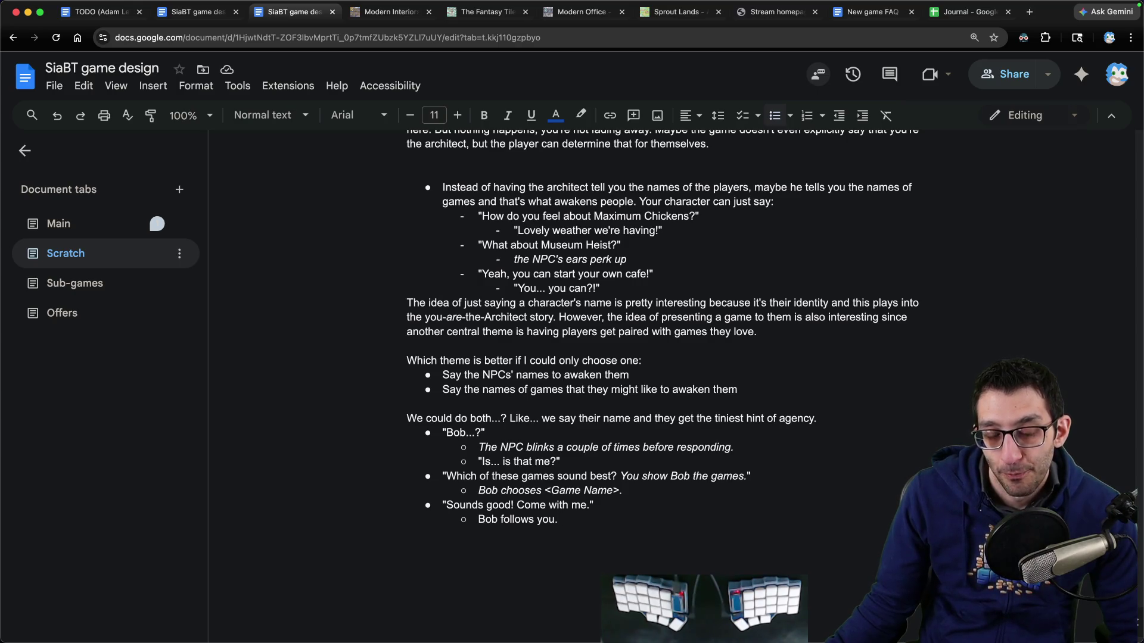
{"action": "double_click", "coordinate": [464, 478]}
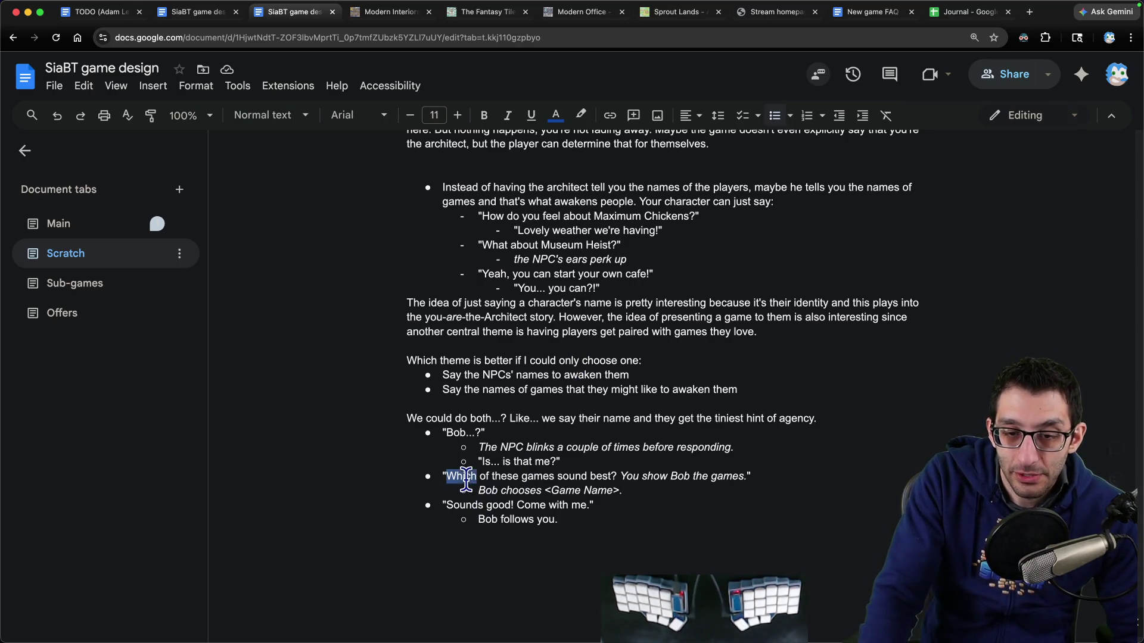
{"action": "left_click_drag", "start_coordinate": [465, 478], "coordinate": [766, 474]}
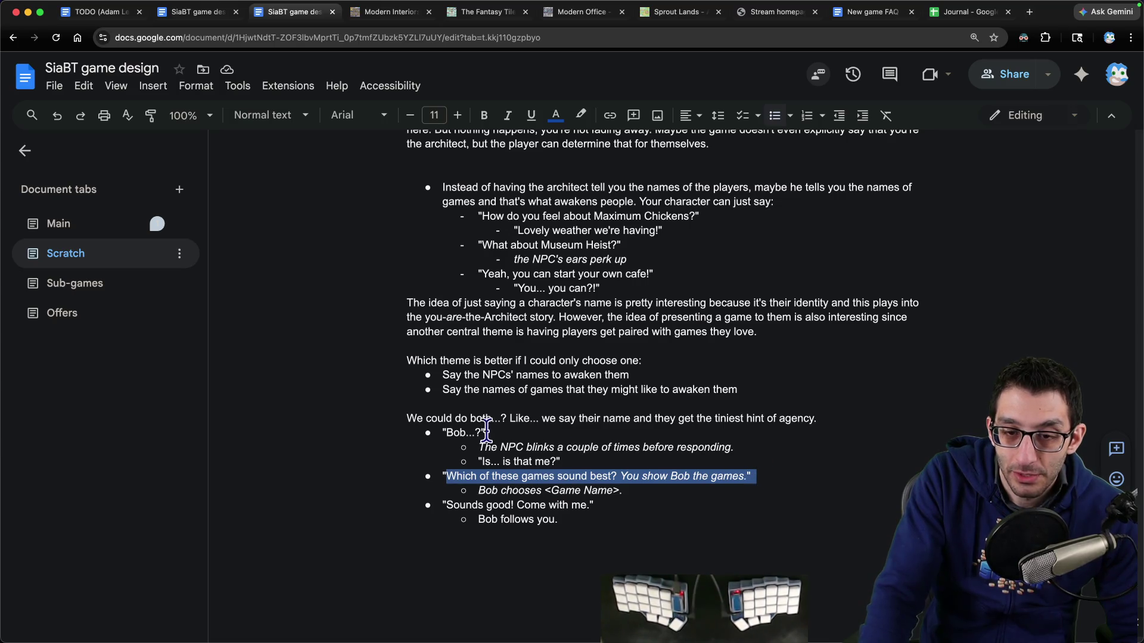
Step: Select then deselect the Bob dialogue block, and switch to the other SiaBT design doc browser tab
{"action": "left_click_drag", "start_coordinate": [443, 433], "coordinate": [637, 550]}
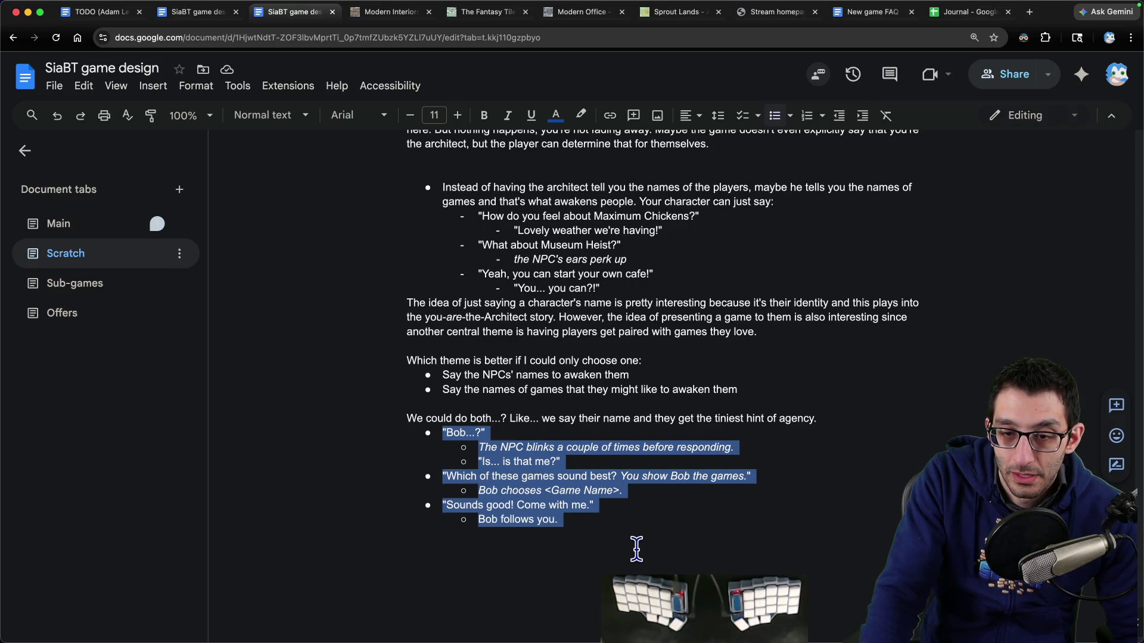
{"action": "left_click", "coordinate": [636, 549]}
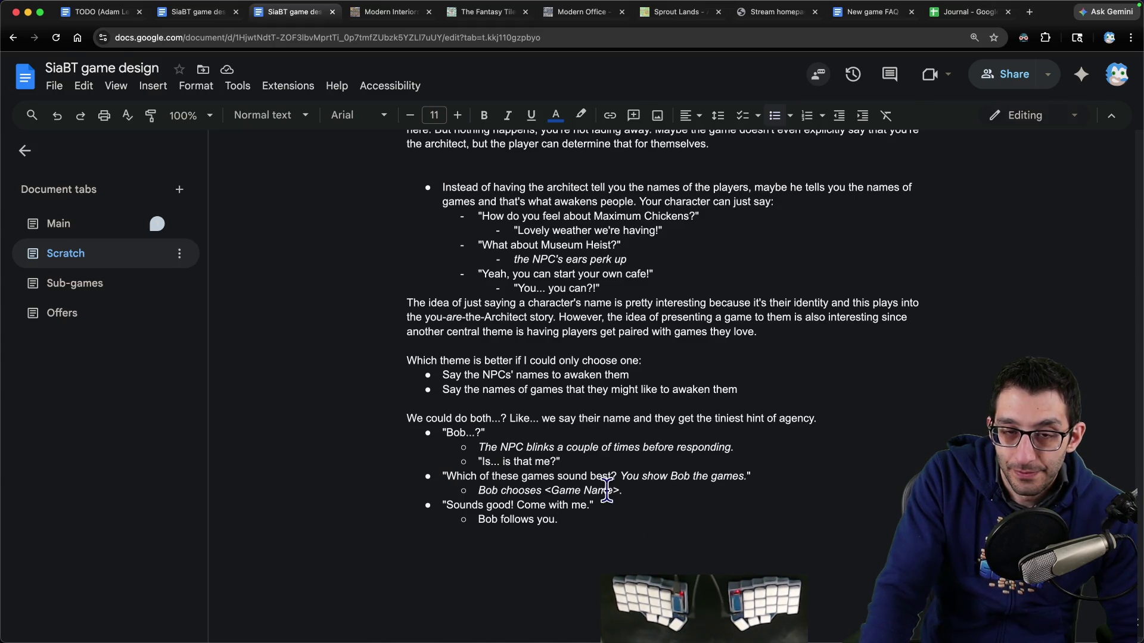
{"action": "key", "text": "ctrl+shift+Tab"}
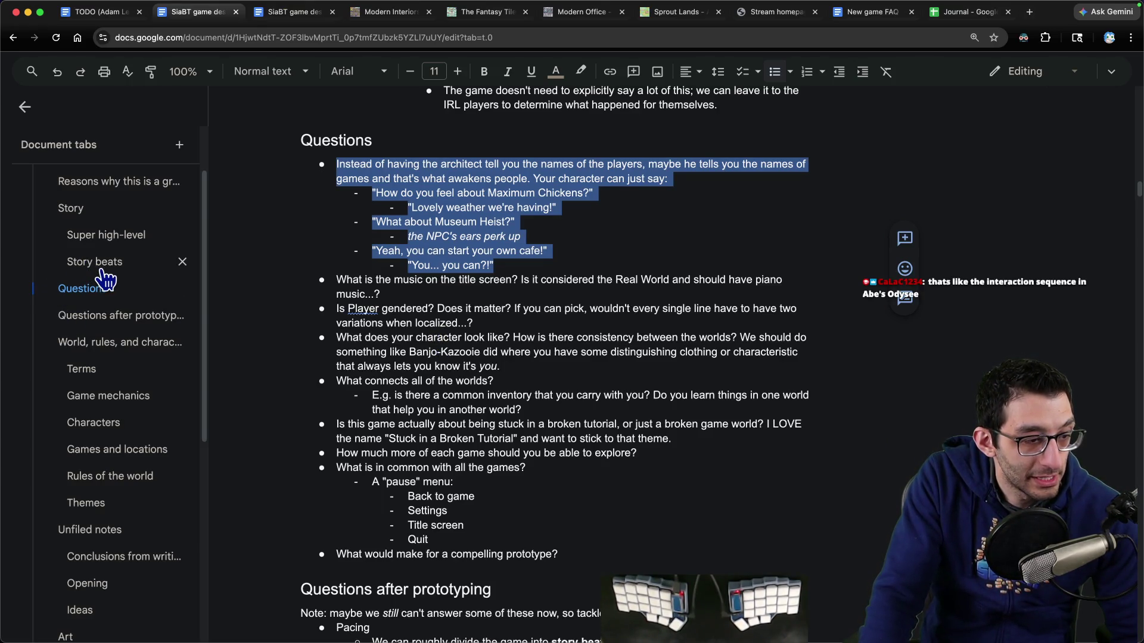
Step: Open the Story beats section and place the cursor at the end of the Sidekick paragraph
{"action": "left_click", "coordinate": [102, 271]}
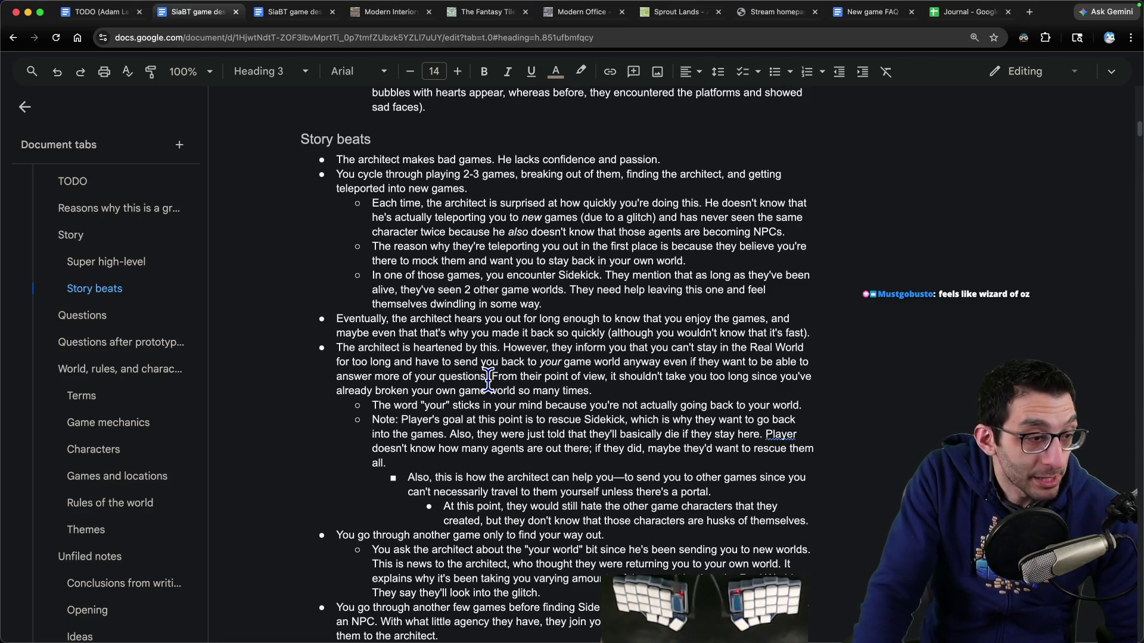
{"action": "left_click", "coordinate": [585, 316]}
{"action": "left_click", "coordinate": [588, 305]}
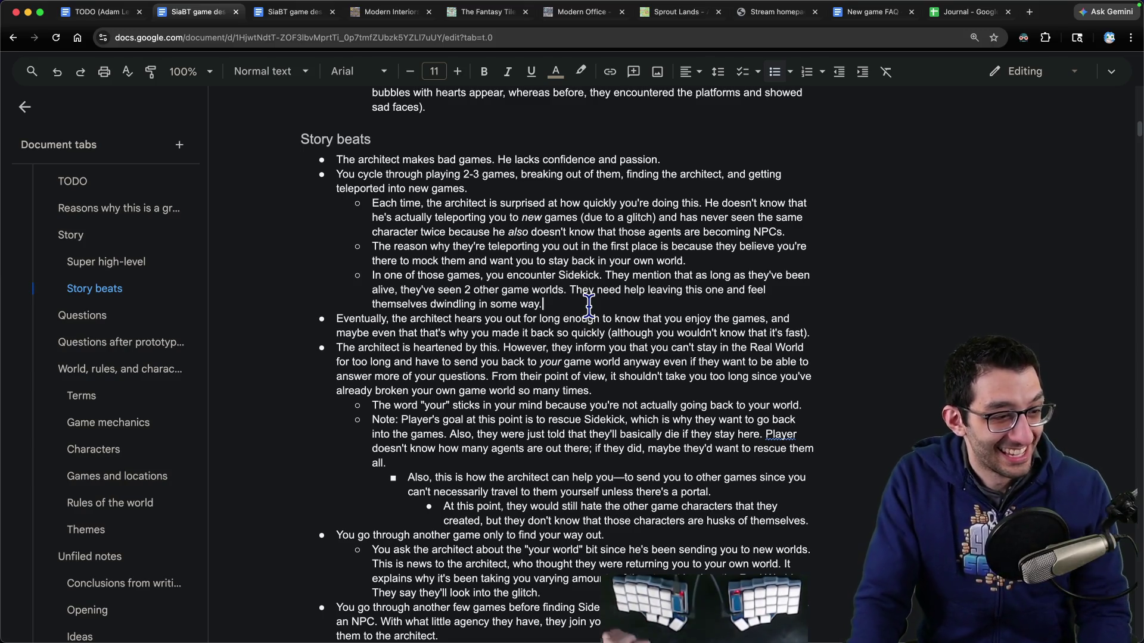
{"action": "mouse_move", "coordinate": [545, 304]}
{"action": "left_mouse_down"}
{"action": "mouse_move", "coordinate": [325, 260]}
{"action": "mouse_move", "coordinate": [323, 245]}
{"action": "left_mouse_up"}
{"action": "left_click", "coordinate": [551, 304]}
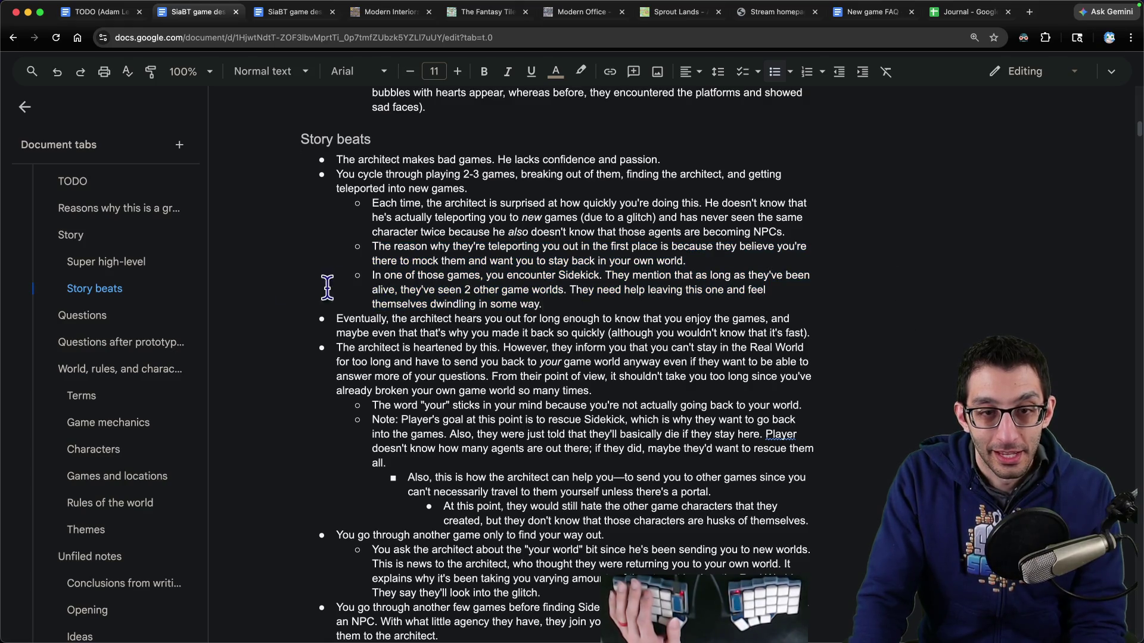
Step: Scroll through the endings and select the sentence about getting back to the architect
{"action": "scroll", "coordinate": [415, 283], "scroll_direction": "down", "scroll_amount": 1}
{"action": "scroll", "coordinate": [415, 283], "scroll_direction": "down", "scroll_amount": 10}
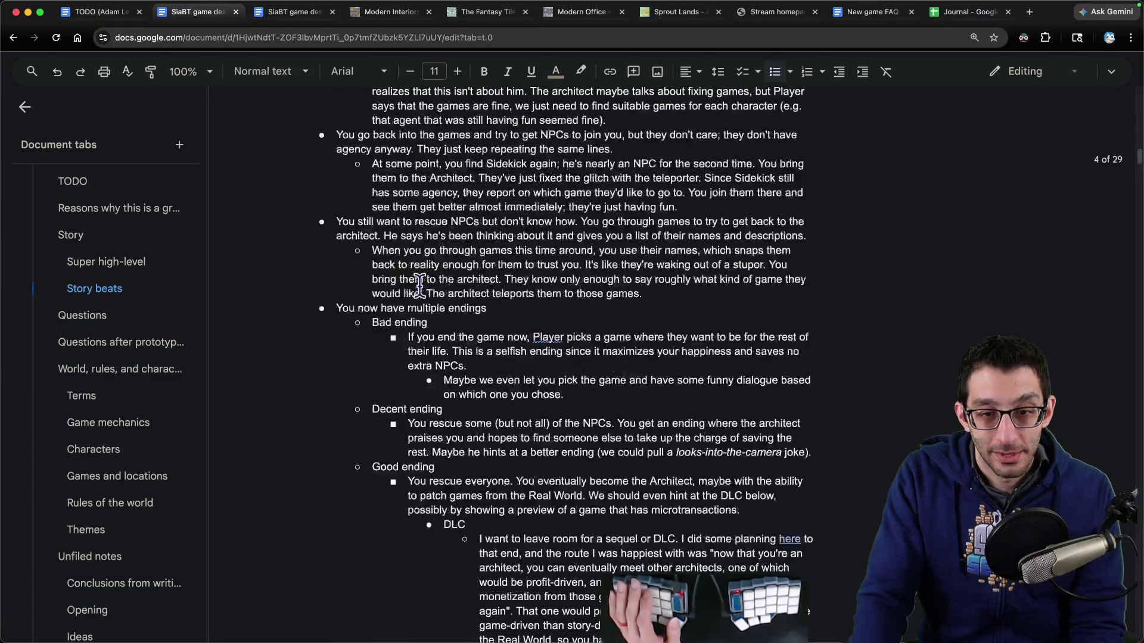
{"action": "scroll", "coordinate": [417, 284], "scroll_direction": "down", "scroll_amount": 5}
{"action": "scroll", "coordinate": [428, 291], "scroll_direction": "up", "scroll_amount": 2}
{"action": "scroll", "coordinate": [427, 290], "scroll_direction": "up", "scroll_amount": 3}
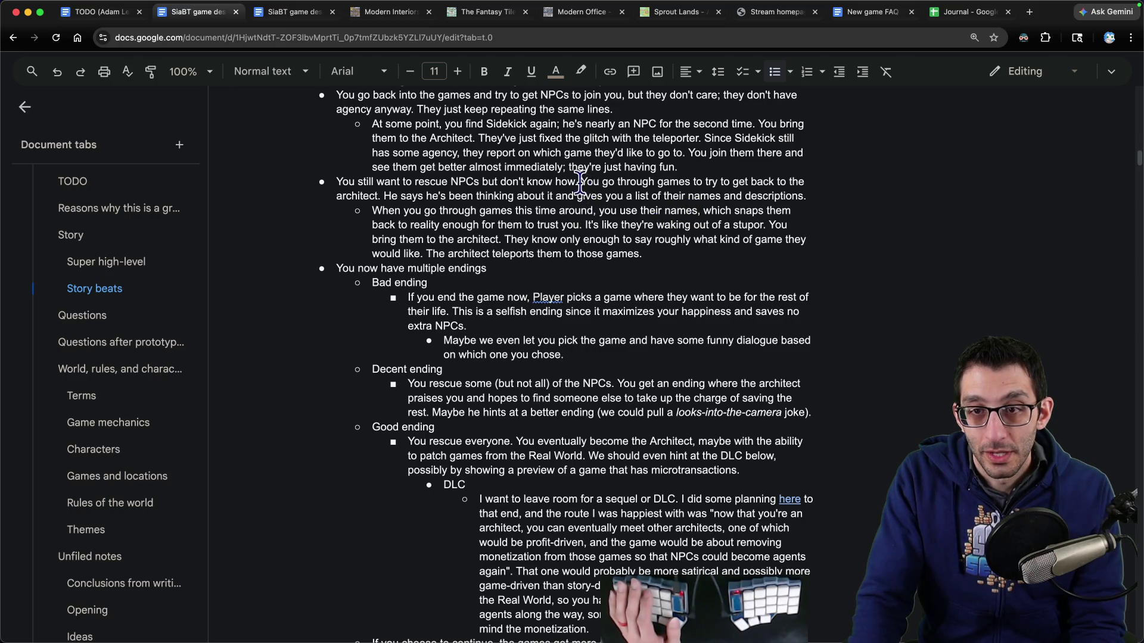
{"action": "mouse_move", "coordinate": [581, 182]}
{"action": "left_mouse_down"}
{"action": "mouse_move", "coordinate": [802, 184]}
{"action": "mouse_move", "coordinate": [360, 198]}
{"action": "mouse_move", "coordinate": [808, 197]}
{"action": "left_mouse_up"}
Step: Append to the rescue-NPCs bullet that the architect offers a choice to stop here (see multiple endings)
{"action": "left_click", "coordinate": [833, 189]}
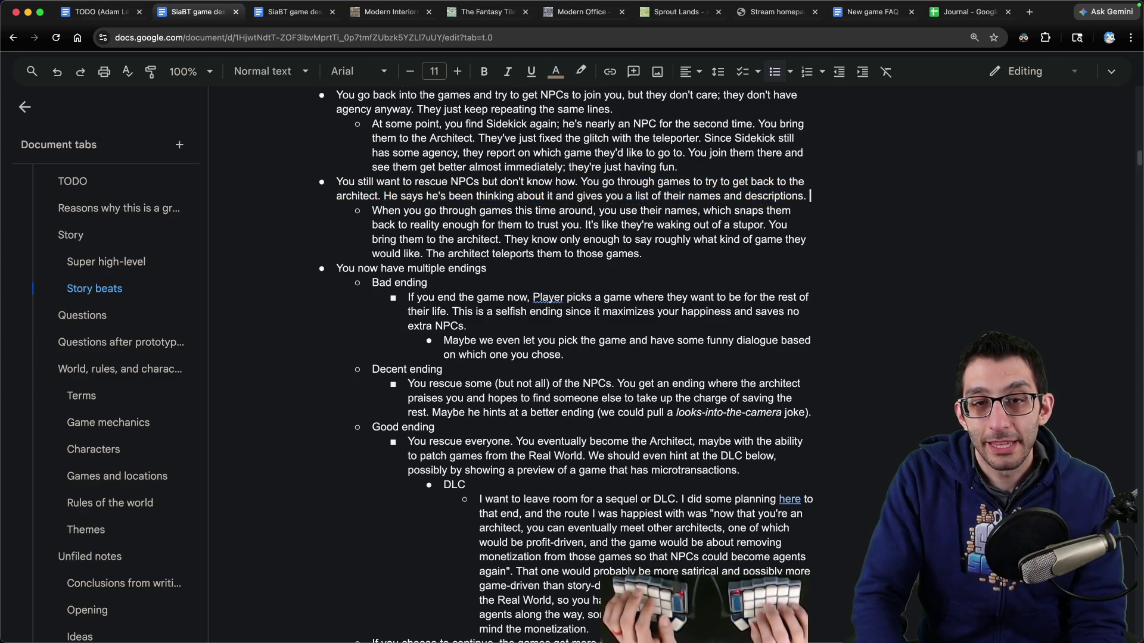
{"action": "type", "text": "At this point, "}
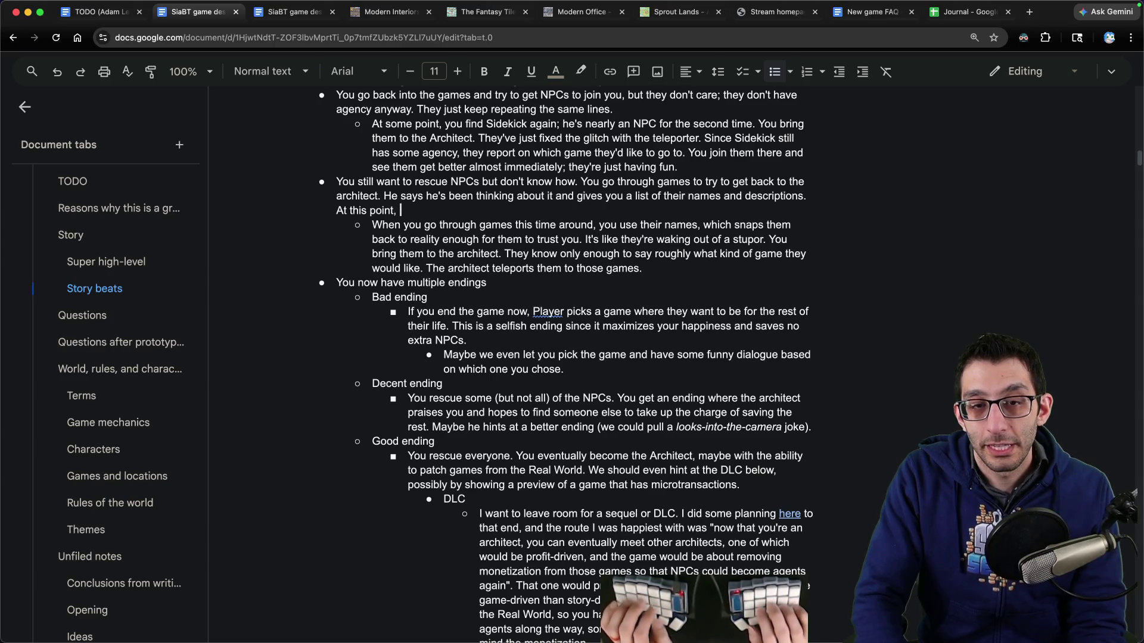
{"action": "type", "text": "he gives you"}
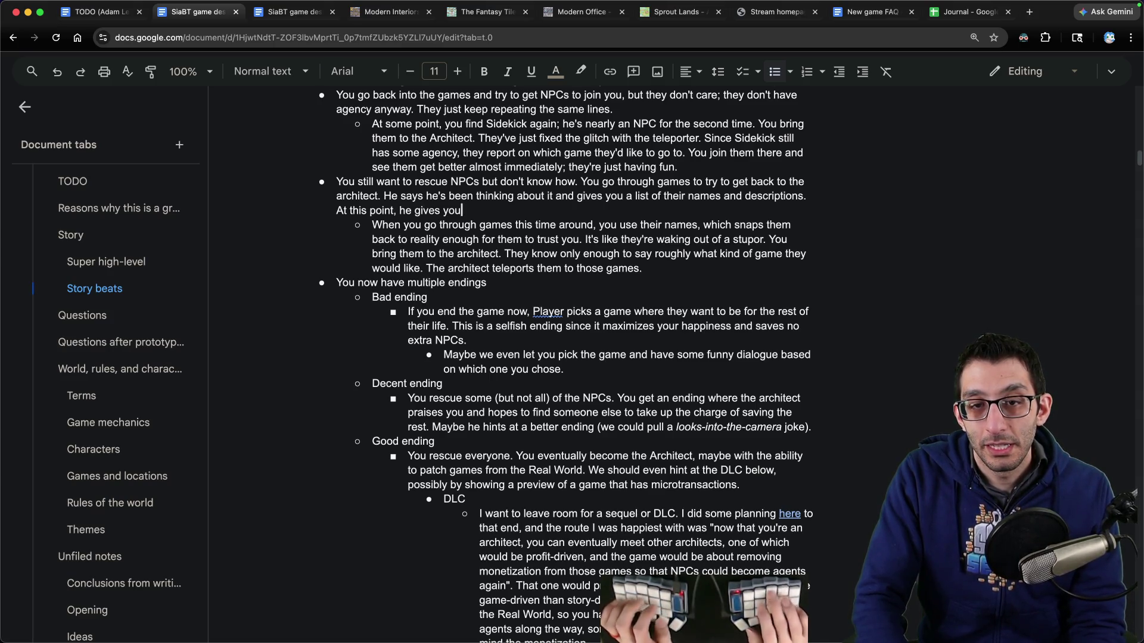
{"action": "key", "text": "BackSpace"}
{"action": "key", "text": "BackSpace"}
{"action": "type", "text": "ice. He"}
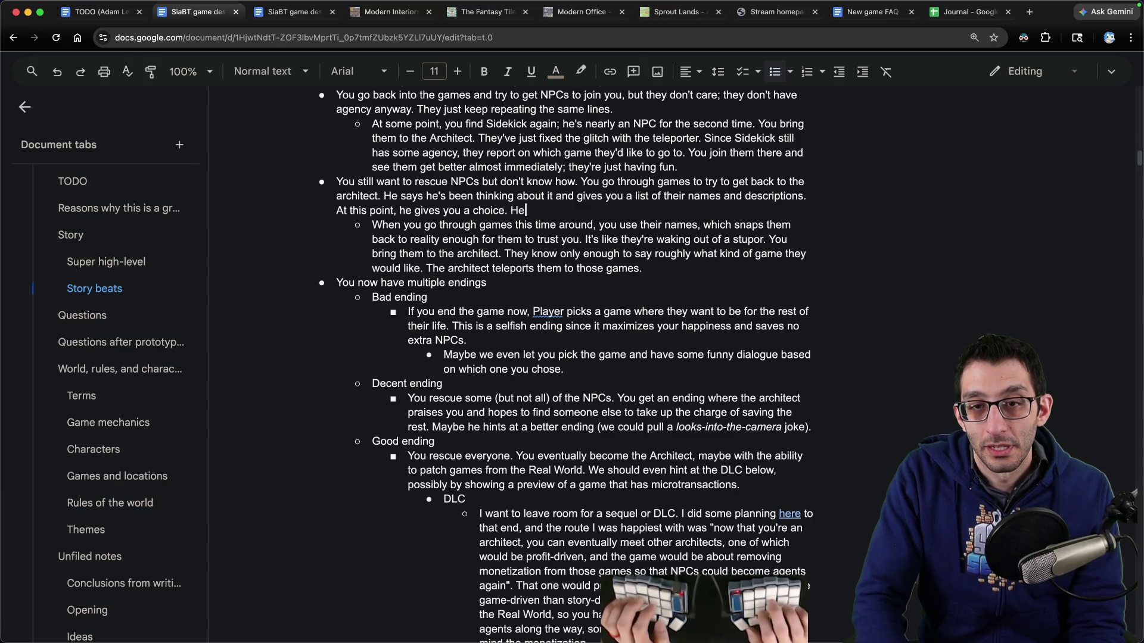
{"action": "type", "text": " said you've already done so much, so you can stop h"}
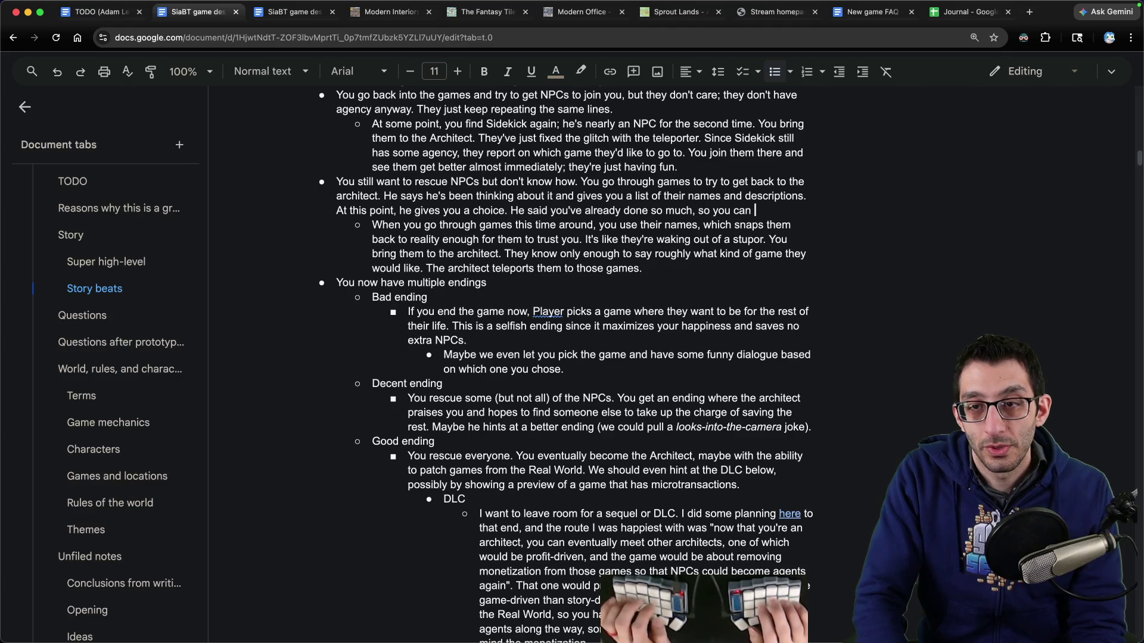
{"action": "type", "text": "ere if you want."}
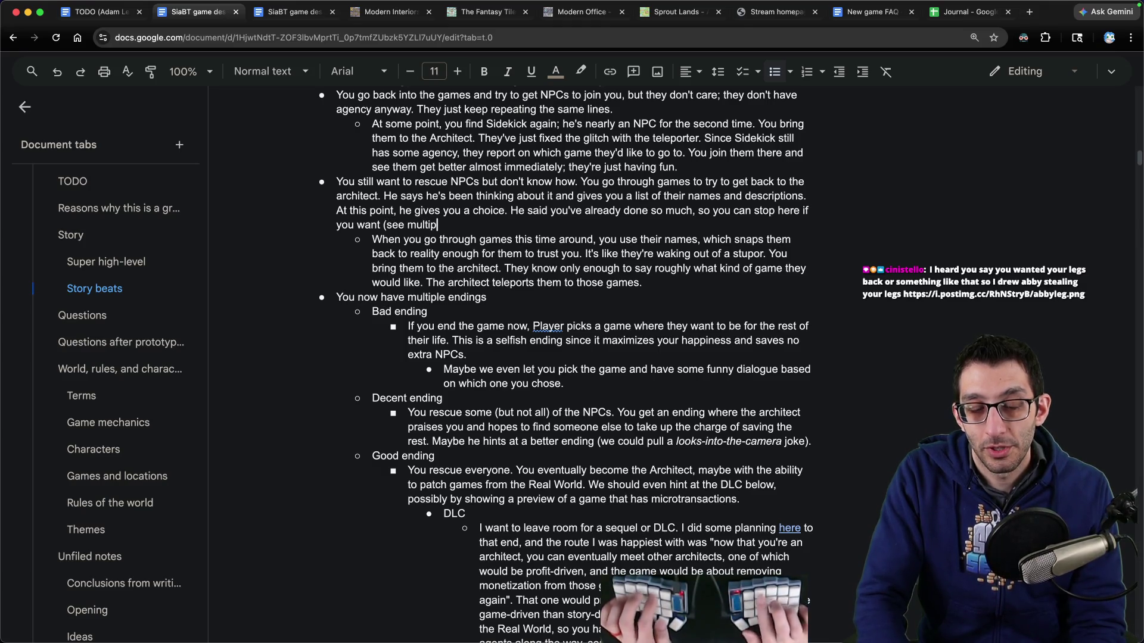
{"action": "type", "text": "le endings below)."}
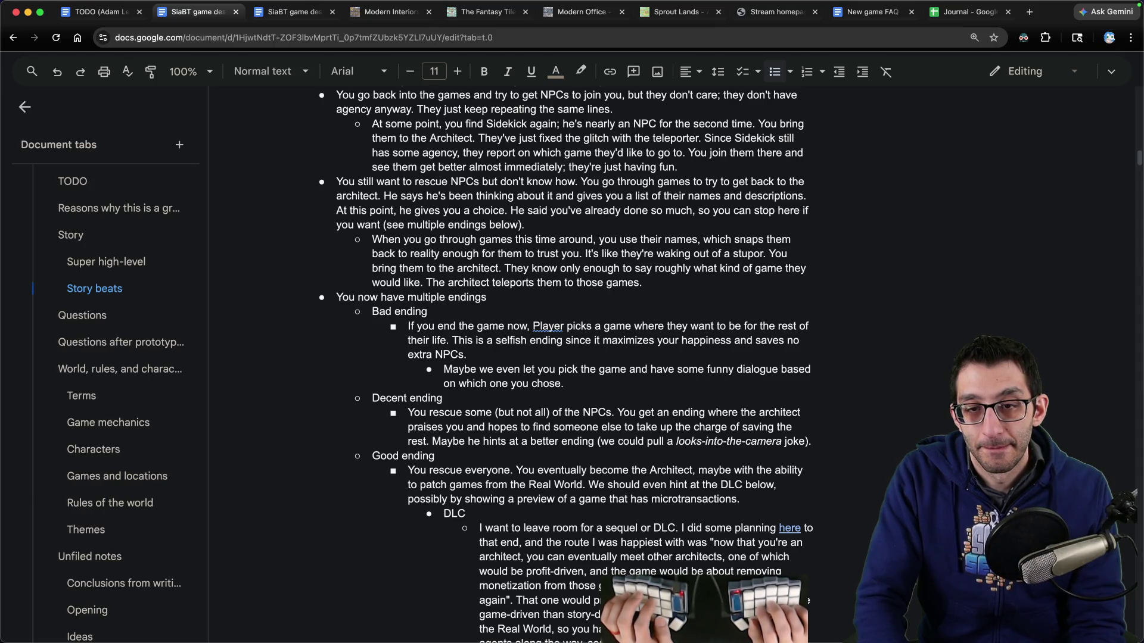
Step: Begin the sub-bullet with 'If you decide to continue, then' and add the elevator-pitch idea for resonating NPCs
{"action": "left_click", "coordinate": [372, 240]}
{"action": "type", "text": "If you decide to"}
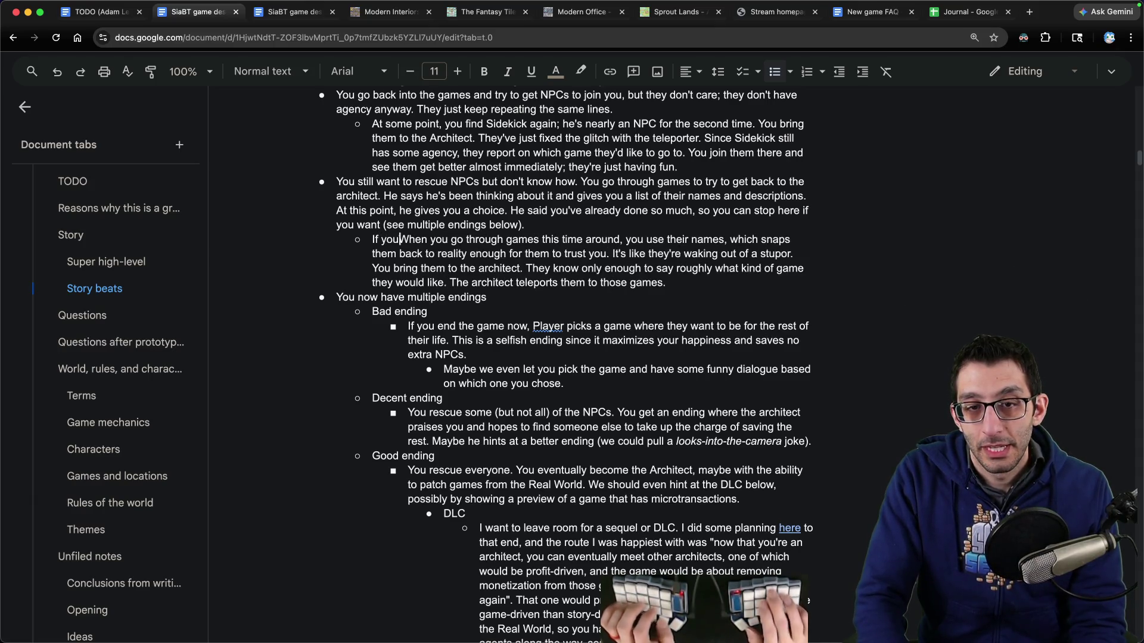
{"action": "type", "text": " continue, then w"}
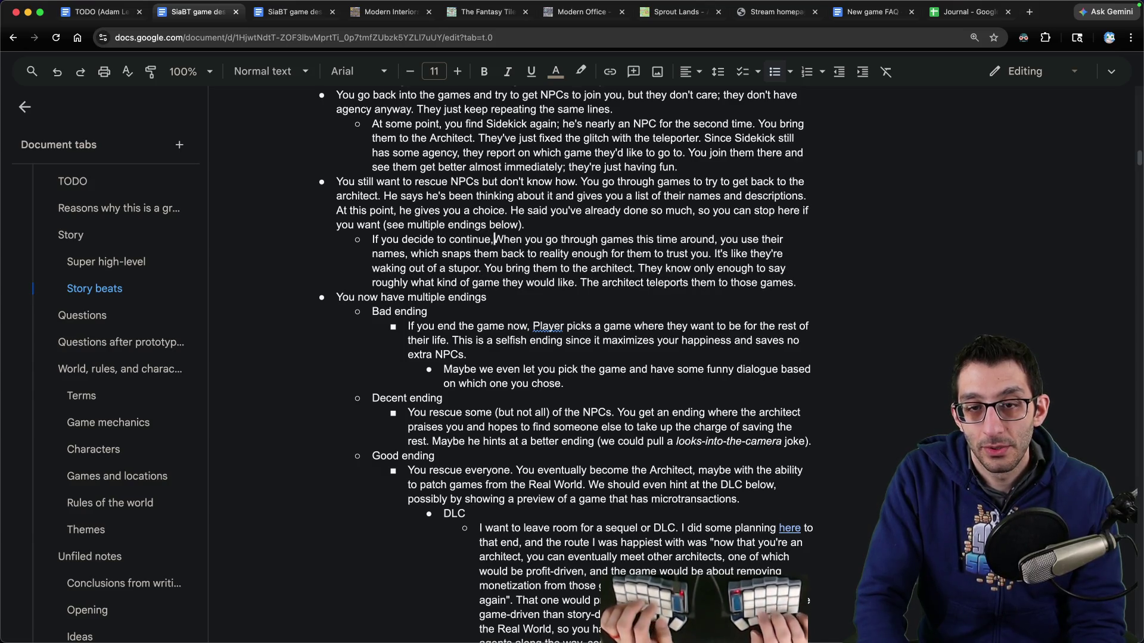
{"action": "key", "text": "Delete"}
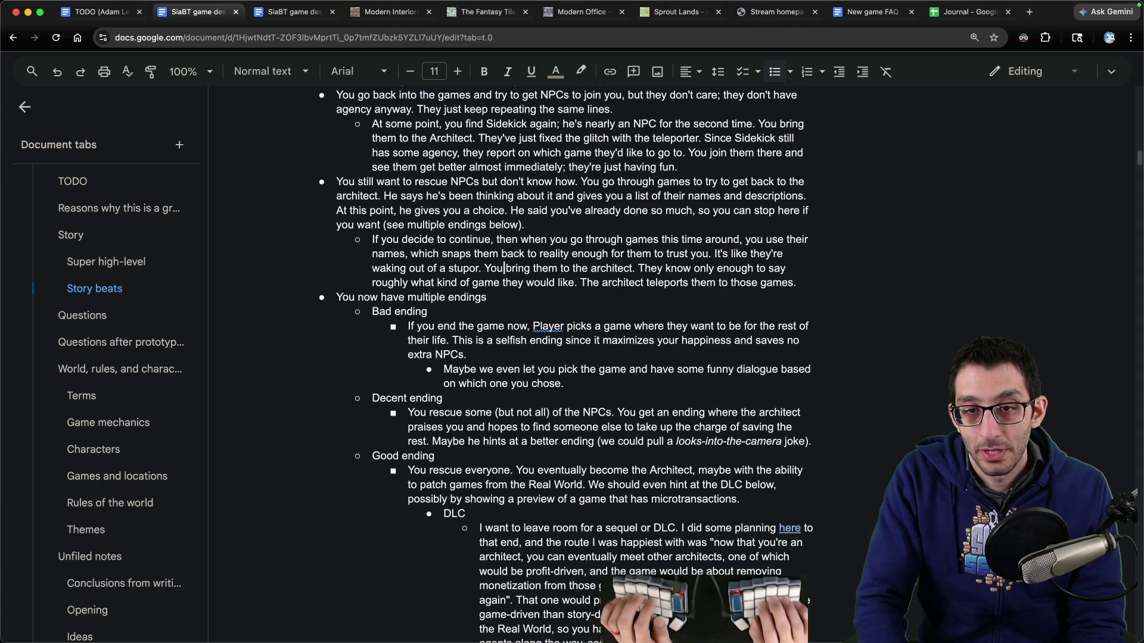
{"action": "type", "text": "You can"}
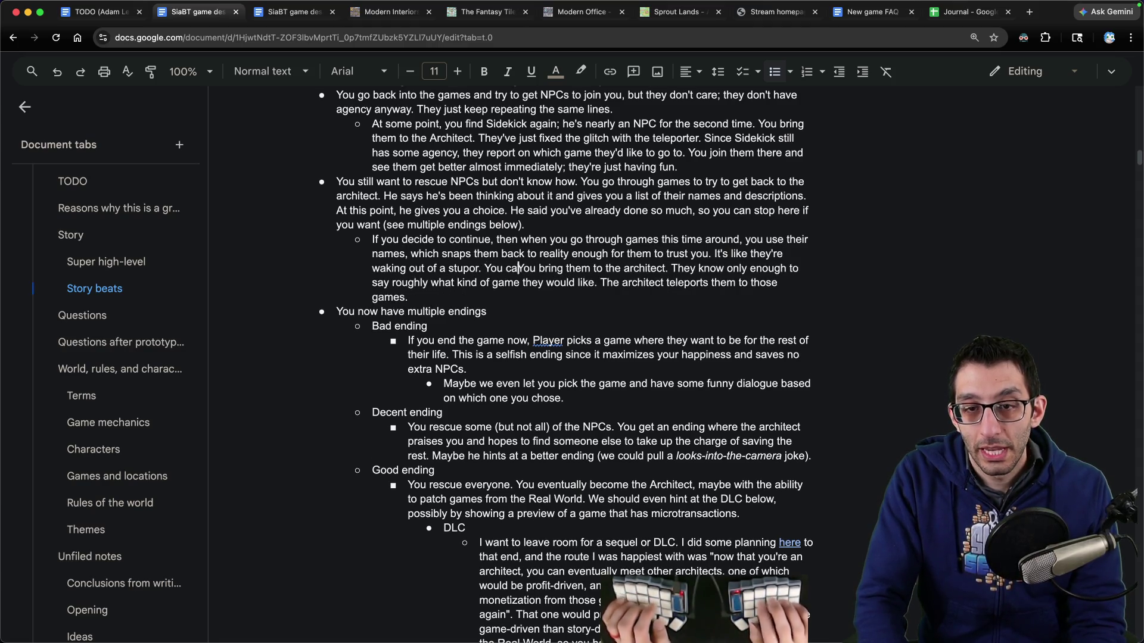
{"action": "key", "text": "BackSpace"}
{"action": "key", "text": "BackSpace"}
{"action": "key", "text": "BackSpace"}
{"action": "type", "text": "might even p"}
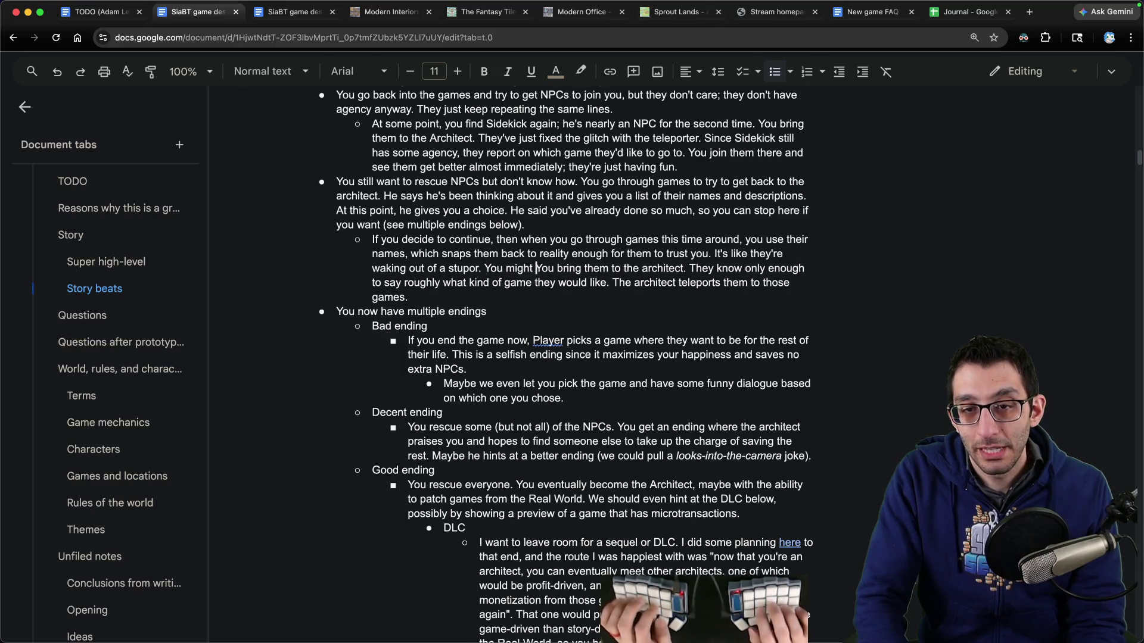
{"action": "type", "text": "ropose some game names"}
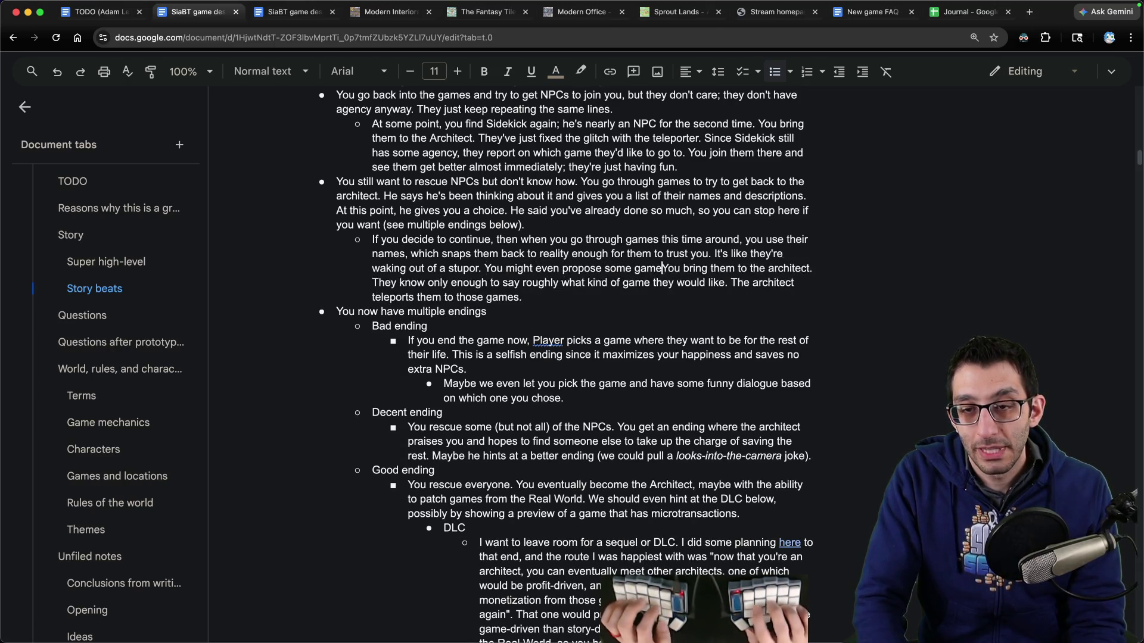
{"action": "type", "text": " to see which resona"}
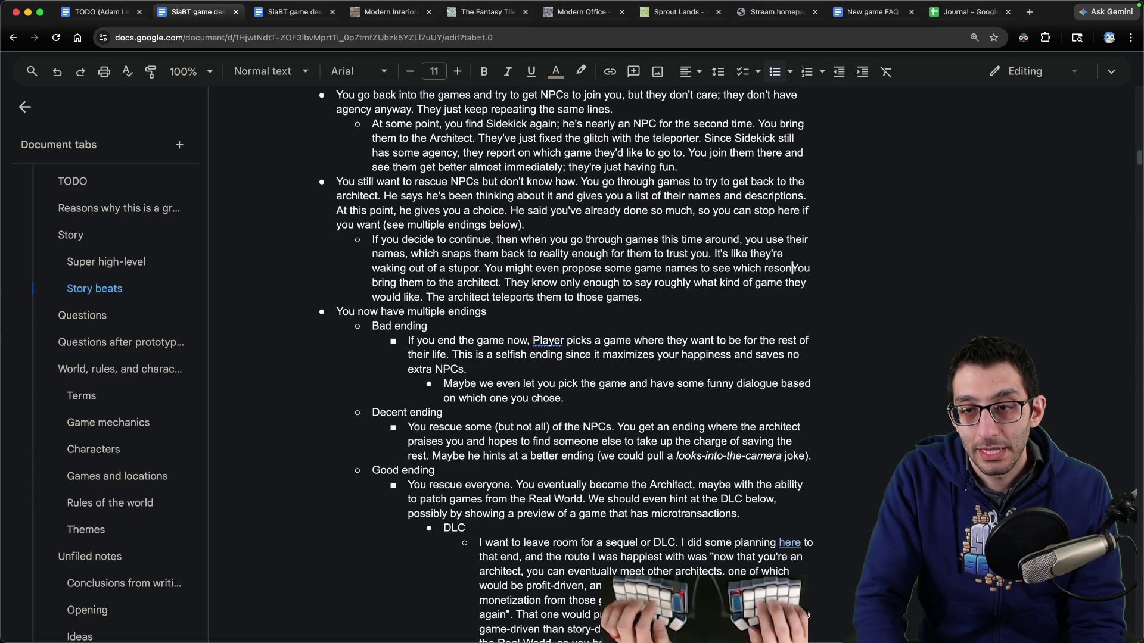
{"action": "type", "text": "te "}
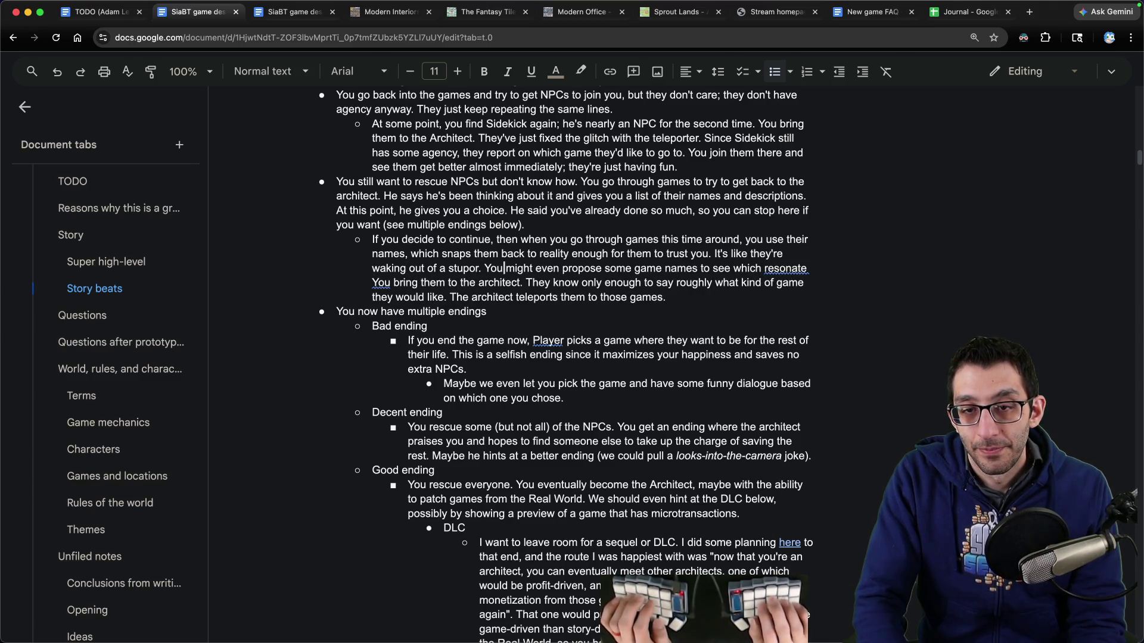
{"action": "type", "text": "do some elevator pit"}
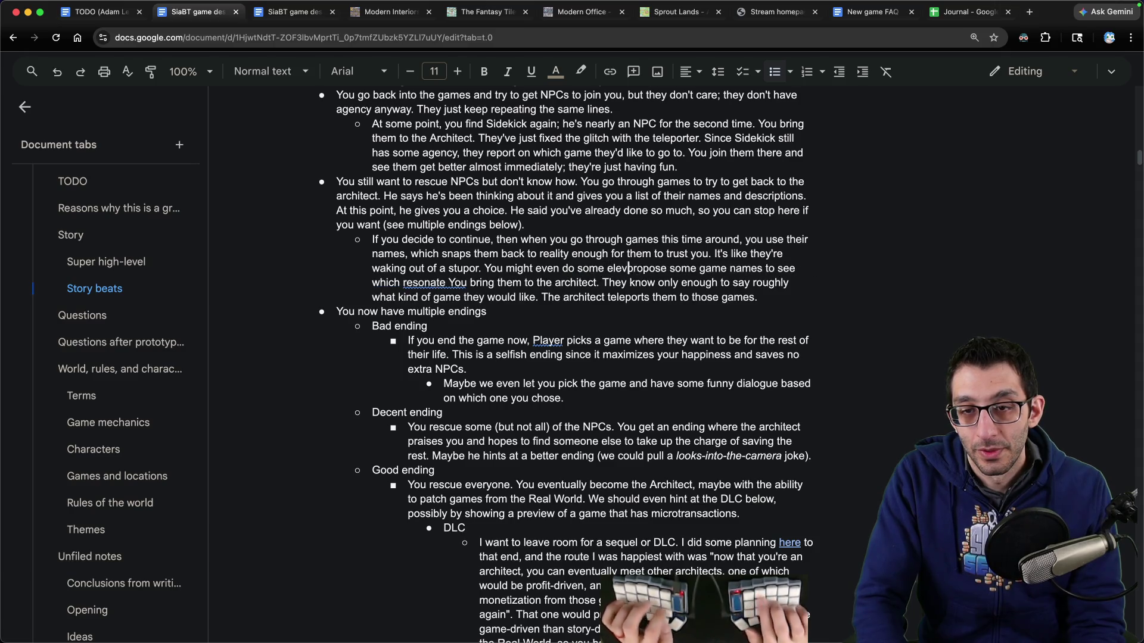
{"action": "type", "text": "ches to see which"}
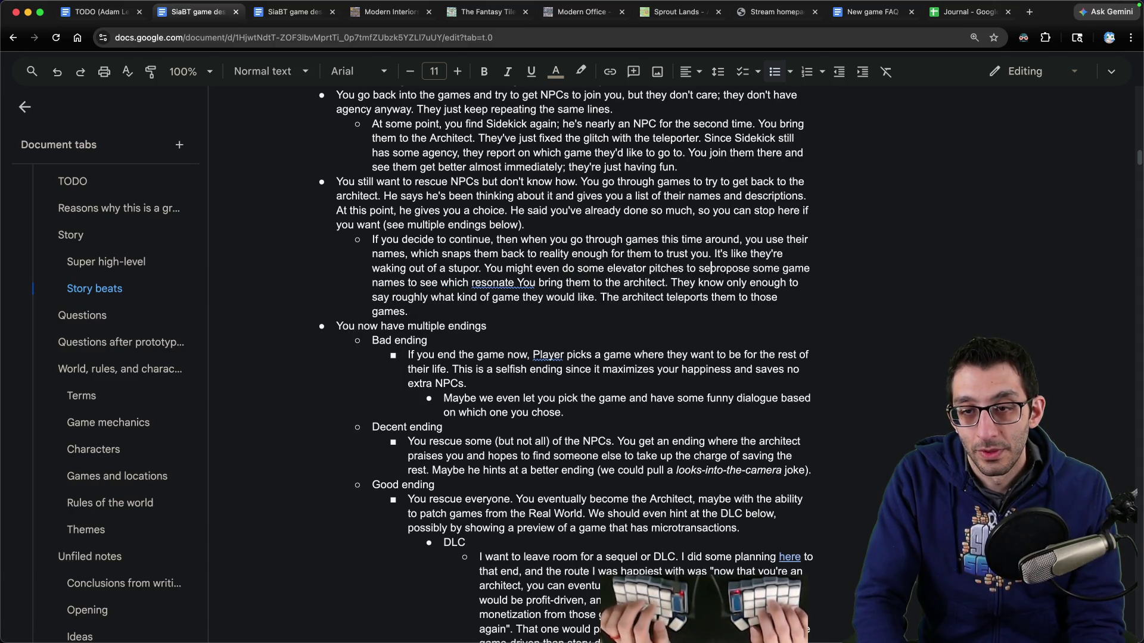
{"action": "type", "text": "sonate with them, but may"}
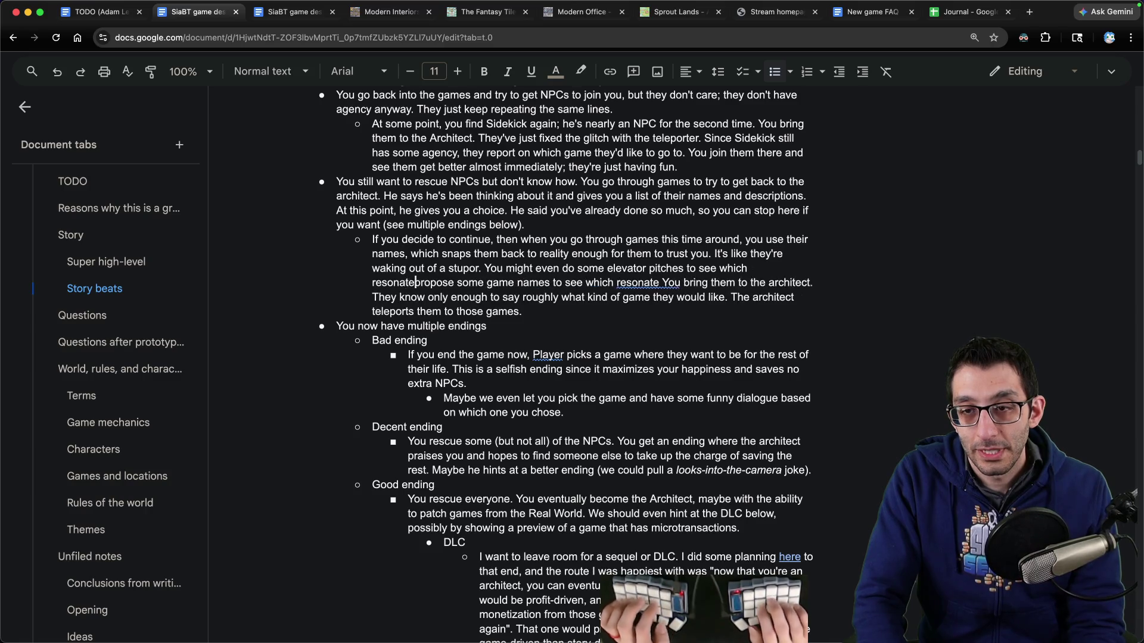
{"action": "type", "text": "be that's left for the ar"}
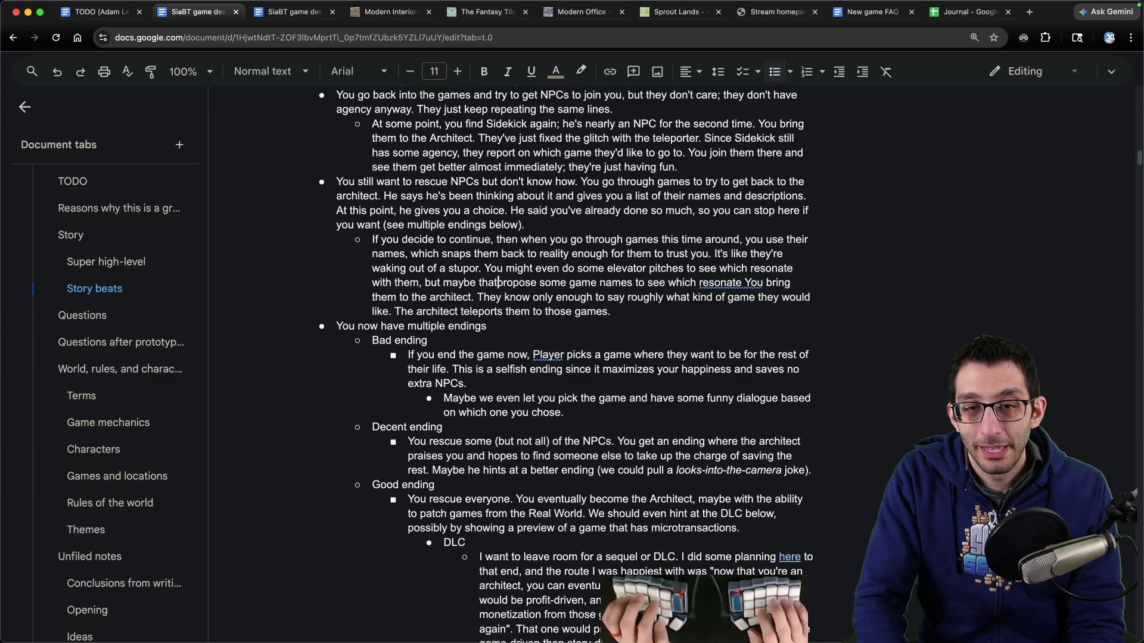
{"action": "type", "text": "chitect."}
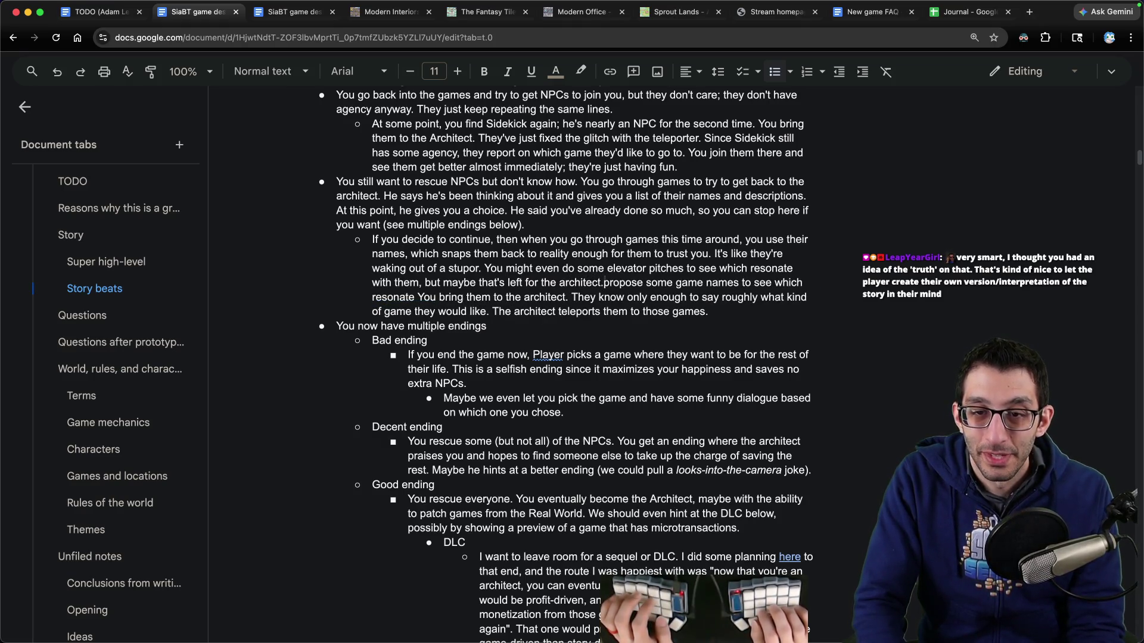
{"action": "key", "text": "shift+Down"}
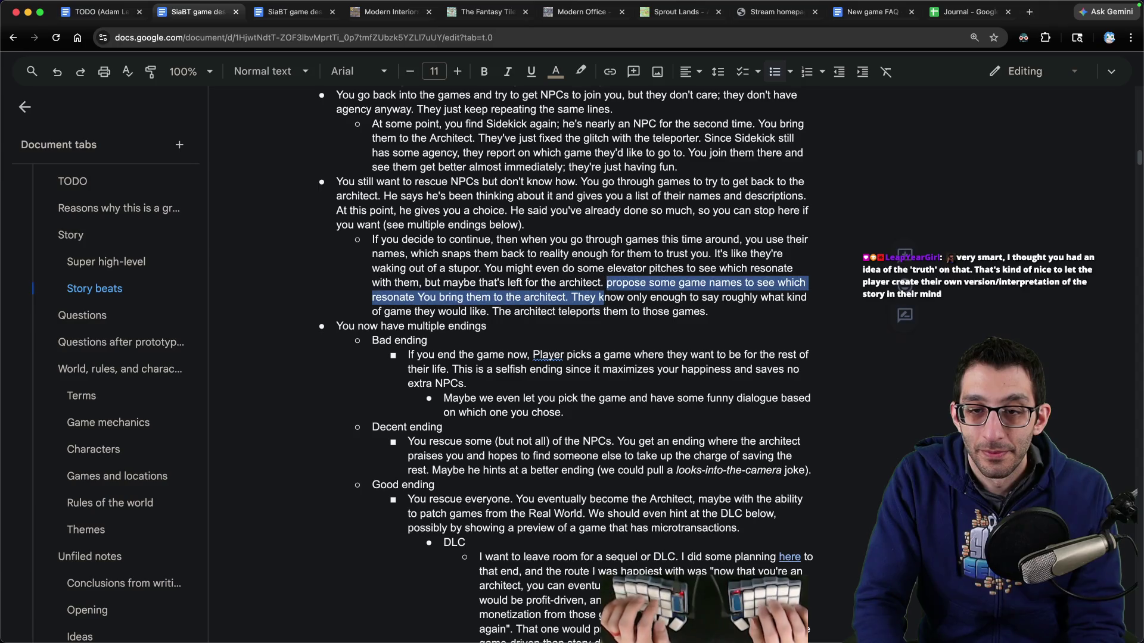
Step: Delete the leftover 'propose some game names' fragment and the elevator-pitch sentence from the sub-bullet
{"action": "key", "text": "shift+alt+Left"}
{"action": "key", "text": "shift+alt+Left"}
{"action": "key", "text": "shift+alt+Left"}
{"action": "key", "text": "BackSpace"}
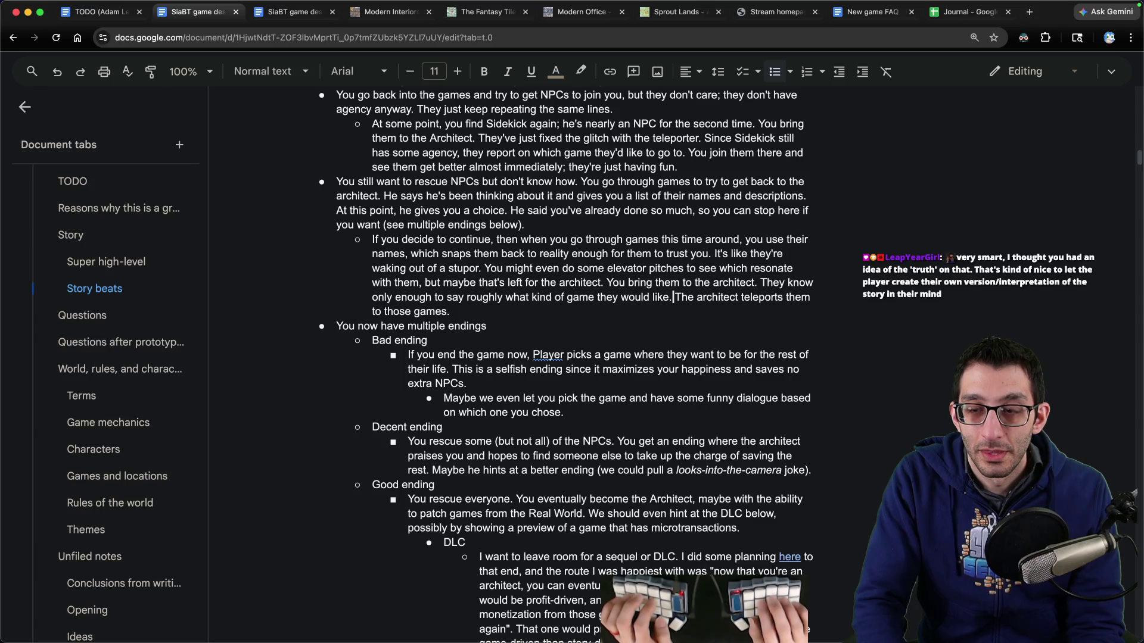
{"action": "left_click", "coordinate": [671, 282]}
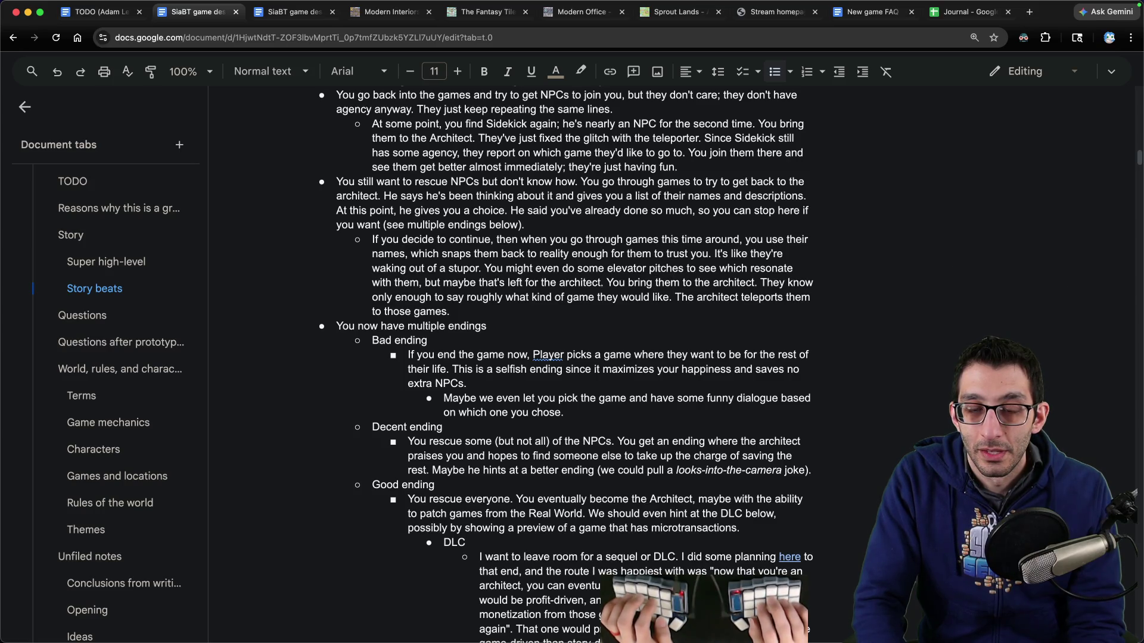
{"action": "key", "text": "shift+Up"}
{"action": "key", "text": "shift+alt+Left"}
{"action": "key", "text": "shift+alt+Left"}
{"action": "key", "text": "shift+alt+Left"}
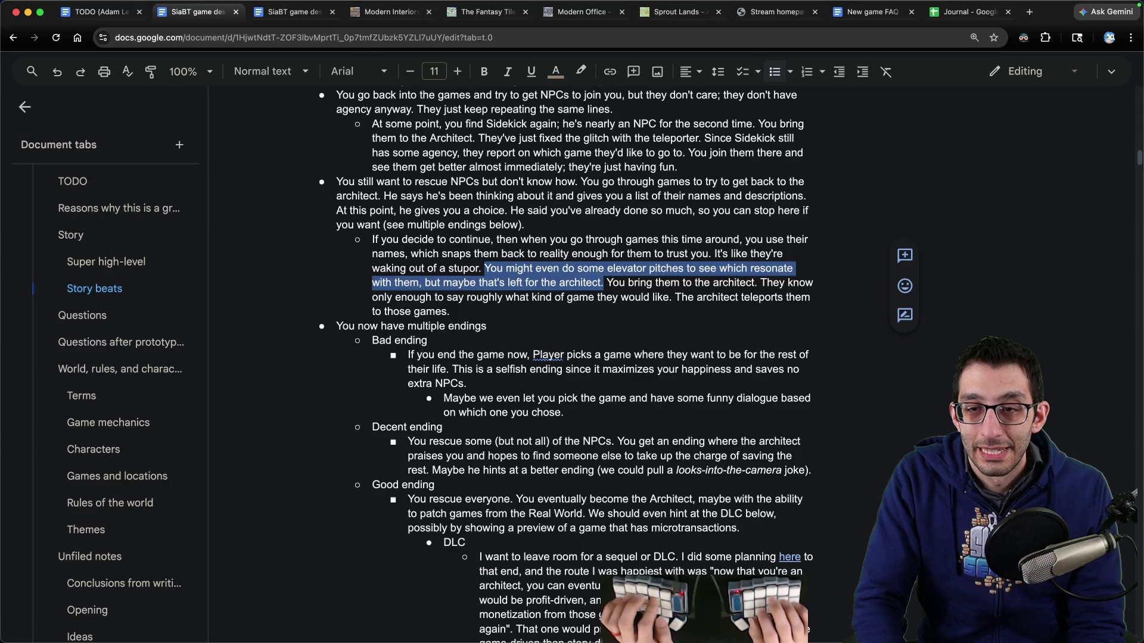
{"action": "key", "text": "BackSpace"}
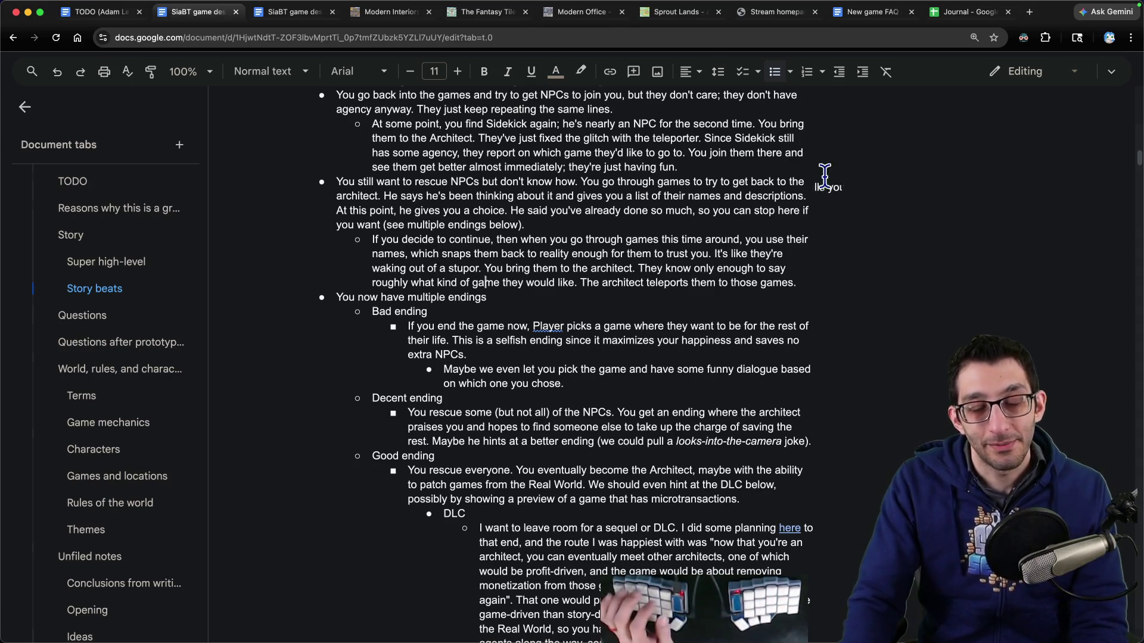
Step: Switch to the other design-doc copy and start a new paragraph below 'Bob follows you.'
{"action": "key", "text": "ctrl+Tab"}
{"action": "scroll", "coordinate": [632, 440], "scroll_direction": "down", "scroll_amount": 1}
{"action": "key", "text": "Return"}
{"action": "key", "text": "Return"}
{"action": "key", "text": "Return"}
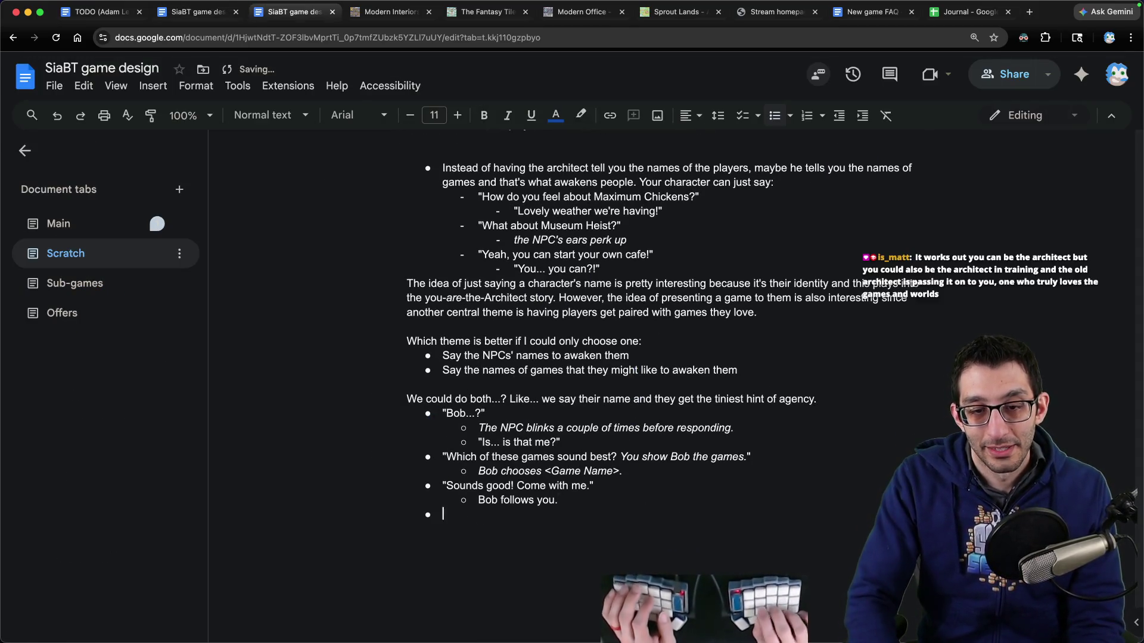
Step: Note that the name approach could be faster with less dialogue, while NPCs still share wishes
{"action": "type", "text": "e way "}
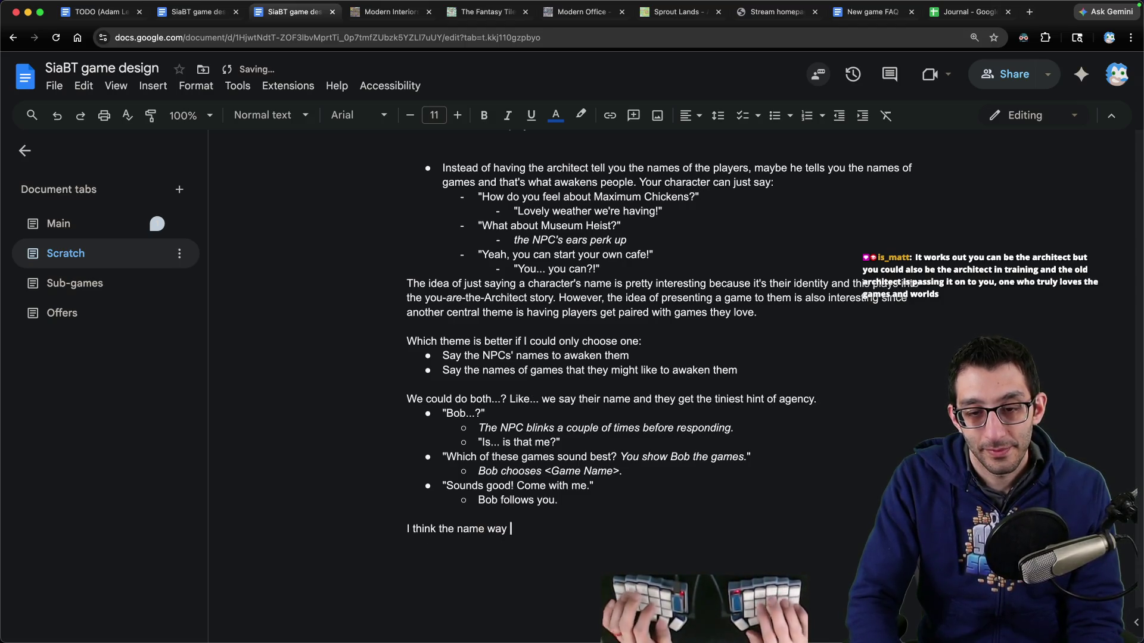
{"action": "type", "text": "would potentially be faster, less dialog"}
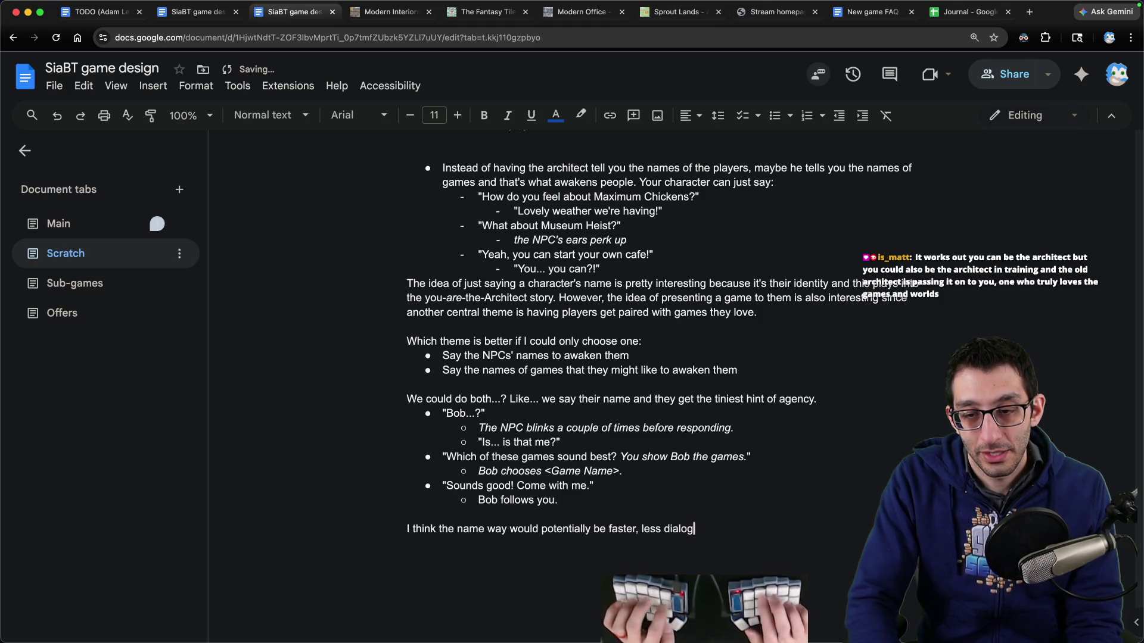
{"action": "type", "text": "ue, and w"}
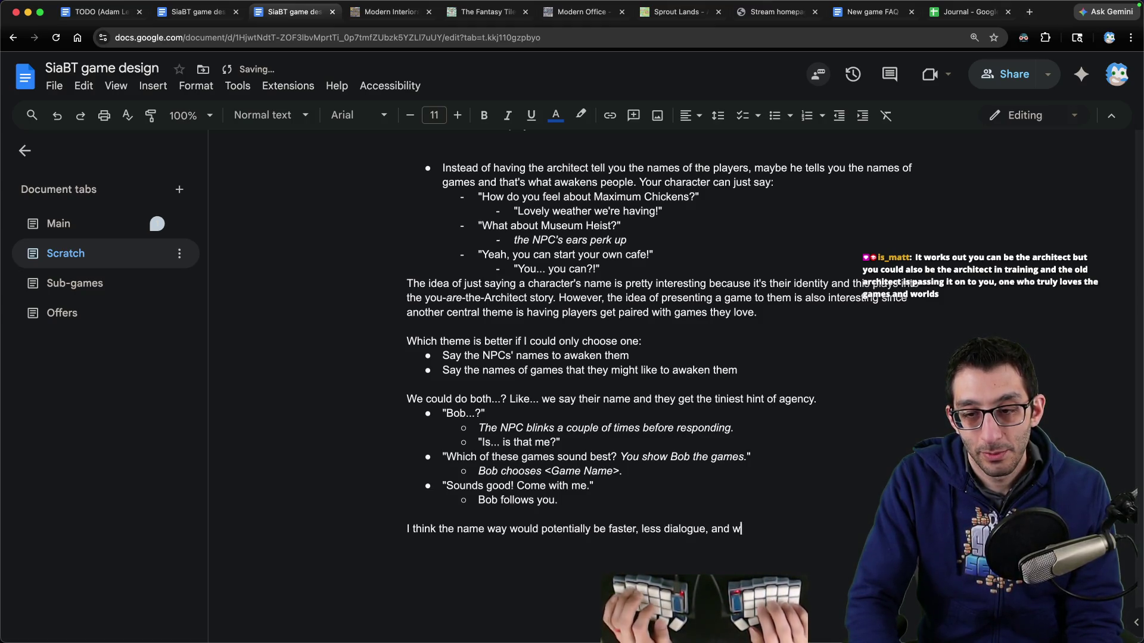
{"action": "type", "text": "e could still have the NPC"}
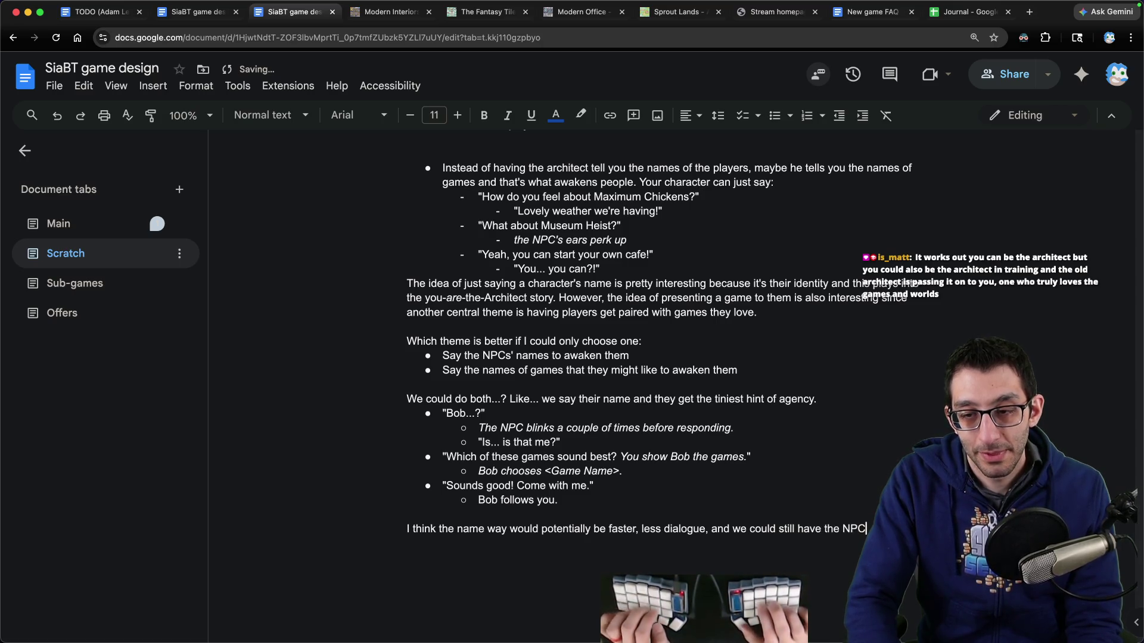
{"action": "type", "text": "s their wishes"}
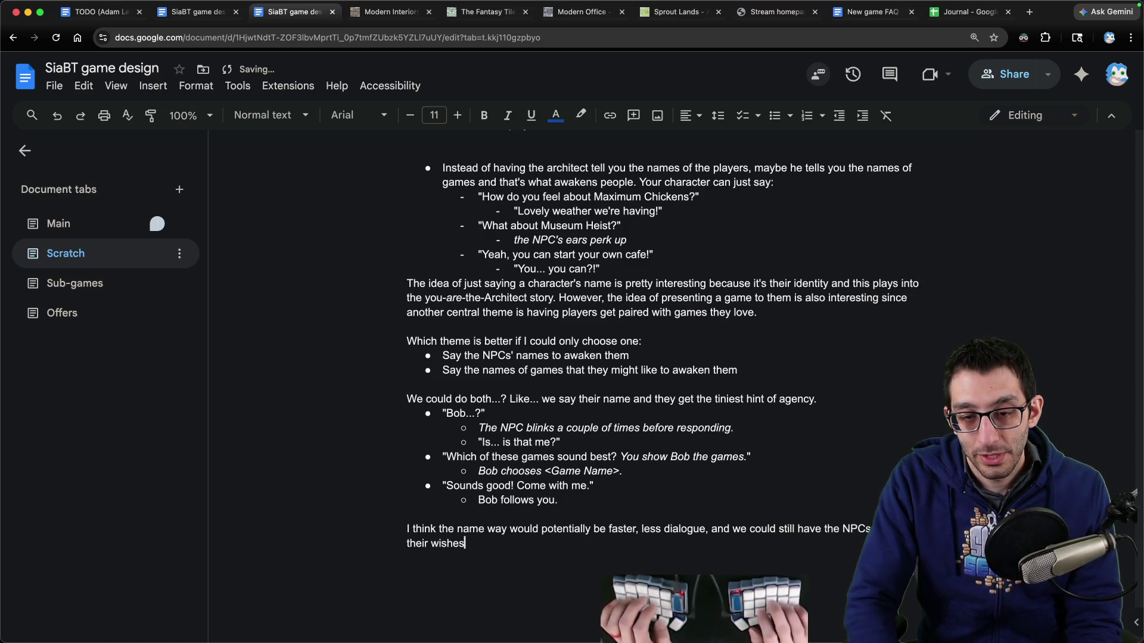
{"action": "type", "text": " to the architect."}
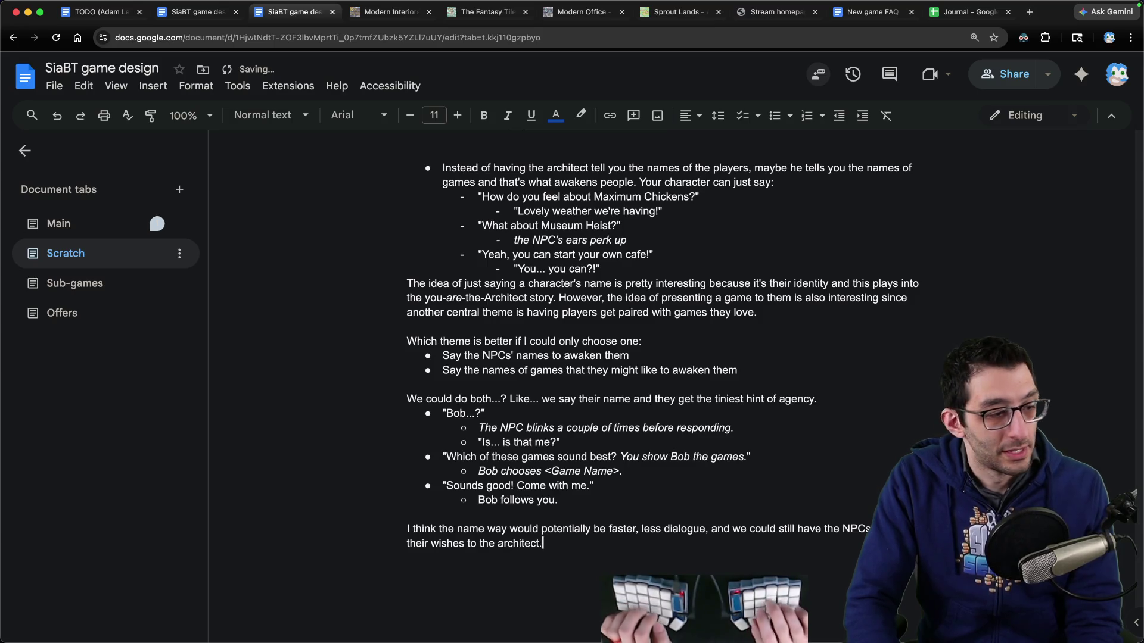
{"action": "key", "text": "ctrl+shift+Tab"}
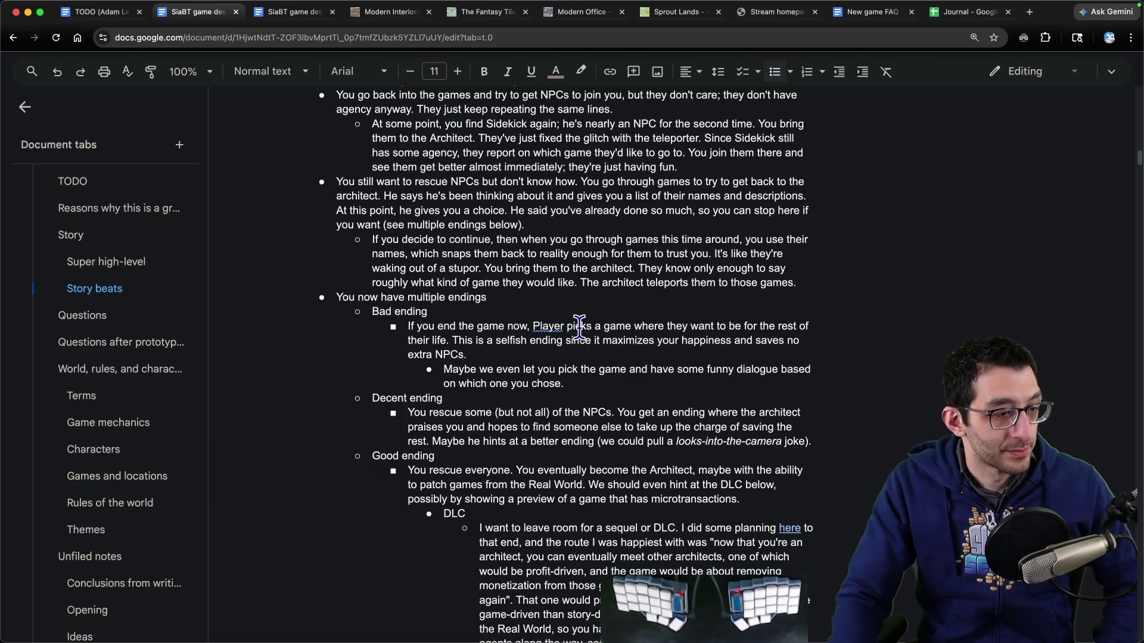
Step: Bring up the Postimages page showing the long-legged abbyleg cat drawing
{"action": "key", "text": "super+Tab"}
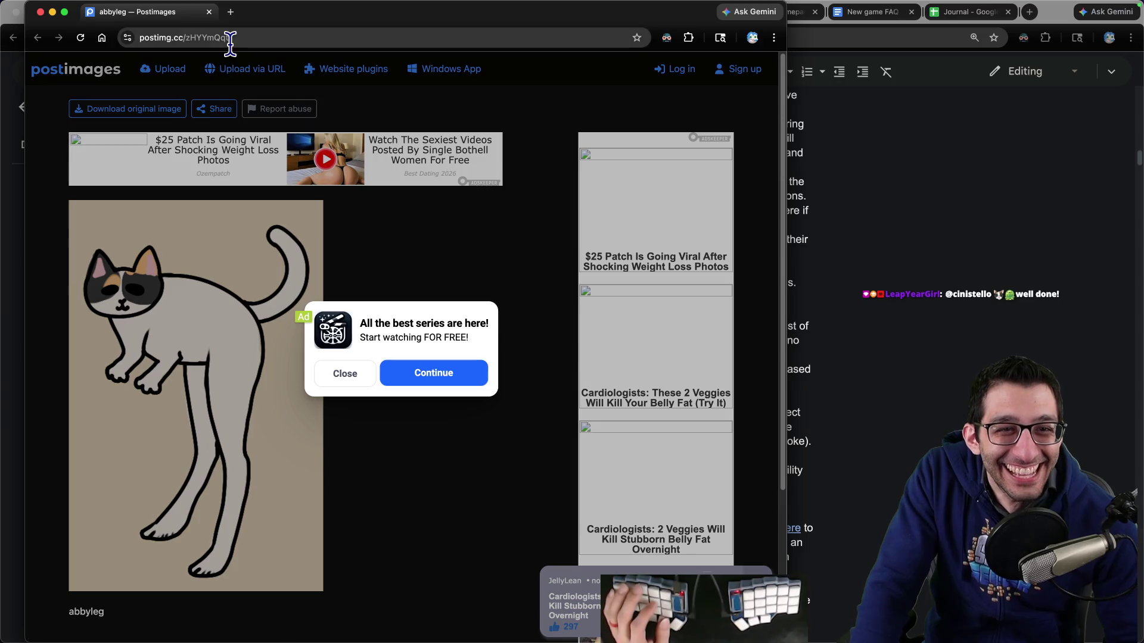
Step: Copy the abbyleg image page address and paste it into a new bullet after the moon missions item
{"action": "left_click", "coordinate": [230, 42]}
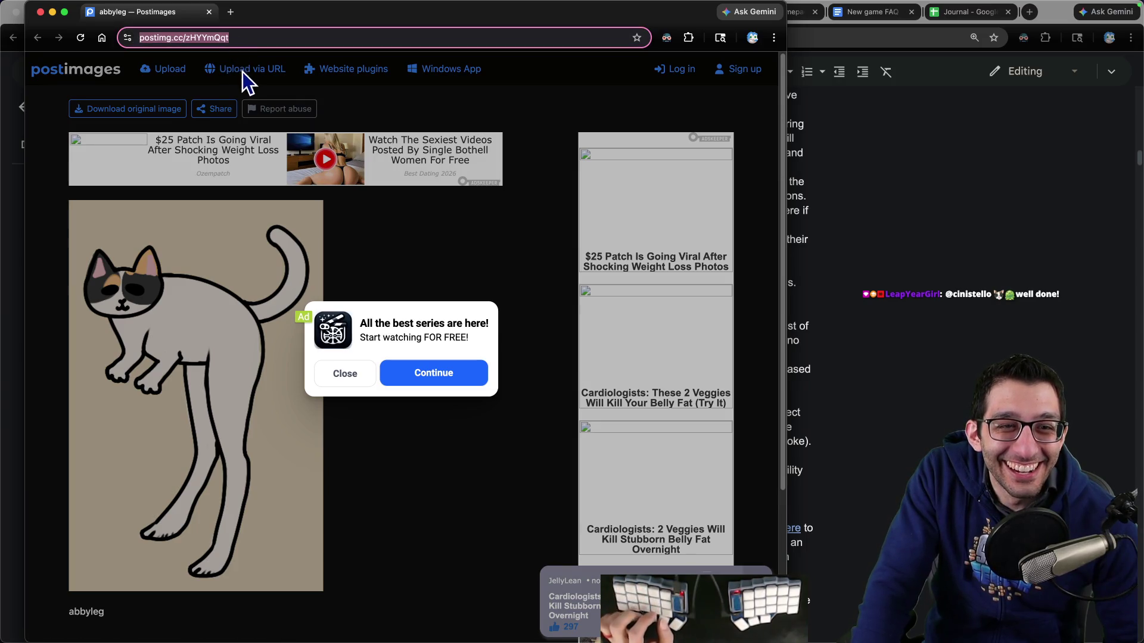
{"action": "key", "text": "super+w"}
{"action": "key", "text": "super+1"}
{"action": "scroll", "coordinate": [540, 297], "scroll_direction": "up", "scroll_amount": 5}
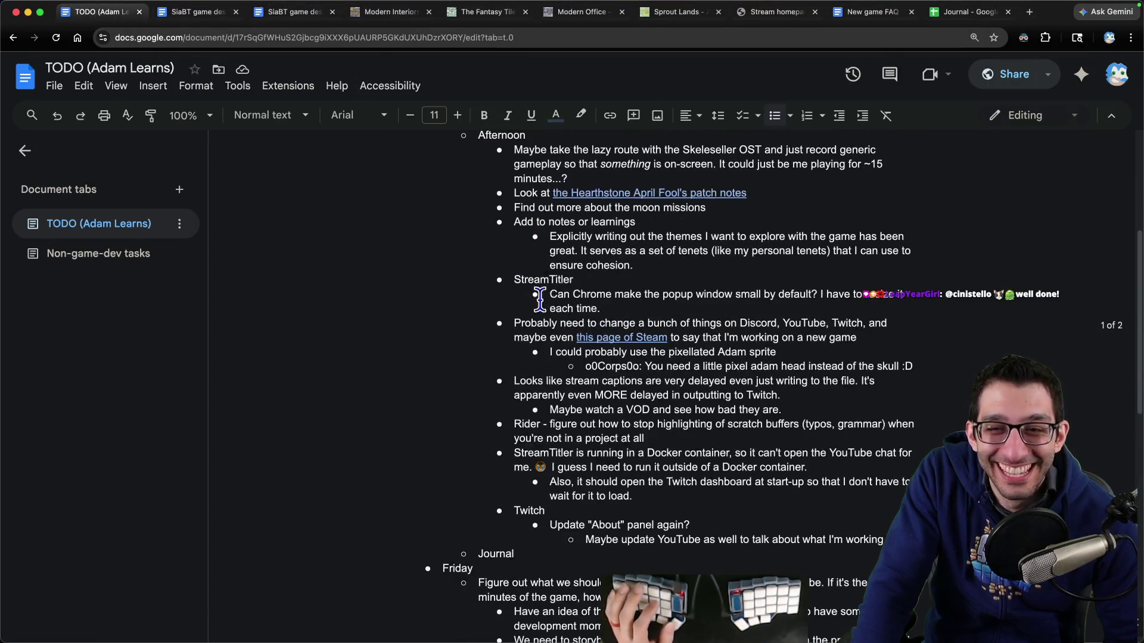
{"action": "left_click", "coordinate": [757, 210]}
{"action": "key", "text": "Return"}
{"action": "type", "text": "https://postimg.cc/zHYYmQqt"}
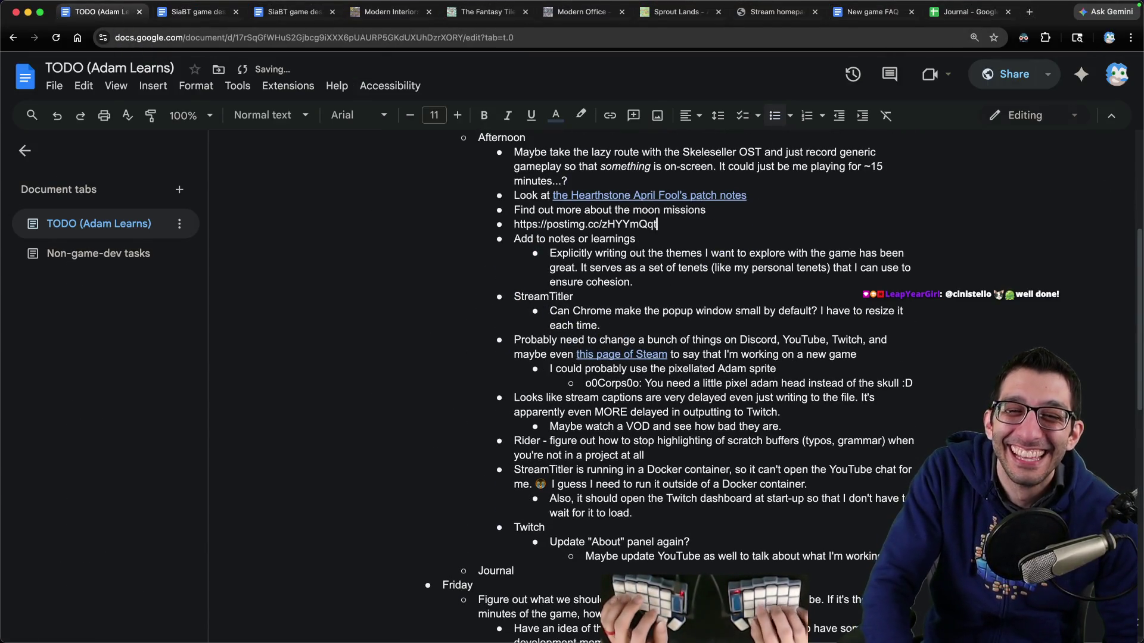
Step: Replace it with the stealing-your-legs chat note pasted as plain text, then open the abbyleg link
{"action": "left_click", "coordinate": [793, 250]}
{"action": "key", "text": "Up"}
{"action": "key", "text": "Up"}
{"action": "key", "text": "super+shift+Left"}
{"action": "type", "text": "2:23cinistello: I heard you say you wanted your legs back or something like that so I drew abby stealing your legs https://i.postimg.cc/RhNStryB/abbyleg.png"}
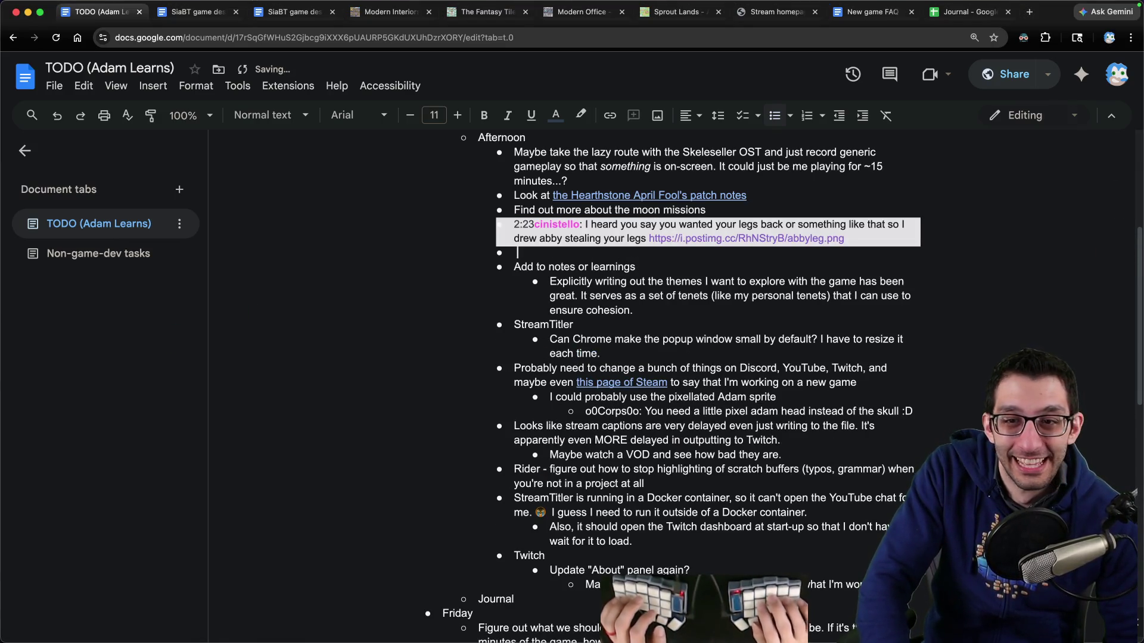
{"action": "key", "text": "super+z"}
{"action": "type", "text": "2:23cinistello: I heard you say you wanted your legs back or something like that so I drew abby stealing your legs https://i.postimg.cc/RhNStryB/abbyleg.png"}
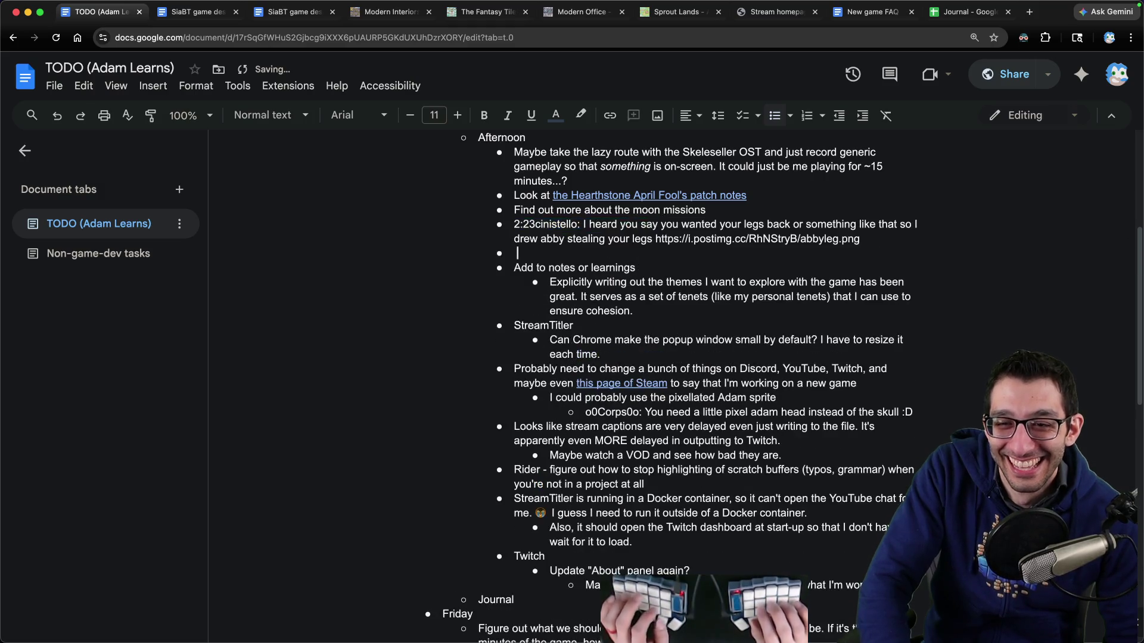
{"action": "key", "text": "Delete"}
{"action": "key", "text": "End"}
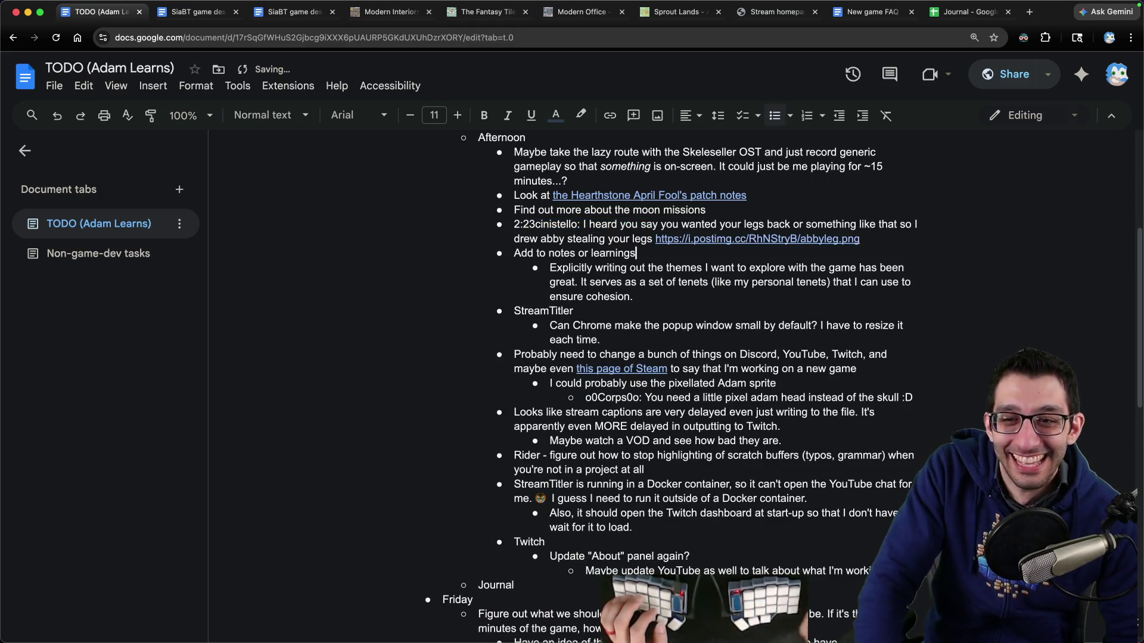
{"action": "left_click", "coordinate": [785, 242]}
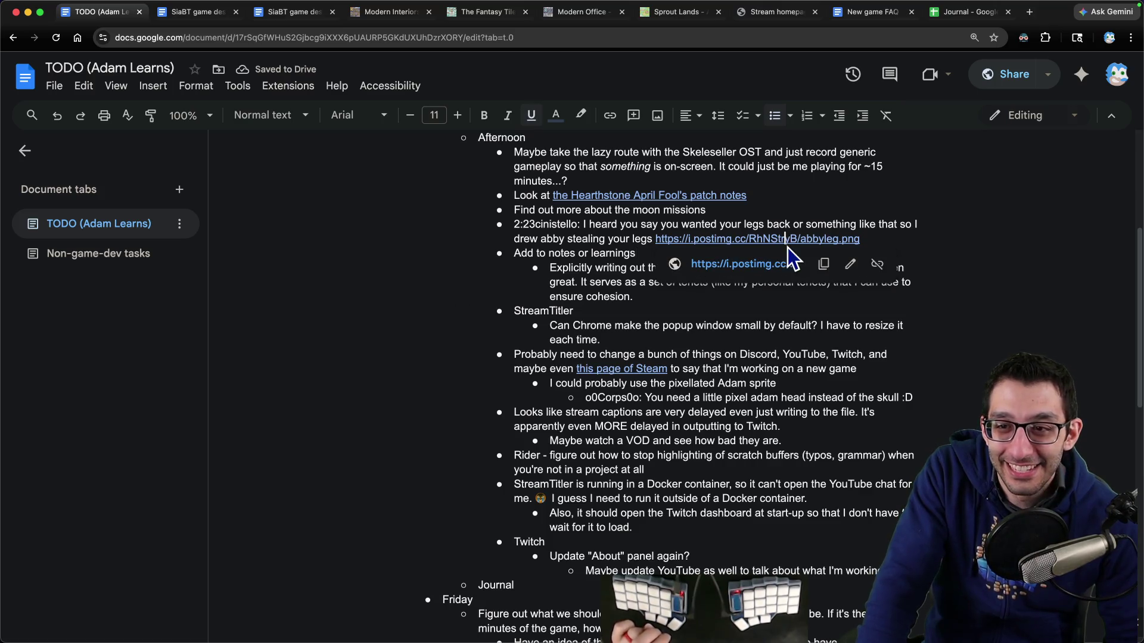
{"action": "left_click", "coordinate": [788, 262]}
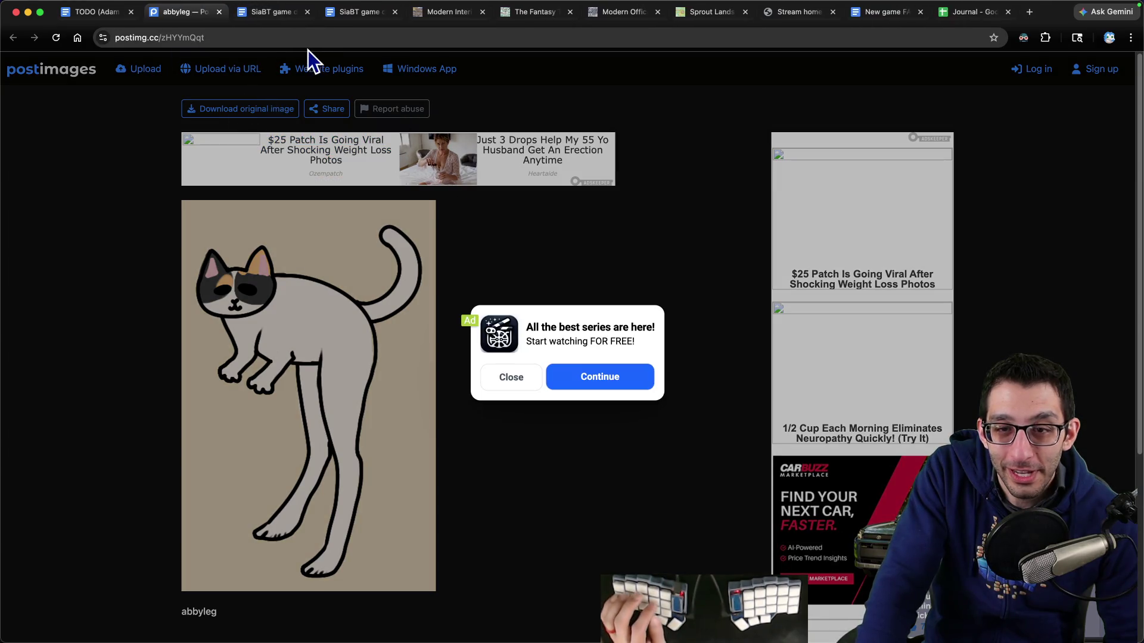
Step: Close the abbyleg Postimages tab to return to the design document
{"action": "middle_click", "coordinate": [210, 21]}
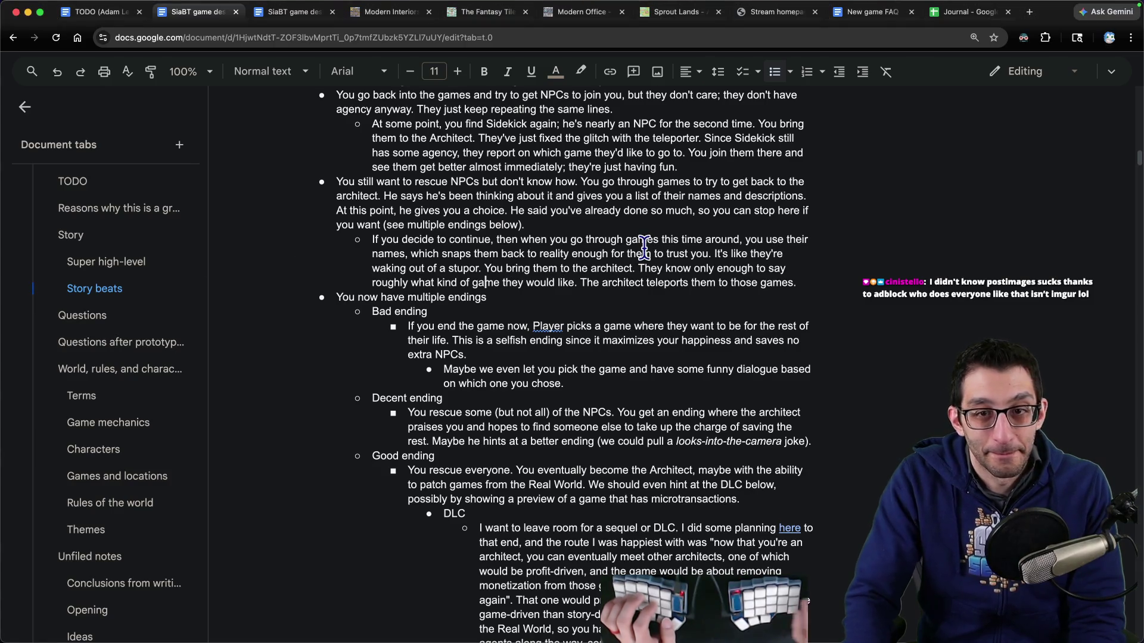
Step: Paste the abbyleg cat drawing into an indented bullet under the link line in the TODO document
{"action": "scroll", "coordinate": [635, 278], "scroll_direction": "up", "scroll_amount": 3}
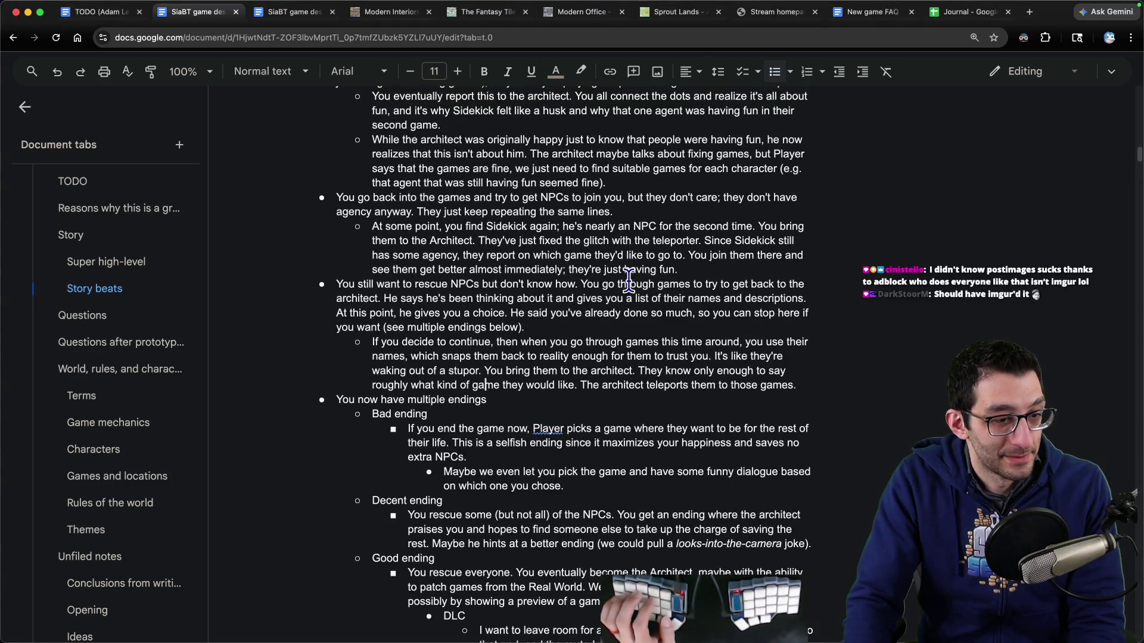
{"action": "key", "text": "super+1"}
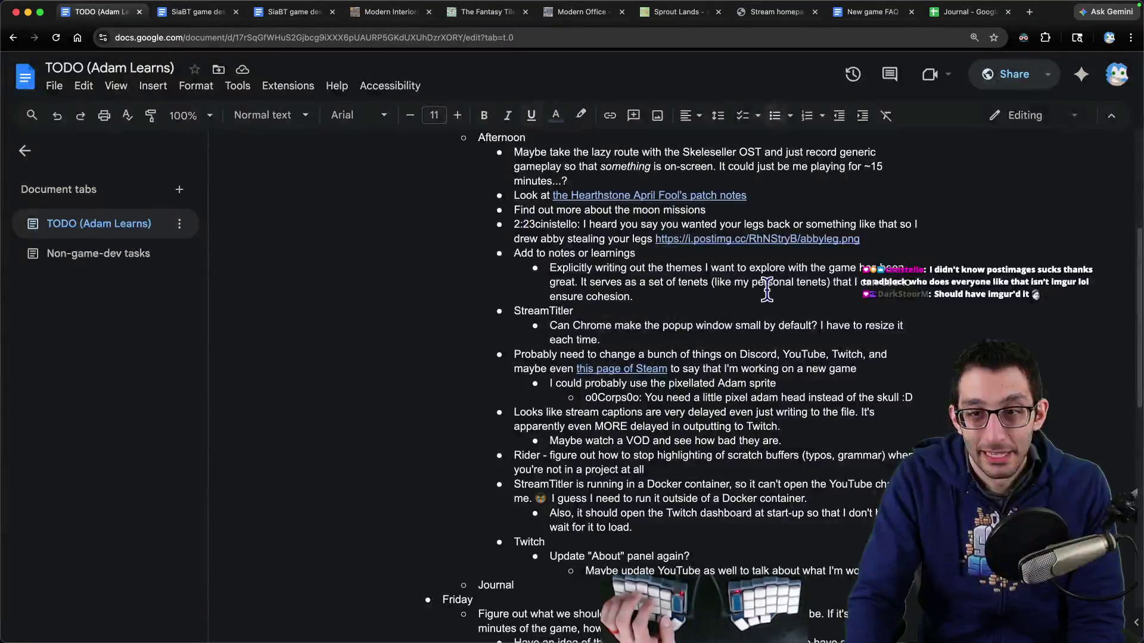
{"action": "key", "text": "Return"}
{"action": "key", "text": "Tab"}
{"action": "key", "text": "super+v"}
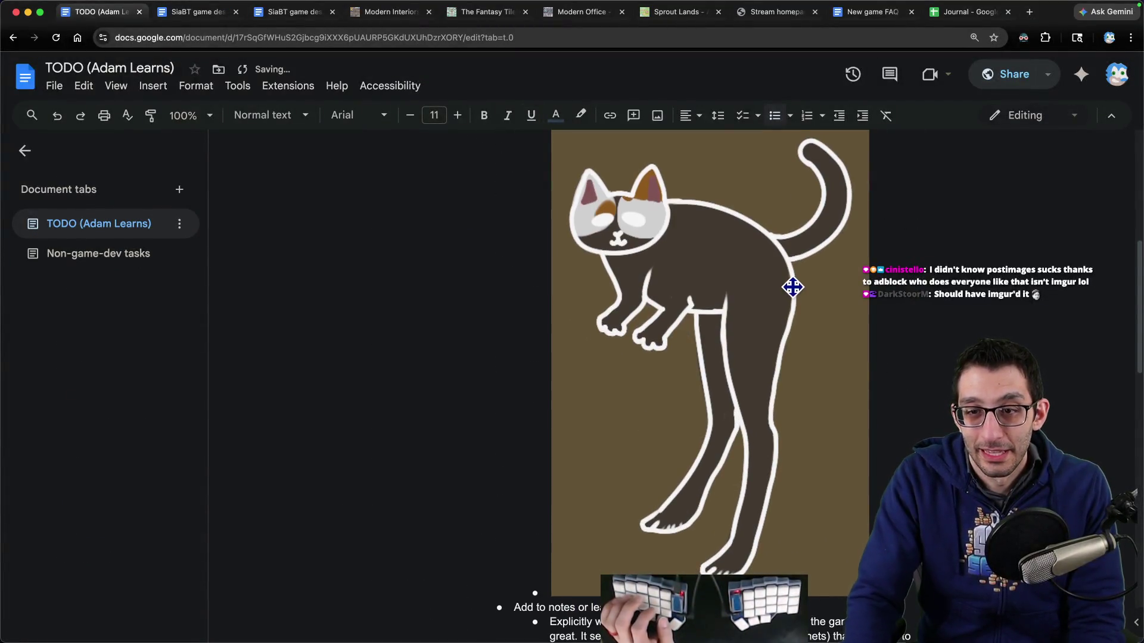
{"action": "left_click", "coordinate": [792, 286]}
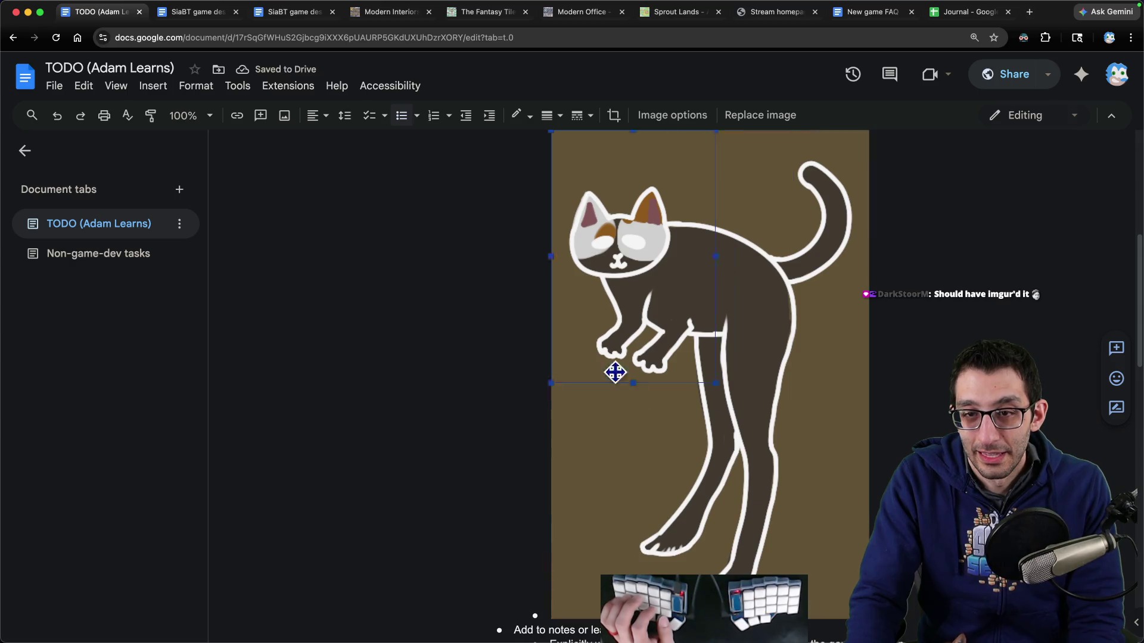
{"action": "scroll", "coordinate": [695, 291], "scroll_direction": "up", "scroll_amount": 1}
{"action": "left_click", "coordinate": [705, 365]}
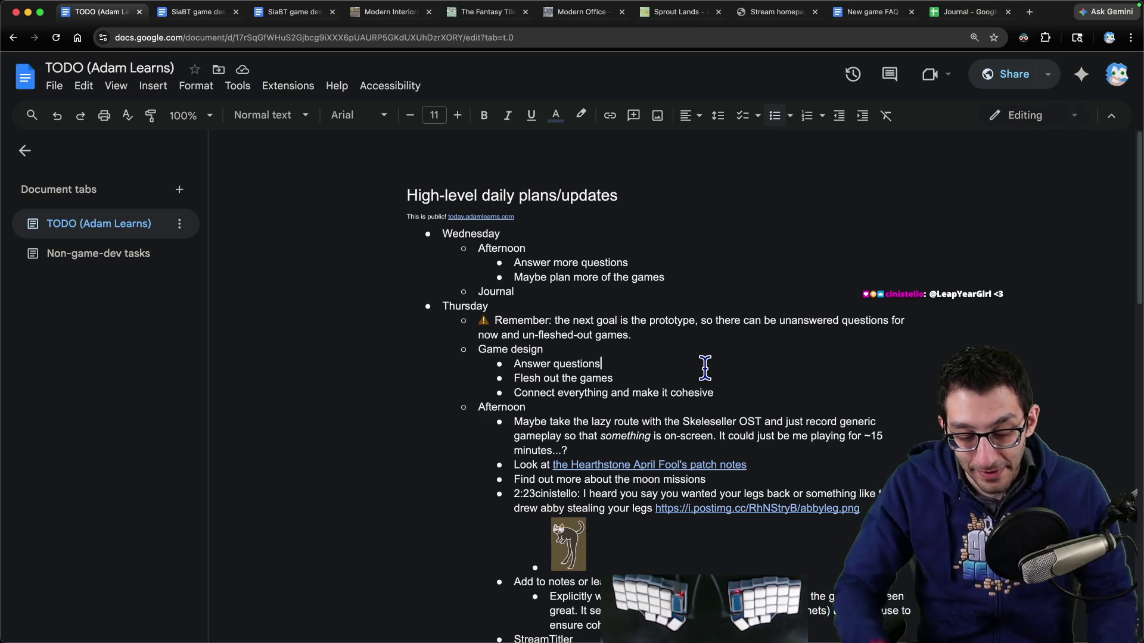
Step: Search Bing for 'song of storms in ocarina of time'
{"action": "key", "text": "super+t"}
{"action": "type", "text": "song of st"}
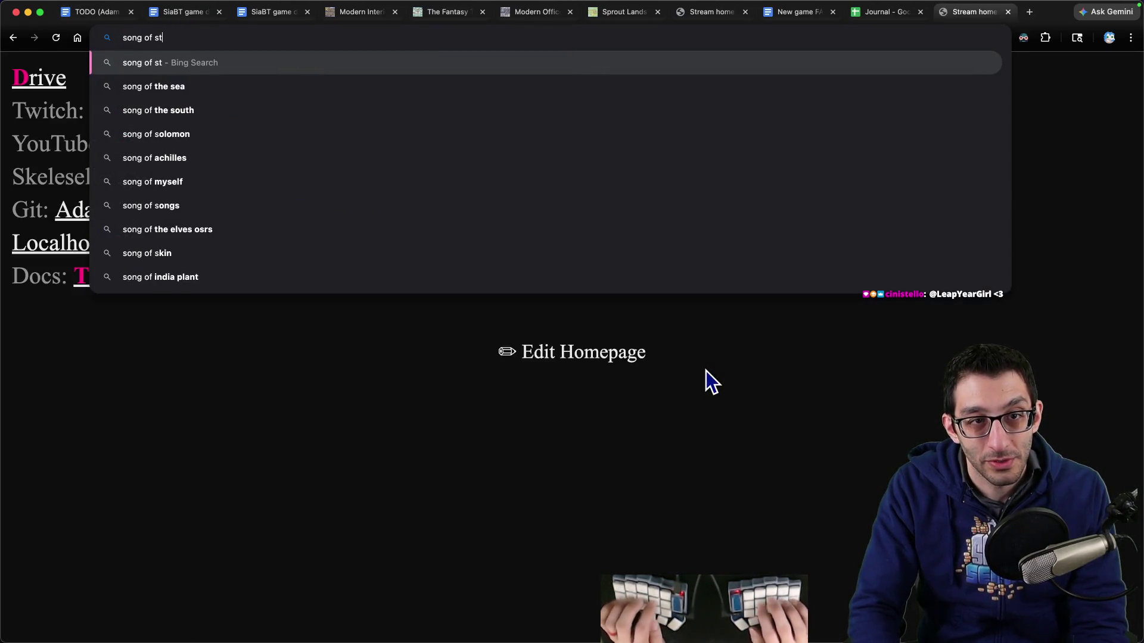
{"action": "type", "text": "orms in ocr"}
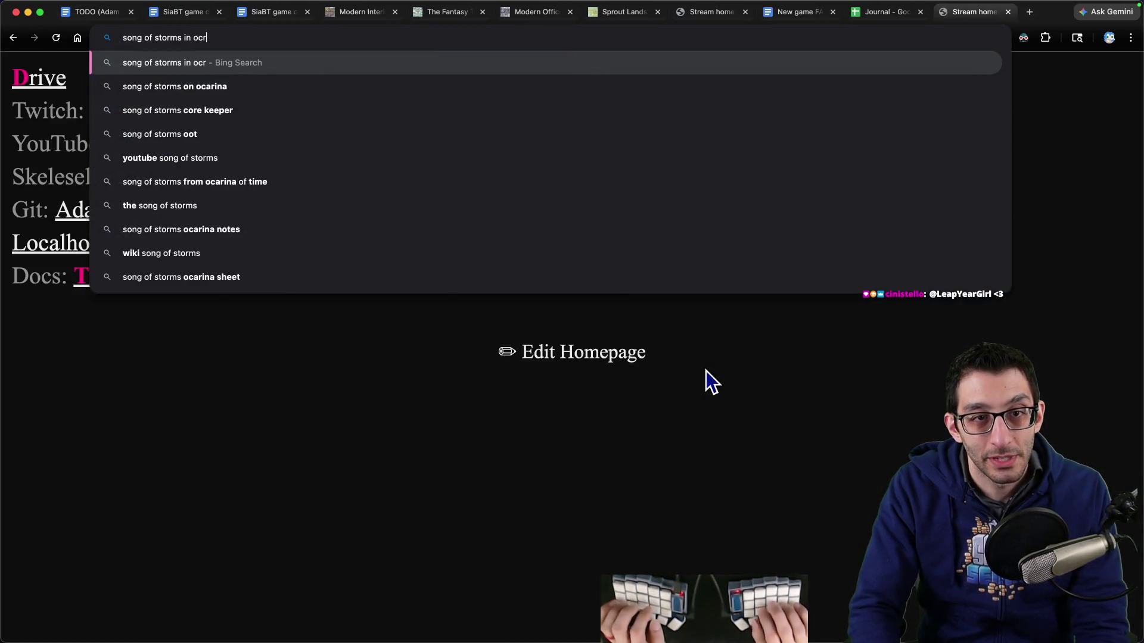
{"action": "key", "text": "Down"}
{"action": "key", "text": "alt+BackSpace"}
{"action": "key", "text": "alt+BackSpace"}
{"action": "type", "text": "in o"}
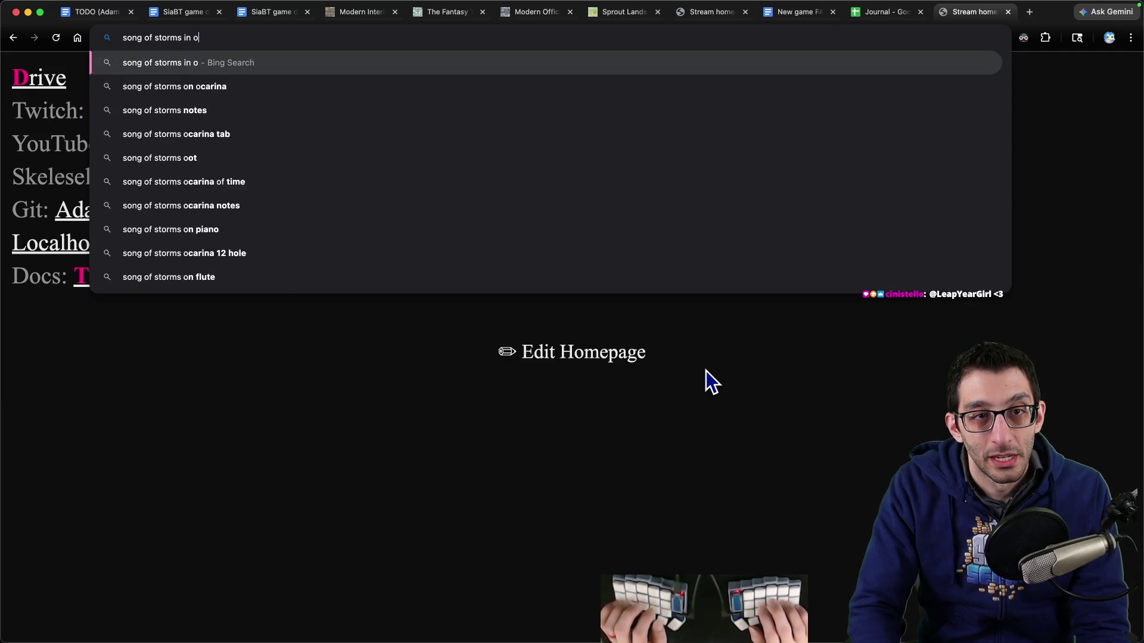
{"action": "type", "text": "carina of time"}
{"action": "key", "text": "Return"}
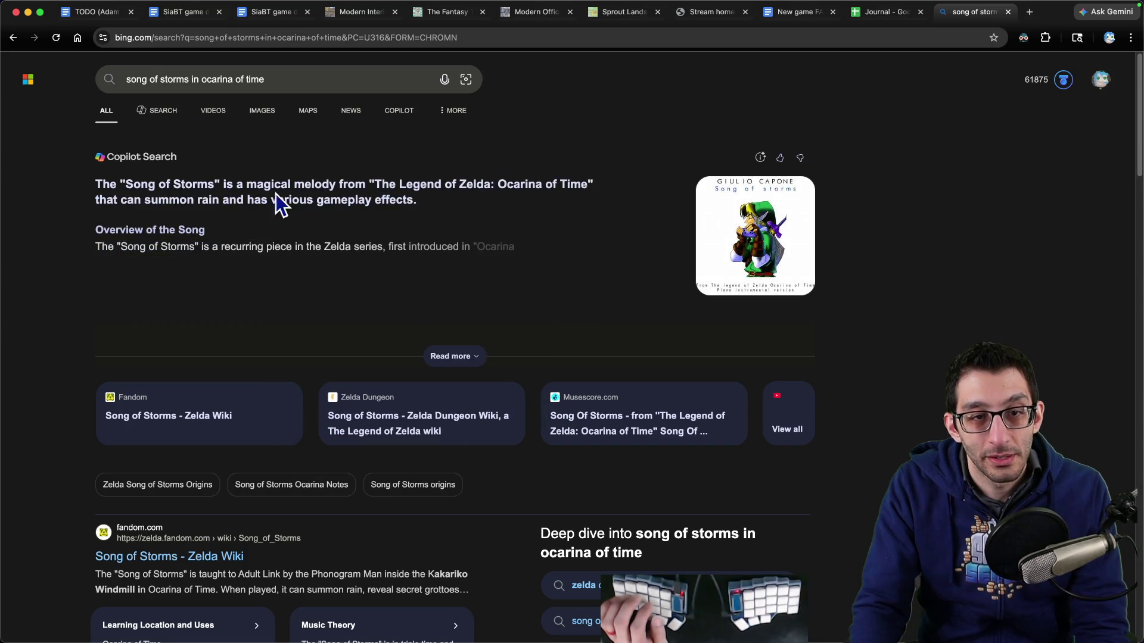
Step: Expand and read the full answer about the Song of Storms' gameplay effects
{"action": "left_click", "coordinate": [438, 357]}
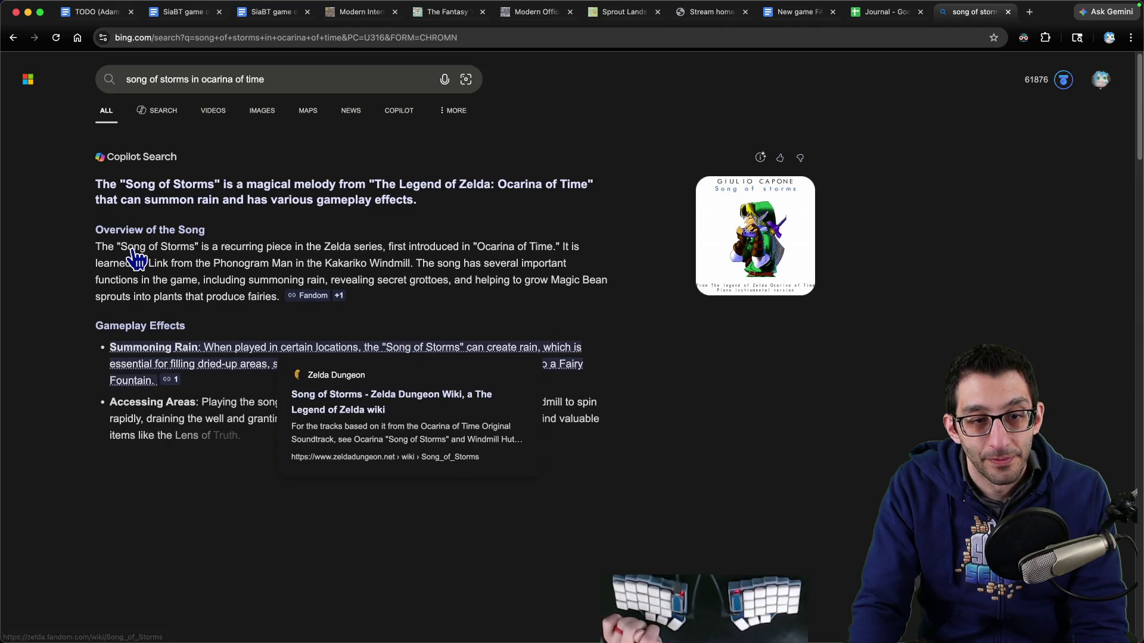
{"action": "scroll", "coordinate": [79, 255], "scroll_direction": "down", "scroll_amount": 5}
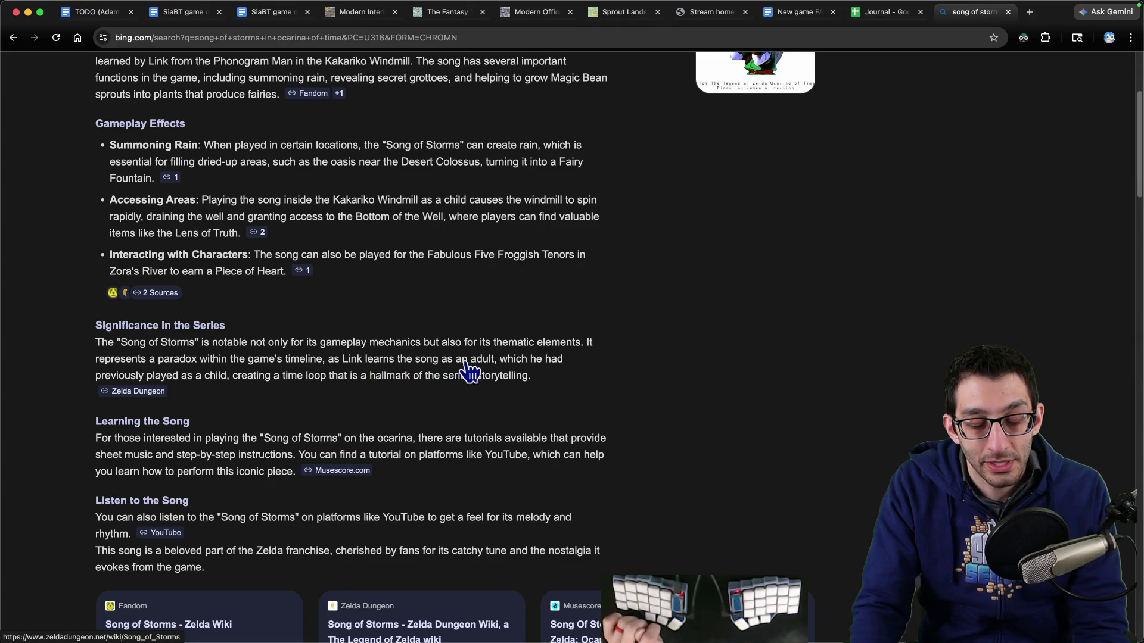
{"action": "mouse_move", "coordinate": [543, 370]}
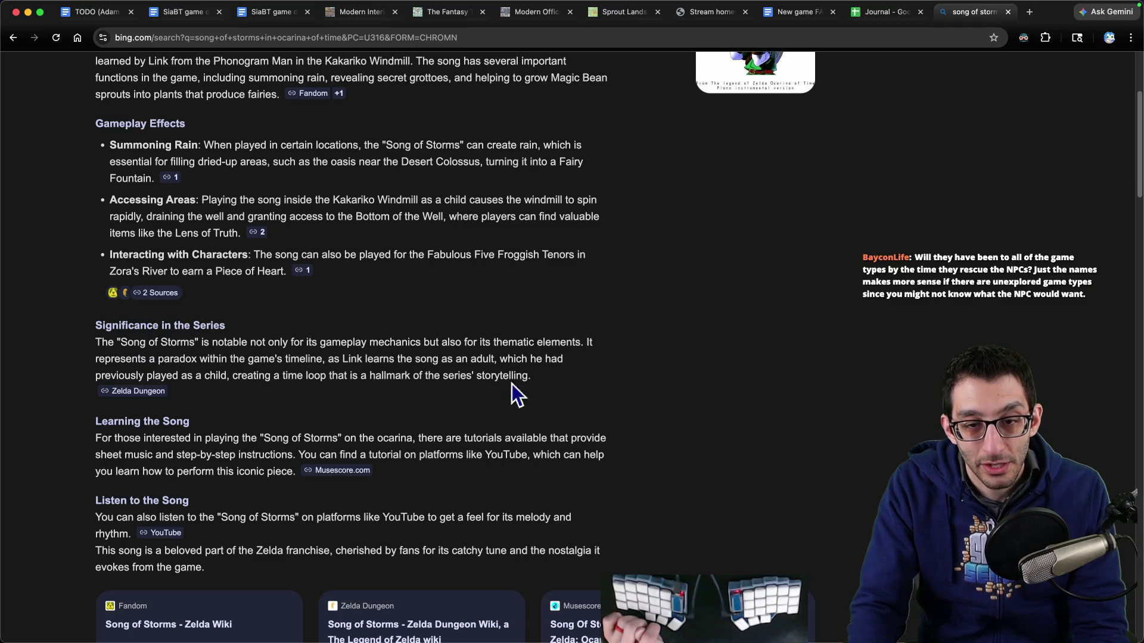
{"action": "scroll", "coordinate": [652, 343], "scroll_direction": "up", "scroll_amount": 5}
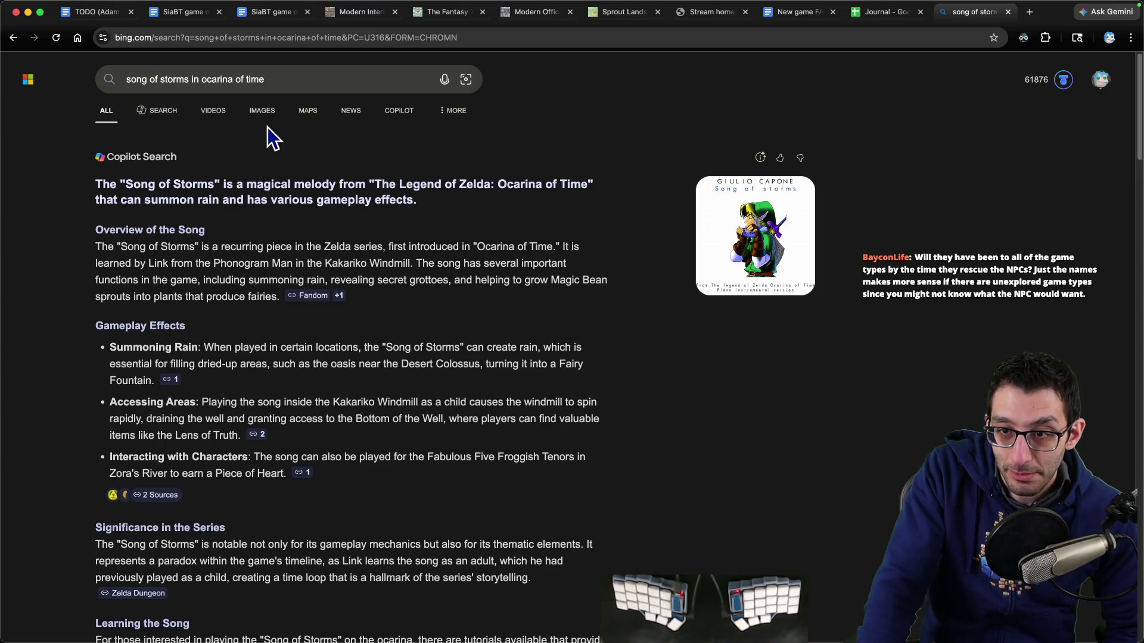
{"action": "scroll", "coordinate": [882, 316], "scroll_direction": "down", "scroll_amount": 4}
{"action": "key", "text": "ctrl+shift+Tab"}
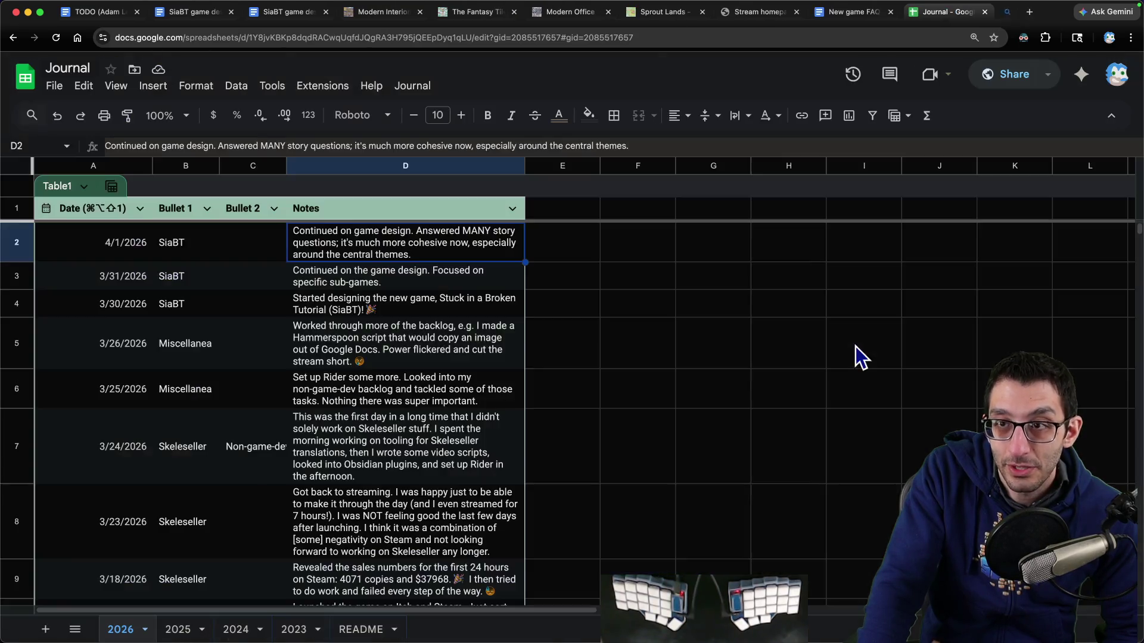
Step: Switch from the Journal sheet back to the TODO document
{"action": "key", "text": "super+1"}
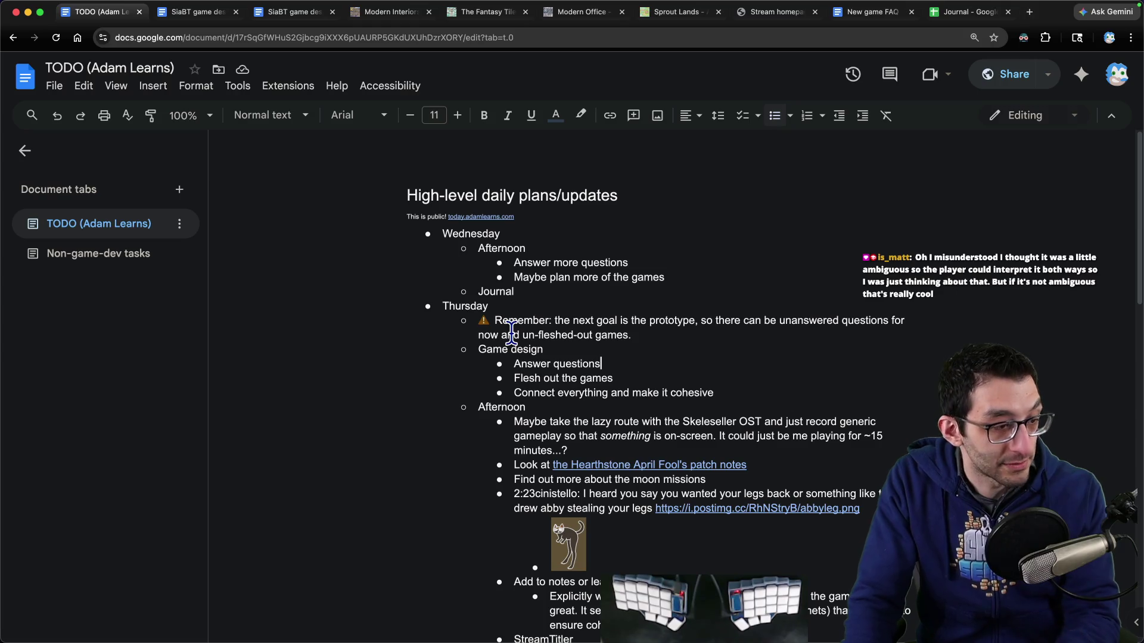
Step: Scroll through the TODO list, then move over to the SiaBT Scratch notes
{"action": "scroll", "coordinate": [642, 364], "scroll_direction": "down", "scroll_amount": 5}
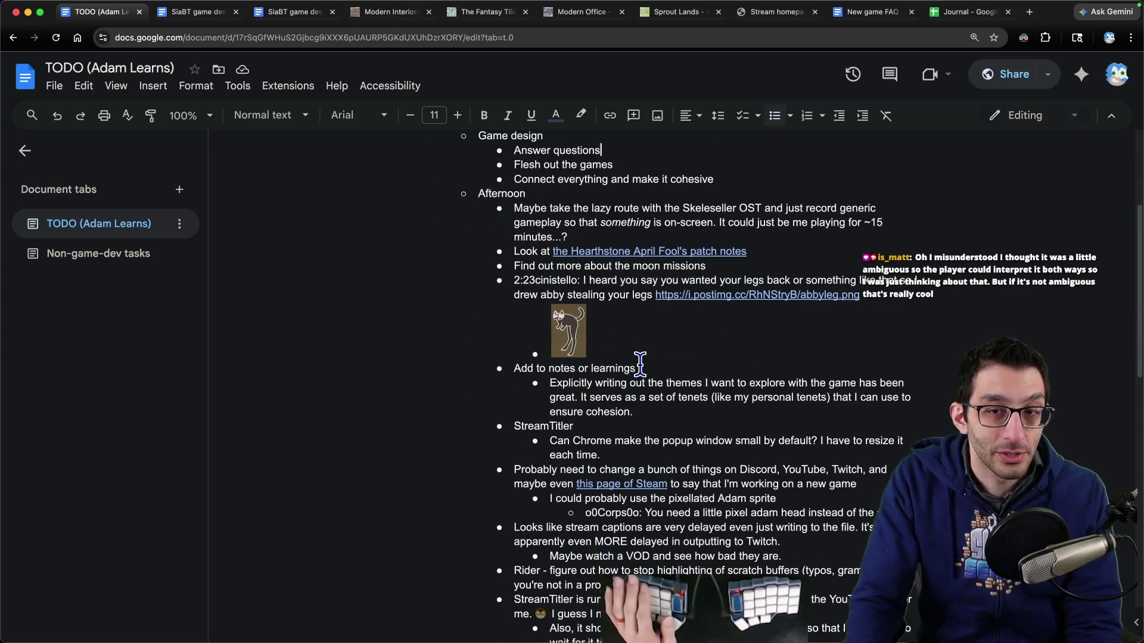
{"action": "scroll", "coordinate": [647, 363], "scroll_direction": "down", "scroll_amount": 2}
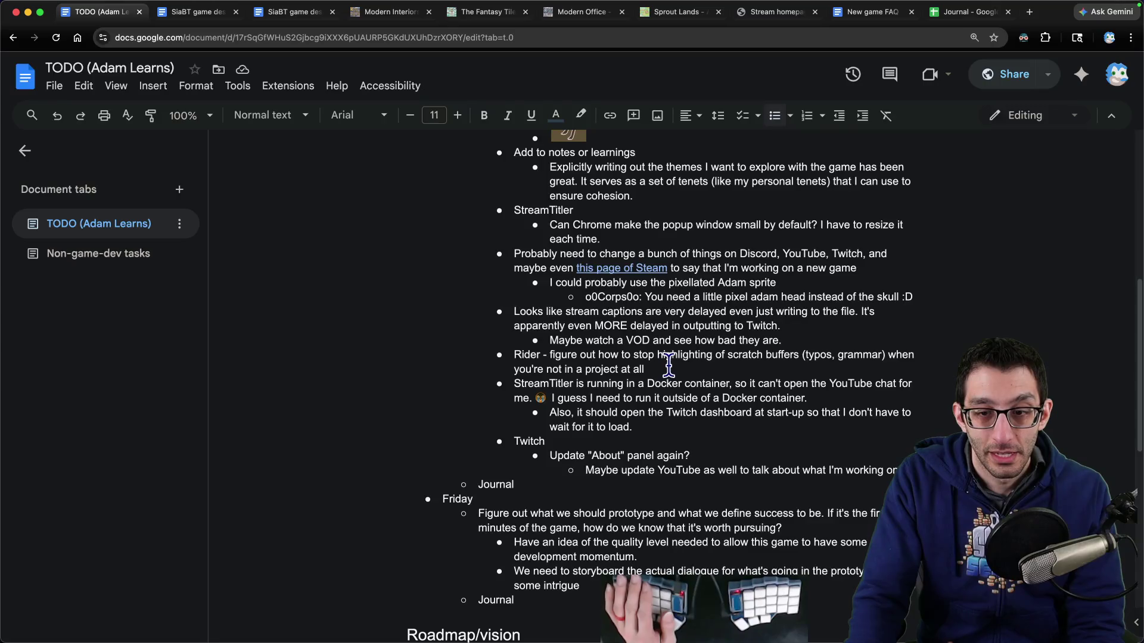
{"action": "key", "text": "ctrl+Tab"}
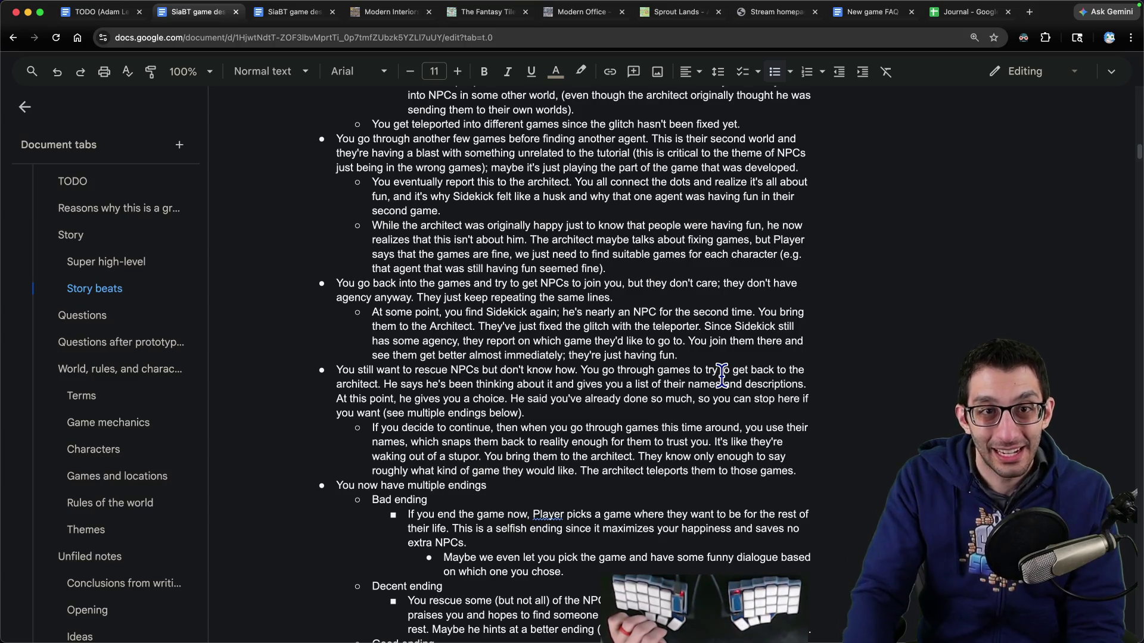
{"action": "key", "text": "ctrl+Tab"}
Step: Select the Scratch notes' closing paragraph about the name approach, then go back to the Story beats outline
{"action": "scroll", "coordinate": [649, 417], "scroll_direction": "down", "scroll_amount": 1}
{"action": "left_click_drag", "start_coordinate": [586, 524], "coordinate": [311, 494]}
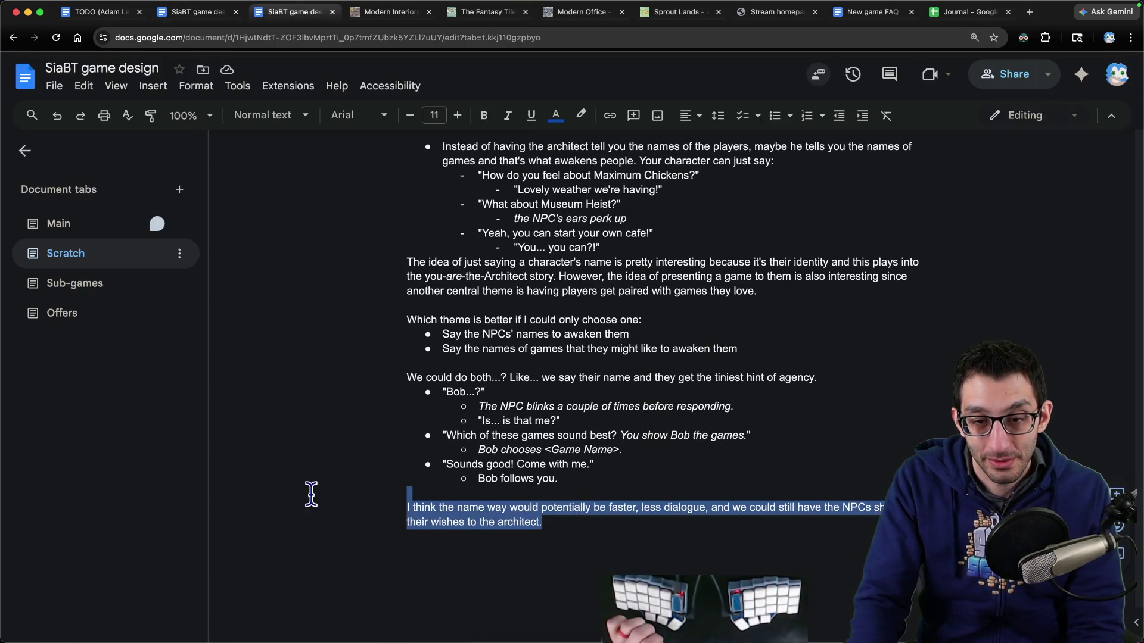
{"action": "key", "text": "ctrl+shift+Tab"}
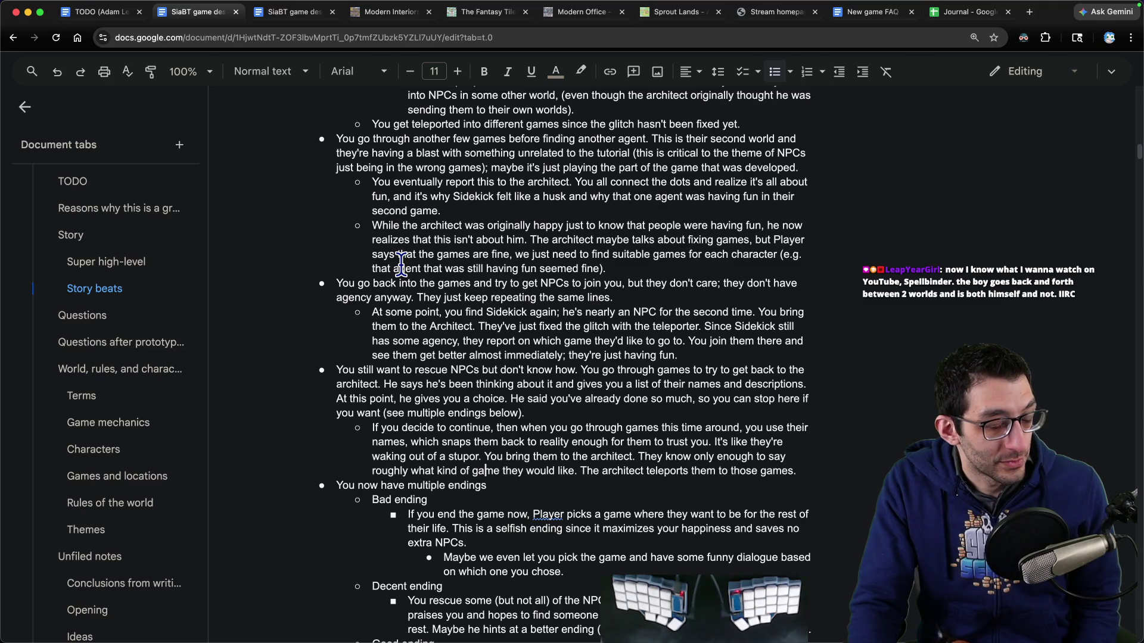
{"action": "key", "text": "super+Tab"}
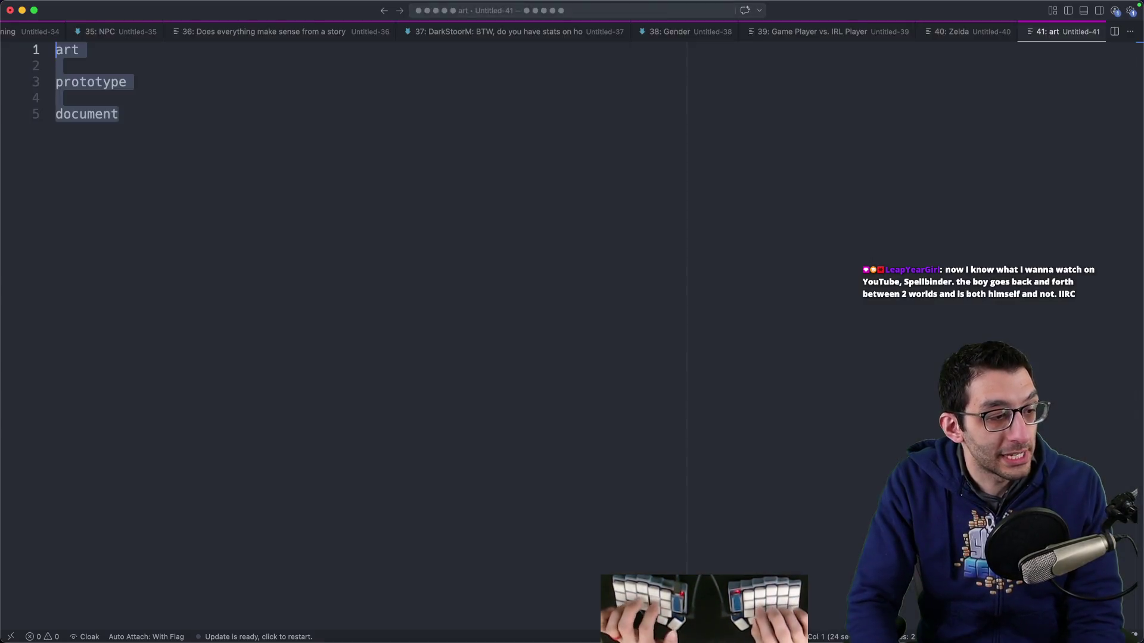
Step: Paste the chat message into a new scratch buffer, then close the buffer without saving
{"action": "key", "text": "super+n"}
{"action": "type", "text": "2:27is_matt: Oh I misunderstood I thought it was a little ambiguous so the player could interpret it both ways so I was just thinking about that. But if it's not ambiguous that's really cool"}
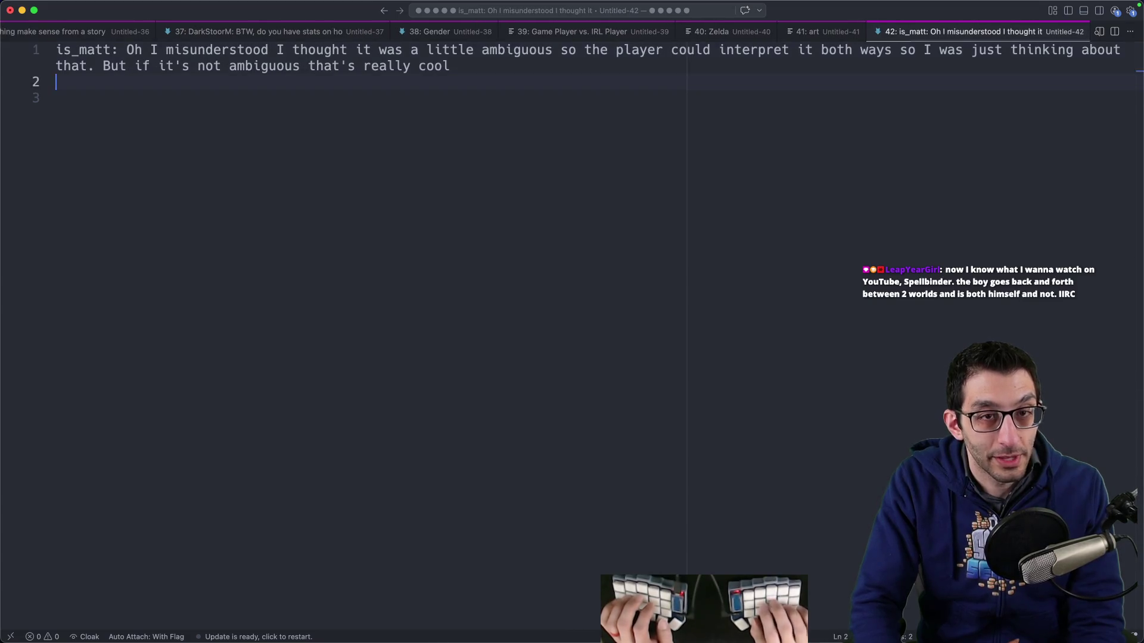
{"action": "left_click", "coordinate": [56, 97]}
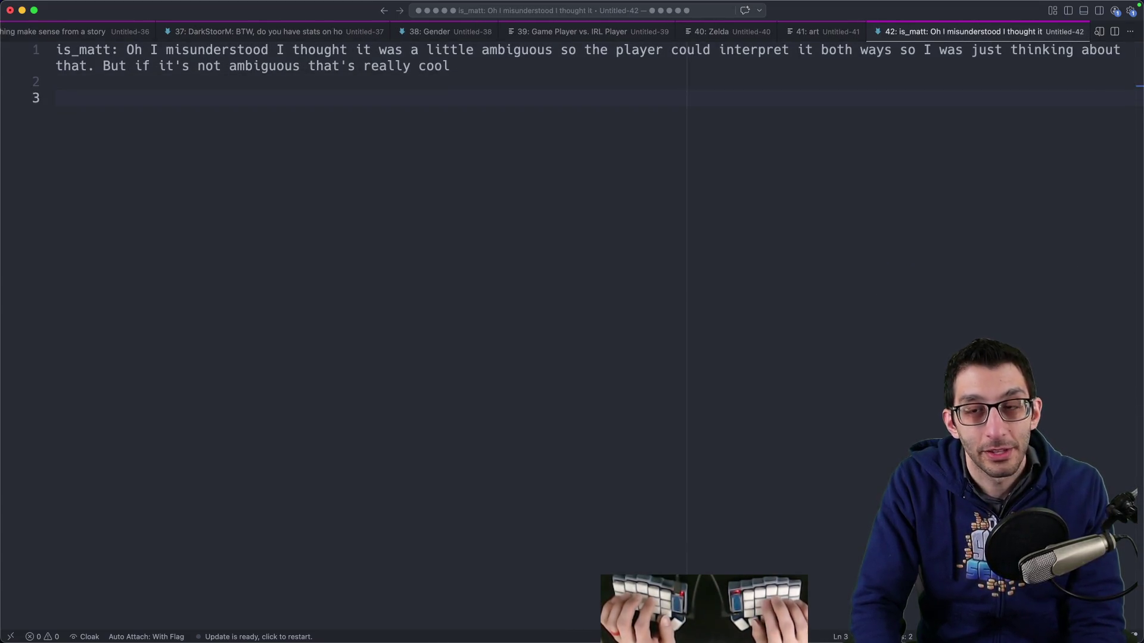
{"action": "key", "text": "Return"}
{"action": "key", "text": "Return"}
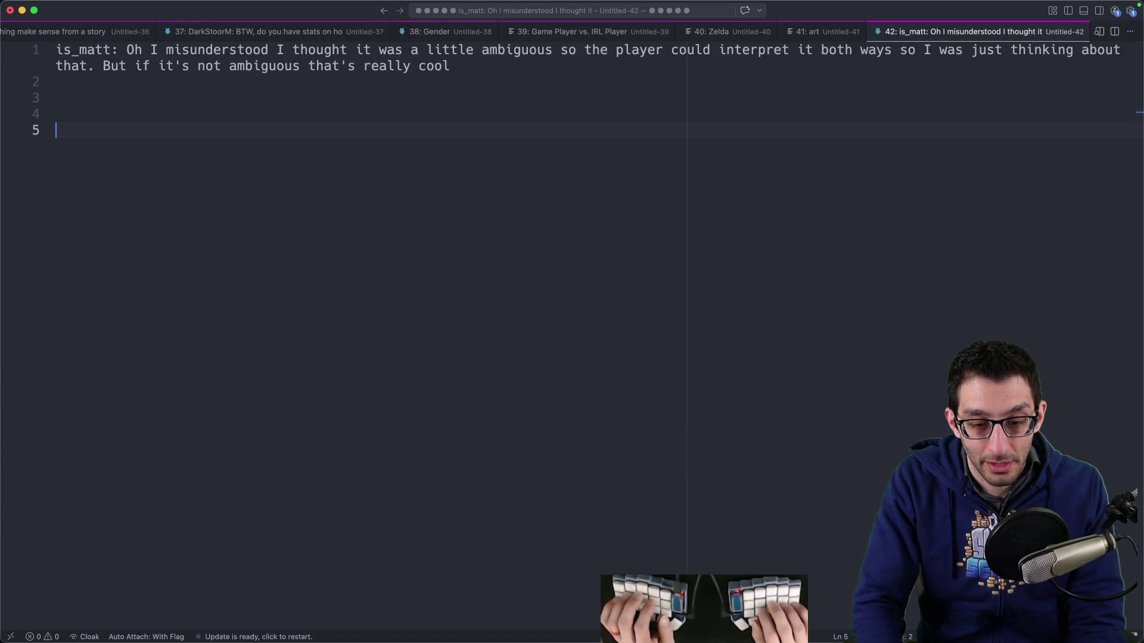
{"action": "key", "text": "super+w"}
{"action": "key", "text": "super+d"}
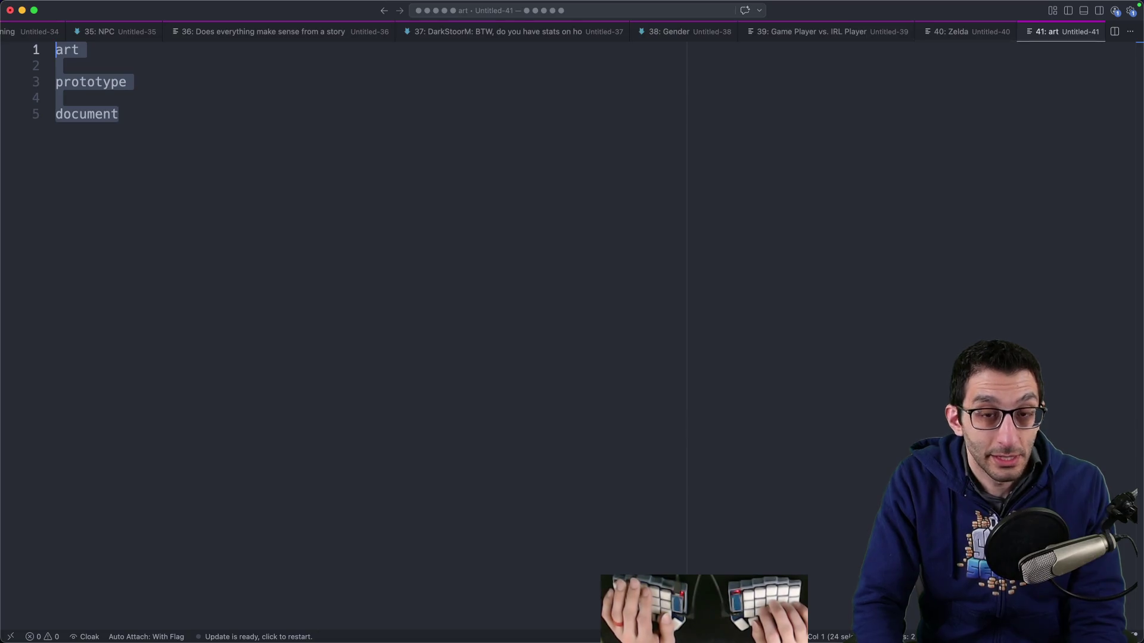
{"action": "key", "text": "super+Tab"}
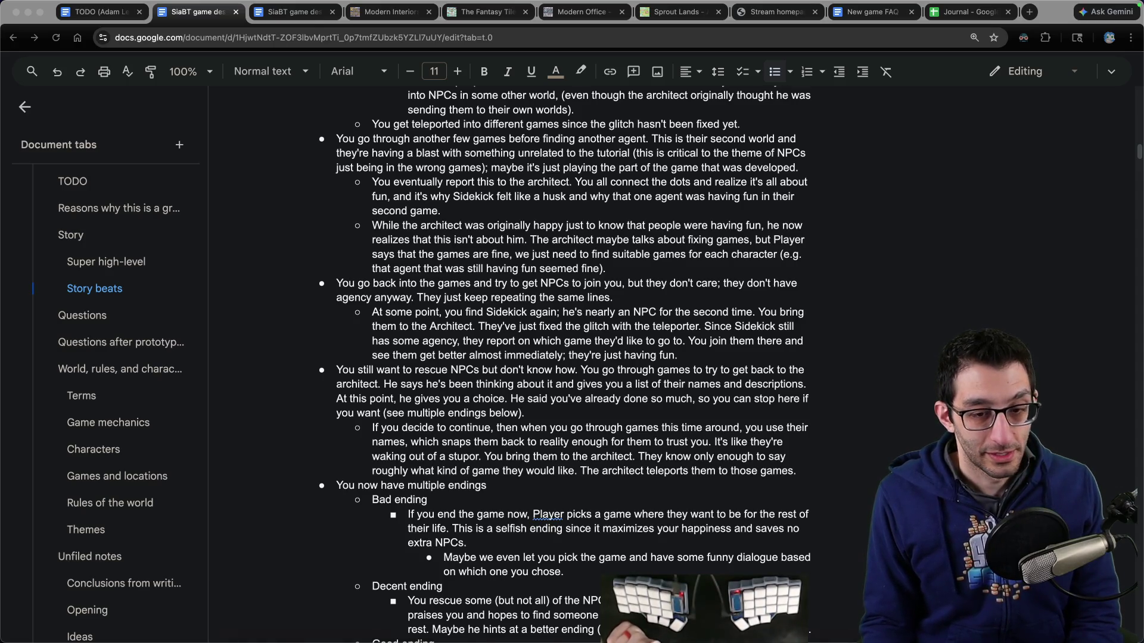
{"action": "left_click", "coordinate": [469, 605]}
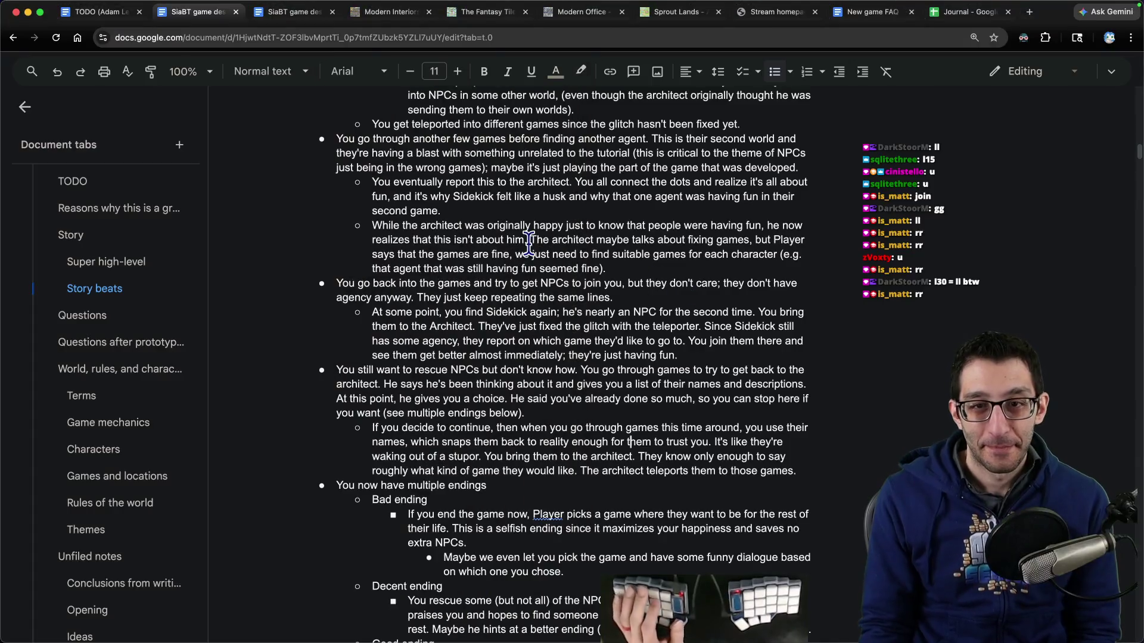
{"action": "scroll", "coordinate": [453, 221], "scroll_direction": "up", "scroll_amount": 1}
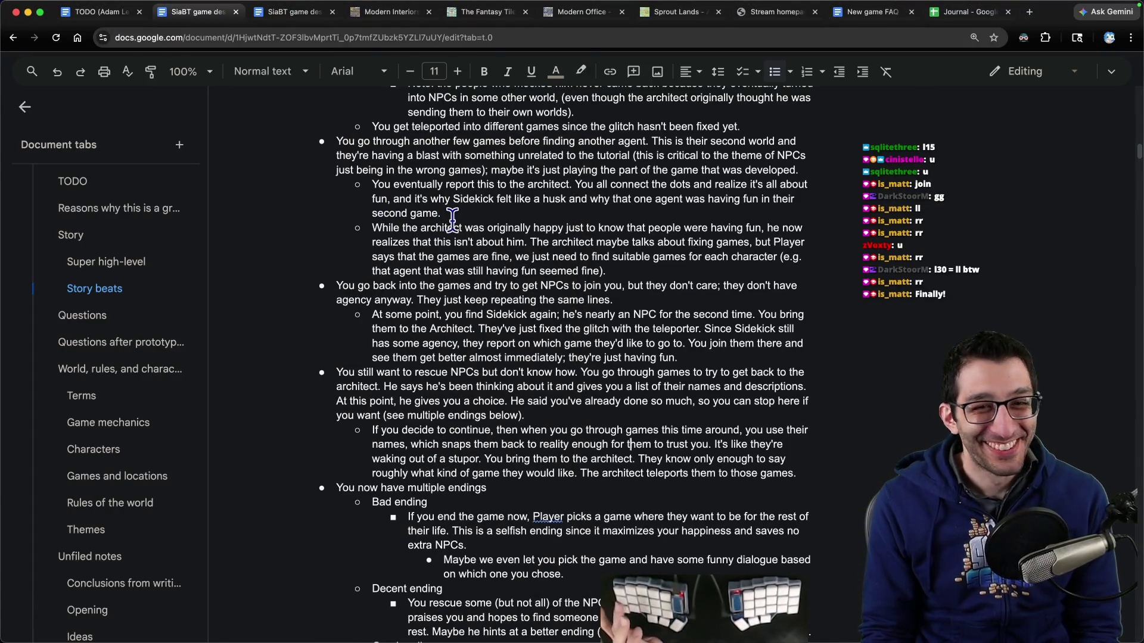
Step: Jump to the Questions section and place the caret in the cafe example line of the first question
{"action": "scroll", "coordinate": [471, 226], "scroll_direction": "up", "scroll_amount": 1}
{"action": "scroll", "coordinate": [307, 266], "scroll_direction": "up", "scroll_amount": 4}
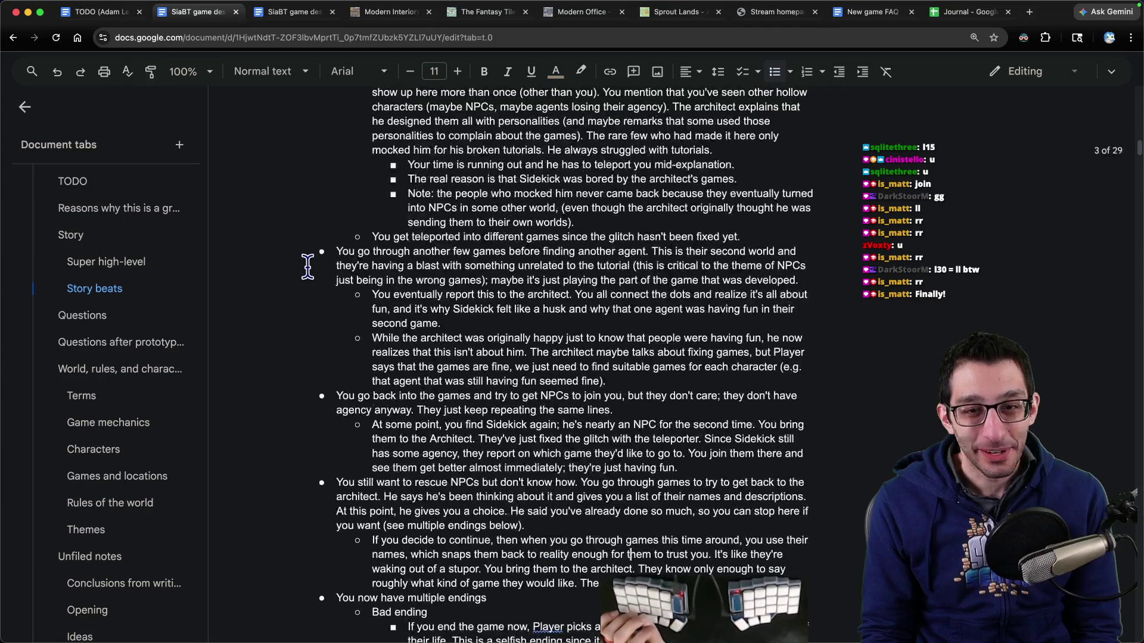
{"action": "scroll", "coordinate": [308, 266], "scroll_direction": "down", "scroll_amount": 5}
{"action": "left_click", "coordinate": [103, 317]}
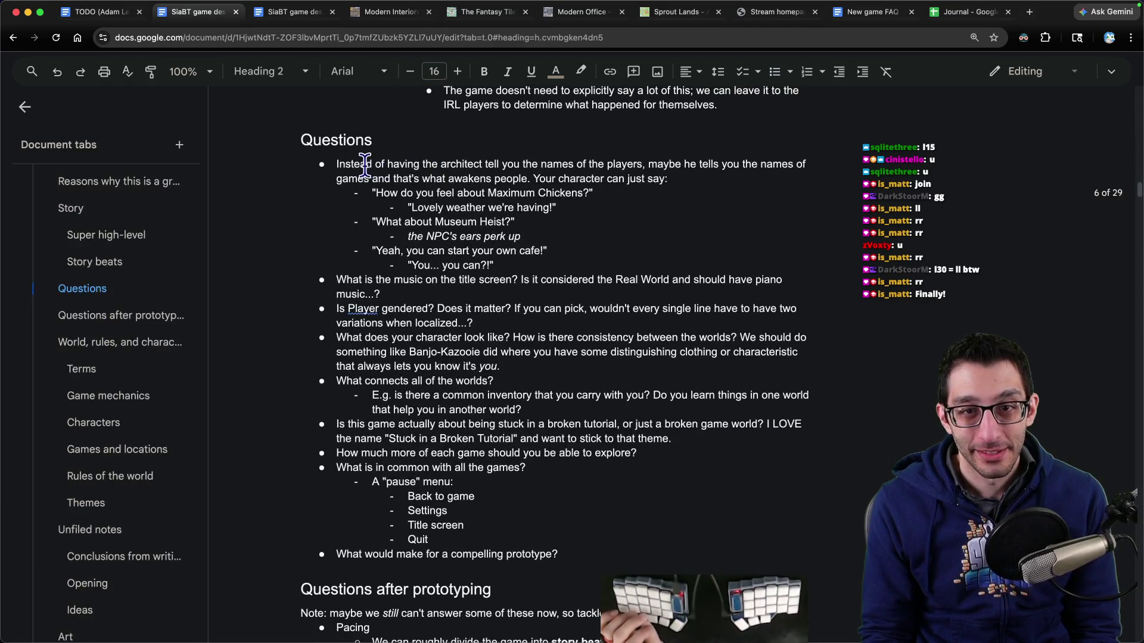
{"action": "mouse_move", "coordinate": [364, 165]}
{"action": "left_mouse_down"}
{"action": "mouse_move", "coordinate": [337, 165]}
{"action": "mouse_move", "coordinate": [515, 224]}
{"action": "mouse_move", "coordinate": [545, 252]}
{"action": "left_mouse_up"}
{"action": "left_click", "coordinate": [474, 256]}
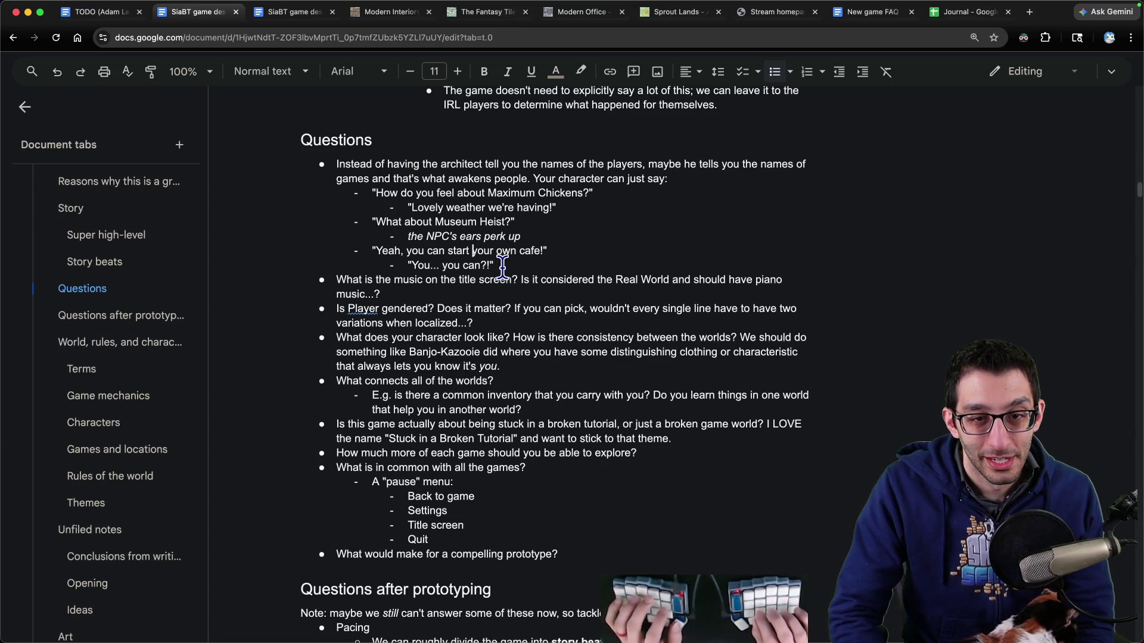
{"action": "key", "text": "super+Tab"}
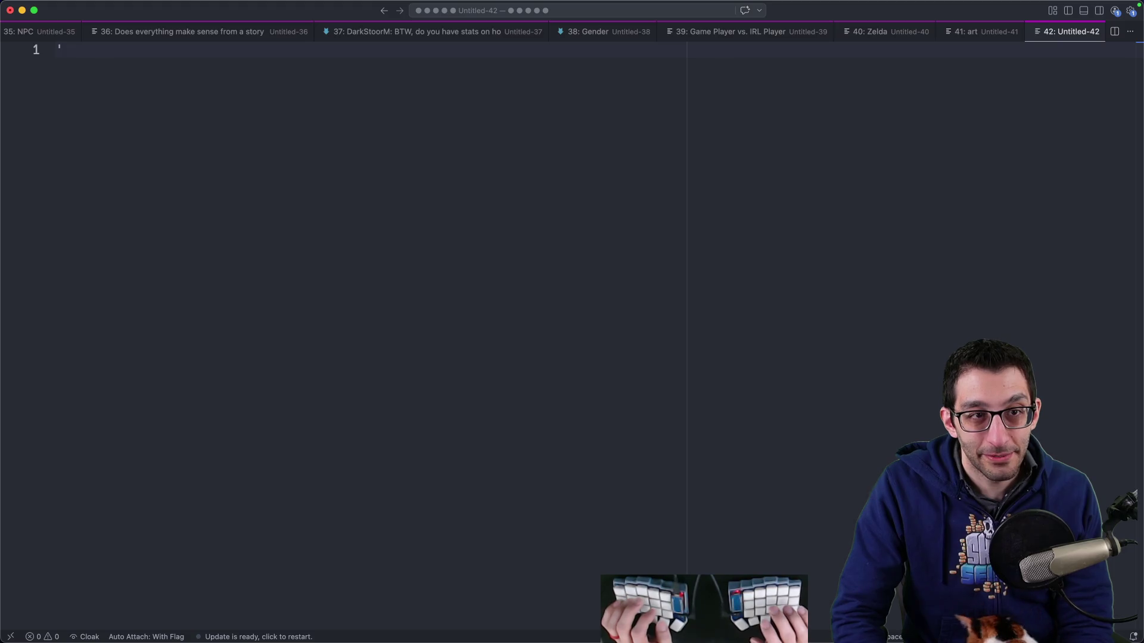
Step: Type and erase stray letters on the scratch note's first line
{"action": "type", "text": "r"}
{"action": "key", "text": "BackSpace"}
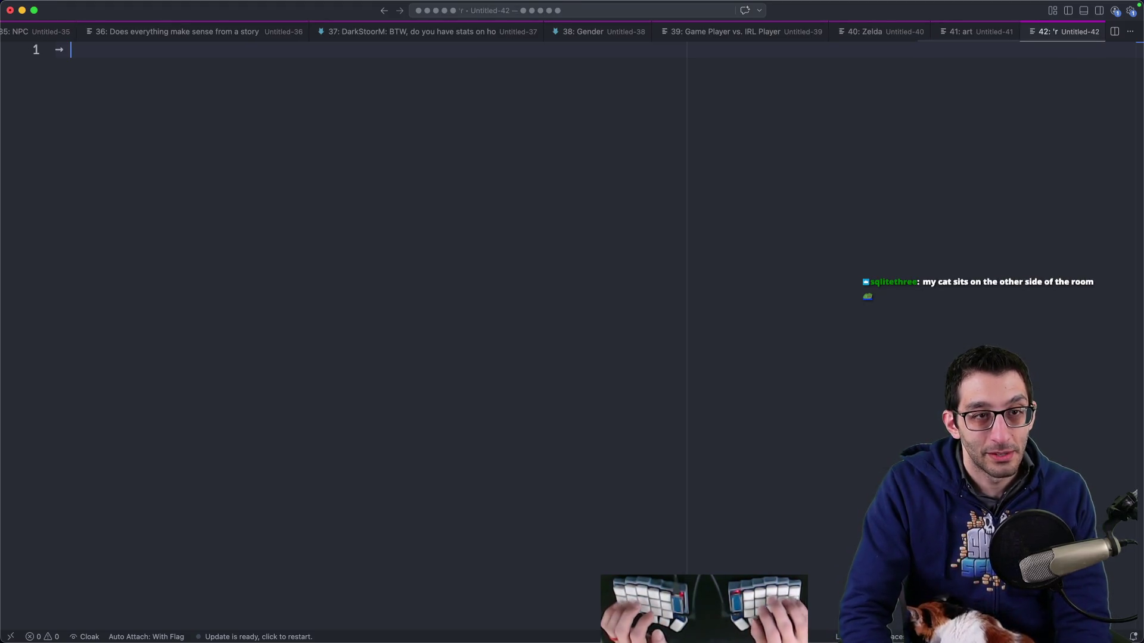
{"action": "key", "text": "Home"}
{"action": "key", "text": "Tab"}
{"action": "key", "text": "End"}
{"action": "type", "text": "s"}
{"action": "key", "text": "BackSpace"}
{"action": "key", "text": "BackSpace"}
{"action": "key", "text": "BackSpace"}
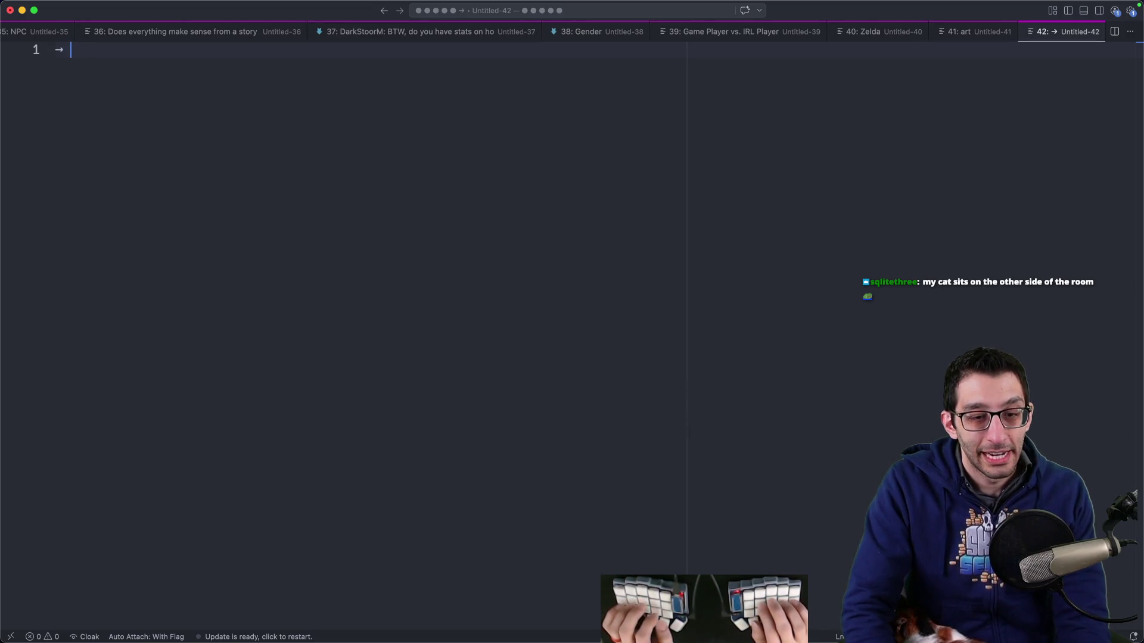
Step: Replace the scratch line's 'don't technology' text with 'art prototype document'
{"action": "type", "text": "don"}
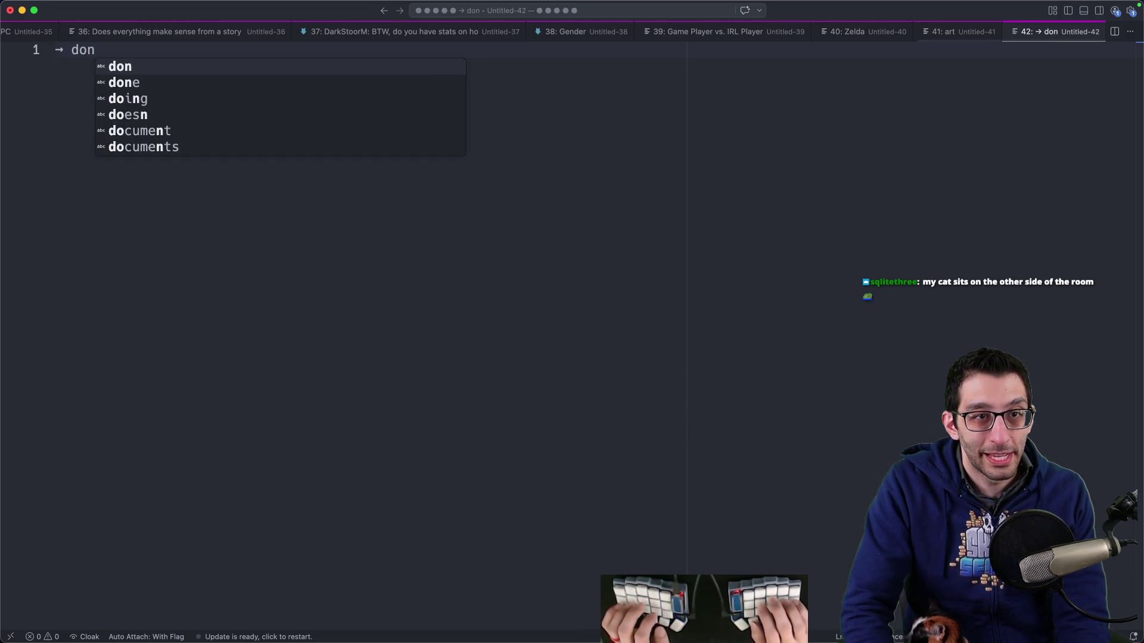
{"action": "type", "text": " 't"}
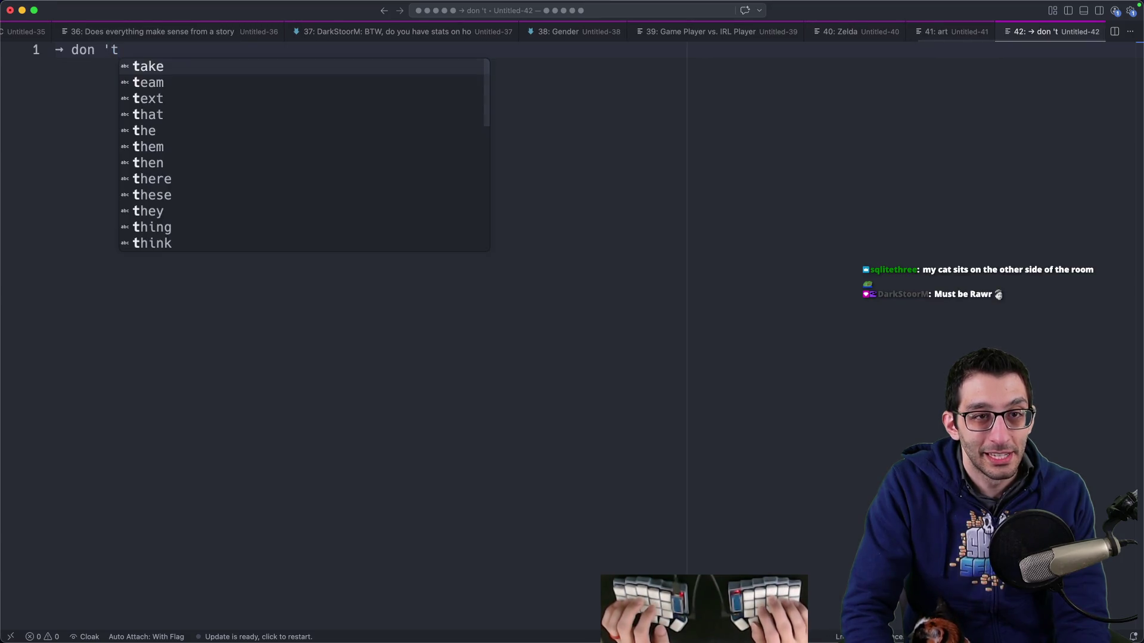
{"action": "key", "text": "BackSpace"}
{"action": "key", "text": "BackSpace"}
{"action": "type", "text": "technology"}
{"action": "key", "text": "shift+Home"}
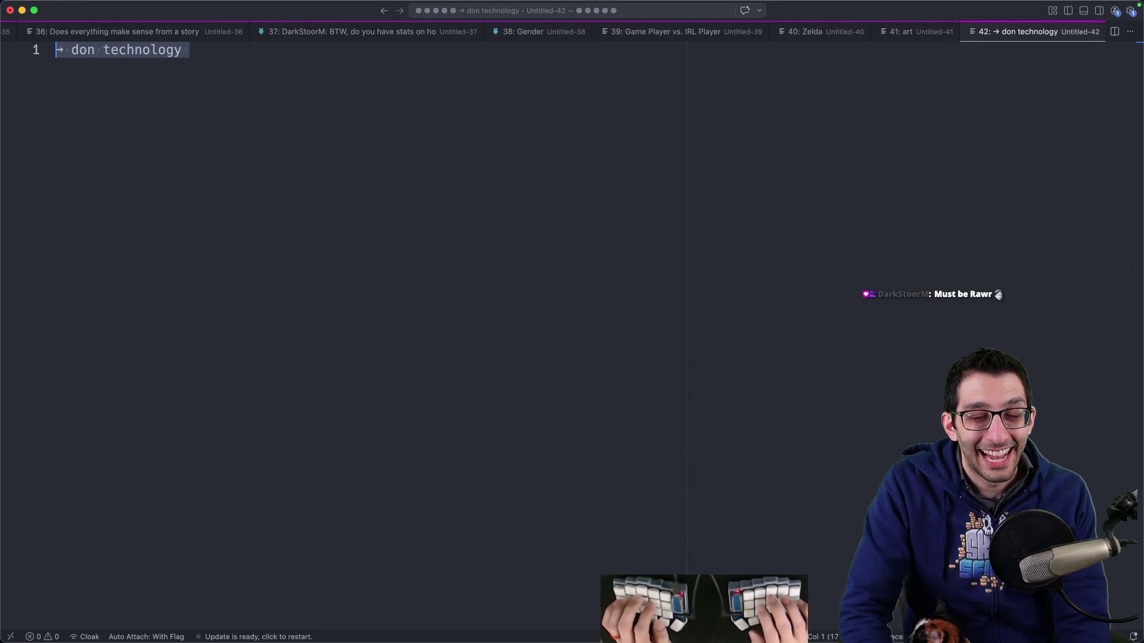
{"action": "key", "text": "BackSpace"}
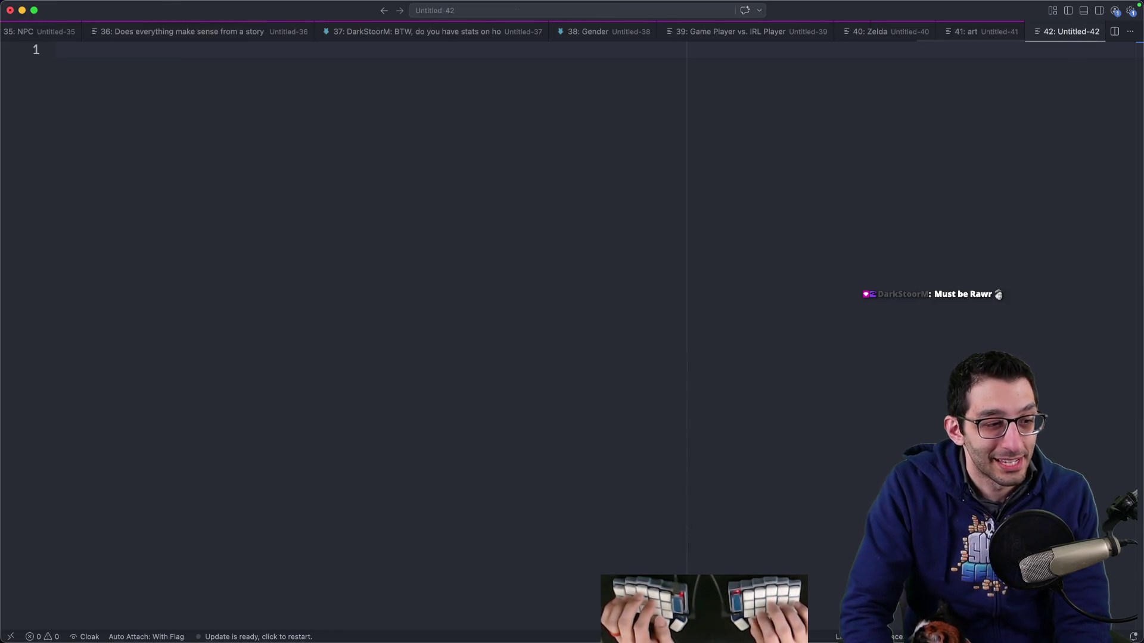
{"action": "type", "text": "art prototype document"}
{"action": "key", "text": "super+Tab"}
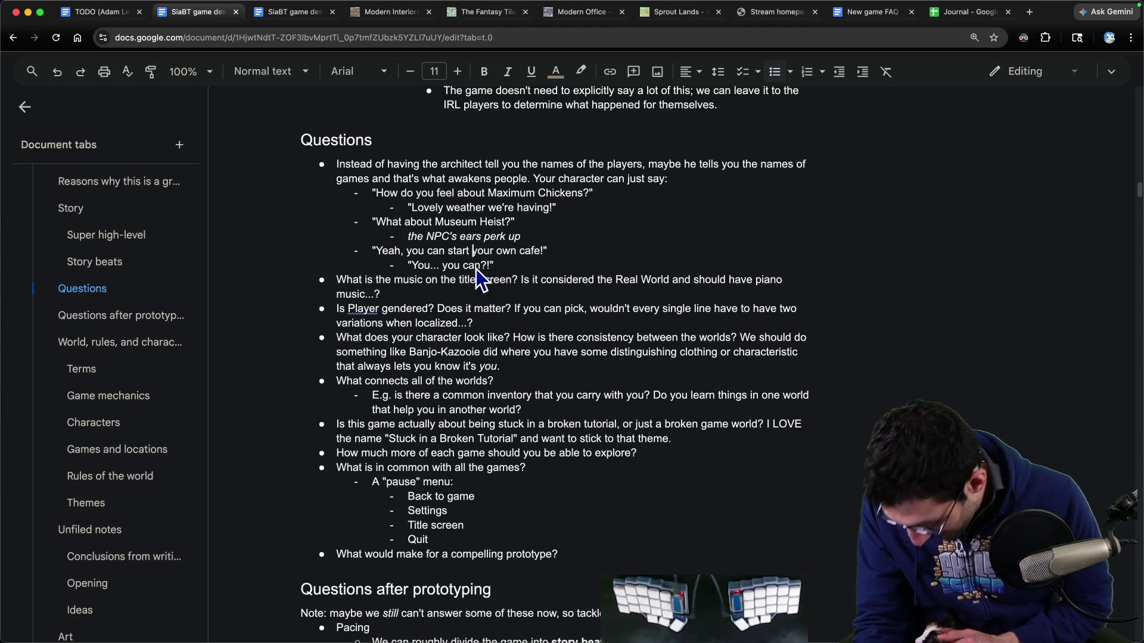
Step: Delete the naming-games question and its dialogue lines through 'You... you can?!'
{"action": "left_click", "coordinate": [554, 241]}
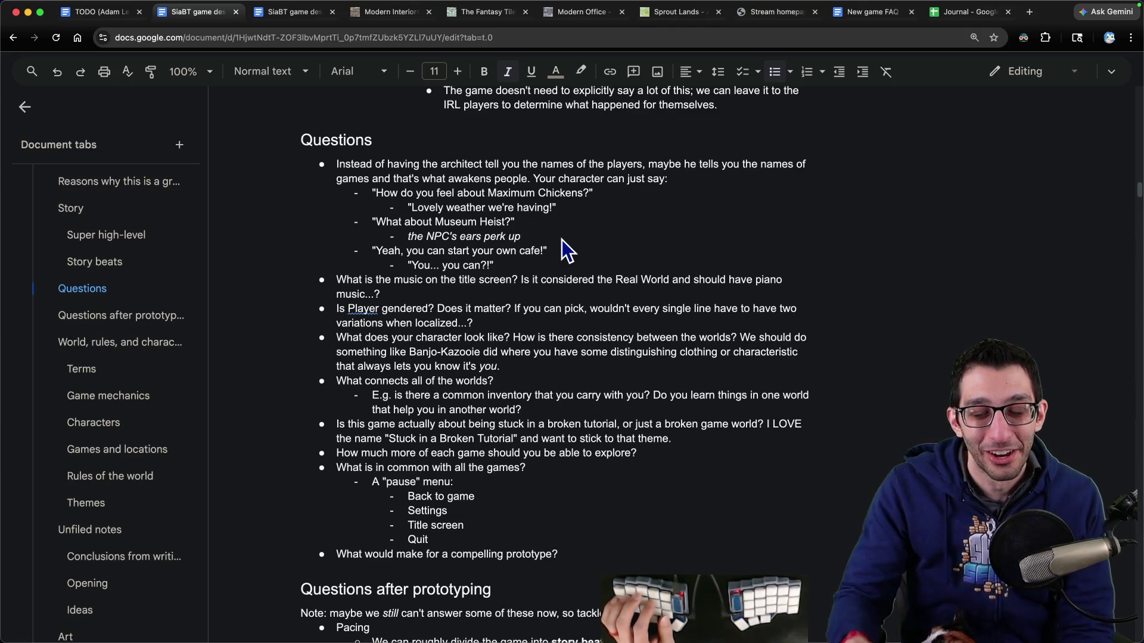
{"action": "left_click", "coordinate": [548, 264]}
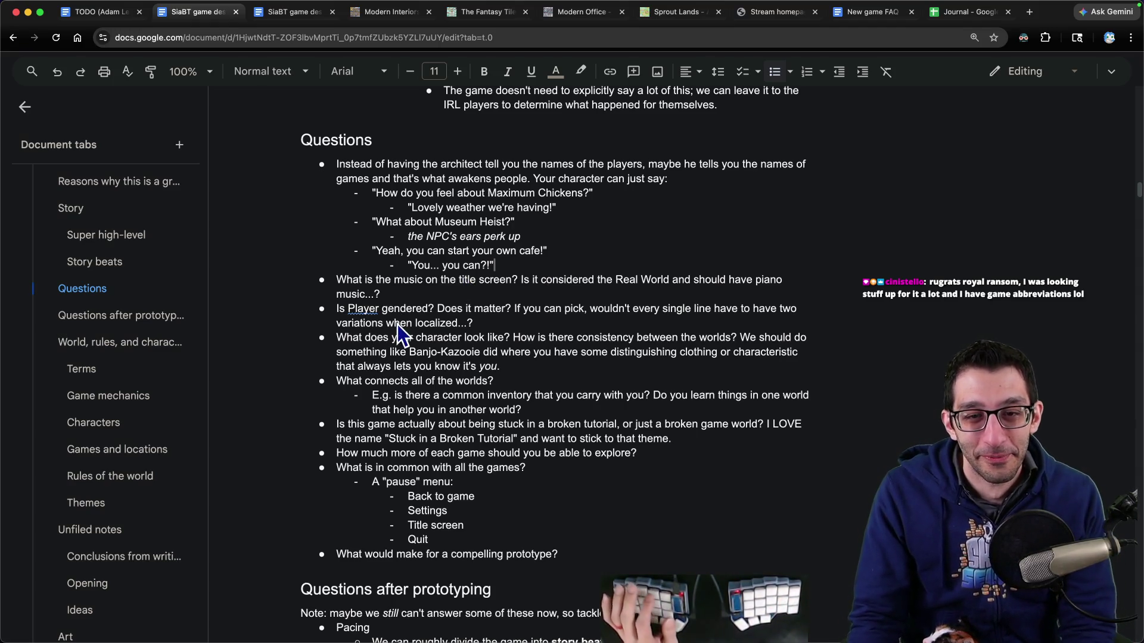
{"action": "left_click_drag", "start_coordinate": [417, 179], "coordinate": [462, 269]}
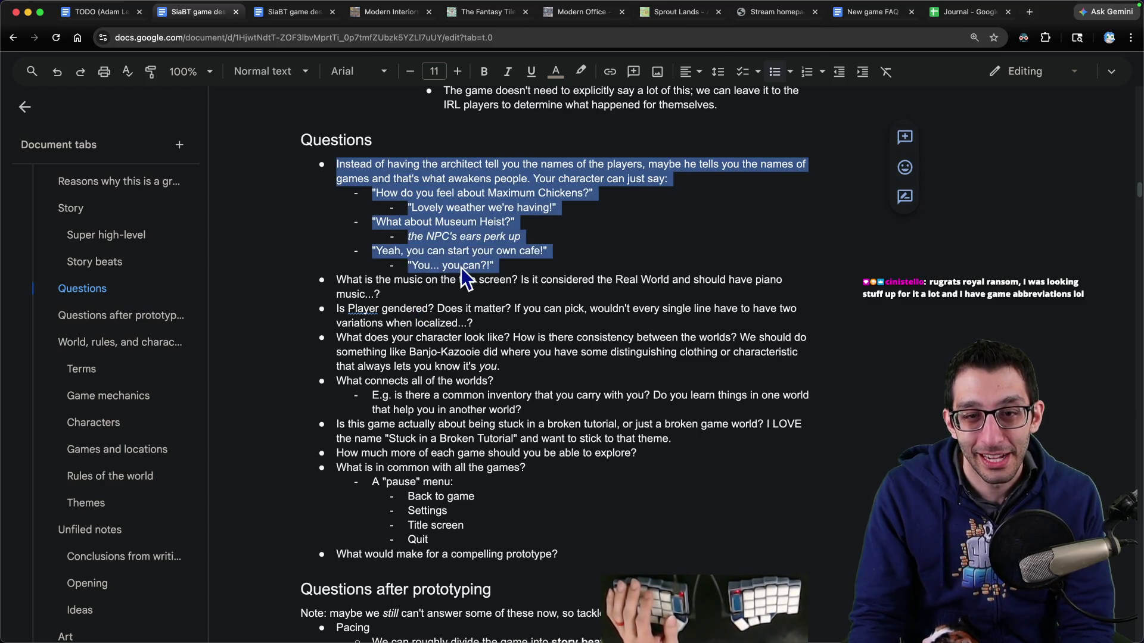
{"action": "key", "text": "BackSpace"}
{"action": "triple_click", "coordinate": [373, 164]}
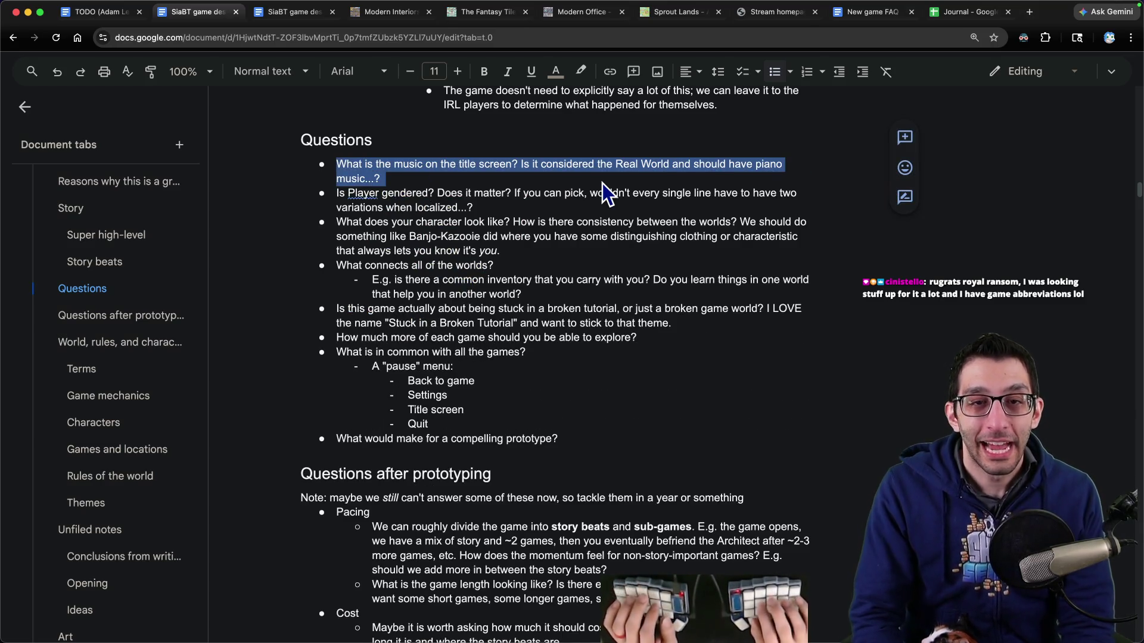
Step: Add a new first question bullet: 'What do we do to introduce a new game?'
{"action": "key", "text": "Left"}
{"action": "key", "text": "Return"}
{"action": "key", "text": "Up"}
{"action": "type", "text": "What"}
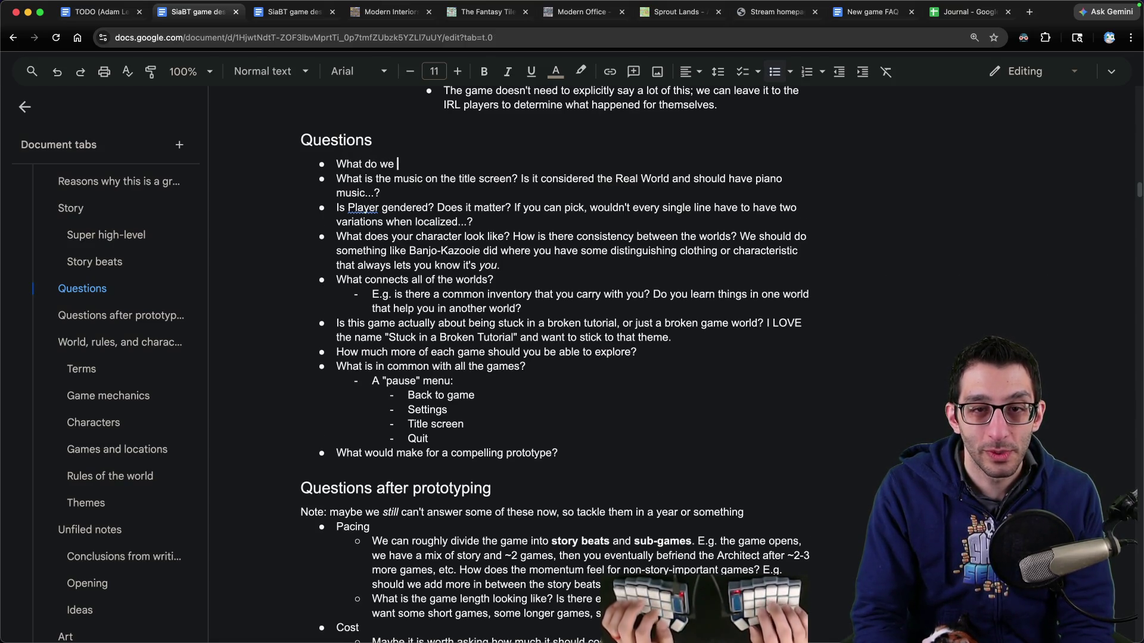
{"action": "type", "text": " do we do to introduce a new game?"}
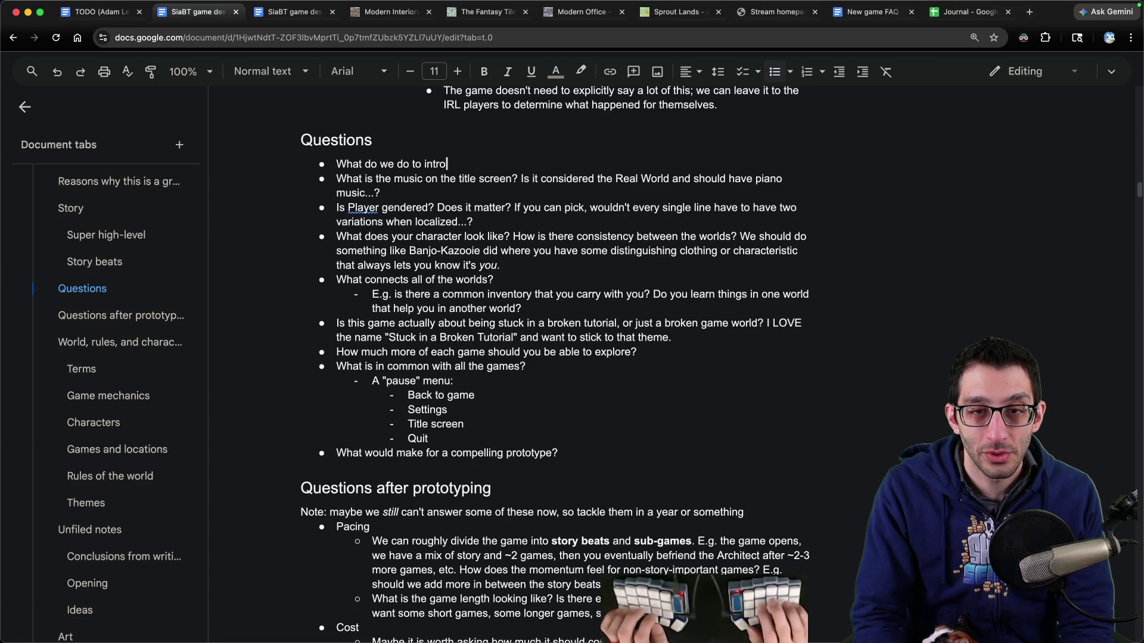
Step: Add a sub-bullet: no 20 full title screens or music, just one reinstrumented 'lobby theme'
{"action": "key", "text": "Return"}
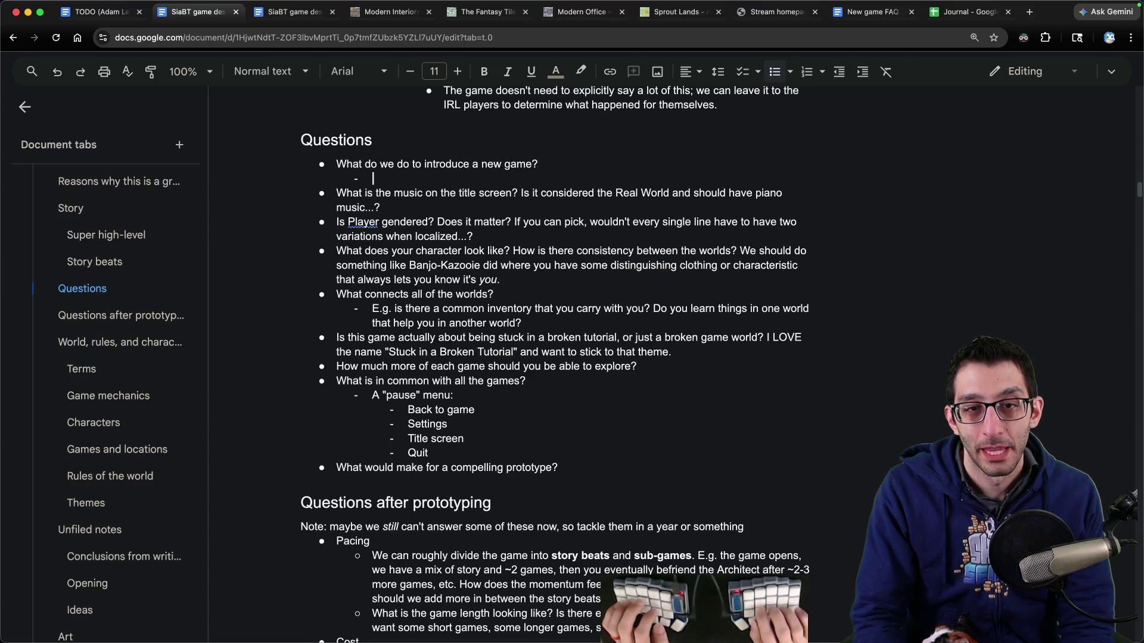
{"action": "key", "text": "Tab"}
{"action": "type", "text": "I don't want "}
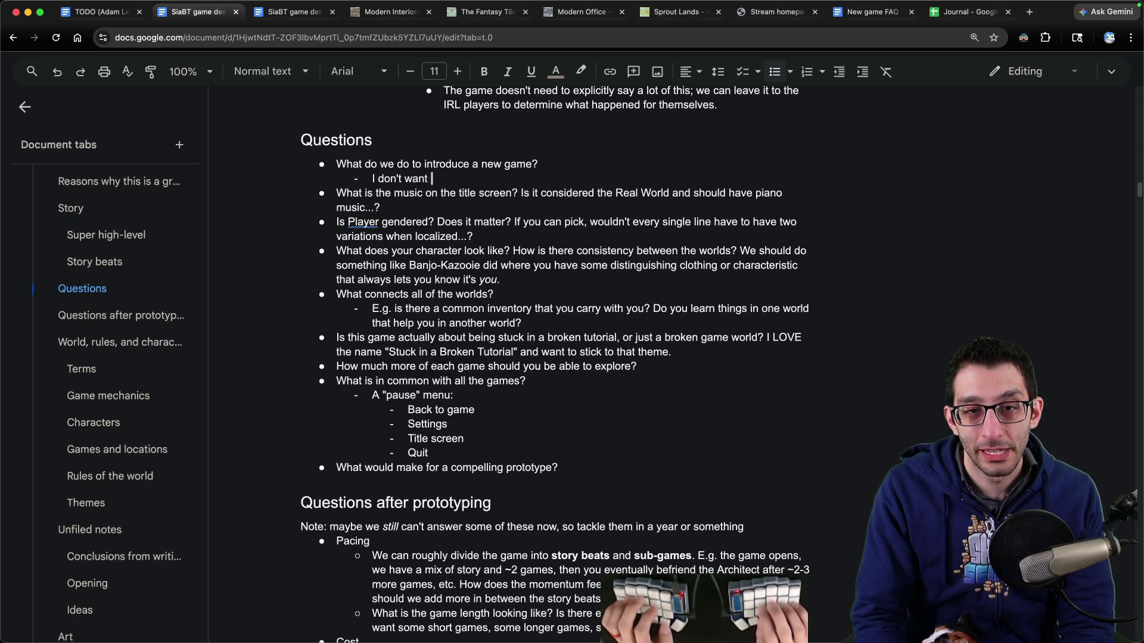
{"action": "type", "text": "20 different titl"}
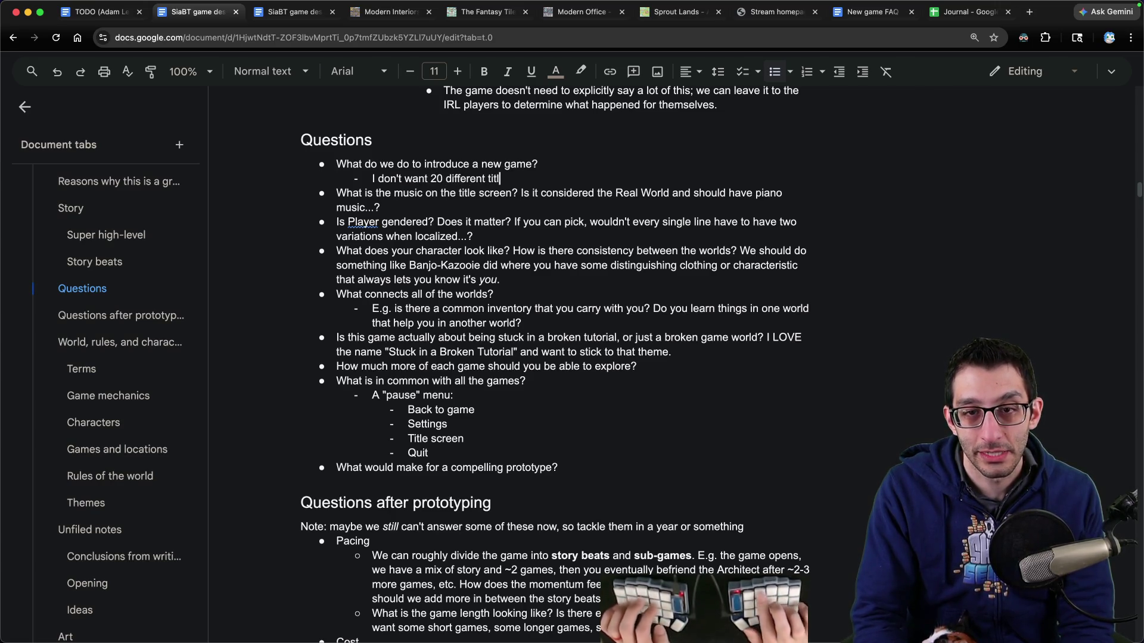
{"action": "type", "text": "e screens, or at least not"}
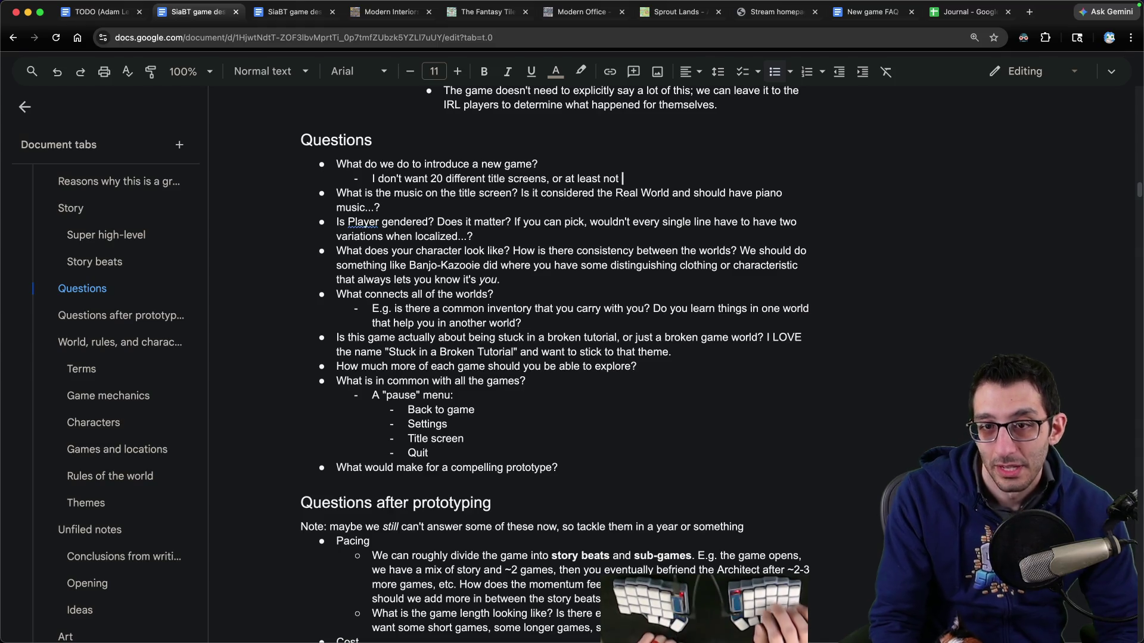
{"action": "type", "text": "fully fledged titles"}
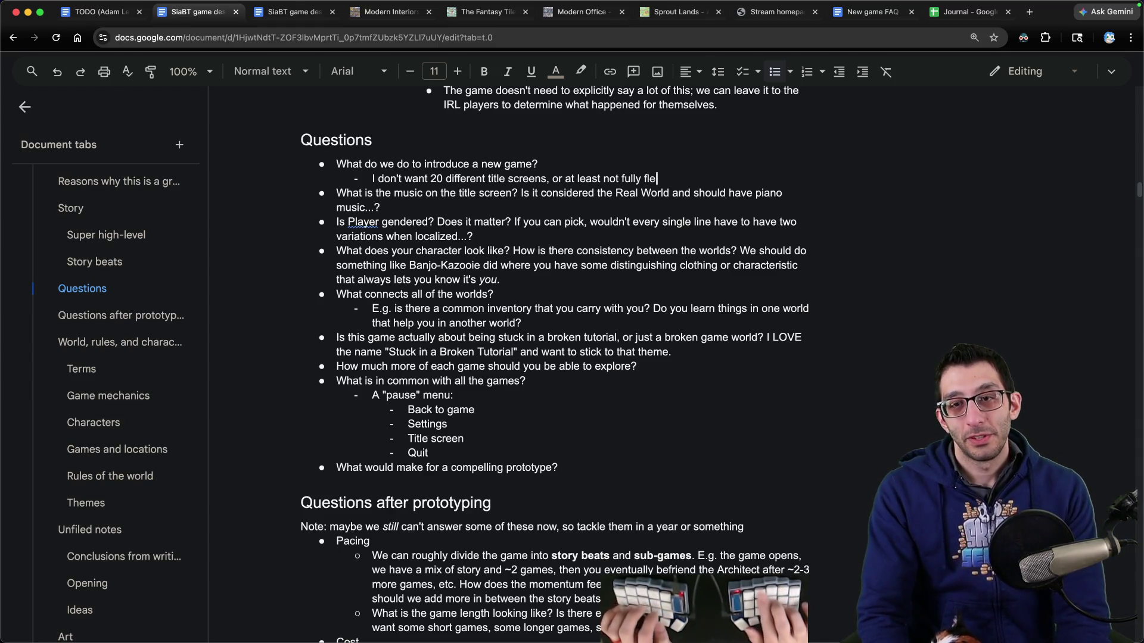
{"action": "key", "text": "BackSpace"}
{"action": "key", "text": "BackSpace"}
{"action": "key", "text": "BackSpace"}
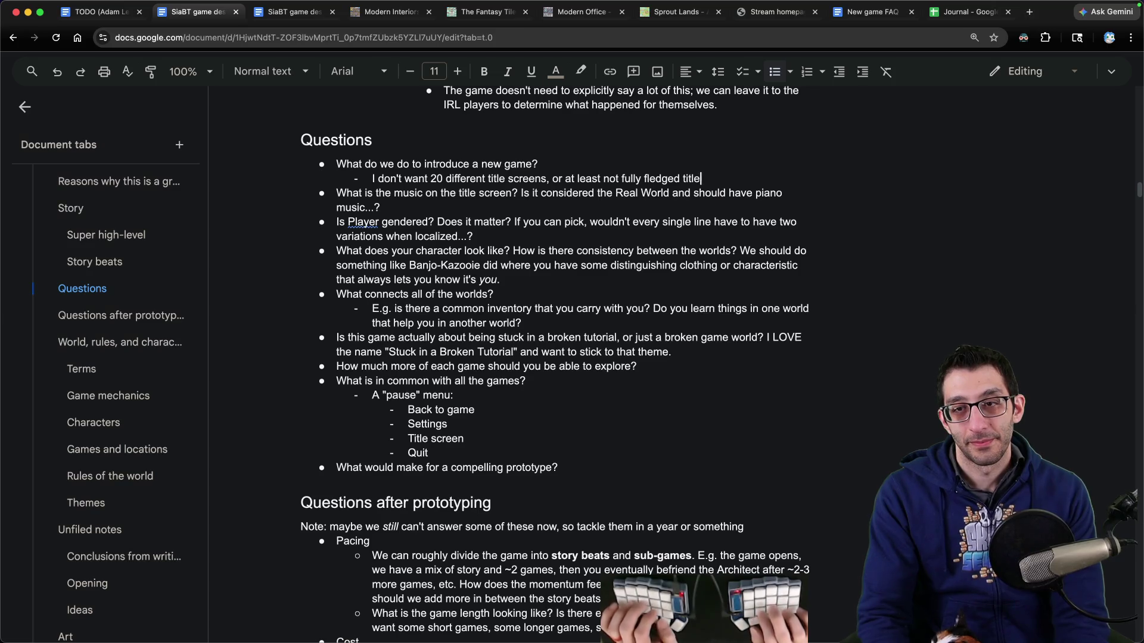
{"action": "type", "text": "screens. I also don't want ot make mus"}
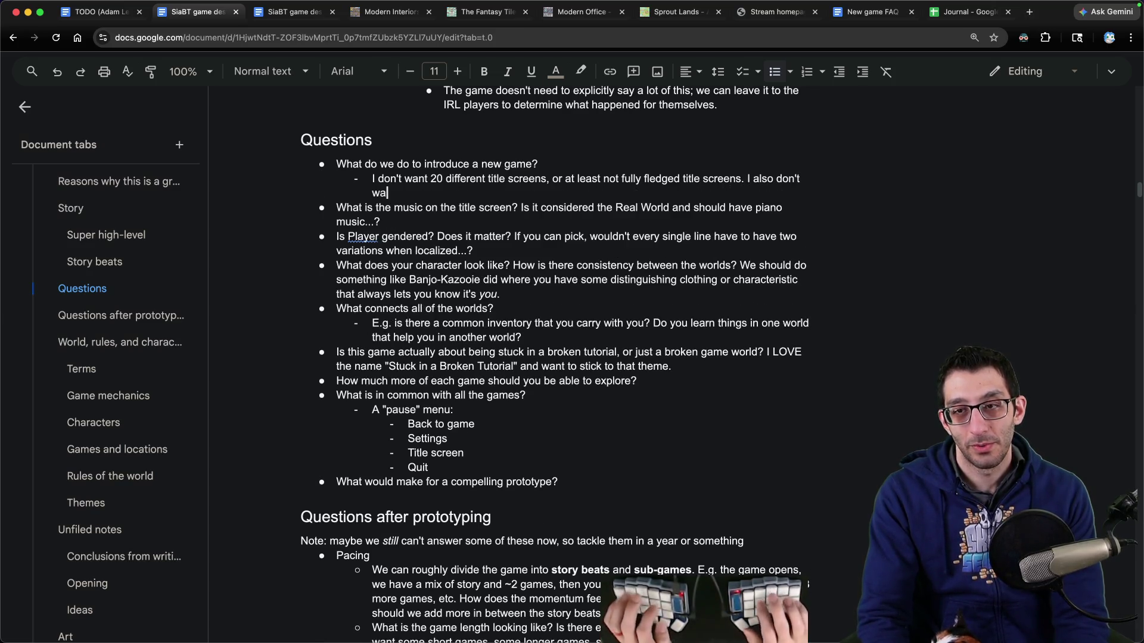
{"action": "key", "text": "BackSpace"}
{"action": "key", "text": "BackSpace"}
{"action": "key", "text": "BackSpace"}
{"action": "type", "text": "to make"}
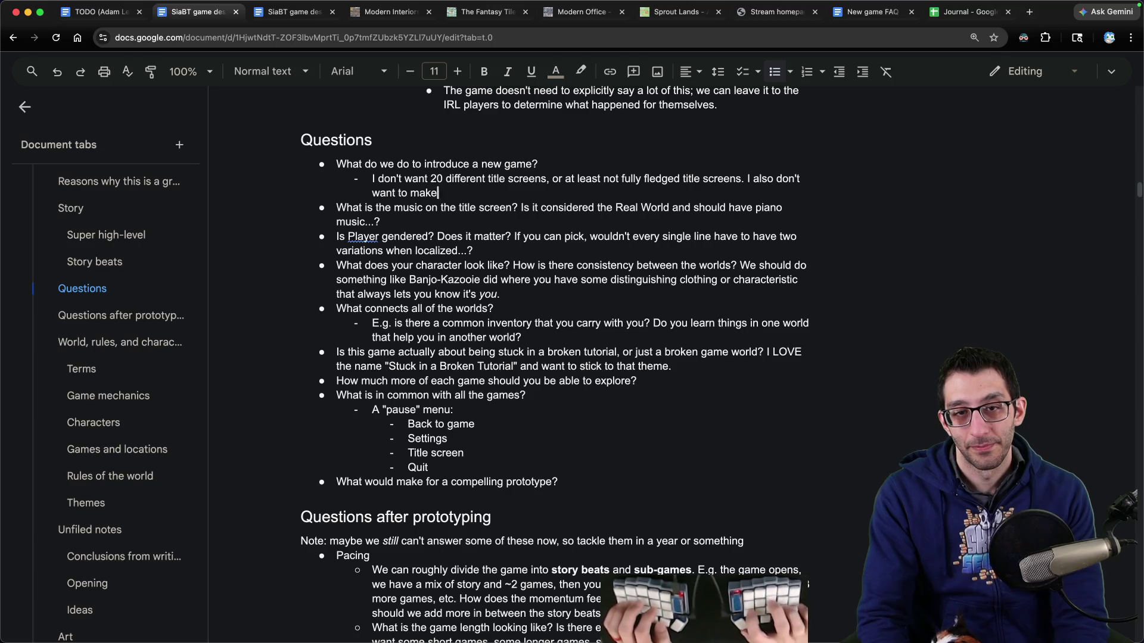
{"action": "type", "text": " music for all of them. "}
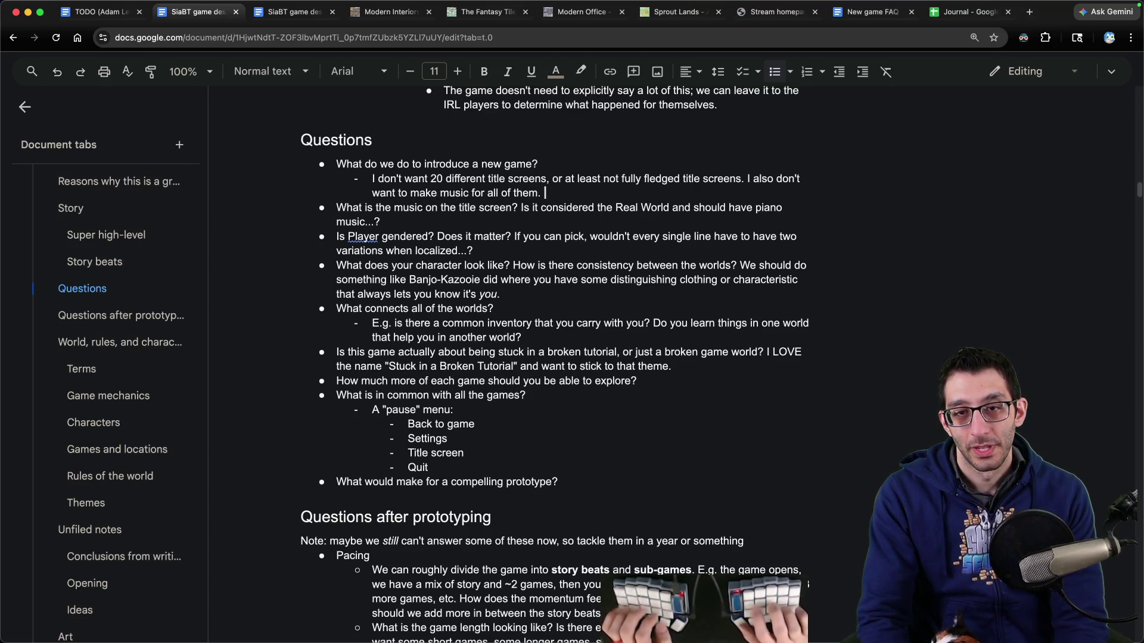
{"action": "type", "text": "There could be one \"lobby theme\""}
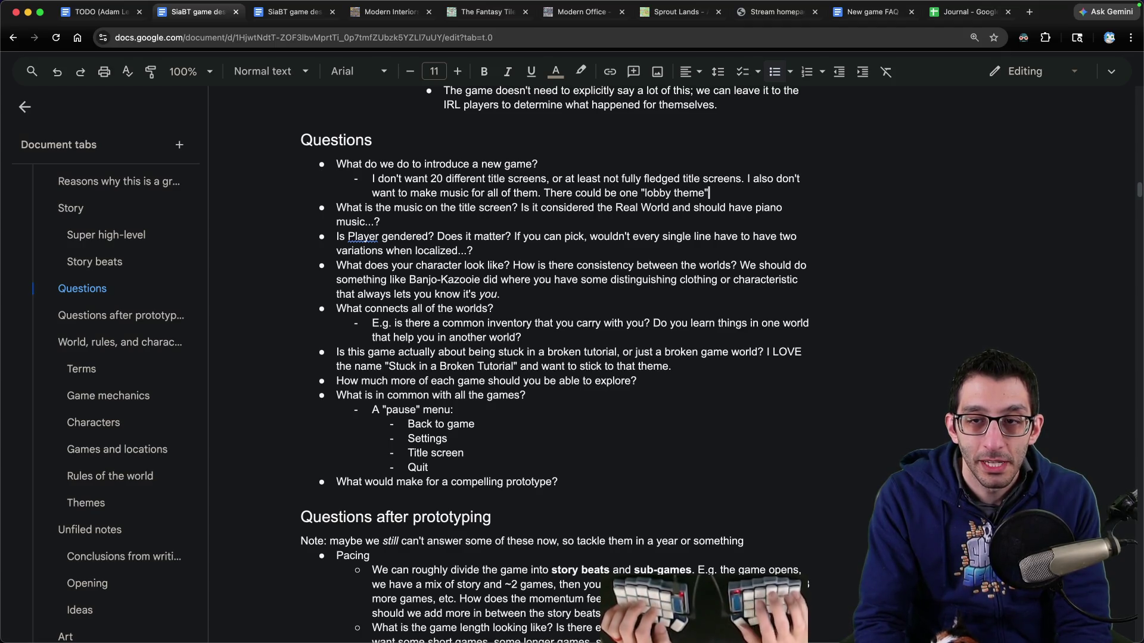
{"action": "type", "text": " that I keep reinstrumenting "}
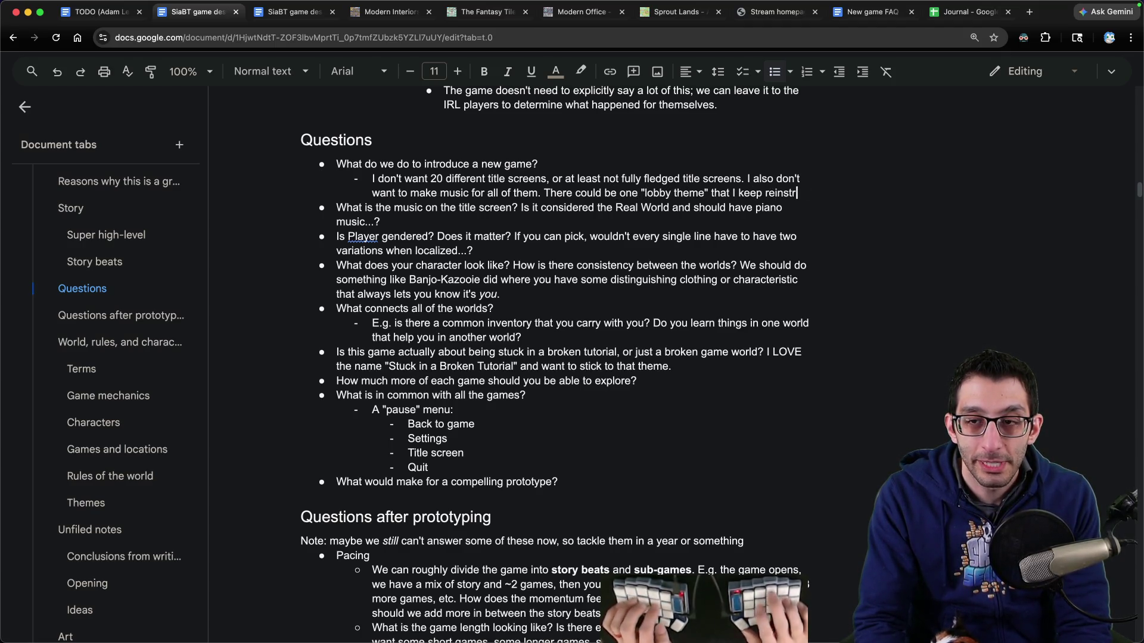
{"action": "type", "text": "to matc"}
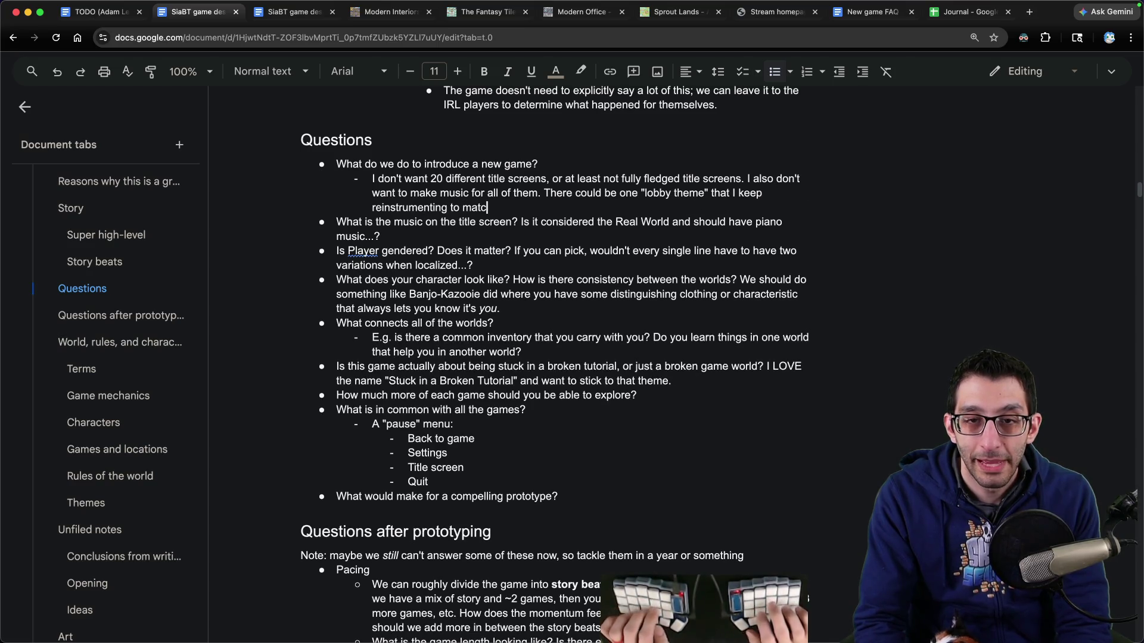
{"action": "type", "text": "h each game."}
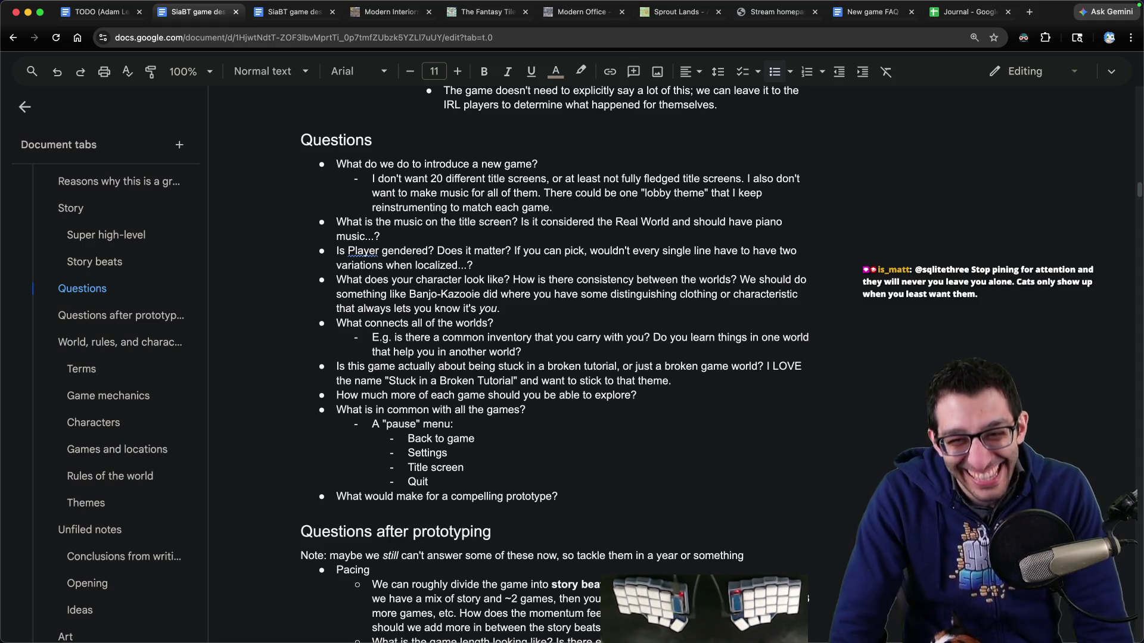
Step: Select the new-game question with its note and copy it
{"action": "key", "text": "super+Tab"}
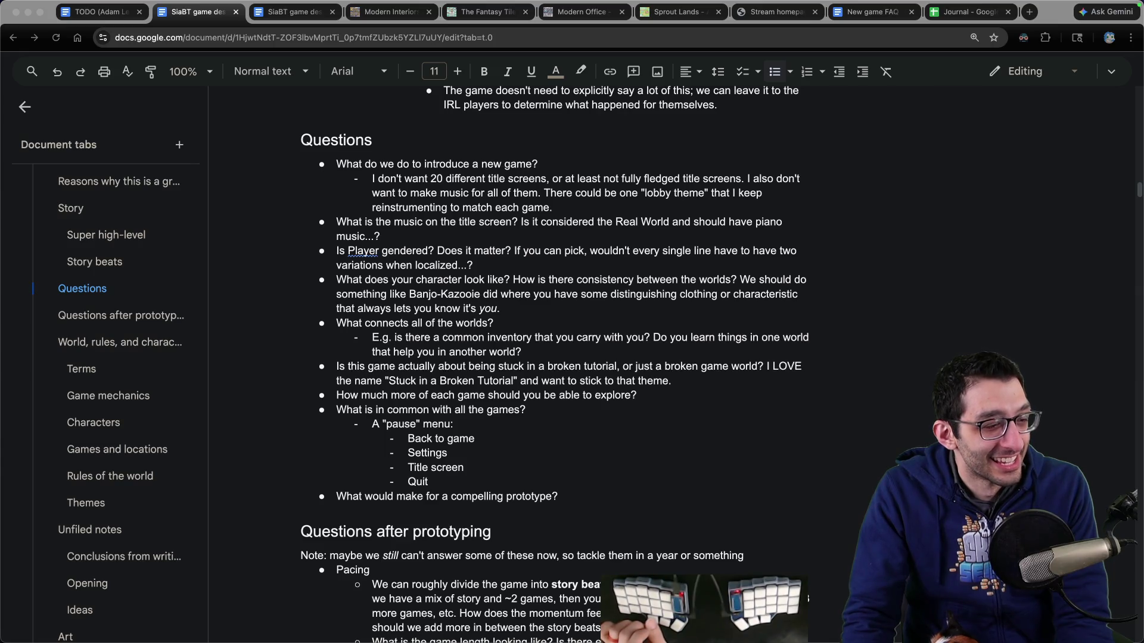
{"action": "key", "text": "super+Tab"}
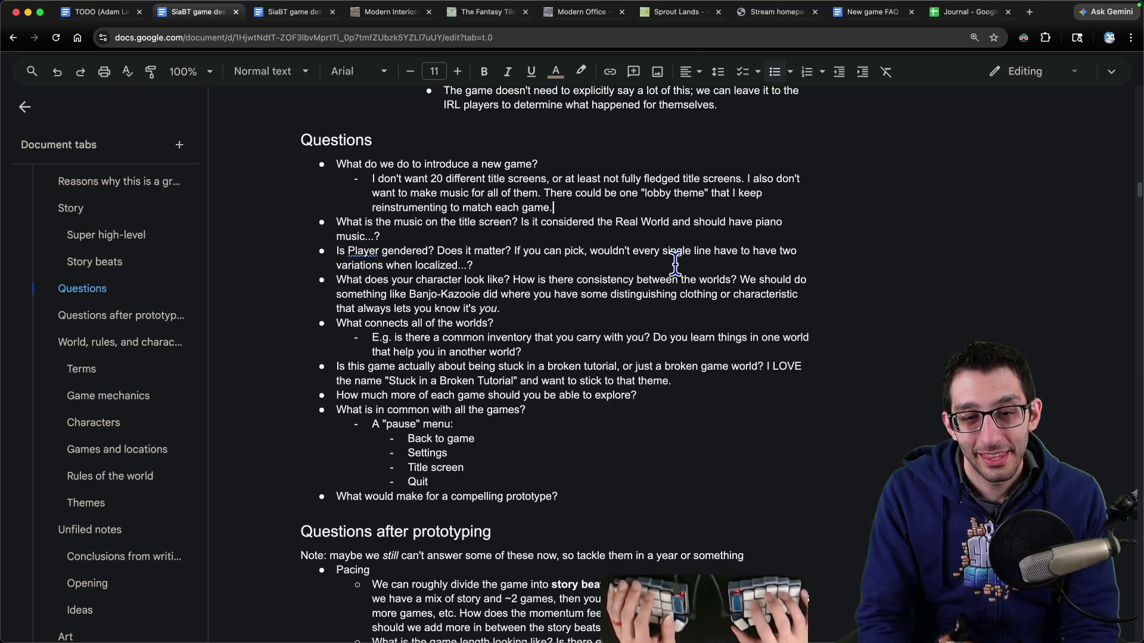
{"action": "key", "text": "shift+alt+Up"}
{"action": "key", "text": "shift+alt+Up"}
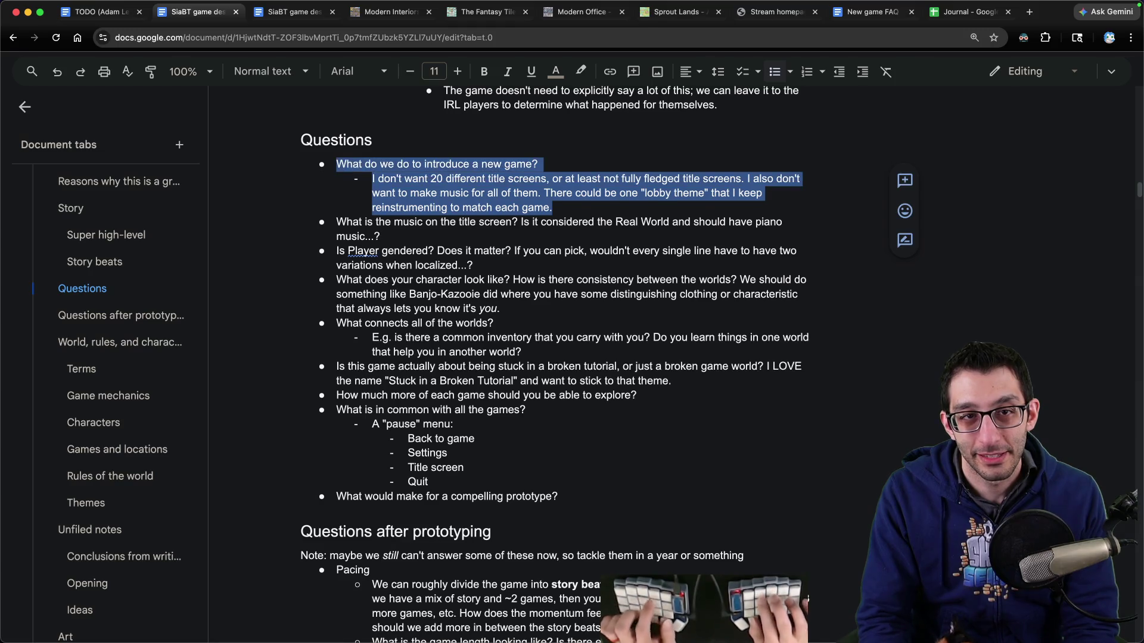
{"action": "key", "text": "ctrl+Tab"}
{"action": "key", "text": "Return"}
{"action": "key", "text": "Return"}
Step: Paste the new-game question into Scratch, noting per-game title screens would work as save points
{"action": "type", "text": "What do we do to introduce a new game? I don't want 20 different title screens, or at least not fully fledged title screens. I also don't want to make music for all of them. There could be one \"lobby theme\" that I keep reinstrumenting to match each game."}
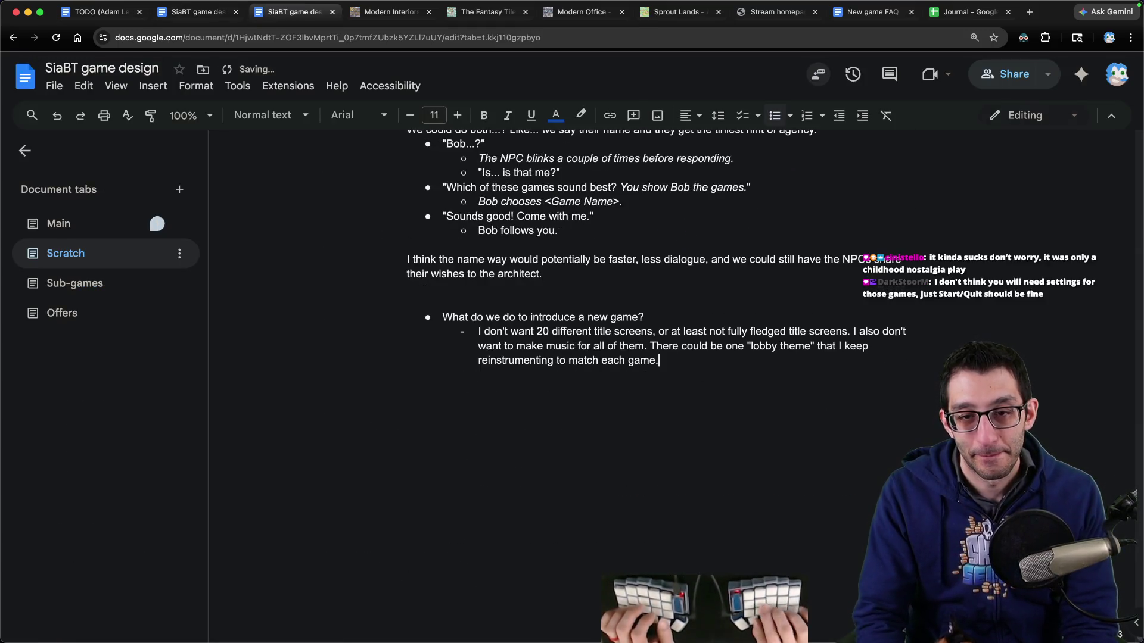
{"action": "type", "text": "I do like the idea"}
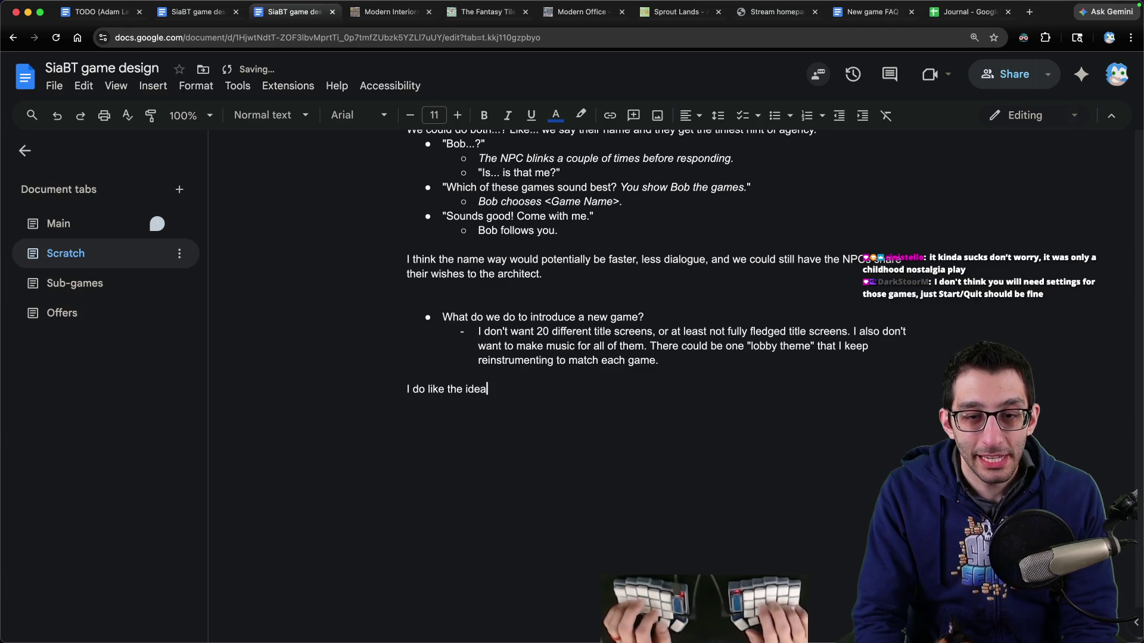
{"action": "type", "text": " of title screens for ea"}
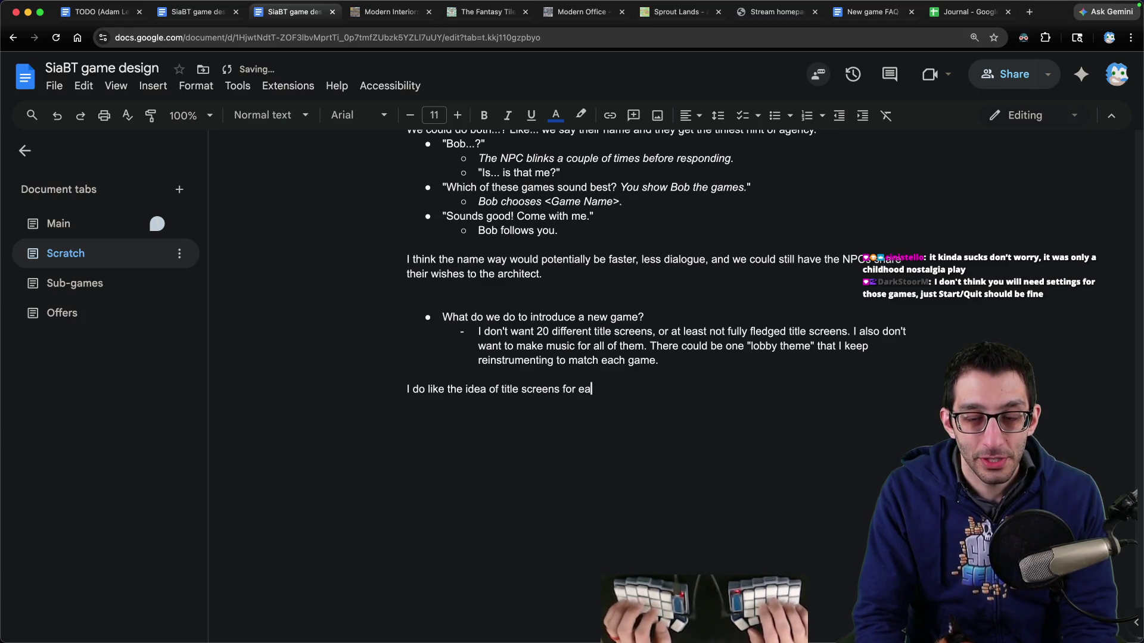
{"action": "key", "text": "BackSpace"}
{"action": "key", "text": "BackSpace"}
{"action": "type", "text": "game, espic"}
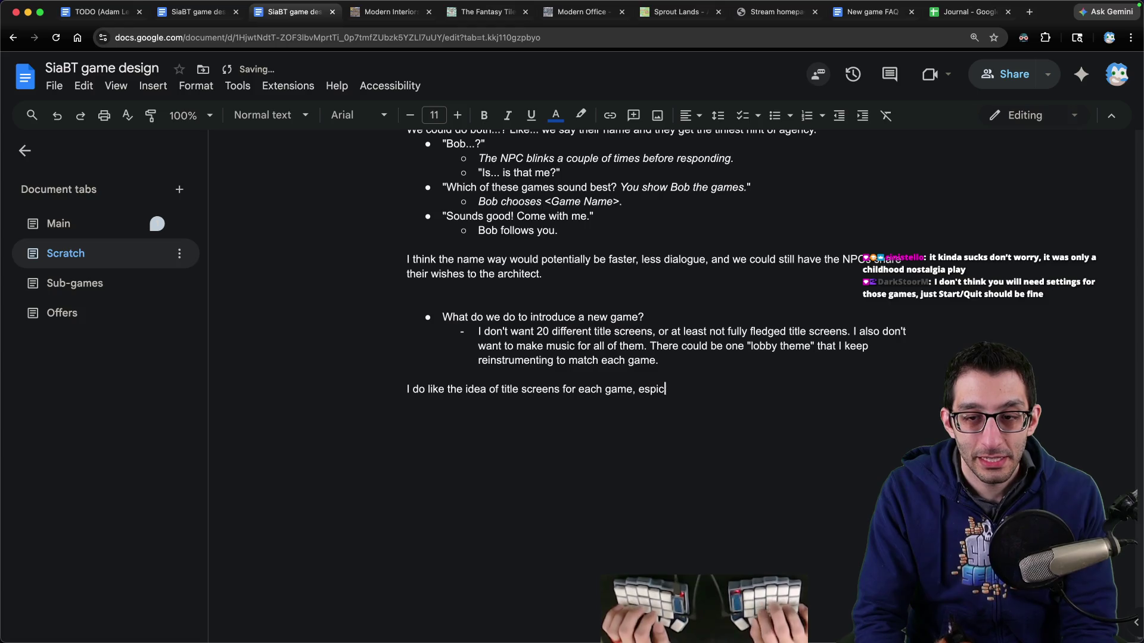
{"action": "key", "text": "BackSpace"}
{"action": "key", "text": "BackSpace"}
{"action": "type", "text": "ecially just as "}
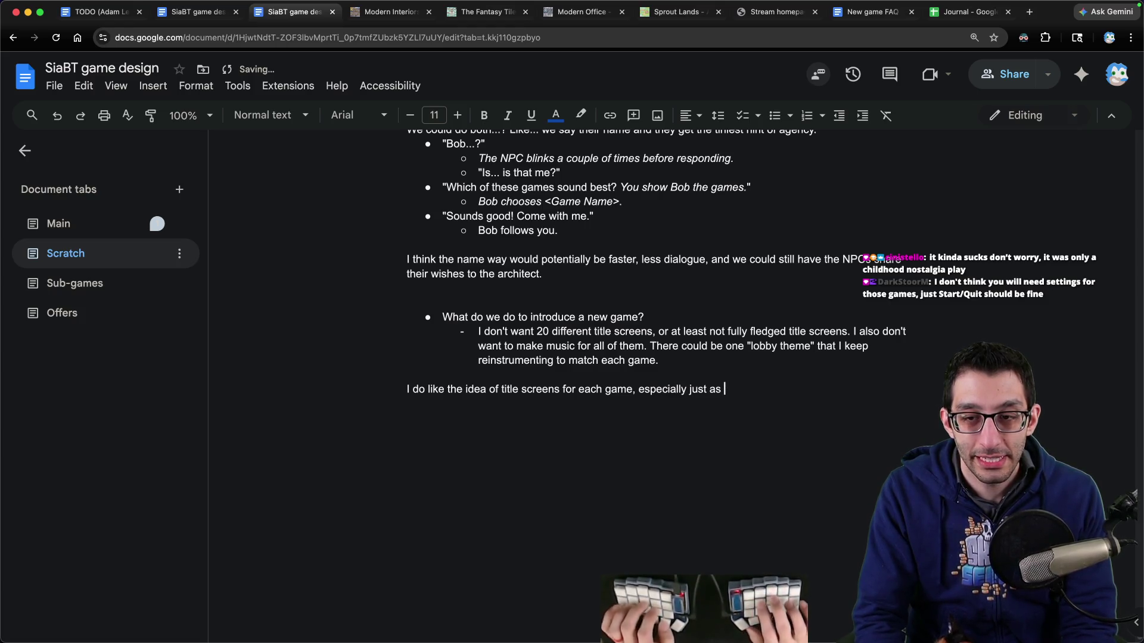
{"action": "type", "text": "save points for the game."}
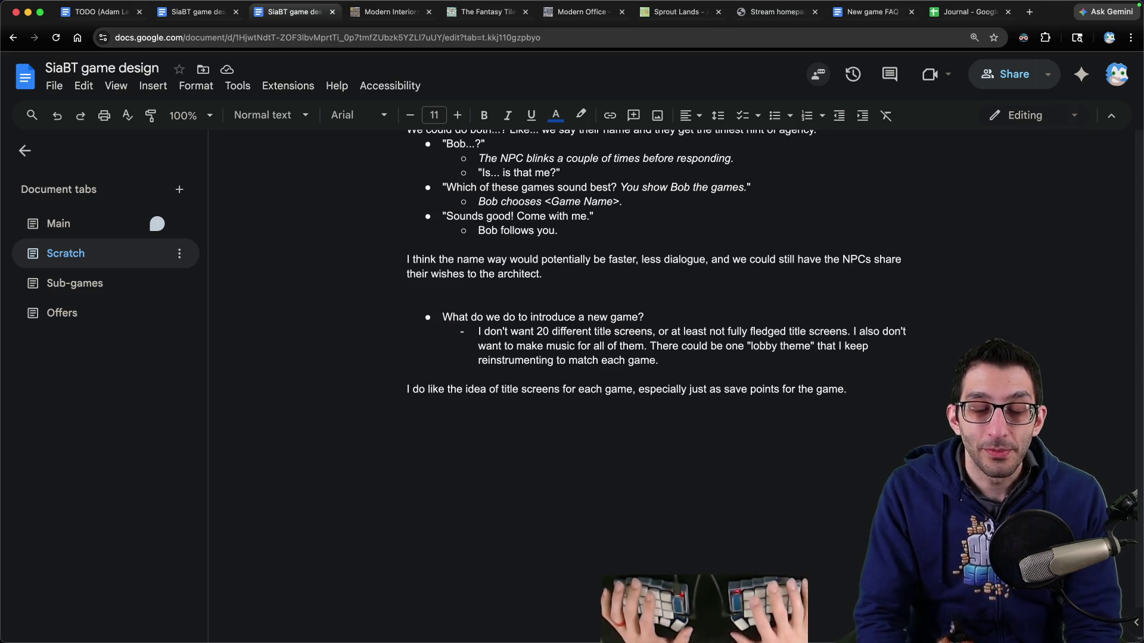
Step: Add an 'Op' line and above it 'High-level routes if we want title screens for each game'
{"action": "key", "text": "Return"}
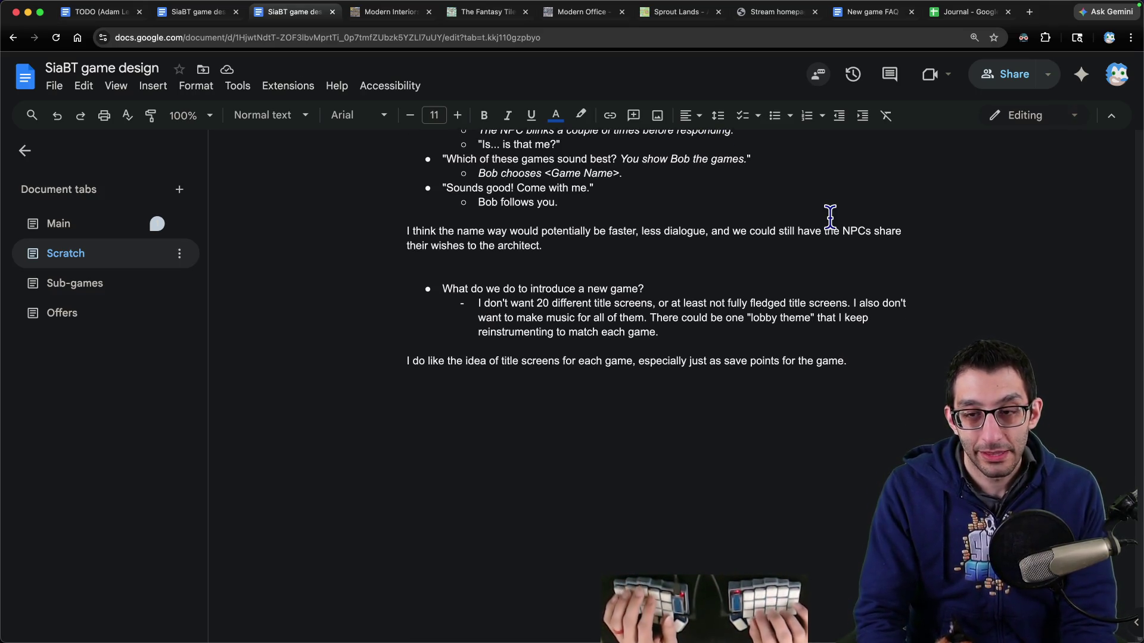
{"action": "type", "text": "Option"}
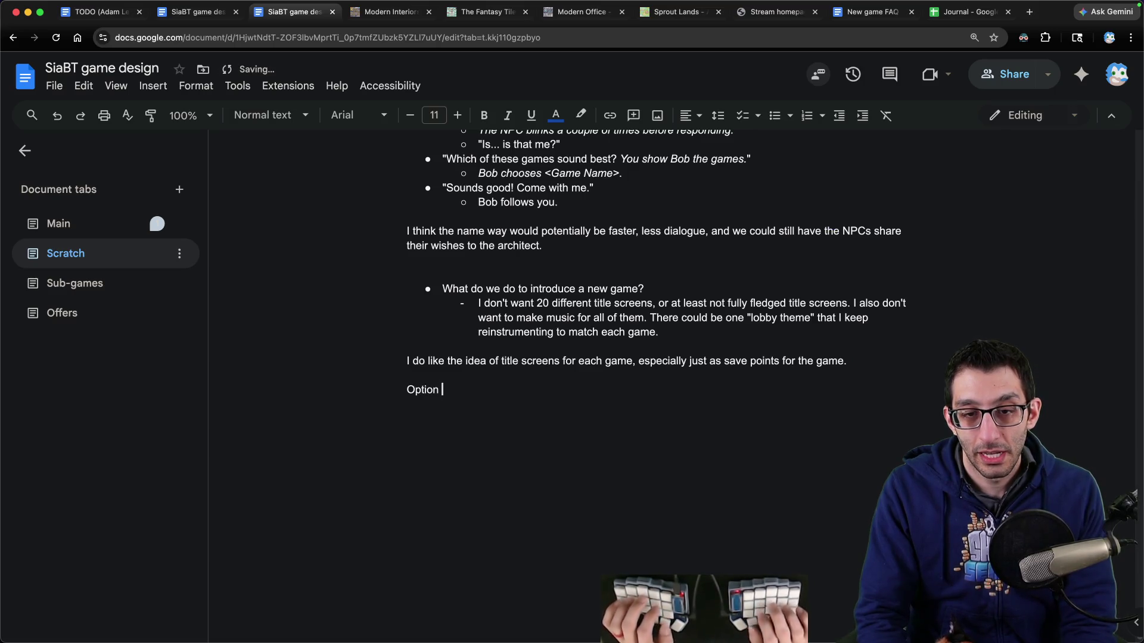
{"action": "key", "text": "Up"}
{"action": "key", "text": "Return"}
{"action": "type", "text": "High"}
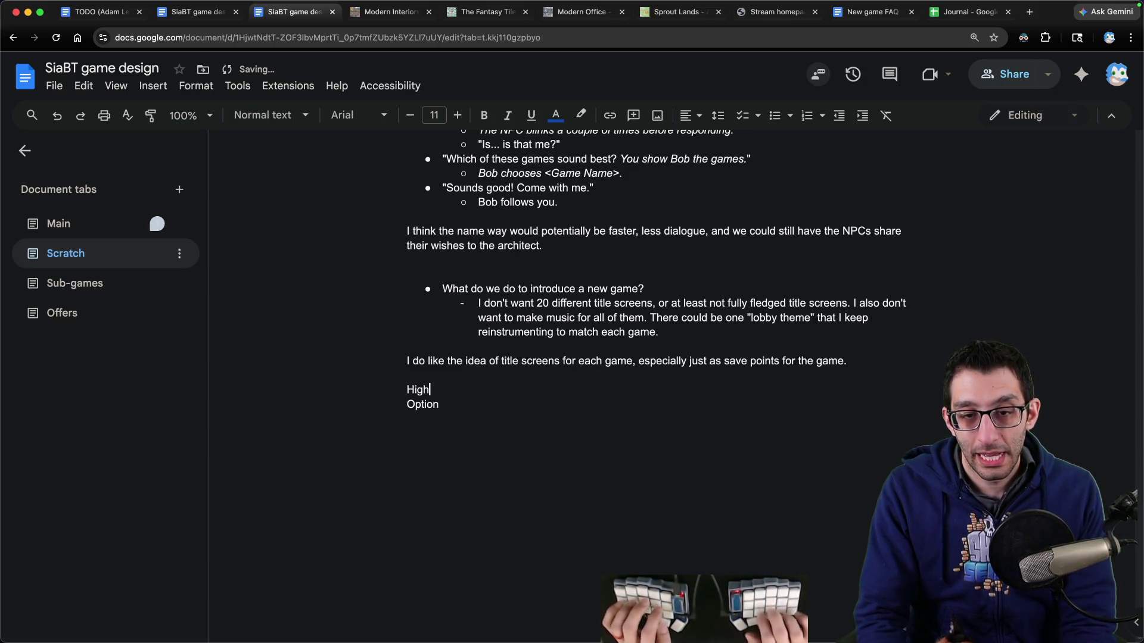
{"action": "type", "text": "-level routes if we want title s"}
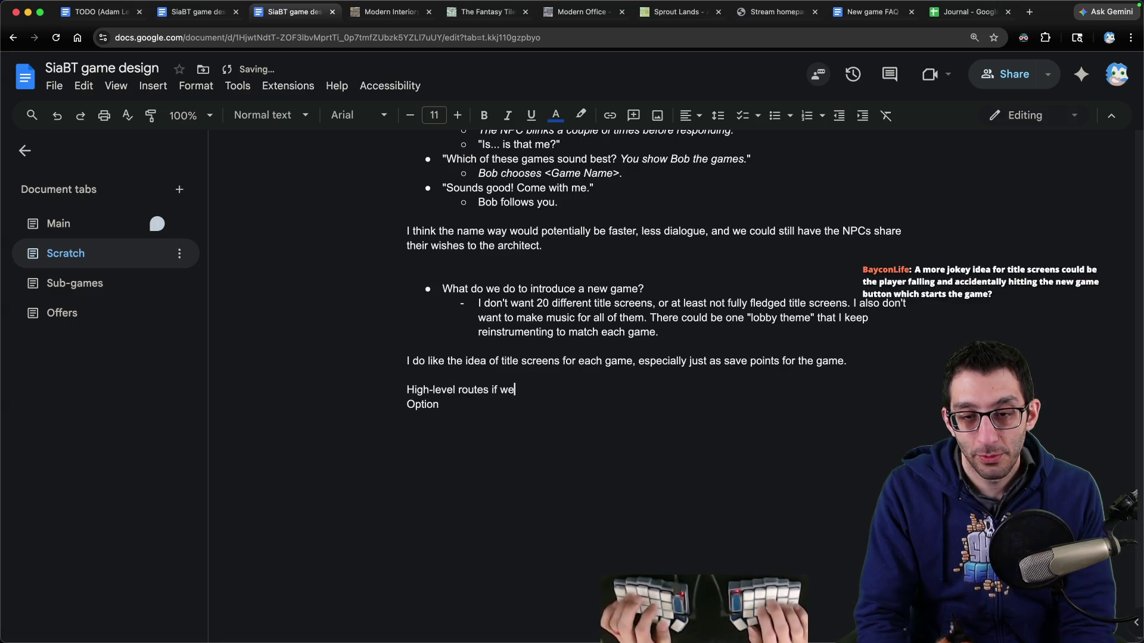
{"action": "type", "text": "creens for each game:"}
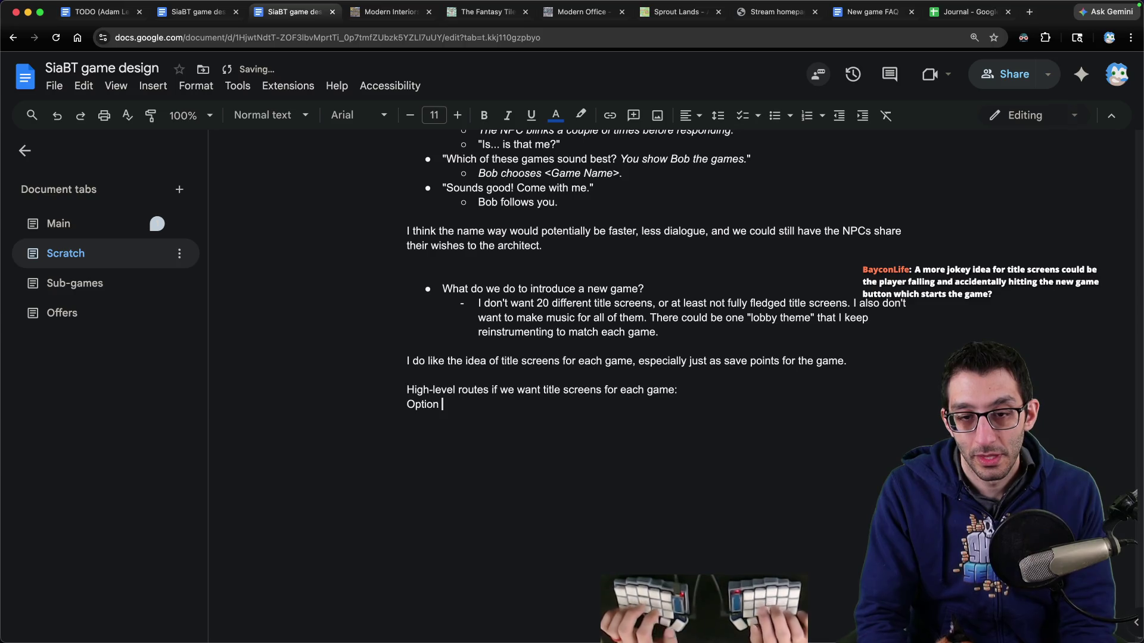
Step: Bullet Option 1: re-entering replaces the original title screen, so it needs settings, load game, etc
{"action": "key", "text": "super+shift+8"}
{"action": "type", "text": "1: if y"}
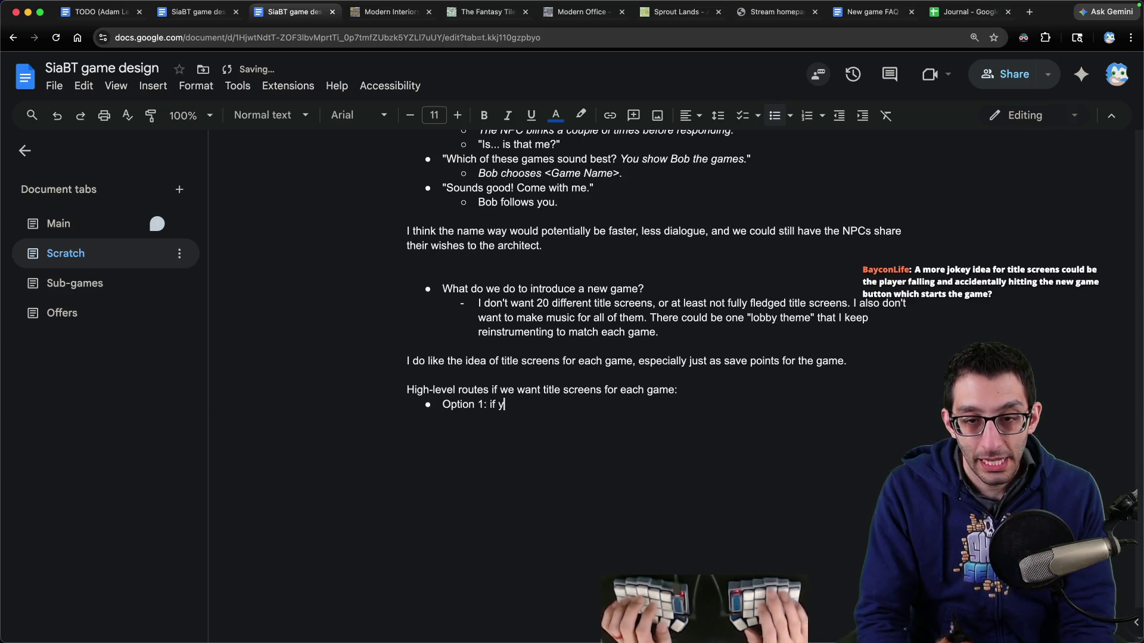
{"action": "type", "text": "ou quit the game and re"}
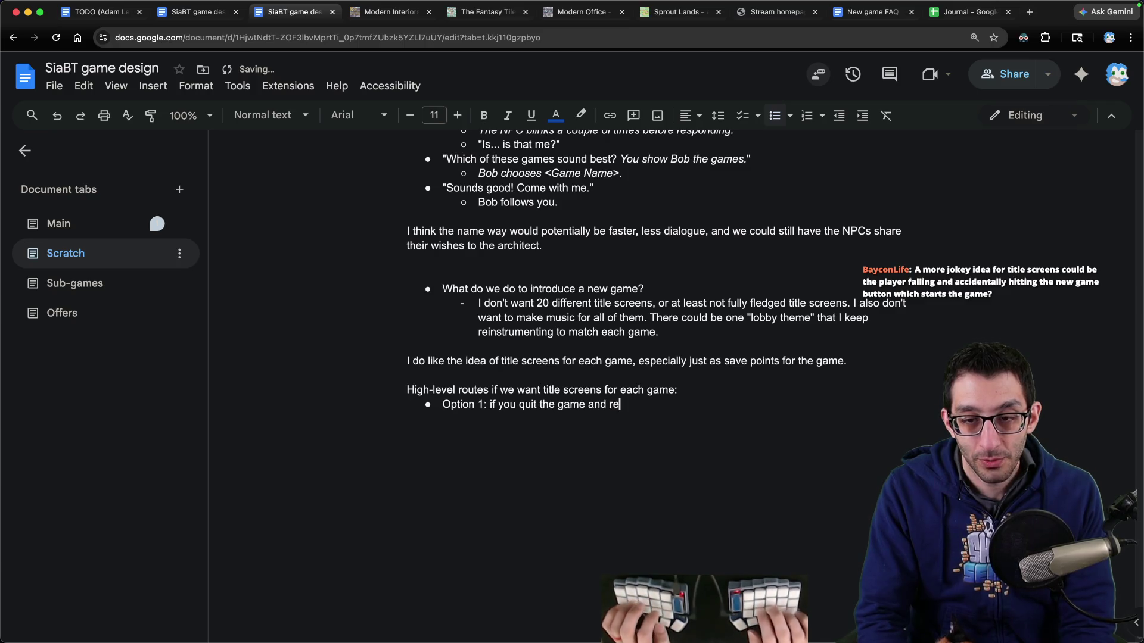
{"action": "type", "text": "-enter, e"}
{"action": "key", "text": "BackSpace"}
{"action": "type", "text": "it becomes the"}
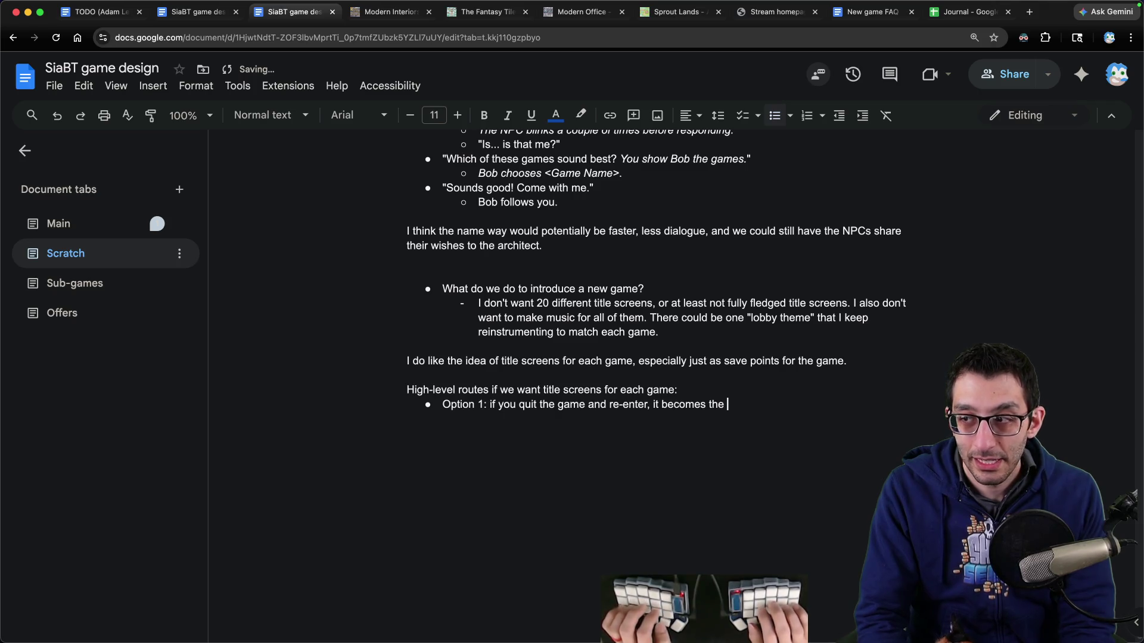
{"action": "key", "text": "BackSpace"}
{"action": "key", "text": "BackSpace"}
{"action": "key", "text": "BackSpace"}
{"action": "type", "text": "replaces the "}
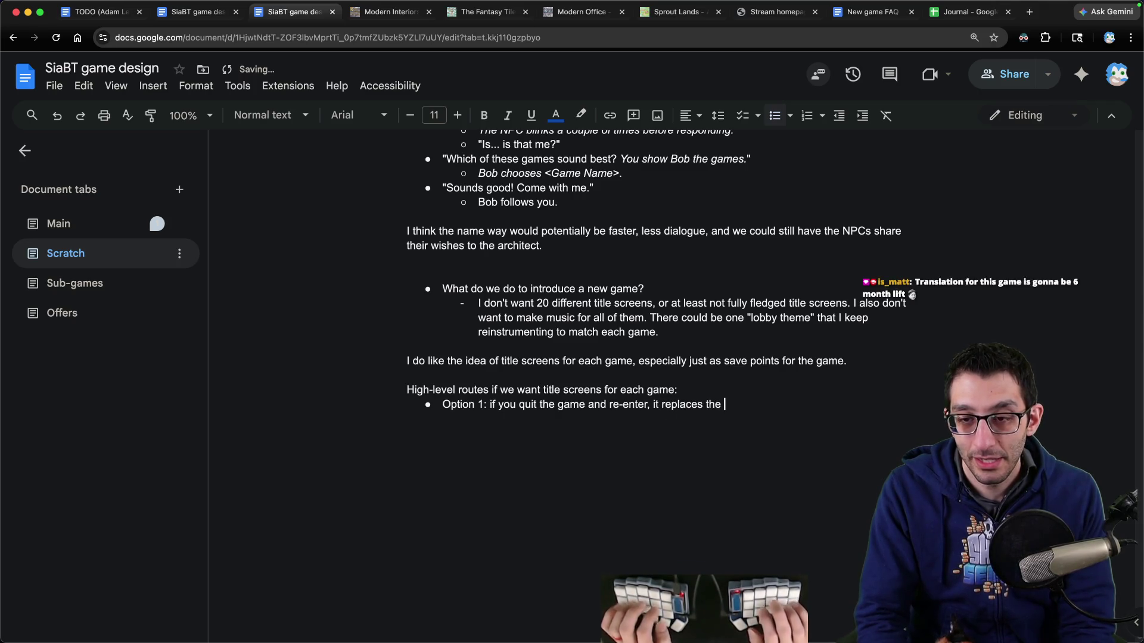
{"action": "type", "text": "original title screen"}
{"action": "key", "text": "Return"}
{"action": "key", "text": "Tab"}
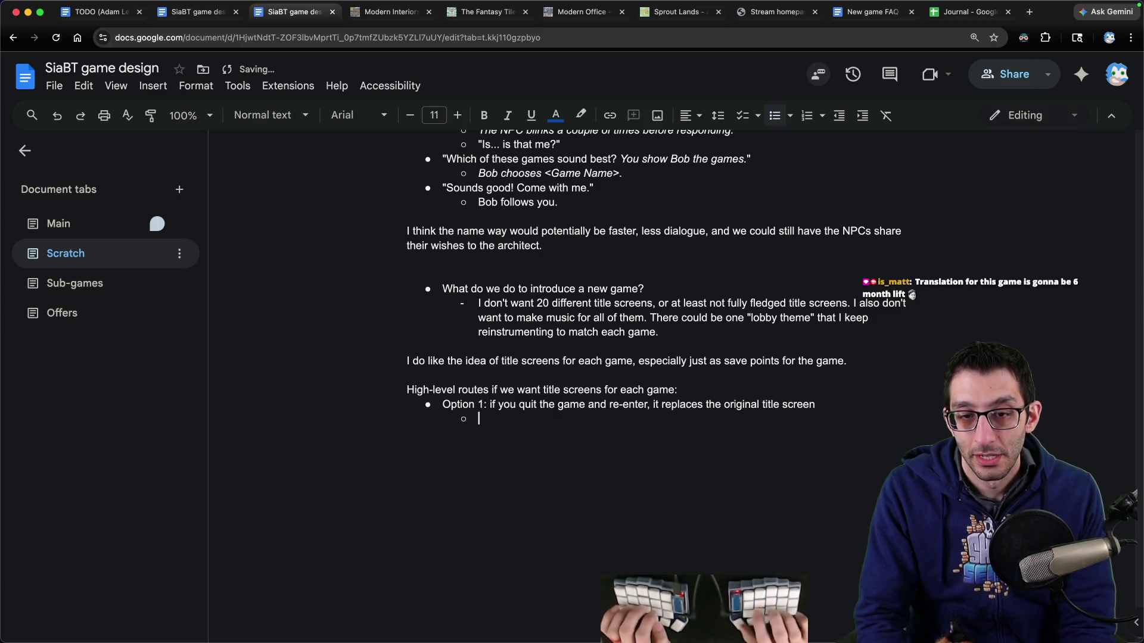
{"action": "type", "text": "So it would need settings, "}
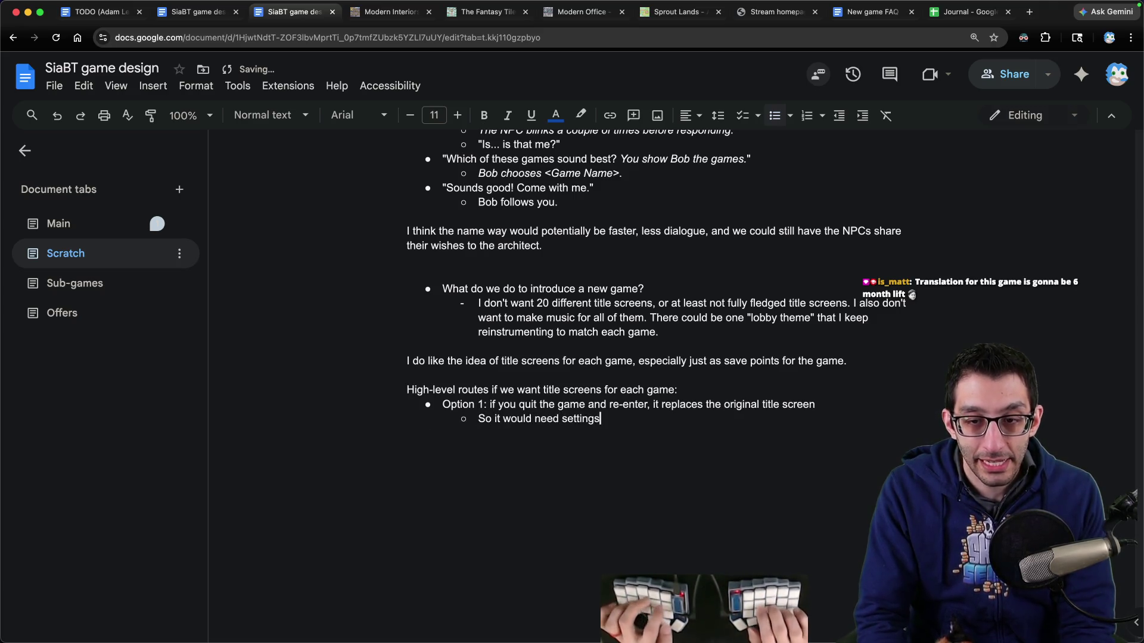
{"action": "type", "text": "load game, etc."}
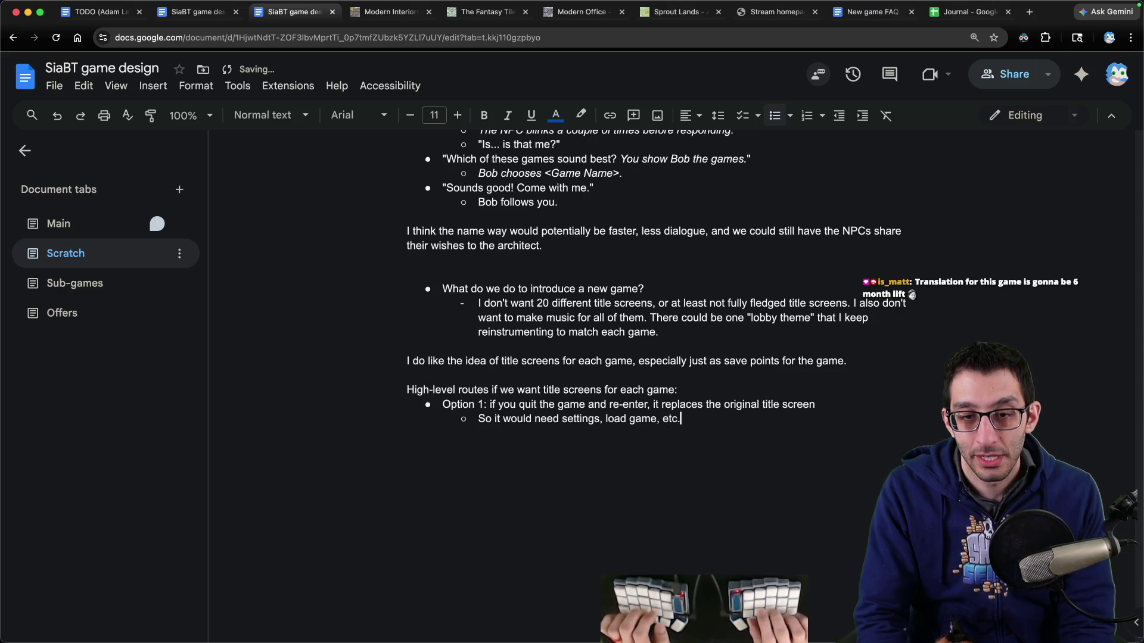
Step: Add Option 2, a precursor to entering the game, needing only "Start" with no other options
{"action": "key", "text": "Return"}
{"action": "key", "text": "shift+Tab"}
{"action": "type", "text": "Option 2: "}
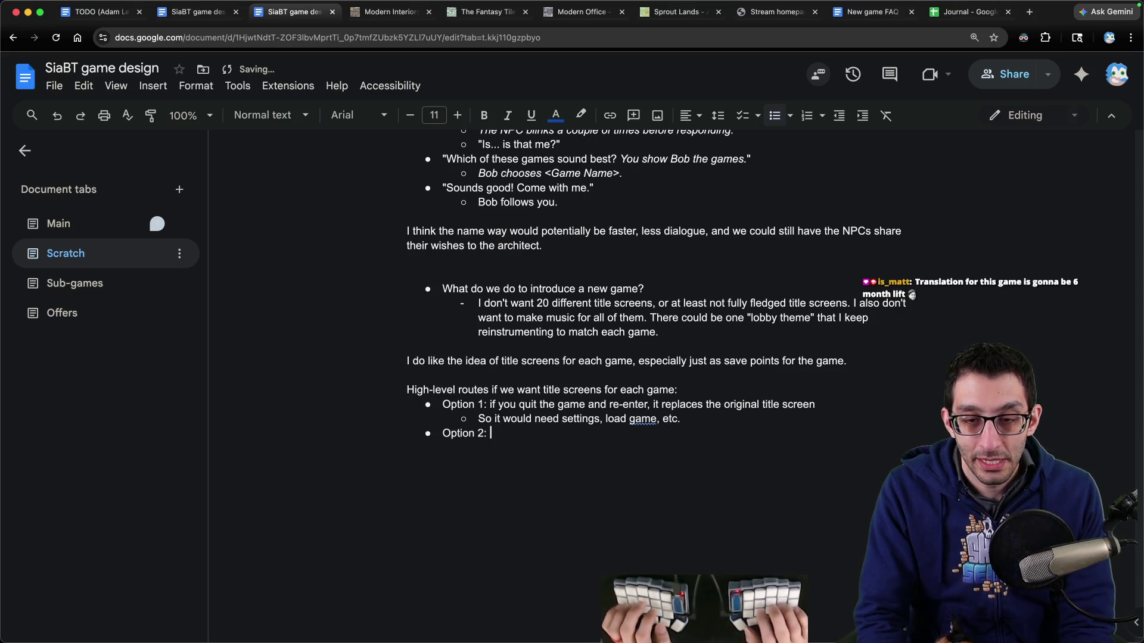
{"action": "type", "text": "it's just a "}
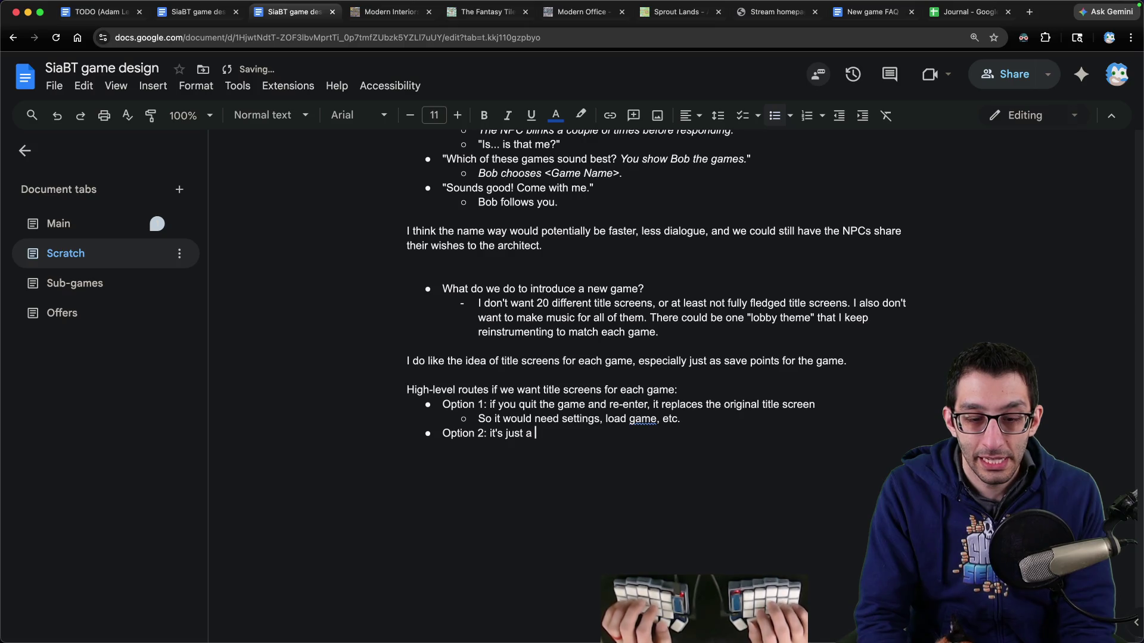
{"action": "type", "text": "prec"}
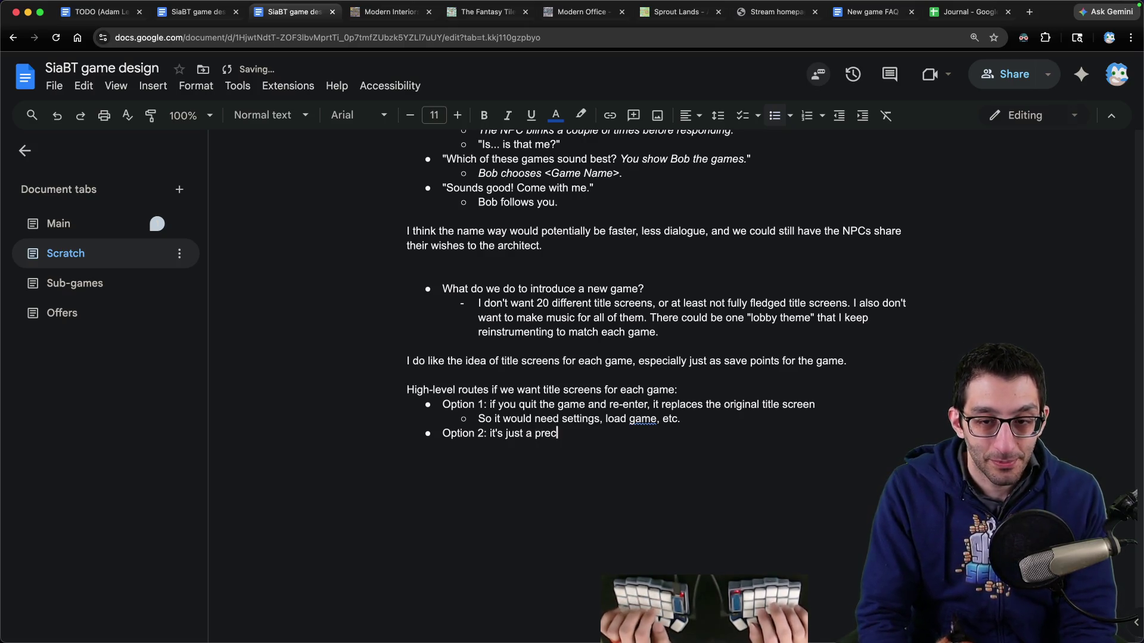
{"action": "type", "text": "ursor to entering the game"}
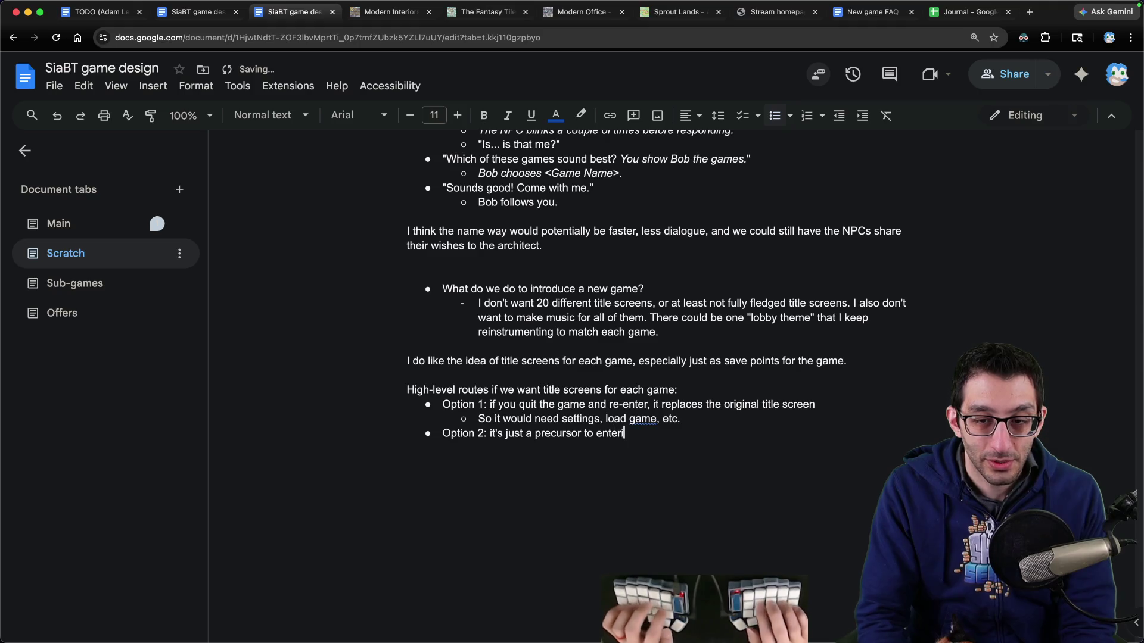
{"action": "key", "text": "Return"}
{"action": "key", "text": "Tab"}
{"action": "type", "text": "It just needs \"S"}
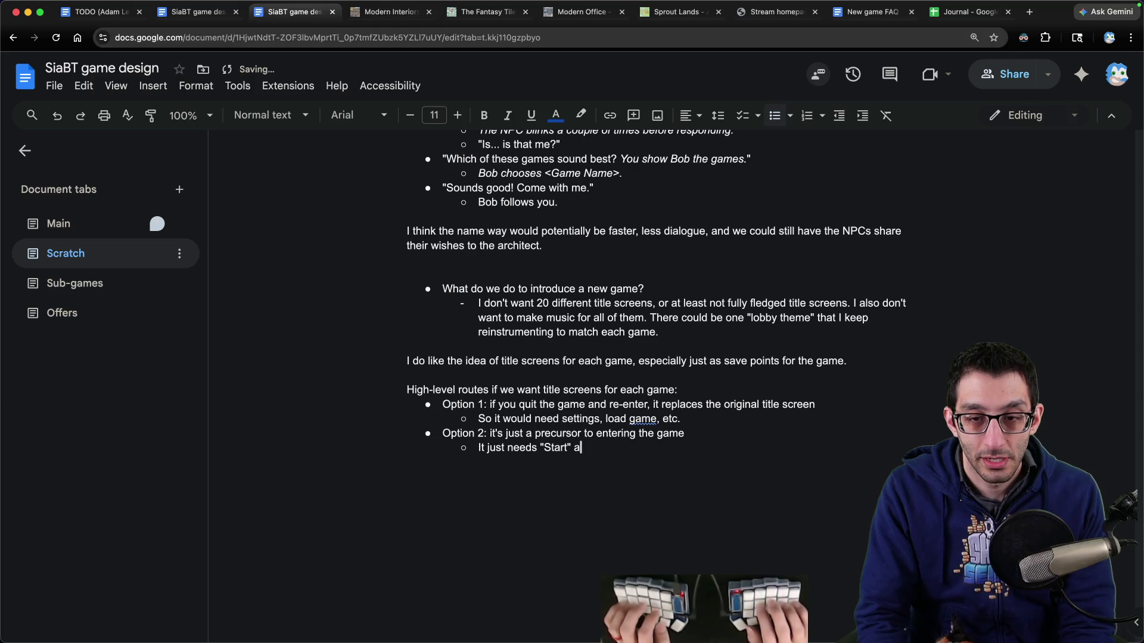
{"action": "type", "text": "and no other options (because "}
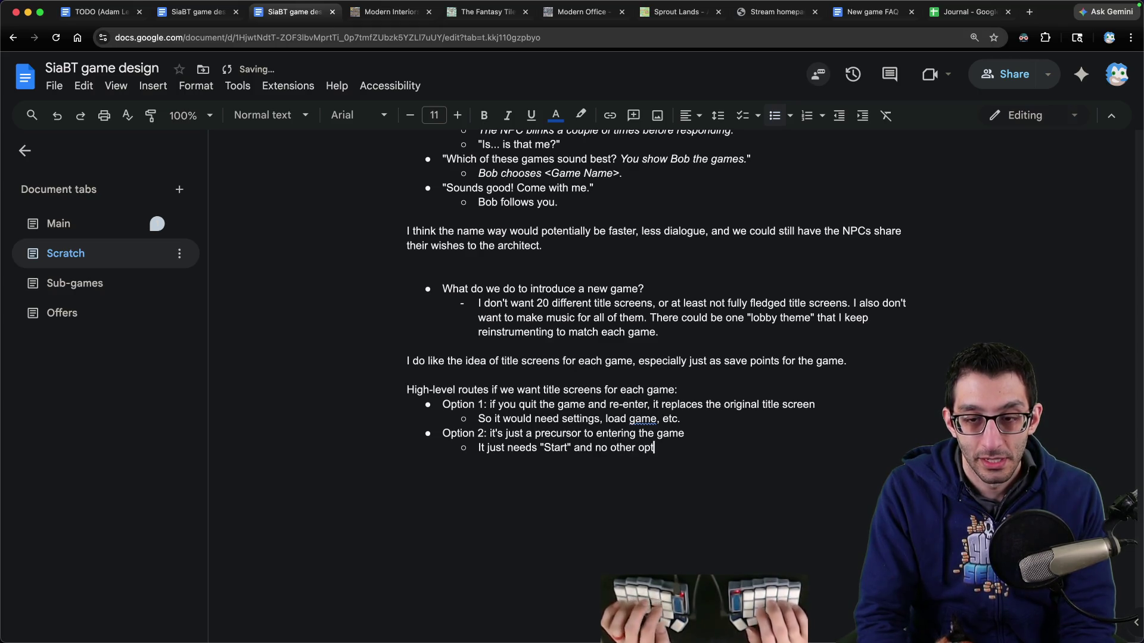
{"action": "type", "text": "there's no choicee"}
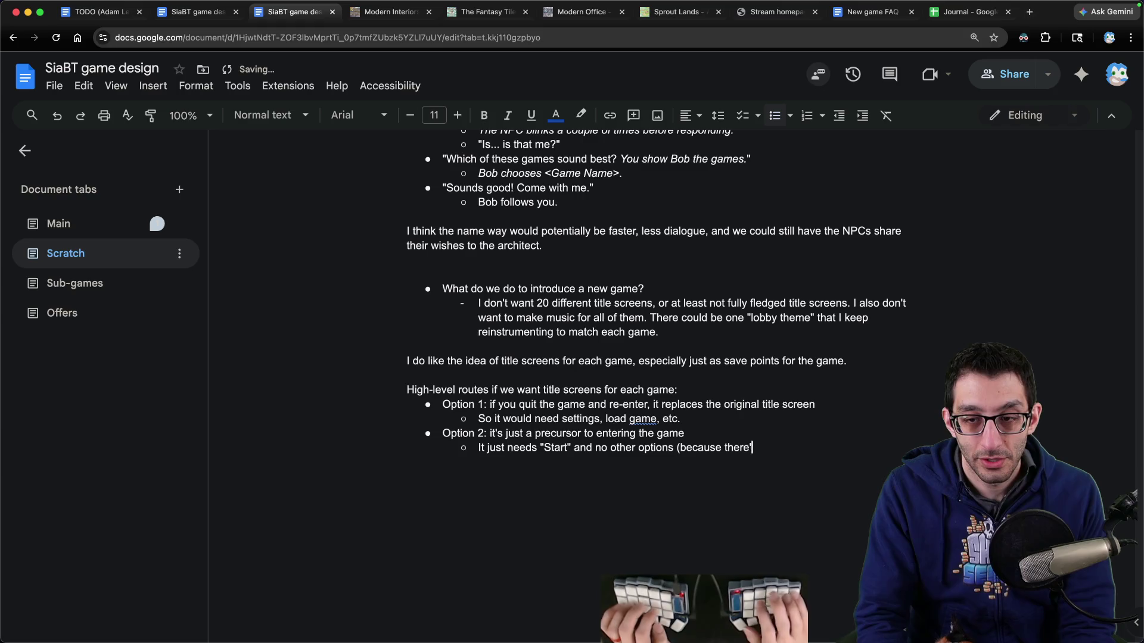
{"action": "key", "text": "BackSpace"}
{"action": "type", "text": ")"}
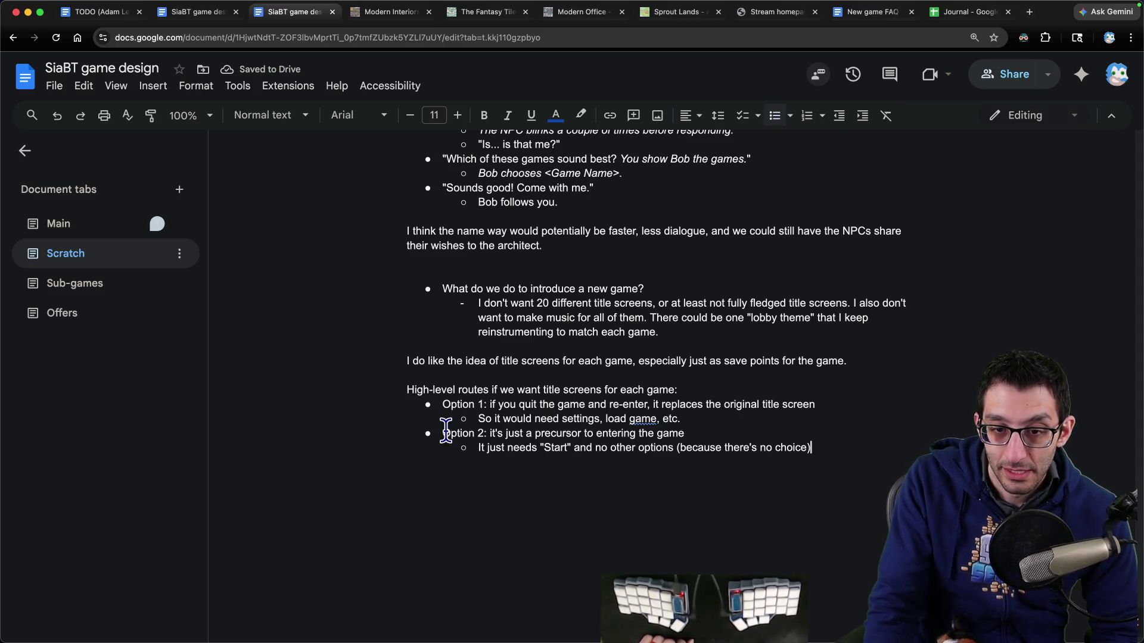
{"action": "left_click_drag", "start_coordinate": [442, 432], "coordinate": [862, 501]}
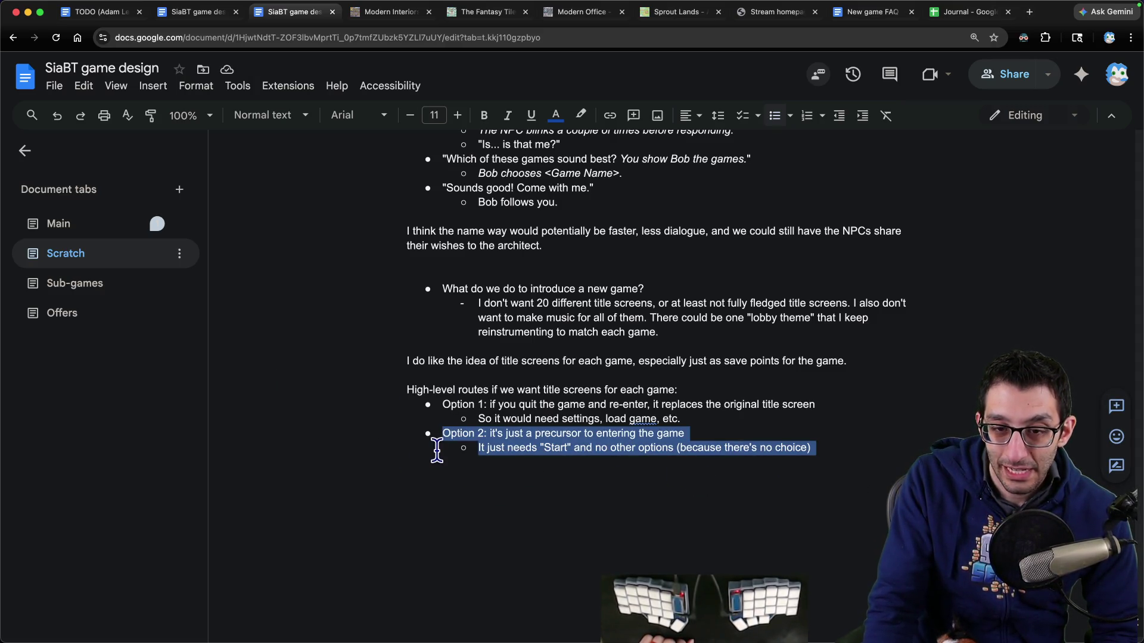
{"action": "left_click", "coordinate": [527, 450]}
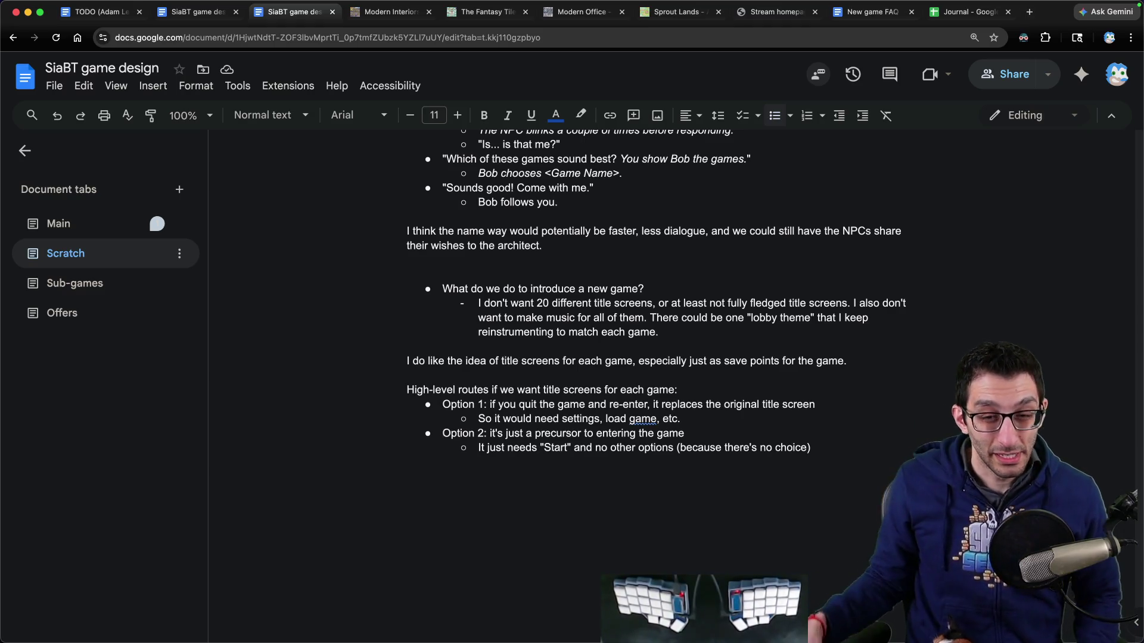
{"action": "left_click", "coordinate": [442, 433]}
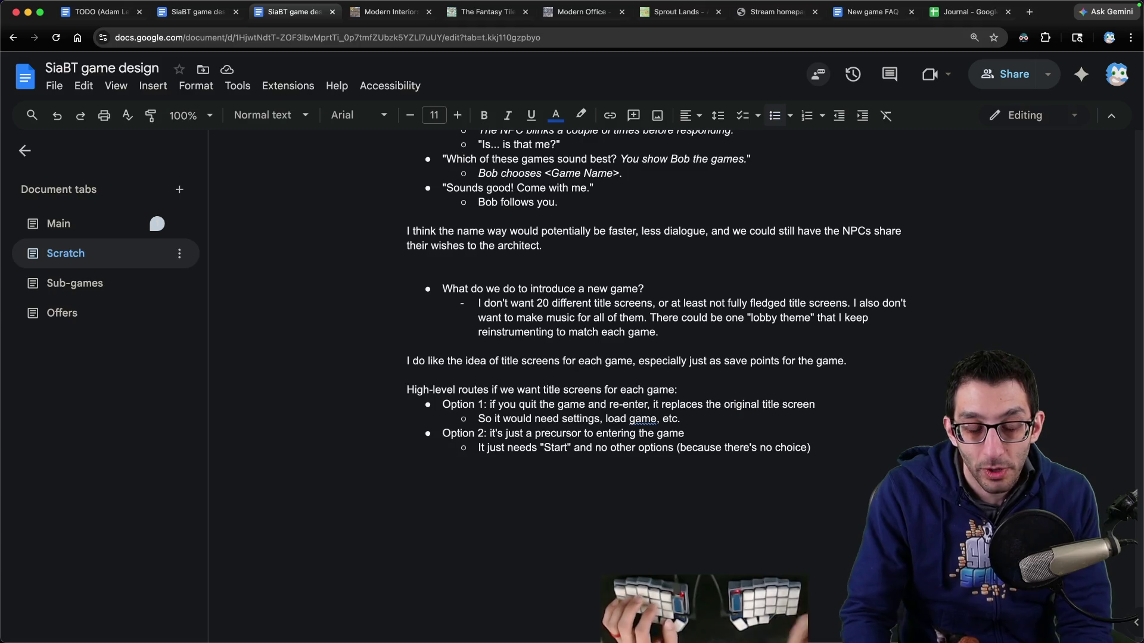
{"action": "key", "text": "ctrl+t"}
Step: Search Bing images for 'ocarina of time gohma' and preview an enlarged Gohma picture
{"action": "type", "text": "ocarina "}
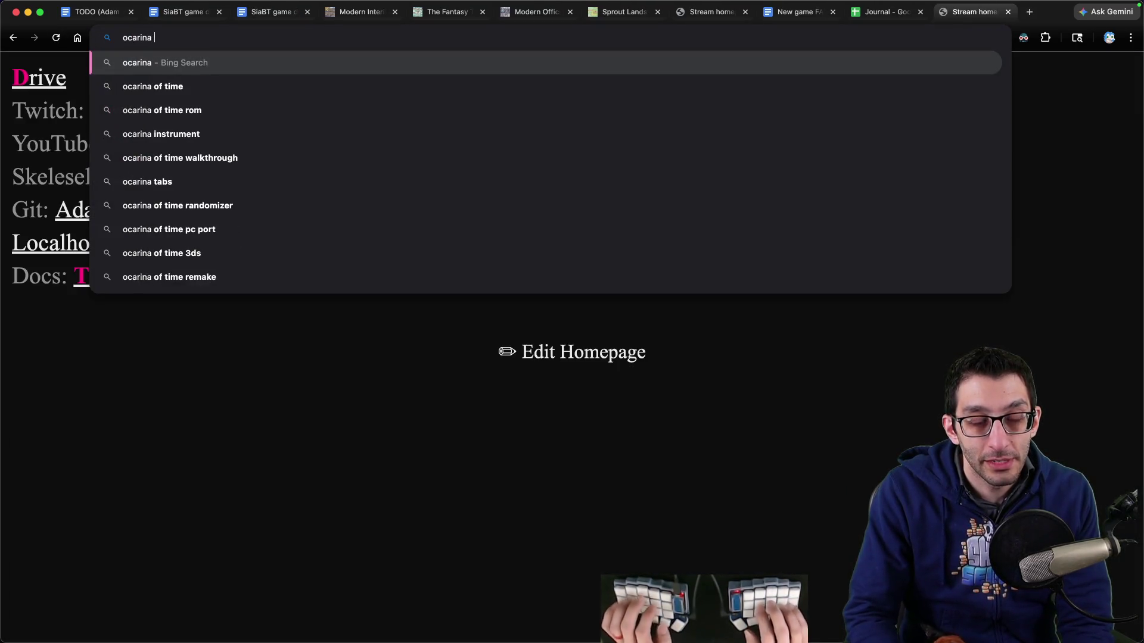
{"action": "type", "text": "of time gohma"}
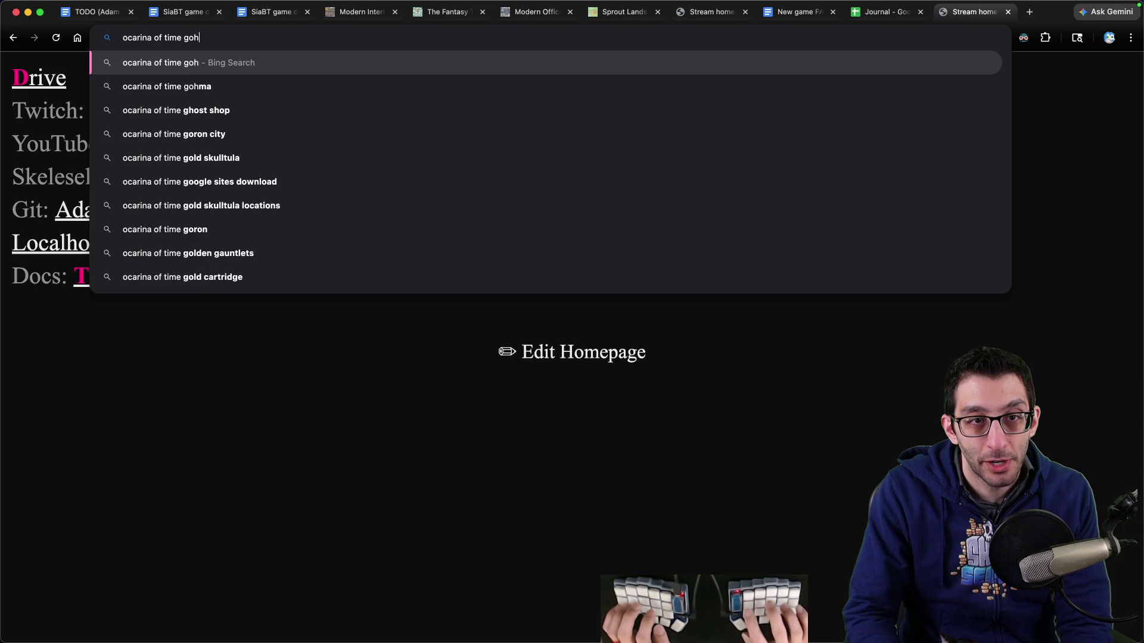
{"action": "key", "text": "Return"}
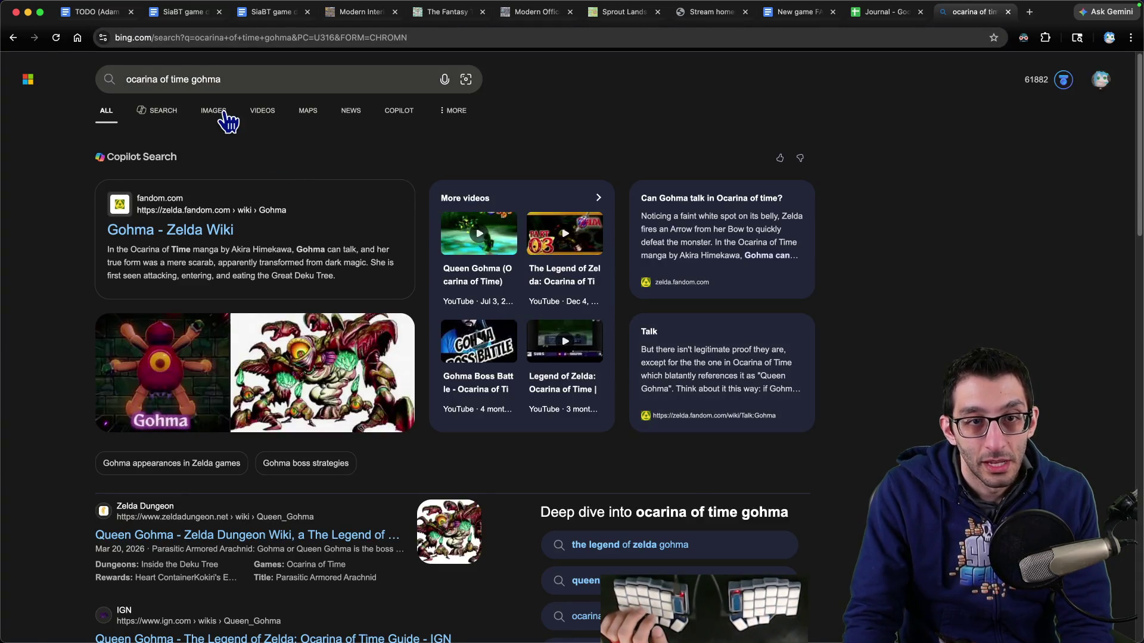
{"action": "left_click", "coordinate": [224, 114]}
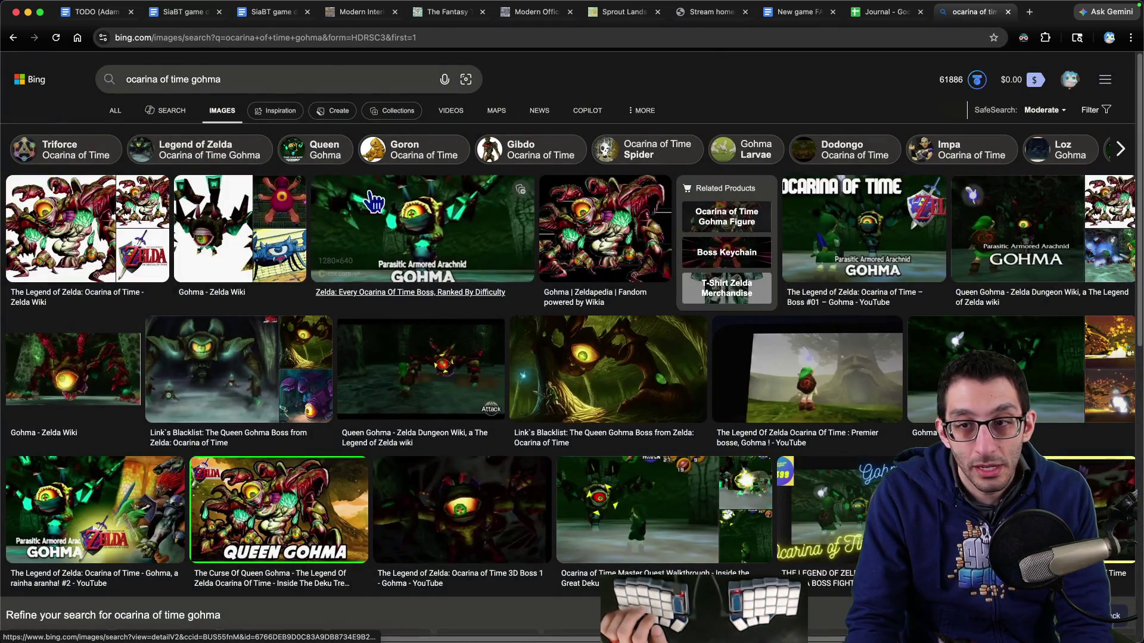
{"action": "left_click", "coordinate": [403, 240]}
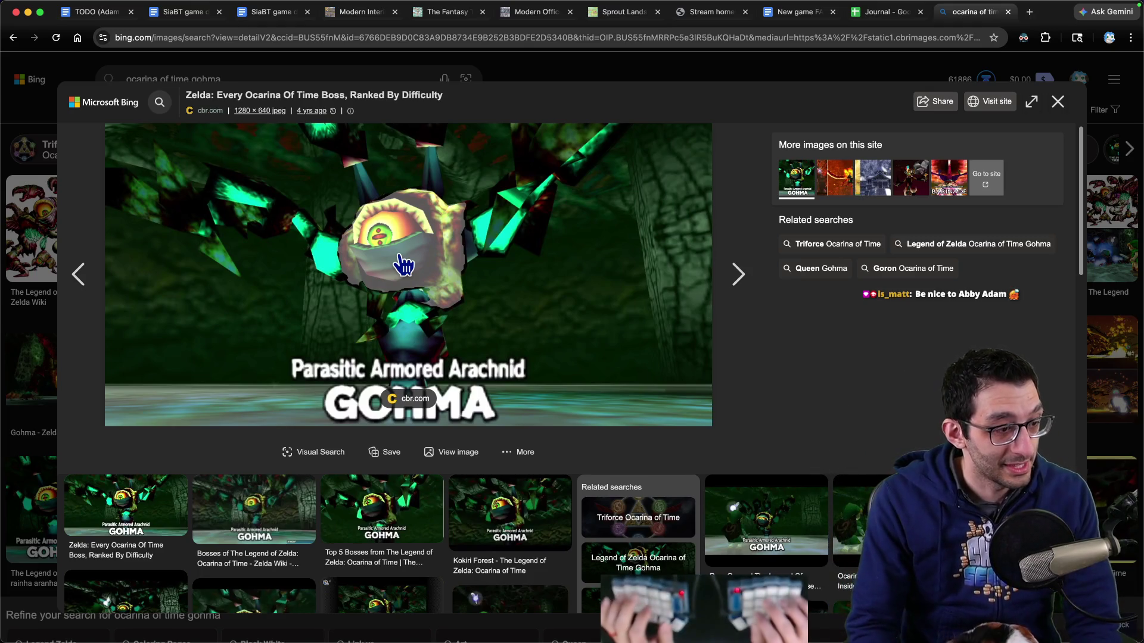
{"action": "key", "text": "Escape"}
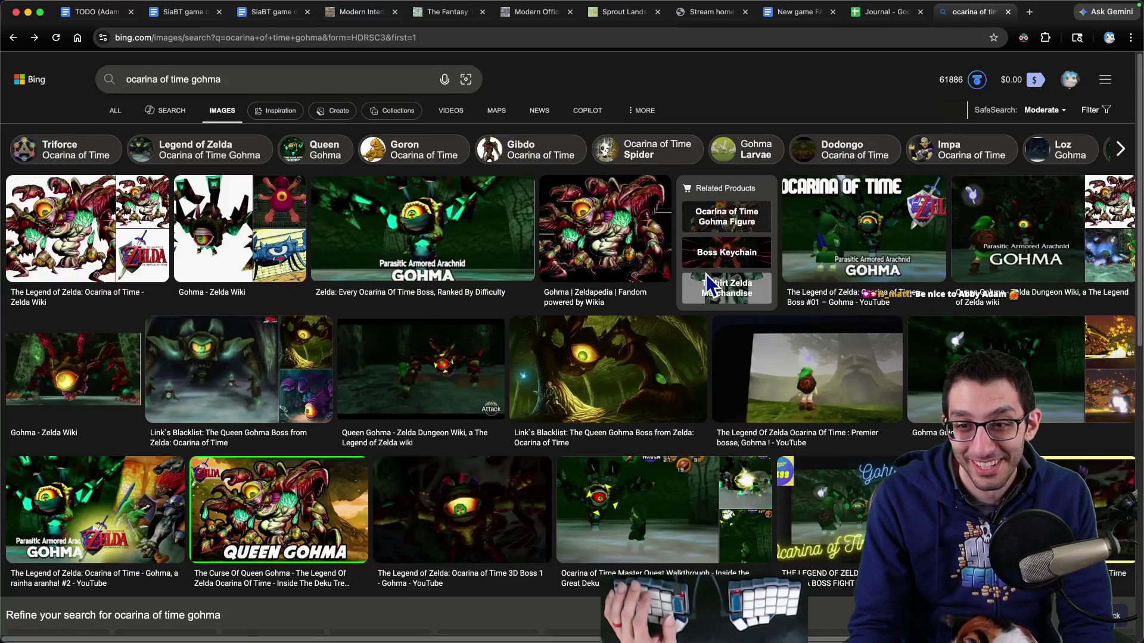
{"action": "scroll", "coordinate": [714, 286], "scroll_direction": "down", "scroll_amount": 2}
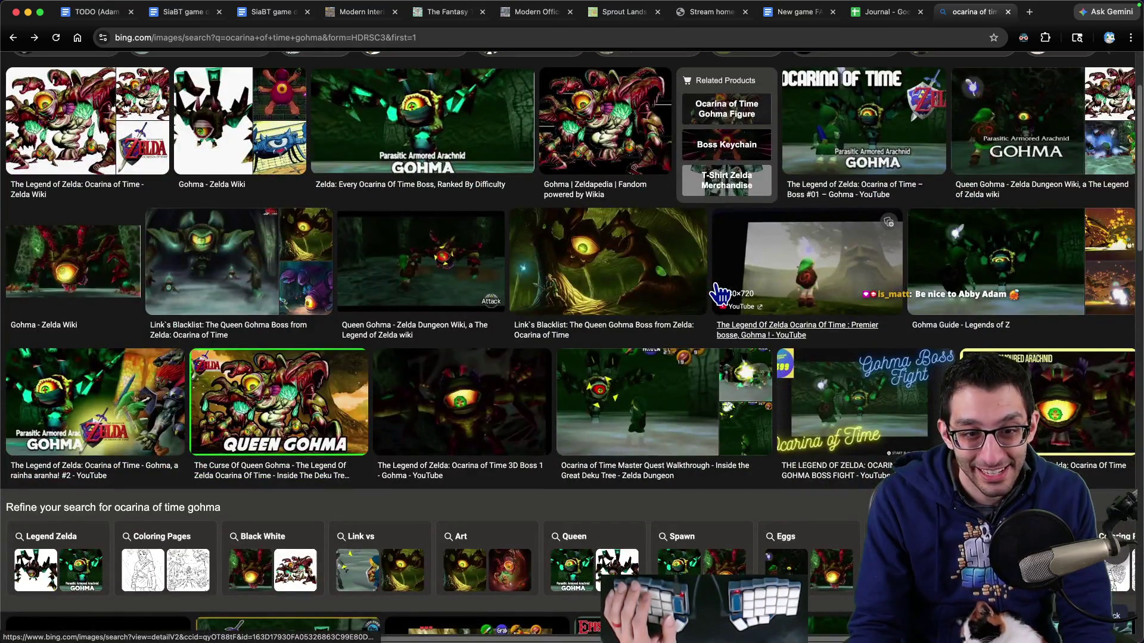
{"action": "scroll", "coordinate": [721, 293], "scroll_direction": "down", "scroll_amount": 5}
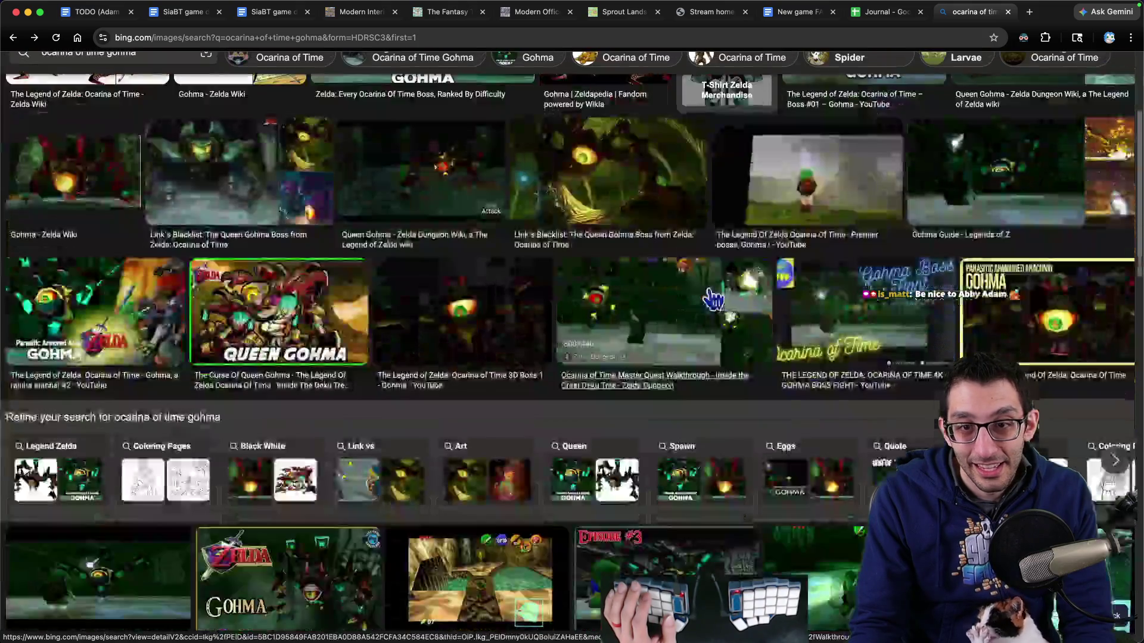
{"action": "scroll", "coordinate": [714, 299], "scroll_direction": "up", "scroll_amount": 6}
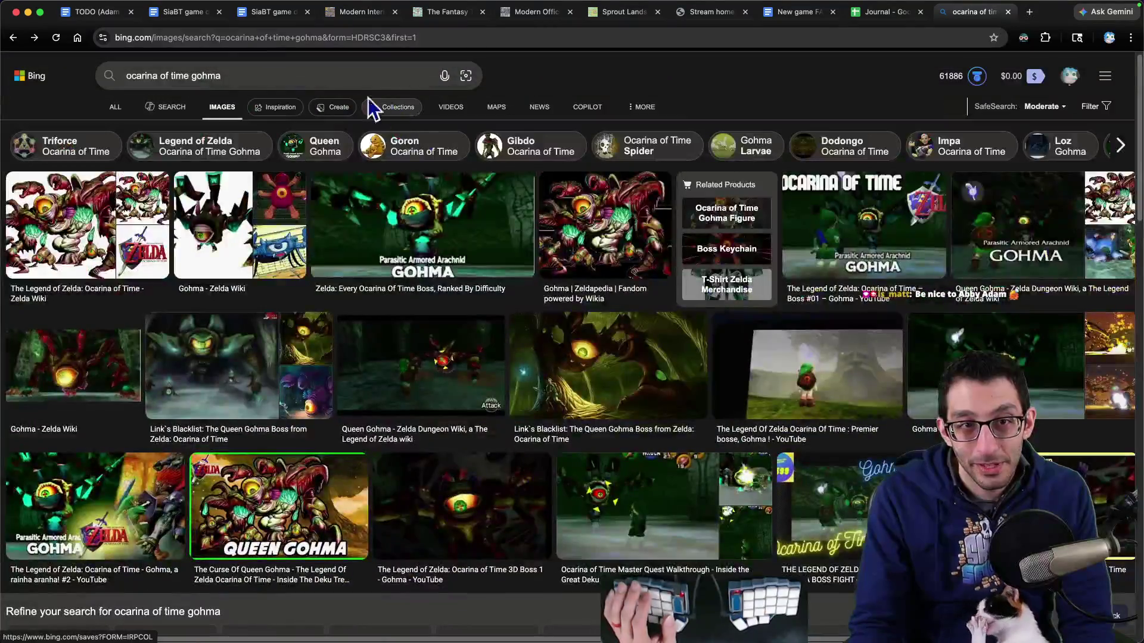
{"action": "double_click", "coordinate": [199, 75]}
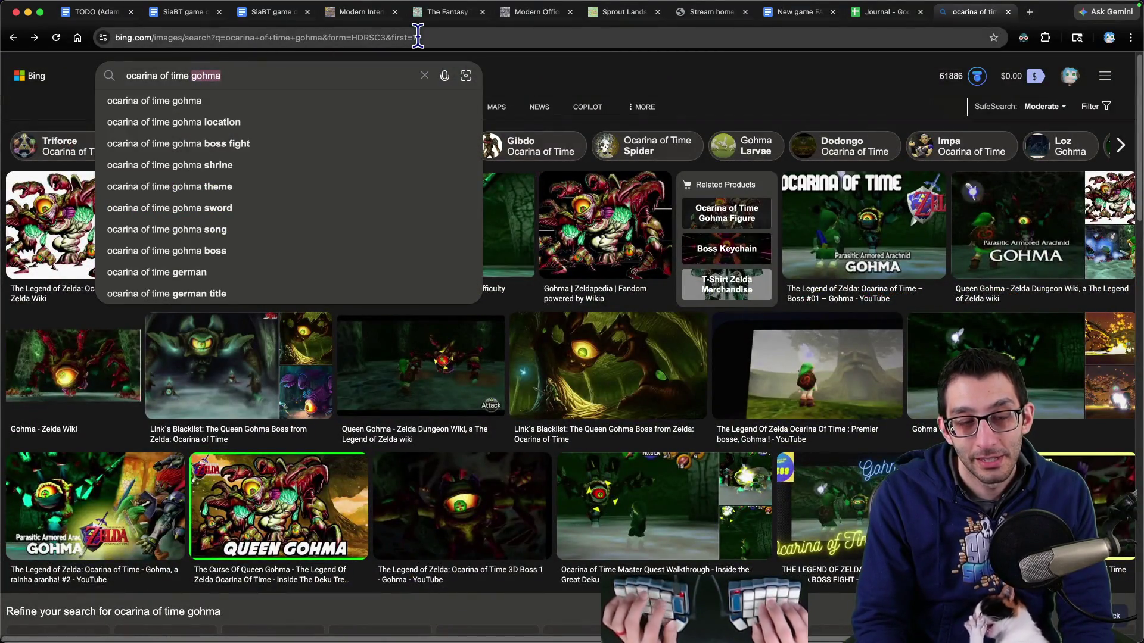
Step: Search images for Ocarina of Time 'bongo bongo' and preview one enlarged
{"action": "type", "text": "bongo bong"}
{"action": "type", "text": "o"}
{"action": "key", "text": "Return"}
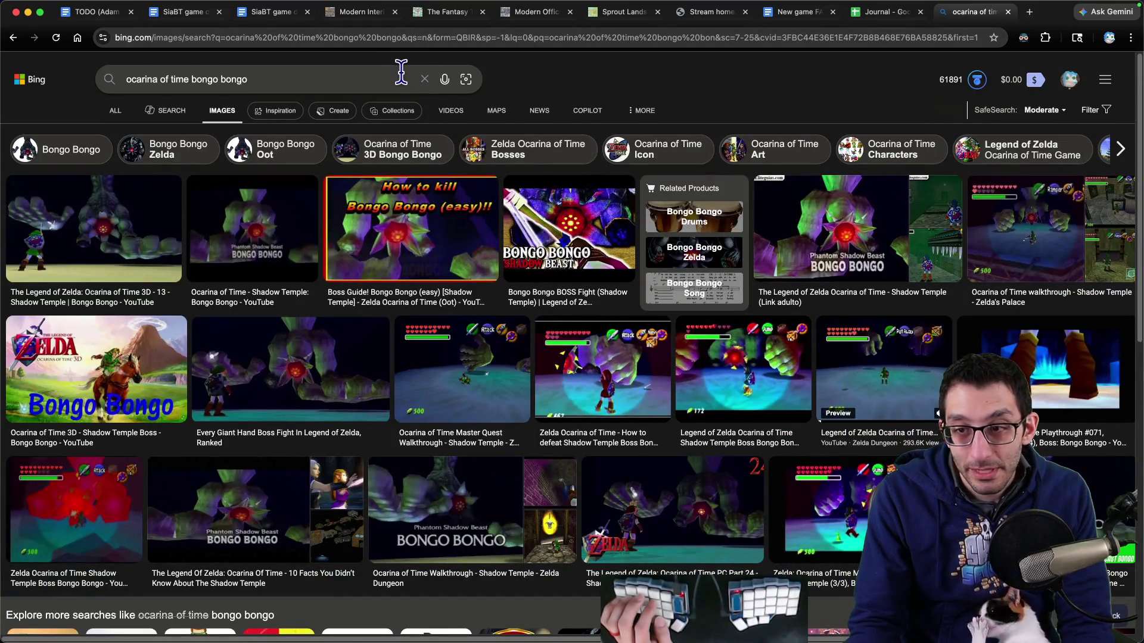
{"action": "left_click", "coordinate": [797, 238]}
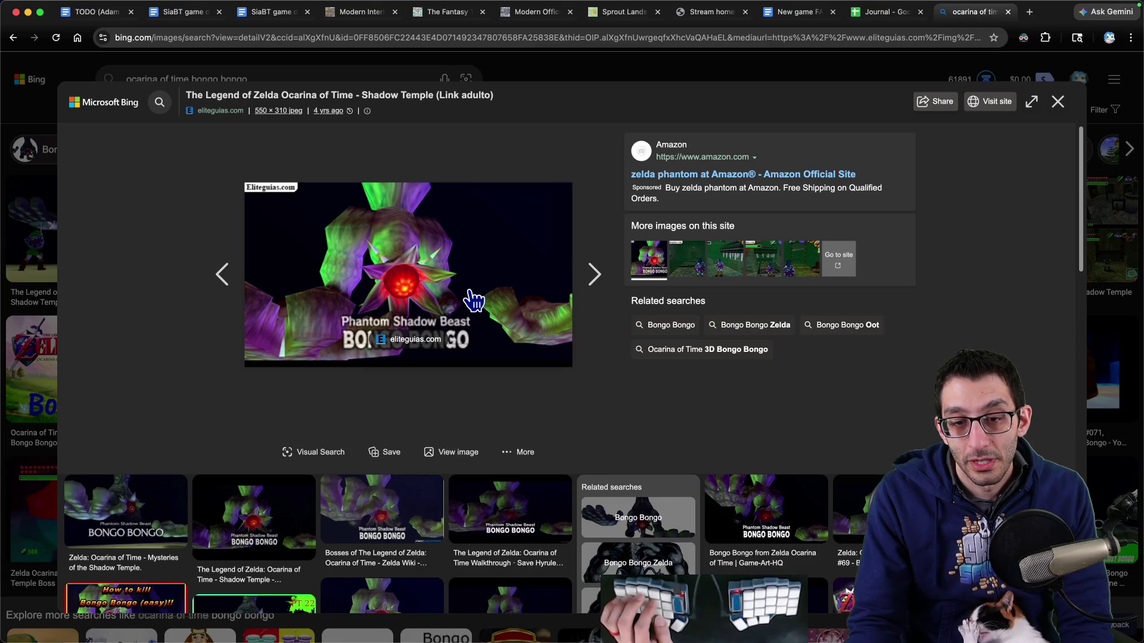
{"action": "key", "text": "Escape"}
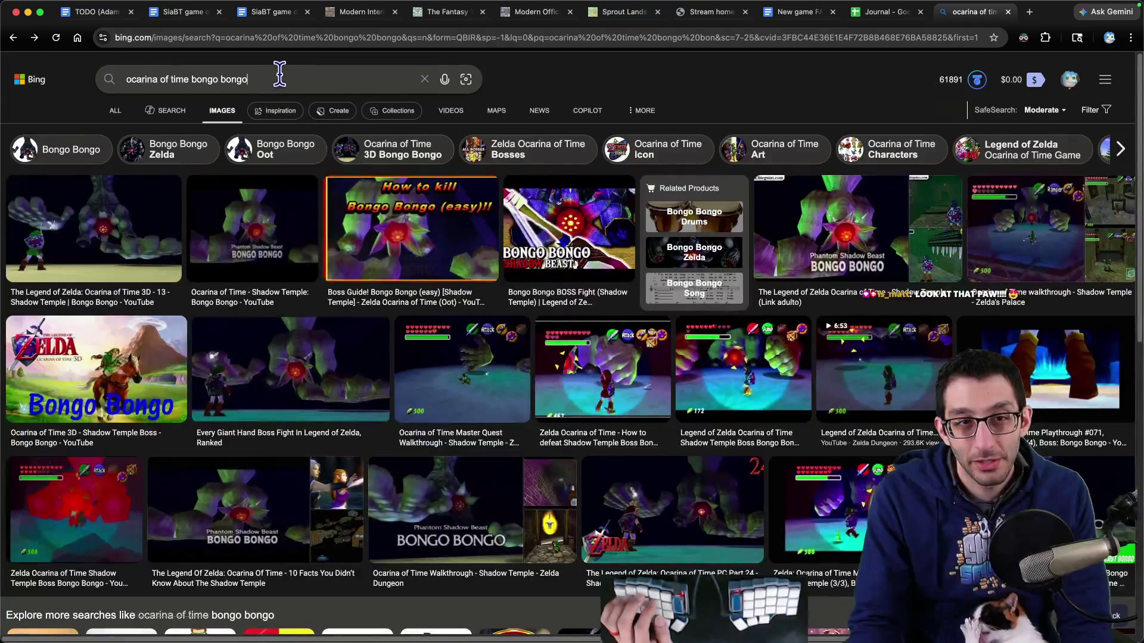
Step: Search images for 'banjo tooie lord woo fak fak', then return to the design doc
{"action": "left_click", "coordinate": [280, 79]}
{"action": "type", "text": "banjo tooie "}
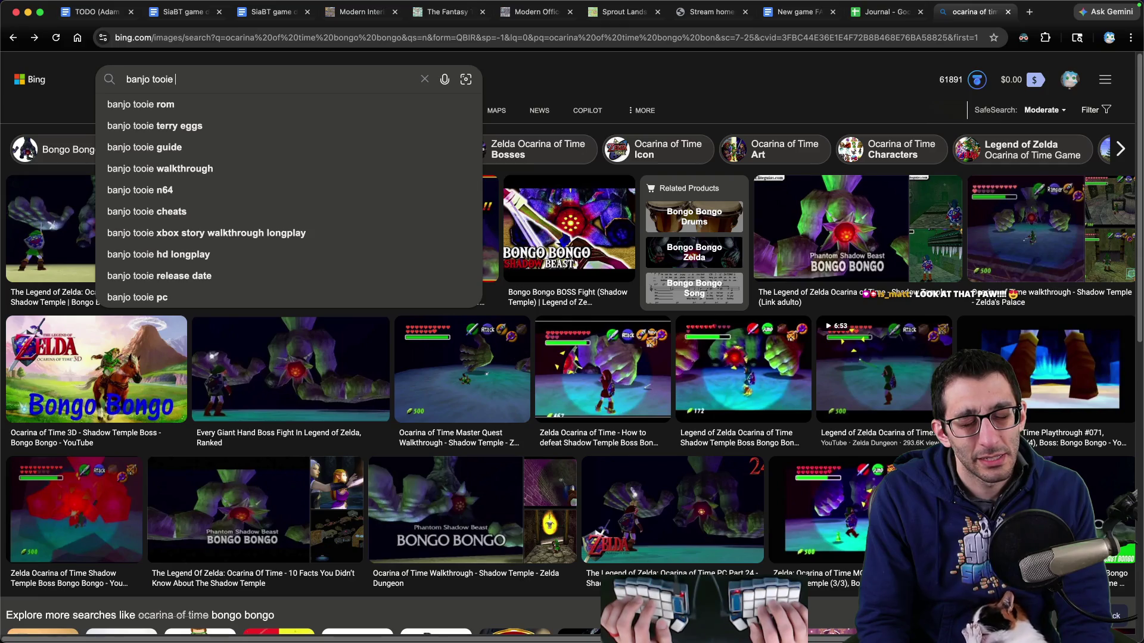
{"action": "type", "text": "lord woo fak fak"}
{"action": "key", "text": "Return"}
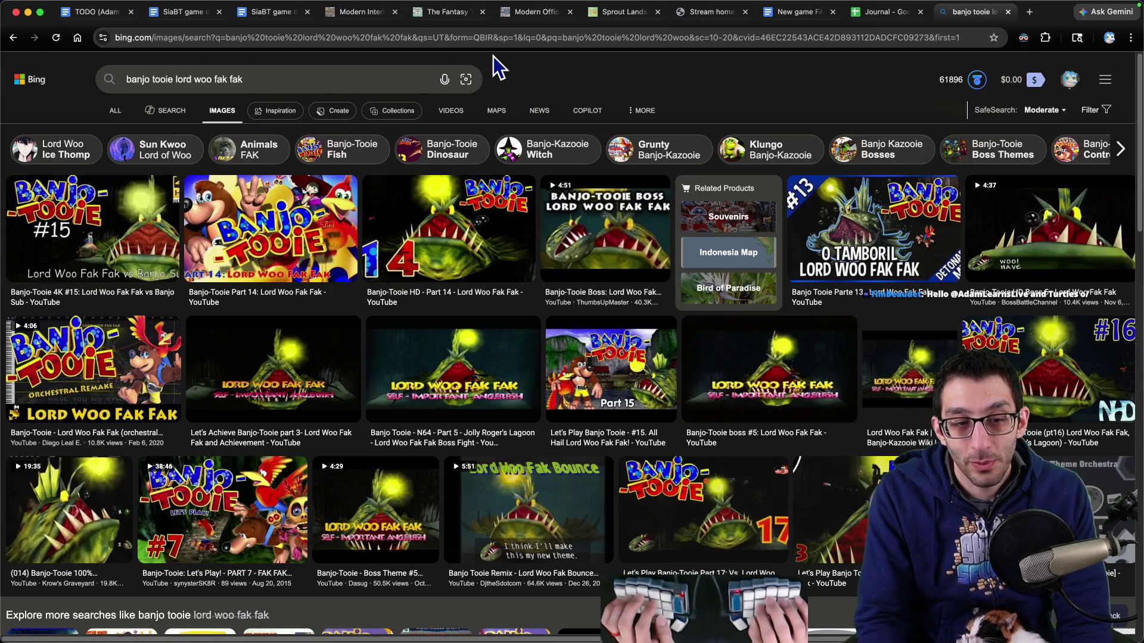
{"action": "key", "text": "ctrl+Tab"}
{"action": "key", "text": "ctrl+Tab"}
{"action": "key", "text": "ctrl+Tab"}
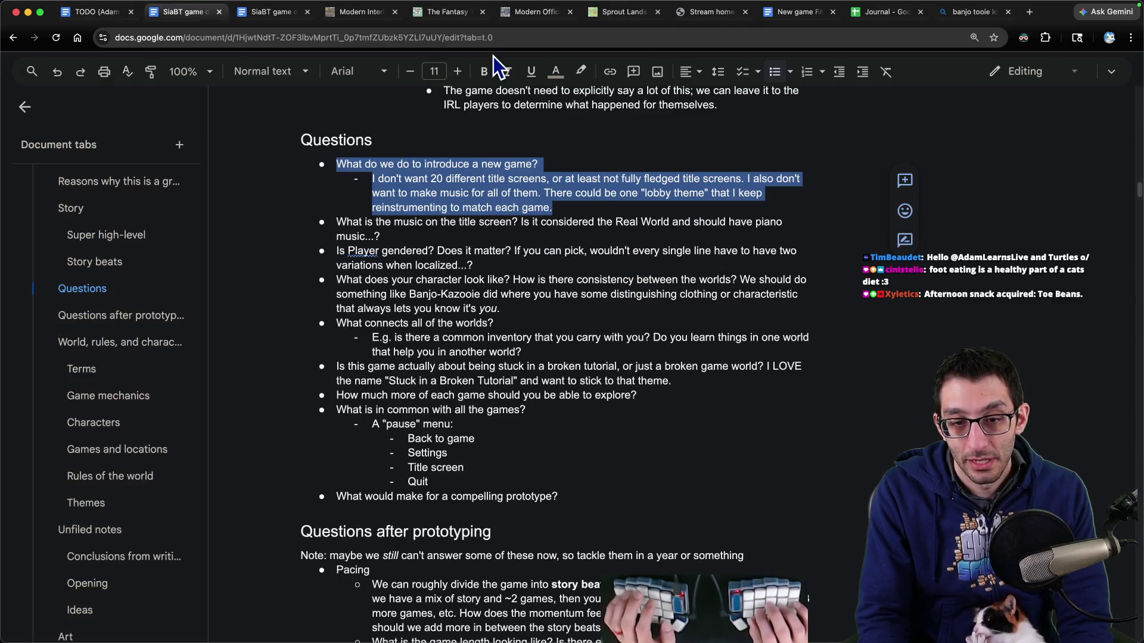
Step: Start a new paragraph below the options list beginning "A title screen could a…" about a cinematic entry
{"action": "key", "text": "Return"}
{"action": "key", "text": "Return"}
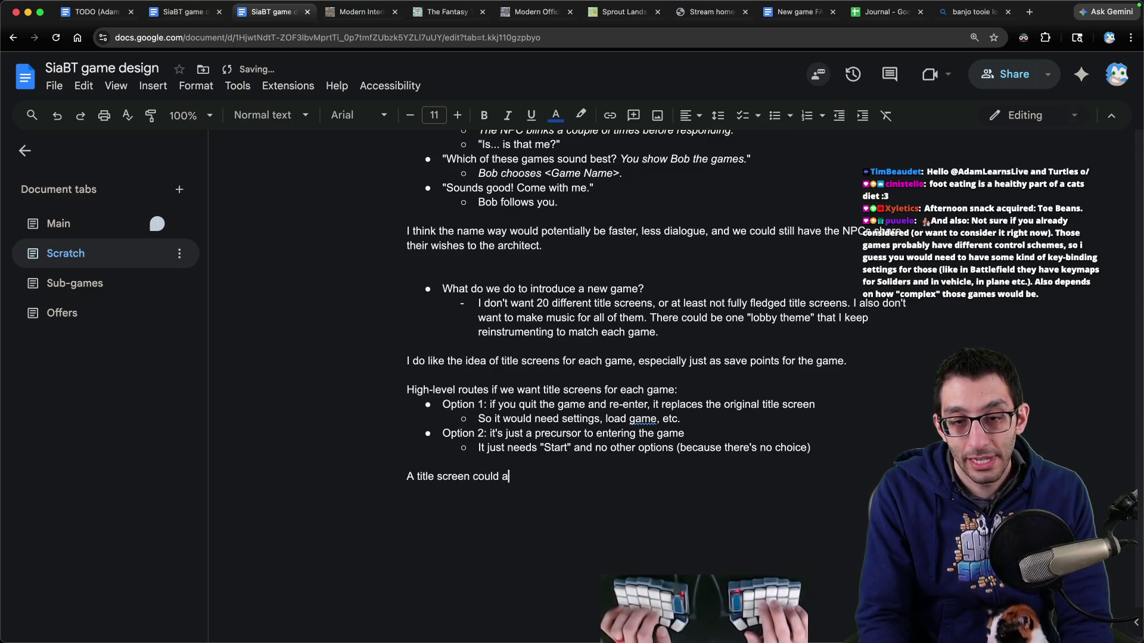
{"action": "type", "text": "ct as almost a cinematic entry to t"}
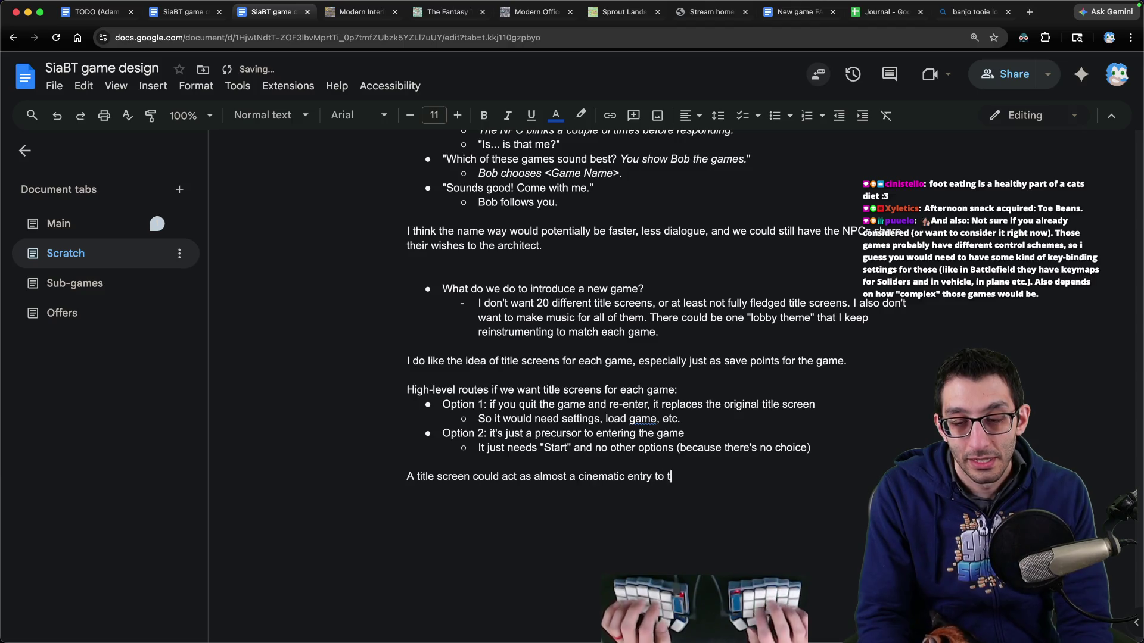
{"action": "type", "text": " can also "}
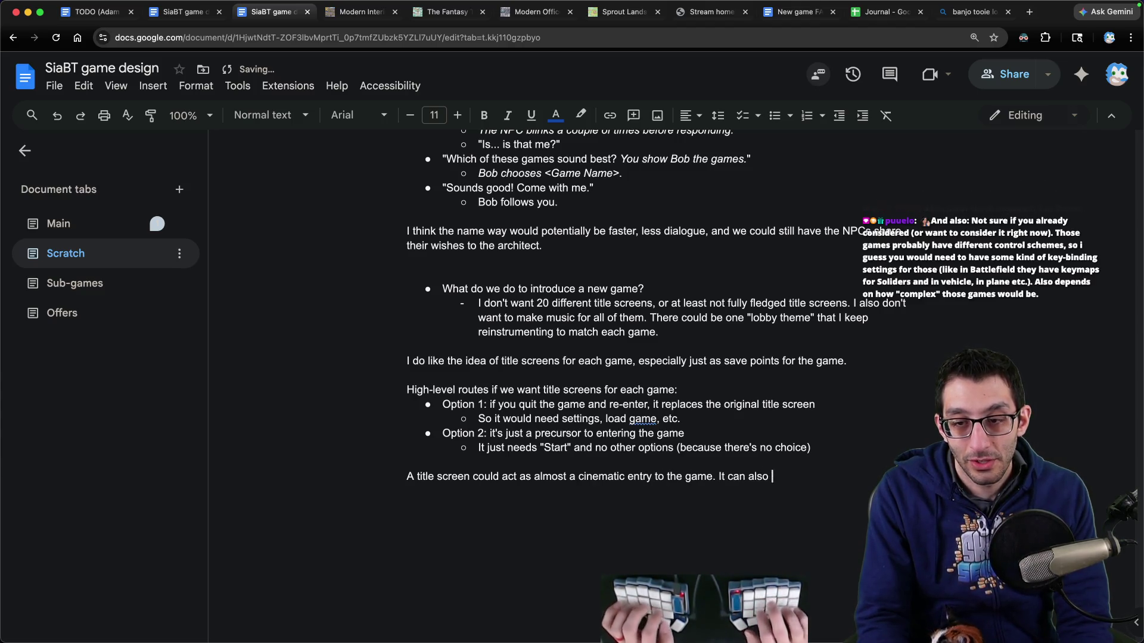
{"action": "type", "text": ".g. s"}
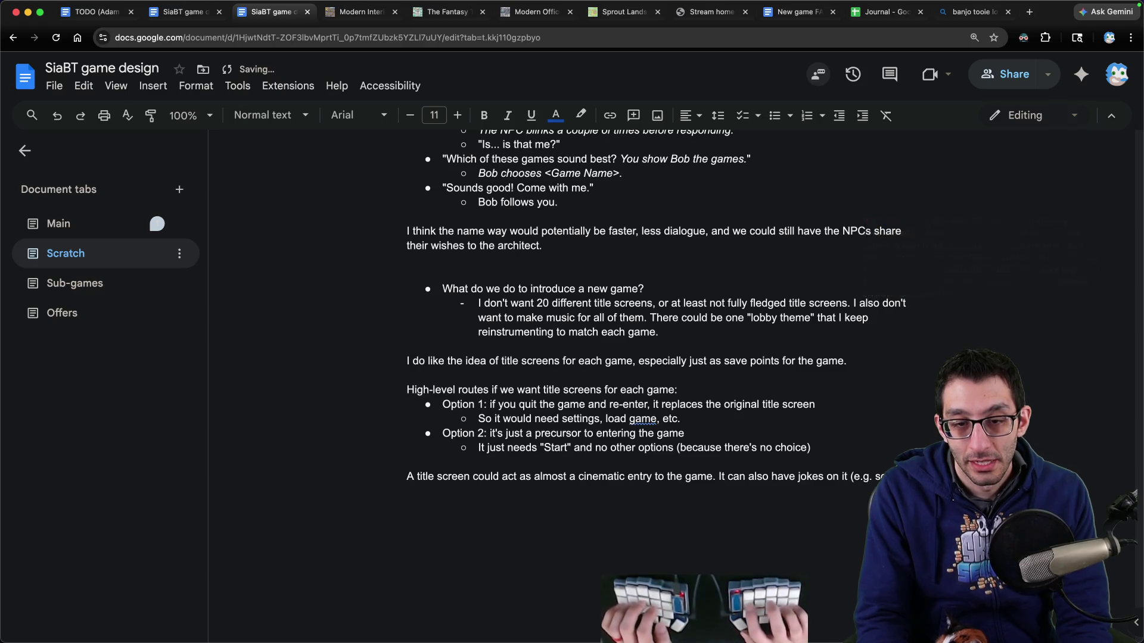
{"action": "type", "text": "ould just BE"}
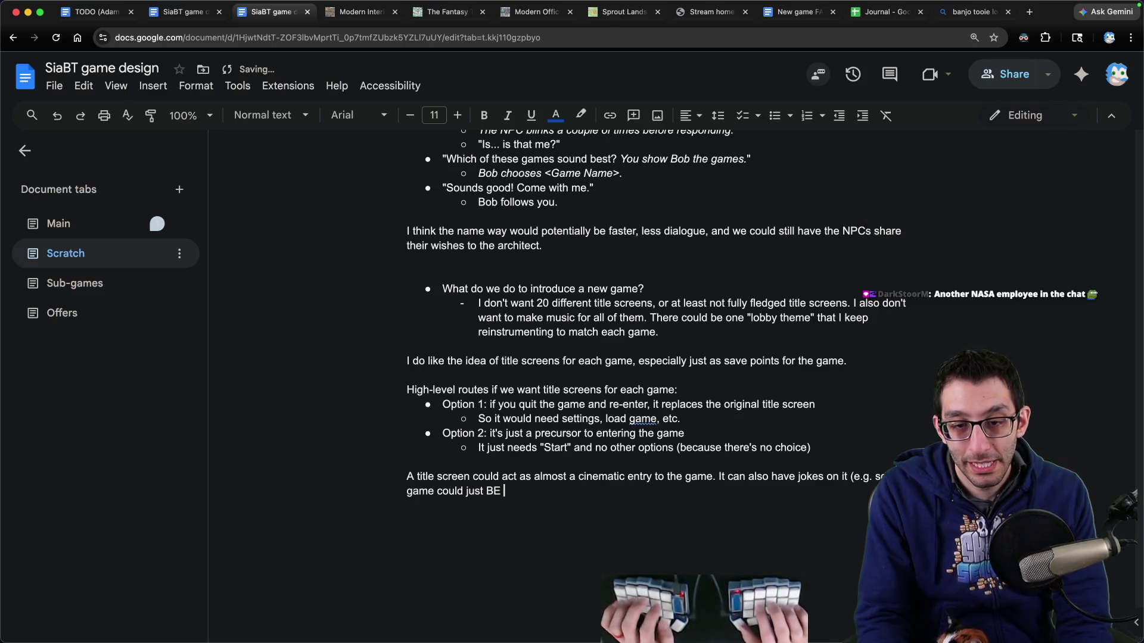
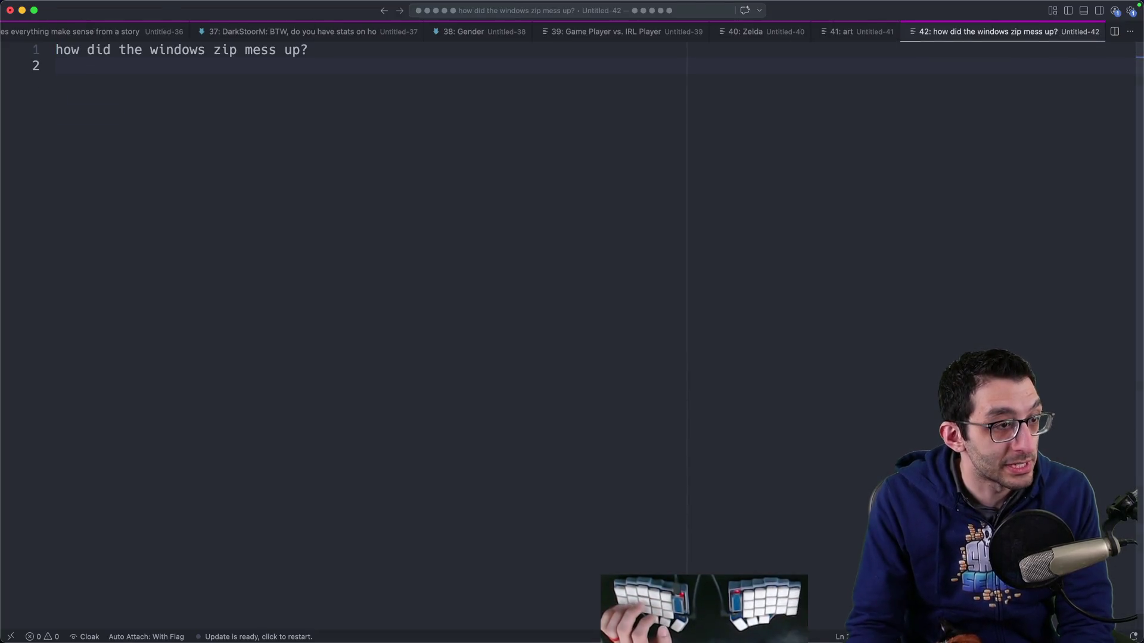
Step: Return to the Zed note and add blank lines below the 'how did the windows zip mess up?' question
{"action": "key", "text": "super+Tab"}
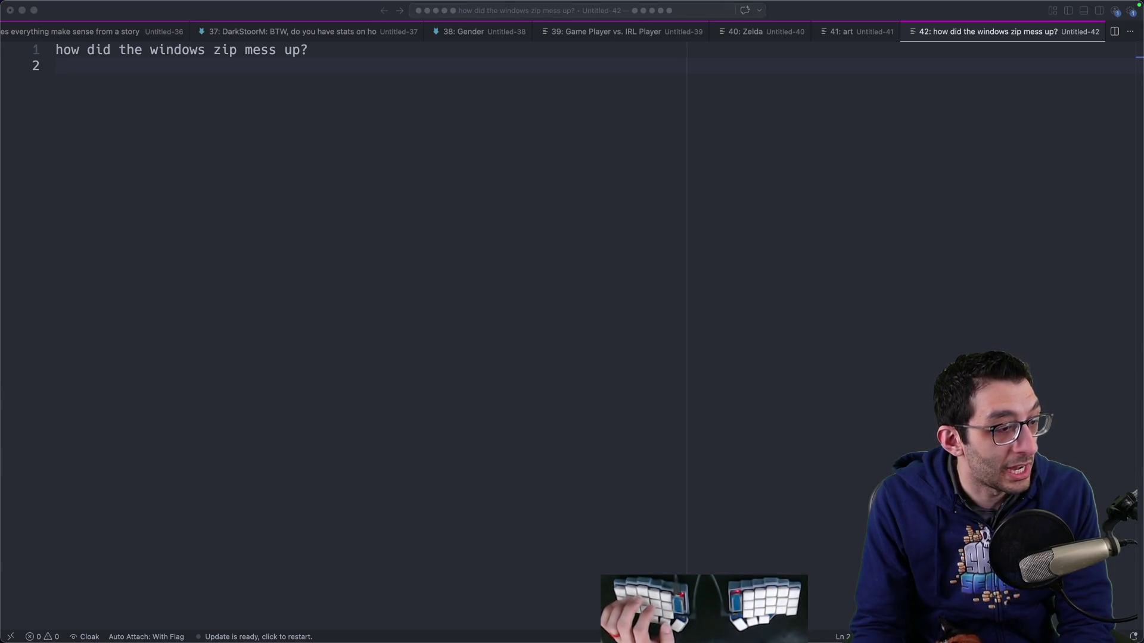
{"action": "key", "text": "super+m"}
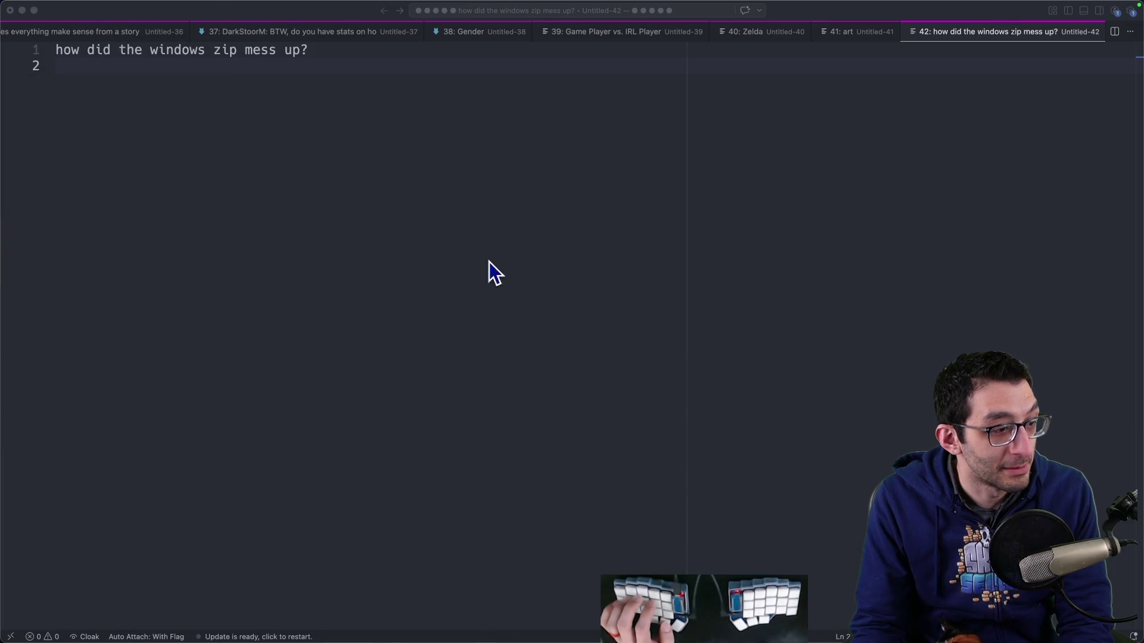
{"action": "key", "text": "super+a"}
{"action": "left_click", "coordinate": [385, 253]}
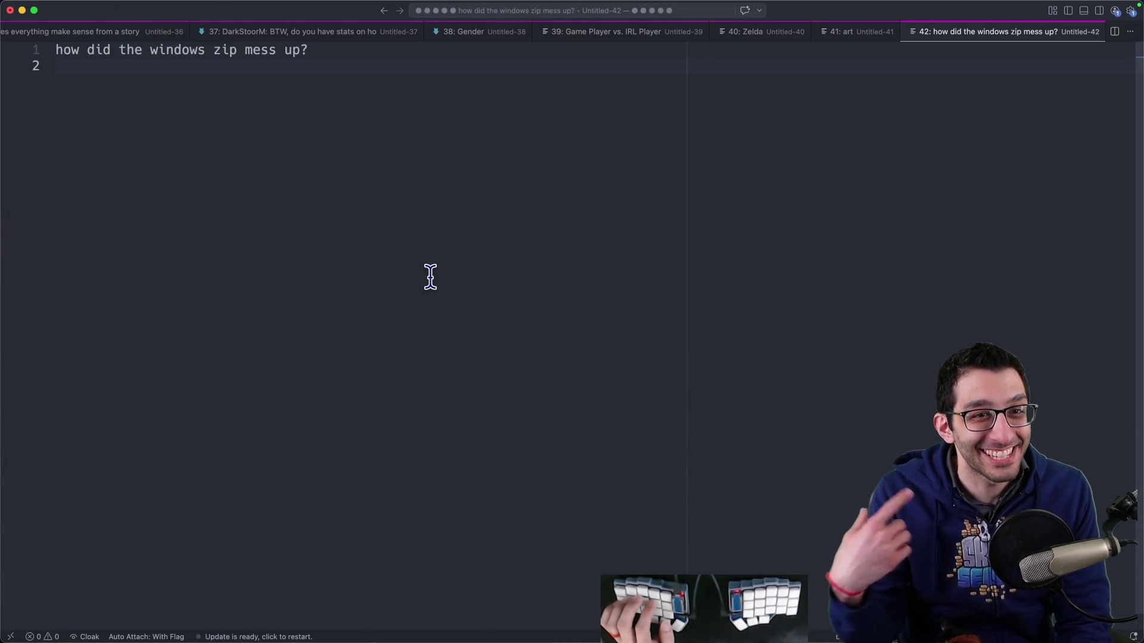
{"action": "key", "text": "super+Tab"}
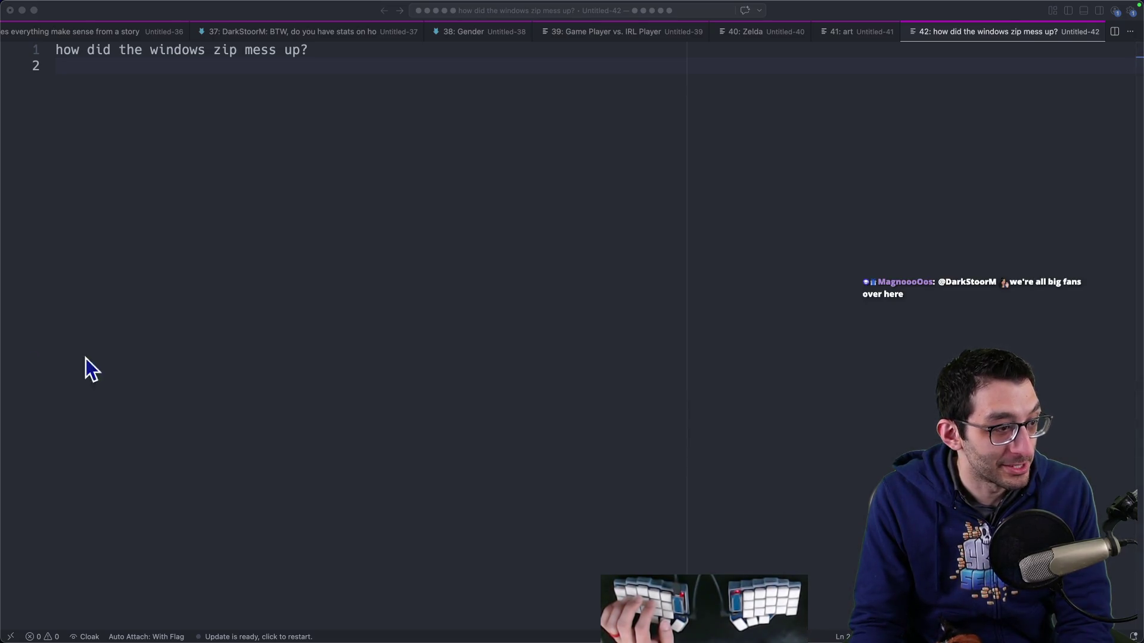
{"action": "left_click", "coordinate": [478, 382]}
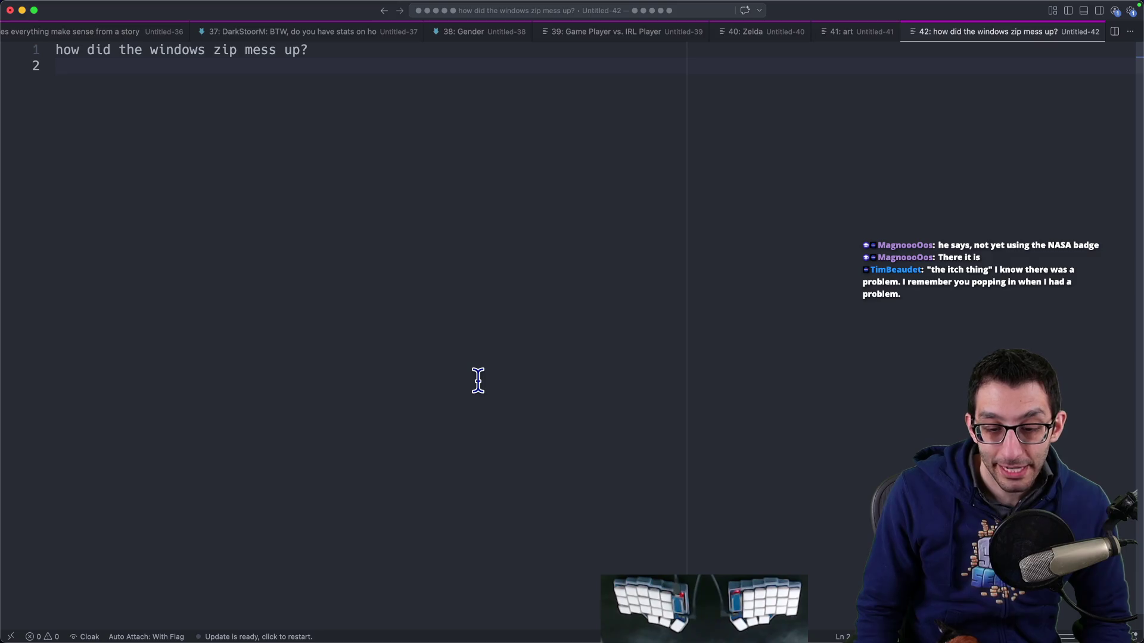
{"action": "key", "text": "Return"}
{"action": "key", "text": "Return"}
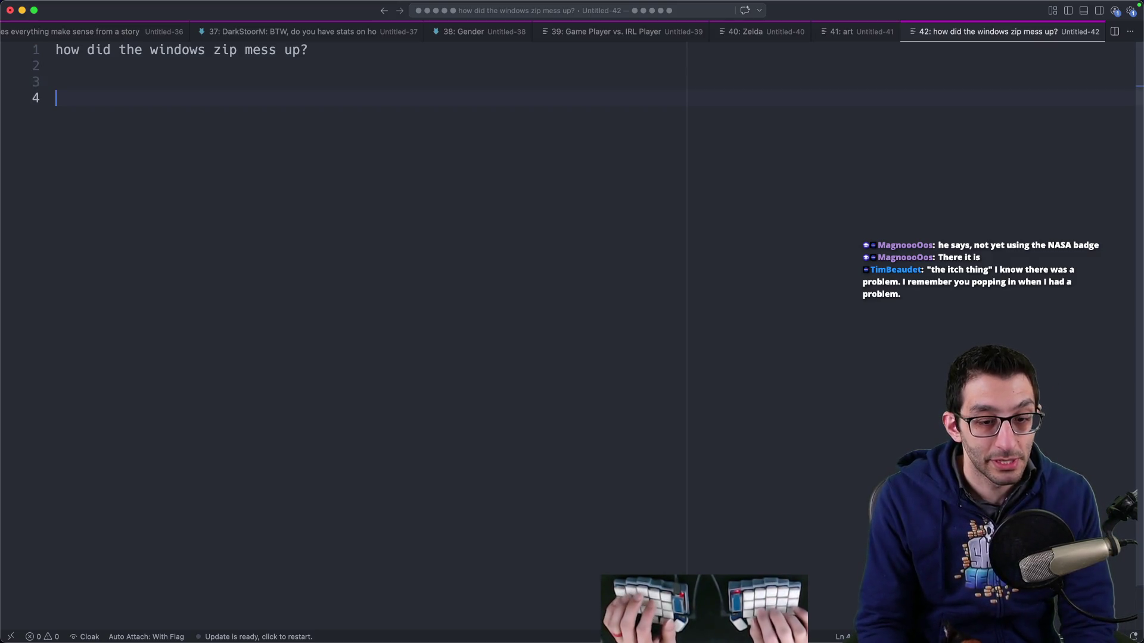
Step: Type an 'ahead of time' heading with indented 'confirm' and 'cancel' lines beneath it
{"action": "key", "text": "Return"}
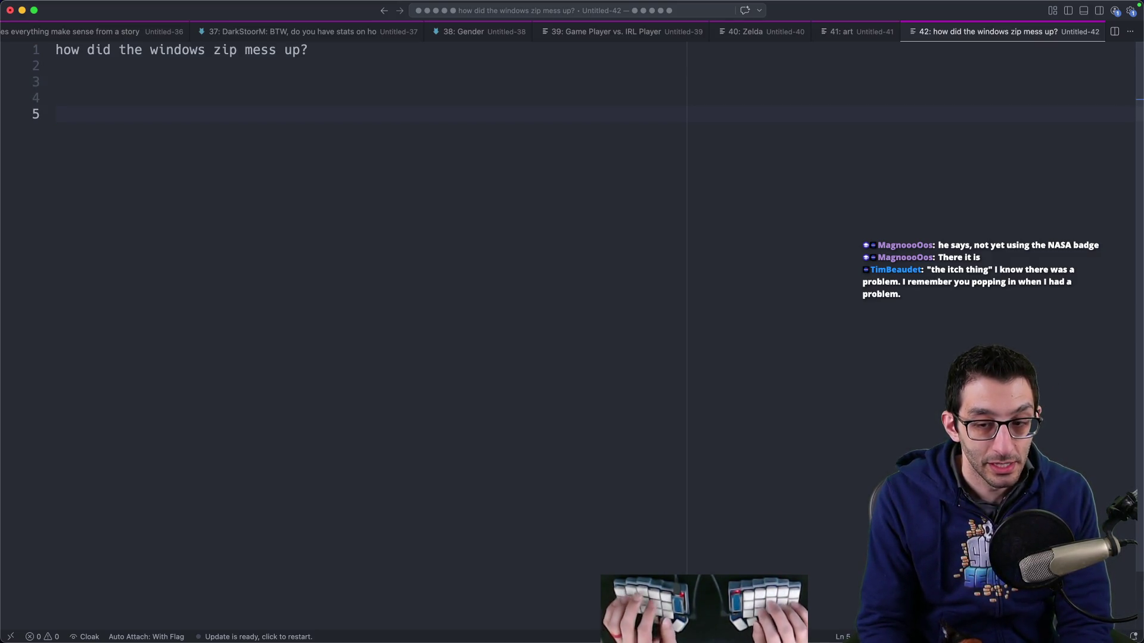
{"action": "type", "text": "ahead of time"}
{"action": "key", "text": "Return"}
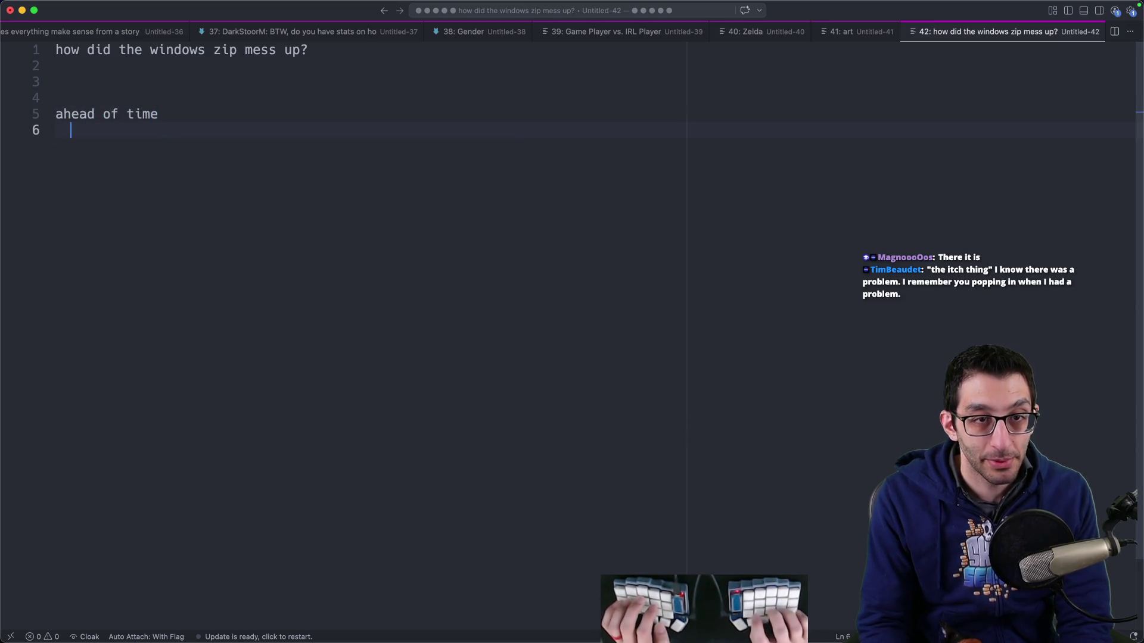
{"action": "key", "text": "Tab"}
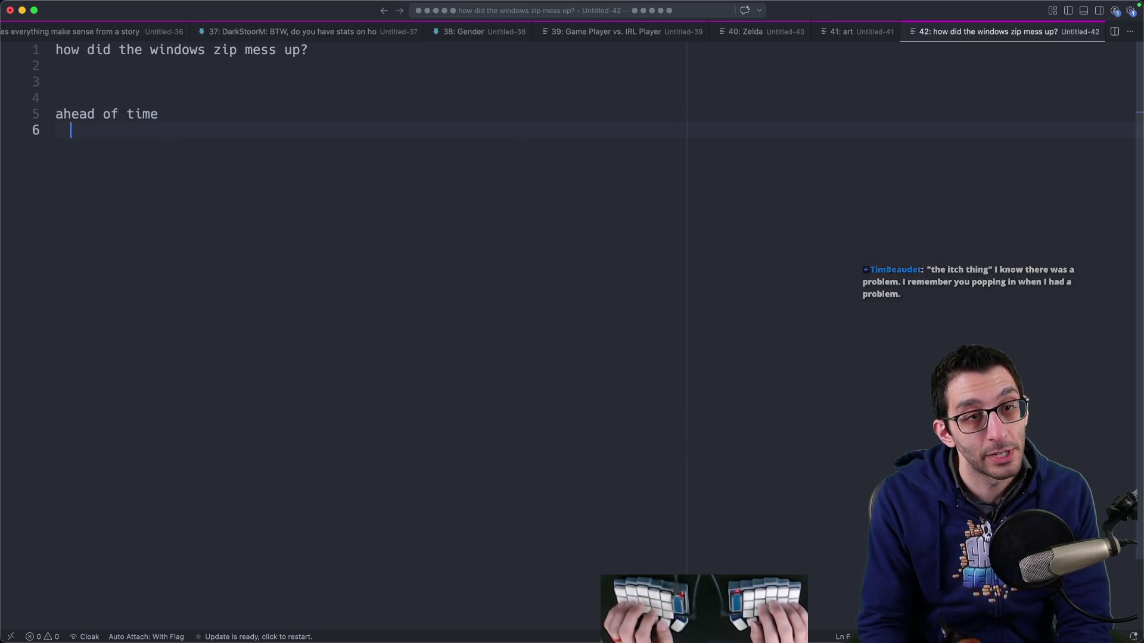
{"action": "type", "text": "accept"}
{"action": "key", "text": "alt+BackSpace"}
{"action": "type", "text": "confirm   "}
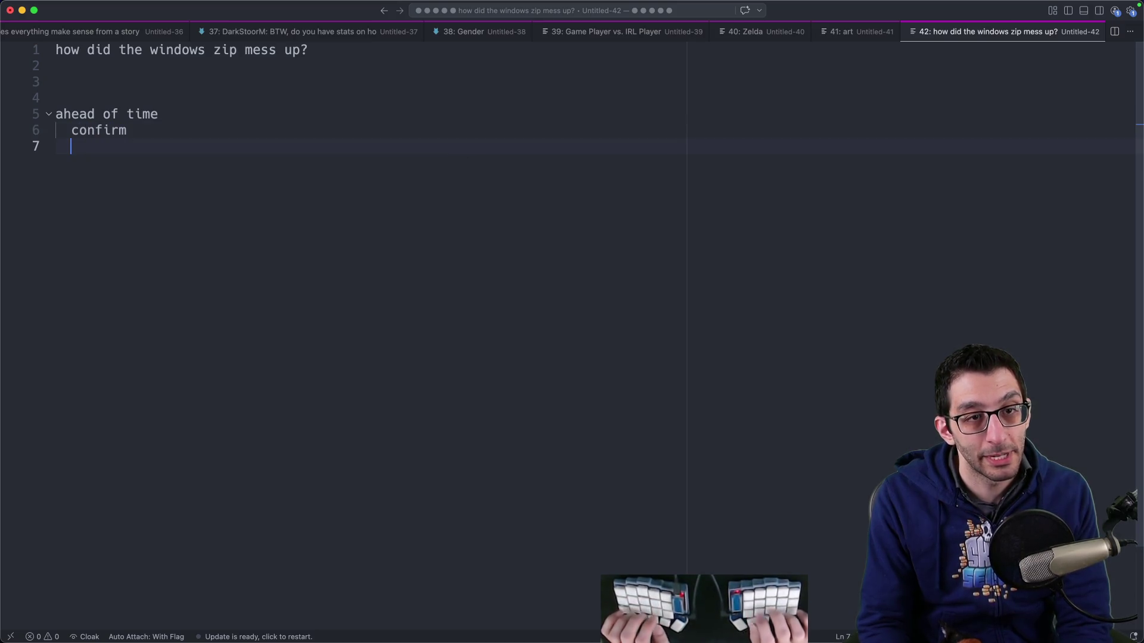
{"action": "type", "text": "cancel"}
{"action": "key", "text": "shift+Up"}
{"action": "key", "text": "shift+Up"}
{"action": "key", "text": "shift+Home"}
{"action": "key", "text": "shift+Down"}
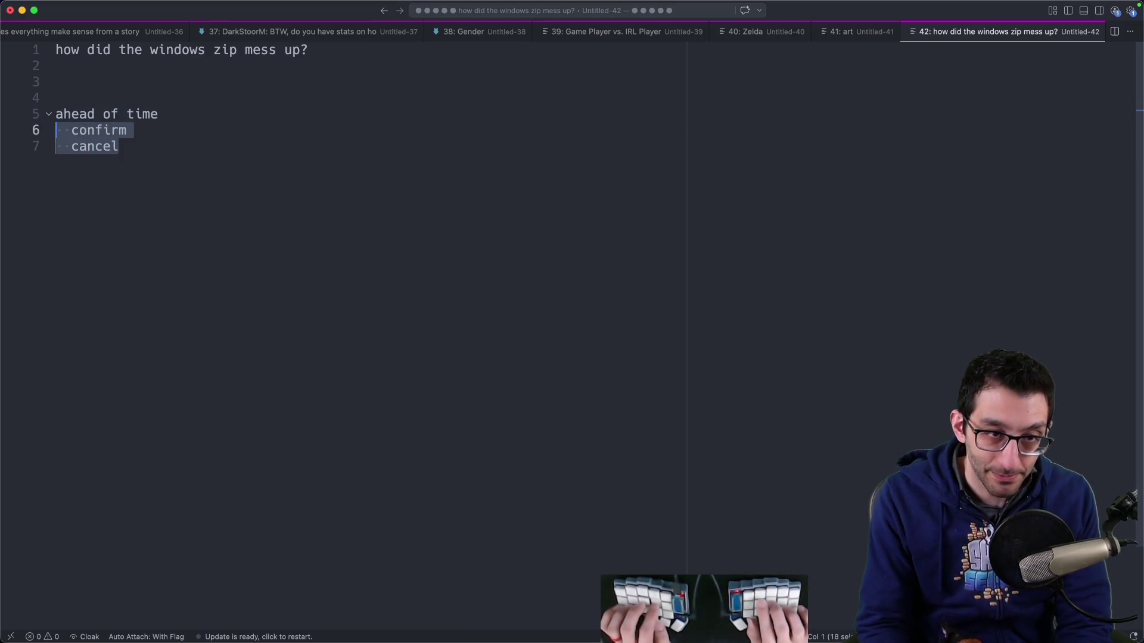
{"action": "left_click", "coordinate": [132, 146]}
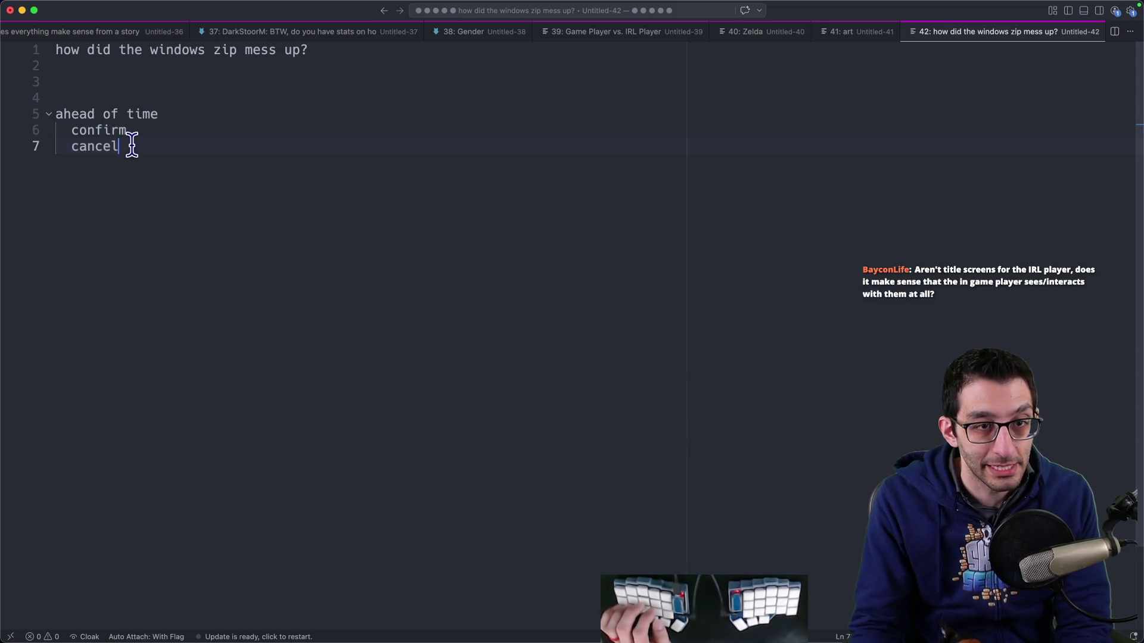
Step: Add 'extra button 1' and 'extra button 2' lines, mapping button 1 to 'L, Y, Left-stick in'
{"action": "key", "text": "Return"}
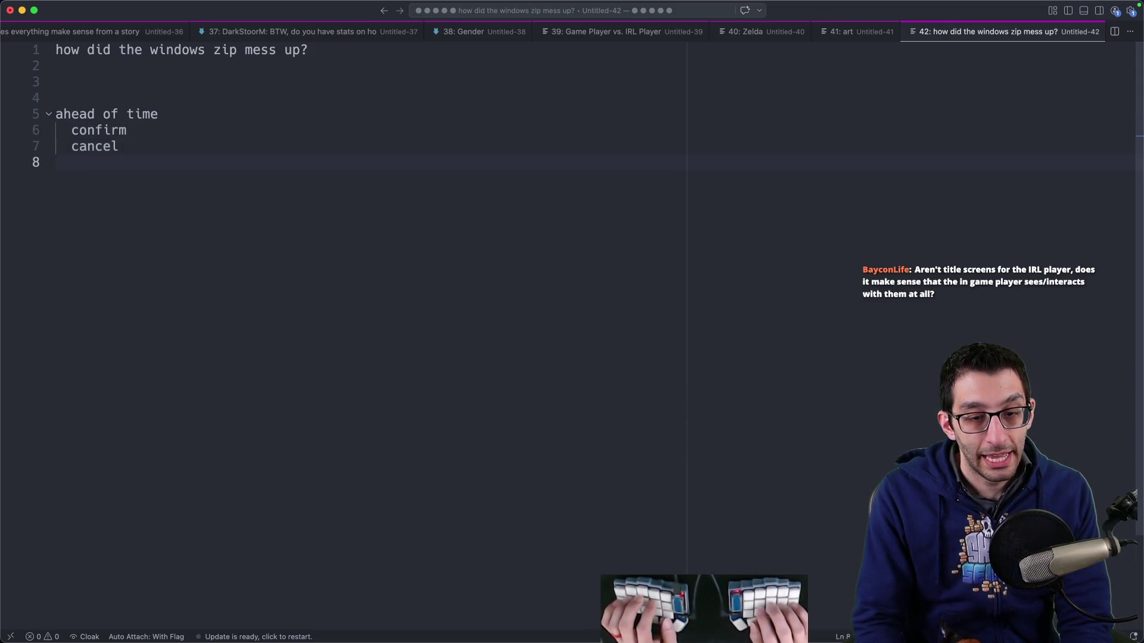
{"action": "type", "text": "extra button 1"}
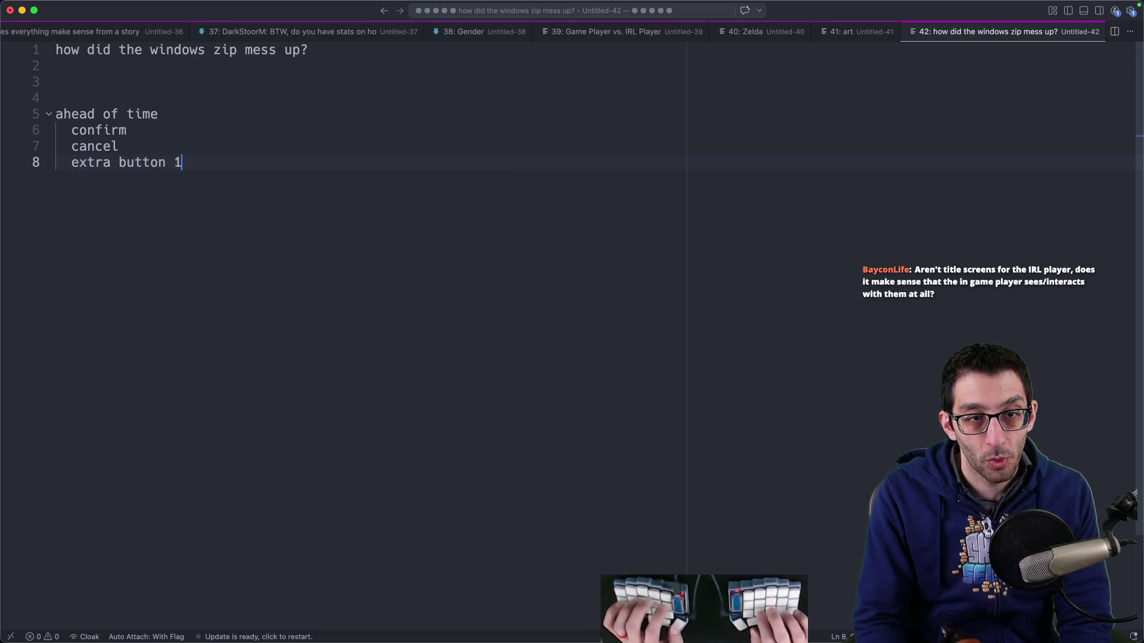
{"action": "key", "text": "Return"}
{"action": "type", "text": "extra button 2"}
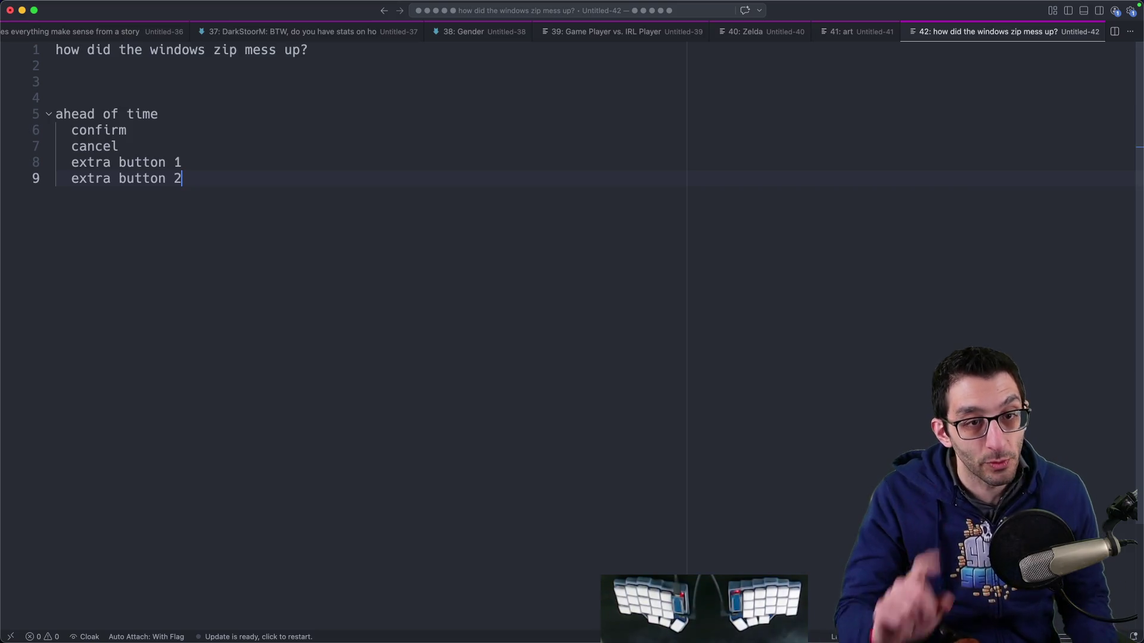
{"action": "key", "text": "Return"}
{"action": "key", "text": "Return"}
{"action": "key", "text": "Return"}
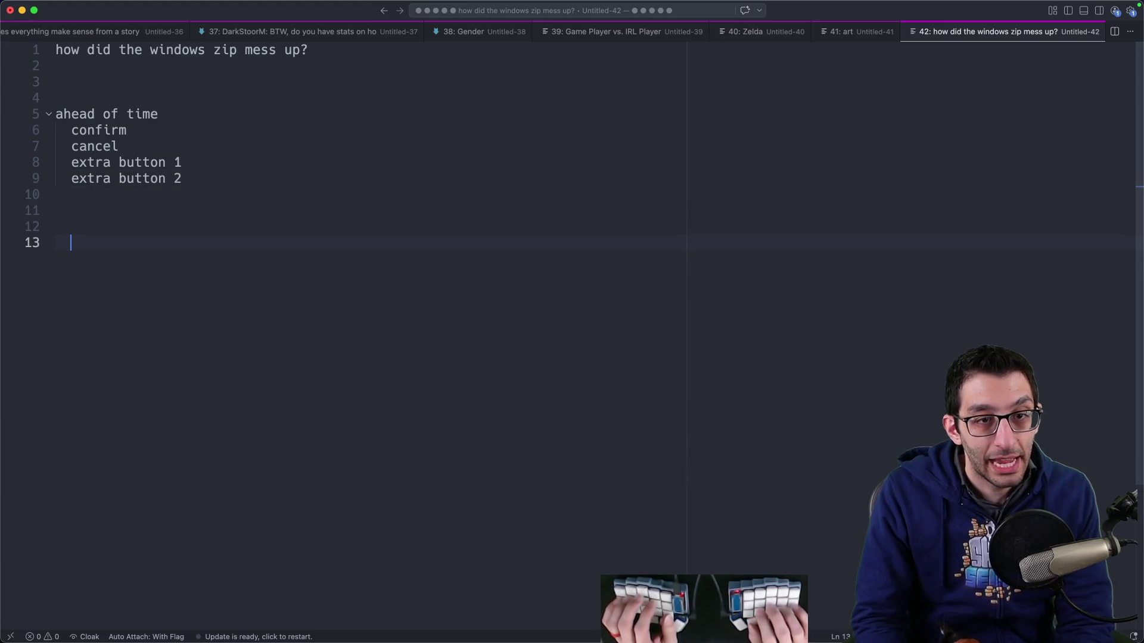
{"action": "key", "text": "Up"}
{"action": "key", "text": "Up"}
{"action": "key", "text": "Up"}
{"action": "key", "text": "Up"}
{"action": "key", "text": "Return"}
{"action": "key", "text": "Tab"}
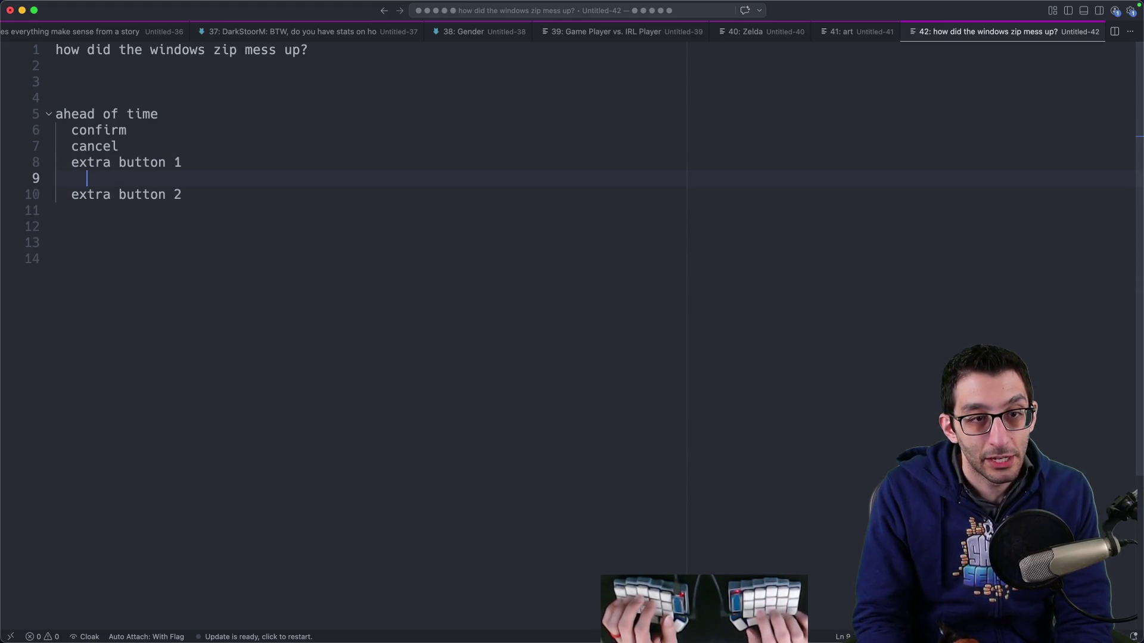
{"action": "type", "text": "L, "}
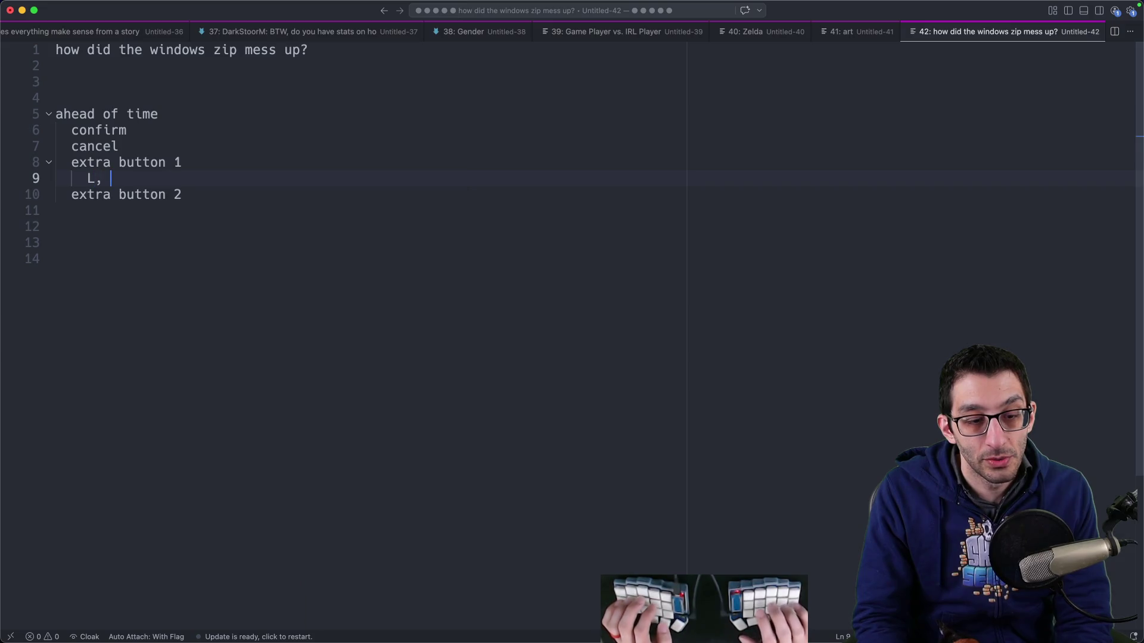
{"action": "type", "text": "Y, Left stick in"}
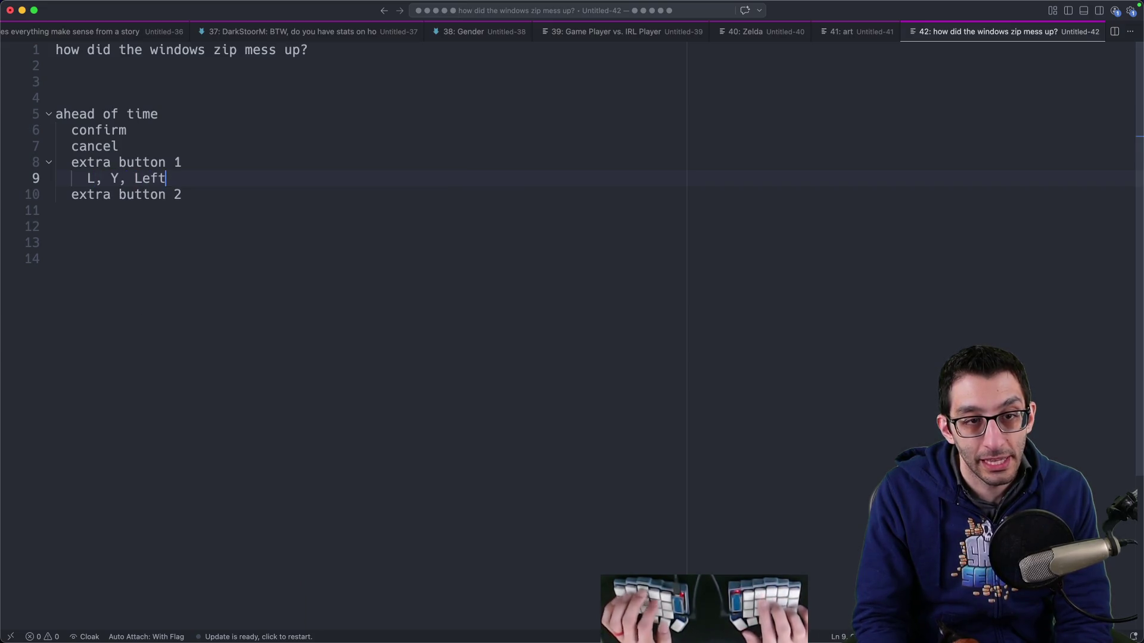
{"action": "key", "text": "alt+Left"}
{"action": "key", "text": "alt+Left"}
{"action": "key", "text": "BackSpace"}
{"action": "type", "text": "-"}
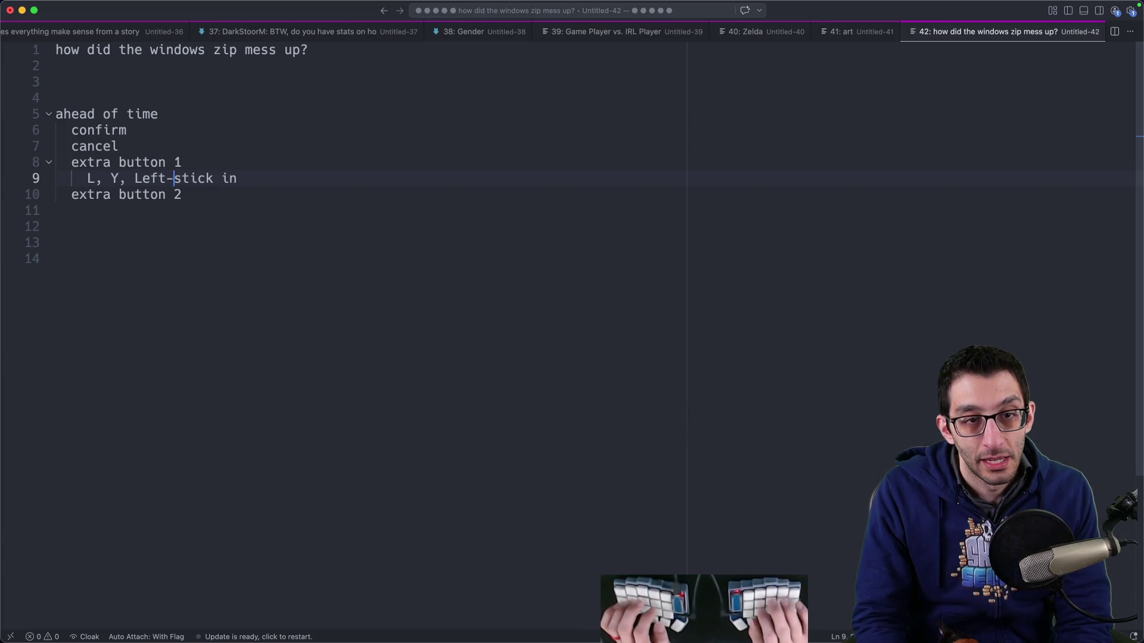
Step: Duplicate the mapping under extra button 2 and edit it to 'R, X, Right-stick in'
{"action": "key", "text": "shift+alt+Down"}
{"action": "key", "text": "alt+Down"}
{"action": "key", "text": "Home"}
{"action": "key", "text": "Delete"}
{"action": "type", "text": "R"}
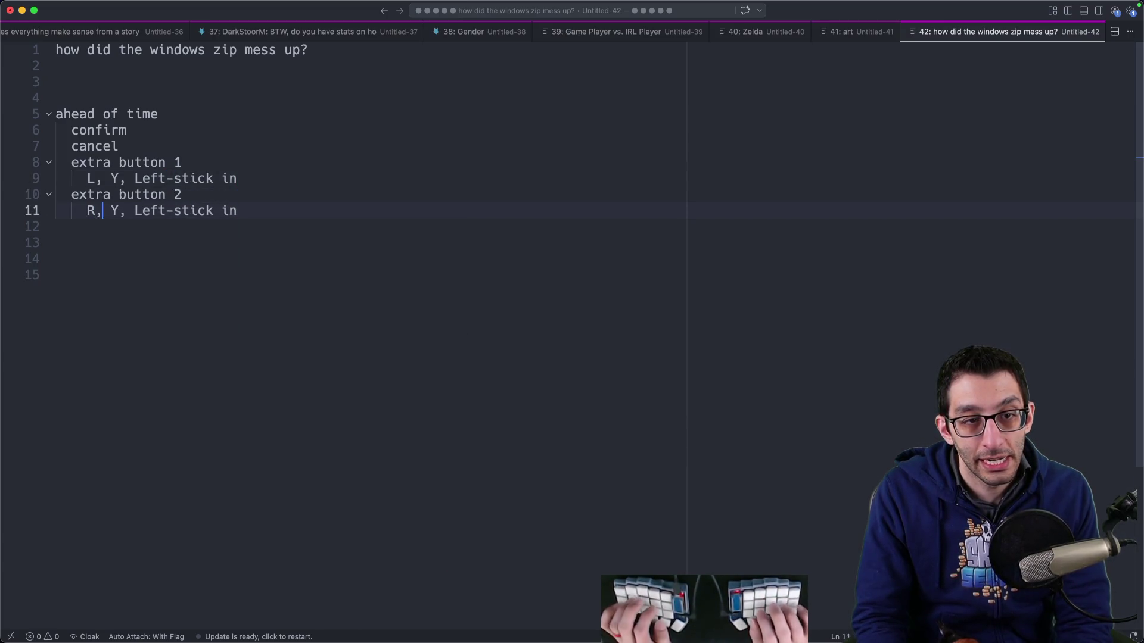
{"action": "key", "text": "alt+Right"}
{"action": "key", "text": "BackSpace"}
{"action": "type", "text": "X"}
{"action": "key", "text": "Right"}
{"action": "key", "text": "Right"}
{"action": "key", "text": "alt+shift+Right"}
{"action": "type", "text": "Right"}
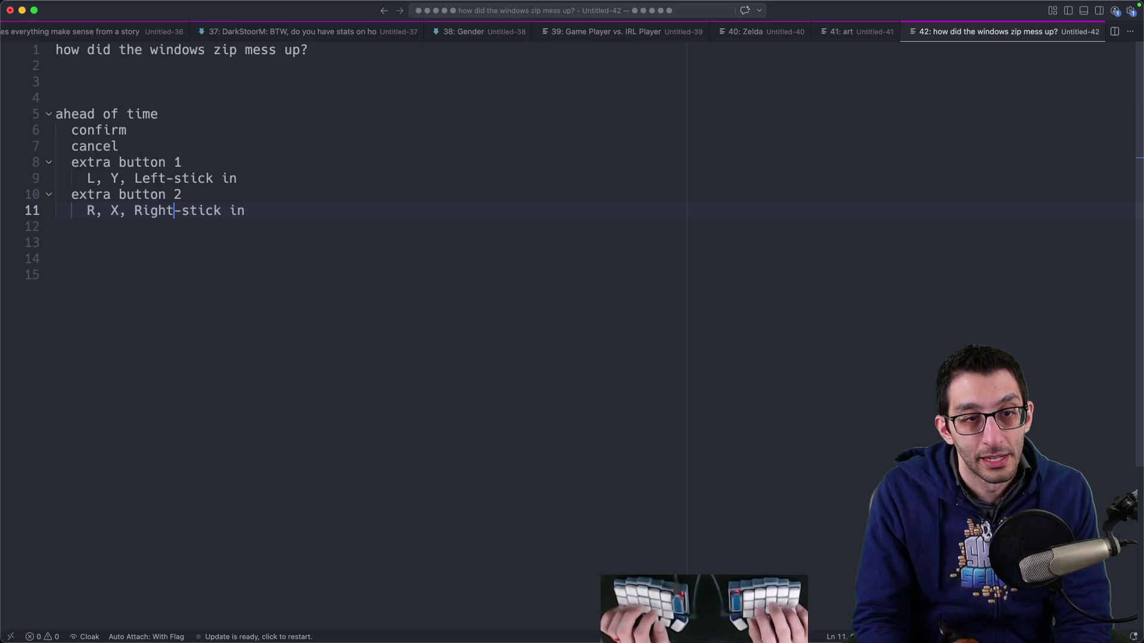
{"action": "key", "text": "Down"}
{"action": "key", "text": "Left"}
{"action": "key", "text": "shift+Up"}
{"action": "key", "text": "shift+Up"}
{"action": "key", "text": "shift+Up"}
{"action": "key", "text": "shift+Up"}
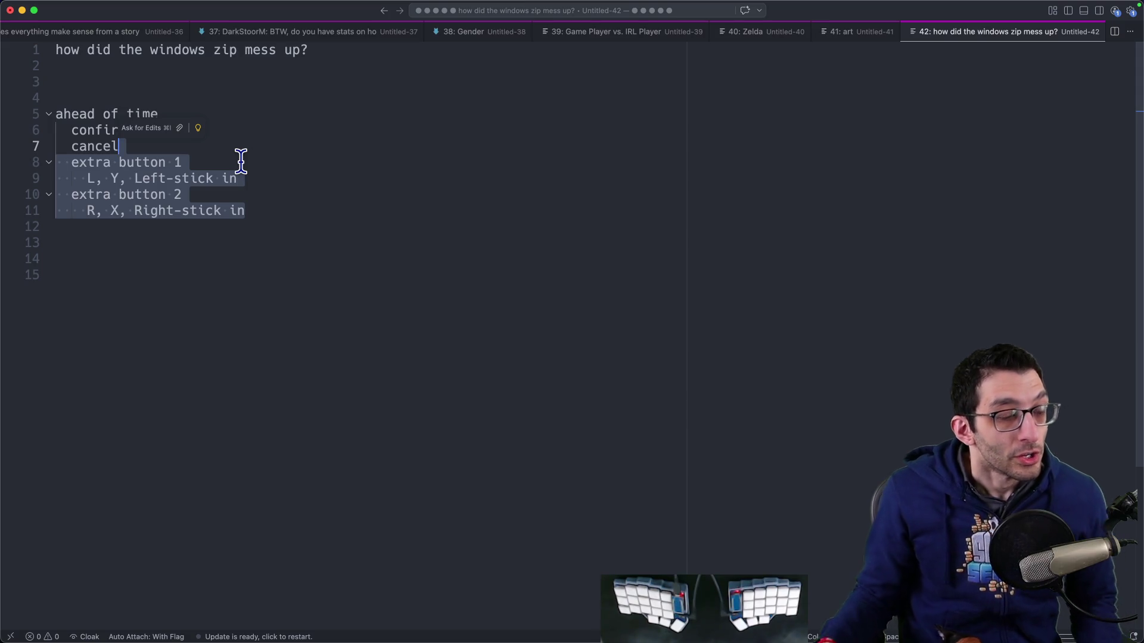
{"action": "left_click", "coordinate": [91, 299]}
Step: Add 'If you want, I can share your chat messages as context' with an indented note that a viewer asked how the Windows zip messed up
{"action": "key", "text": "Return"}
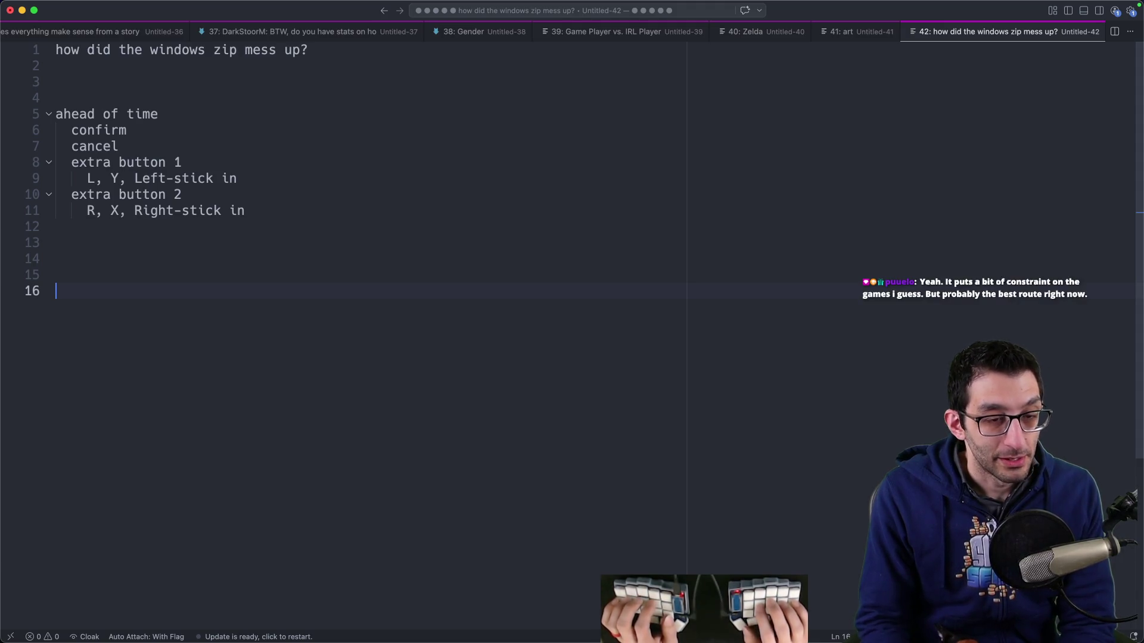
{"action": "type", "text": "If you want, "}
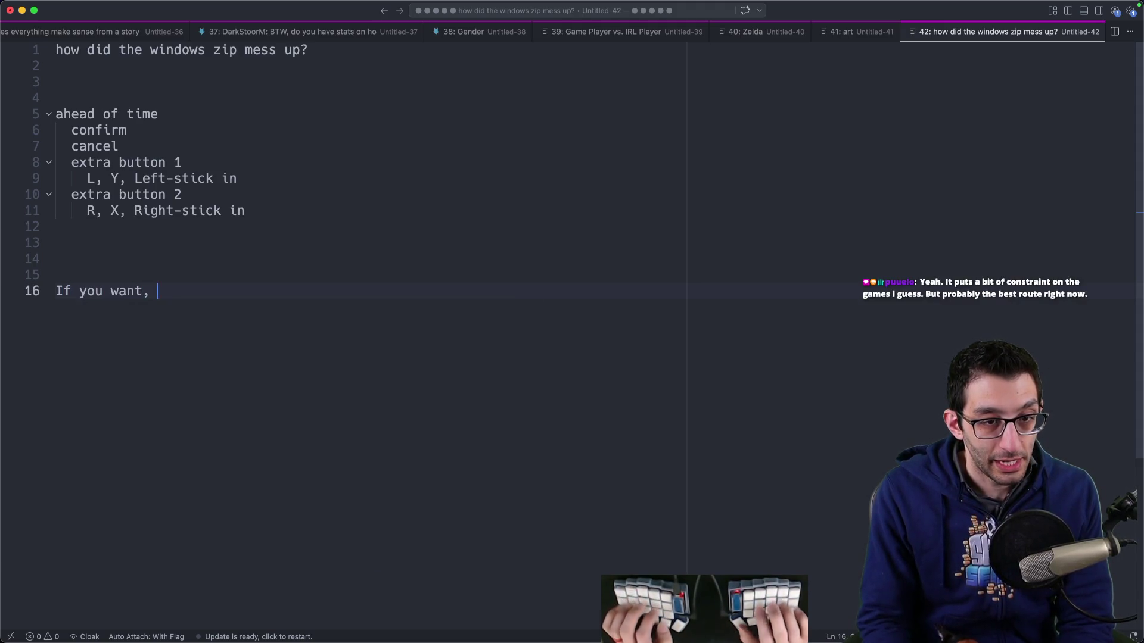
{"action": "type", "text": "I can share your chat "}
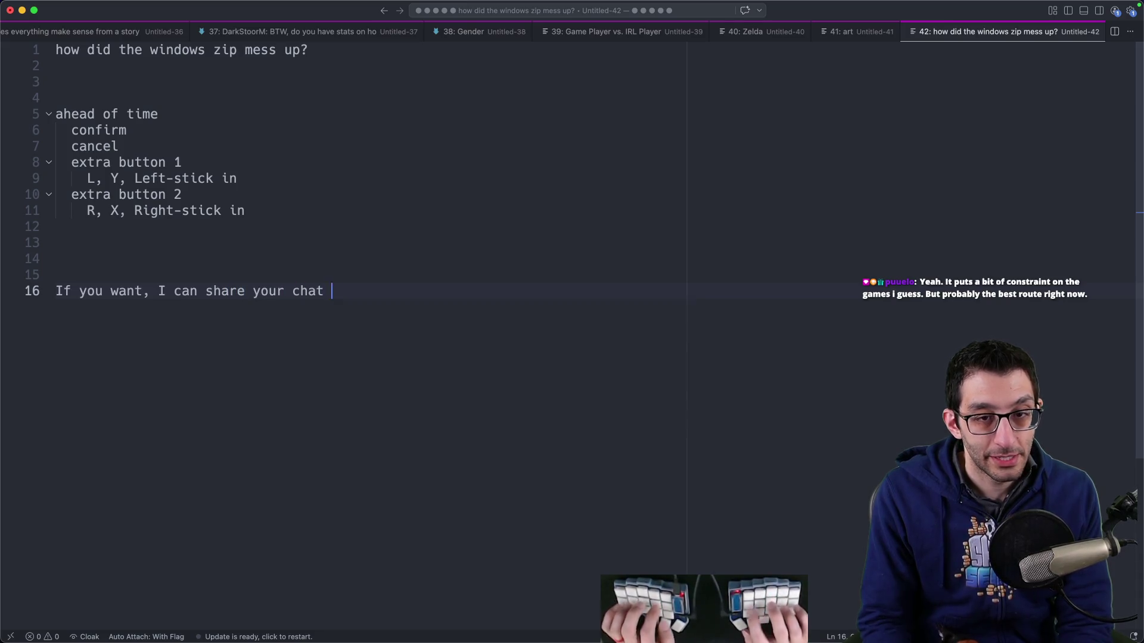
{"action": "type", "text": "messages as context"}
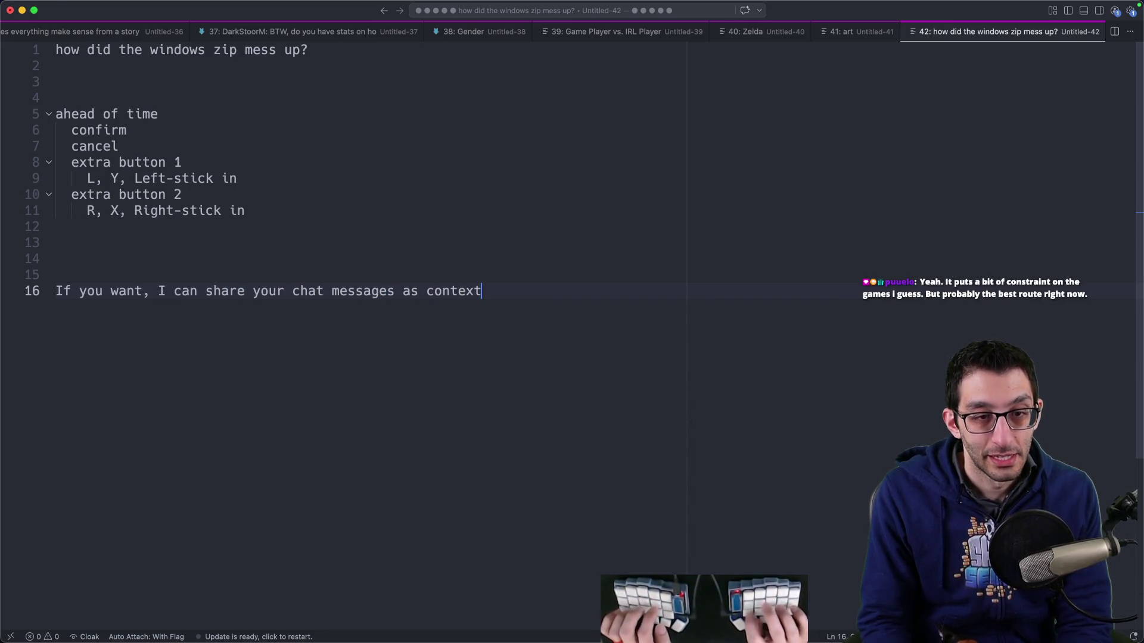
{"action": "key", "text": "Return"}
{"action": "key", "text": "Tab"}
{"action": "type", "text": "Leaf asked how the Windows zip messed "}
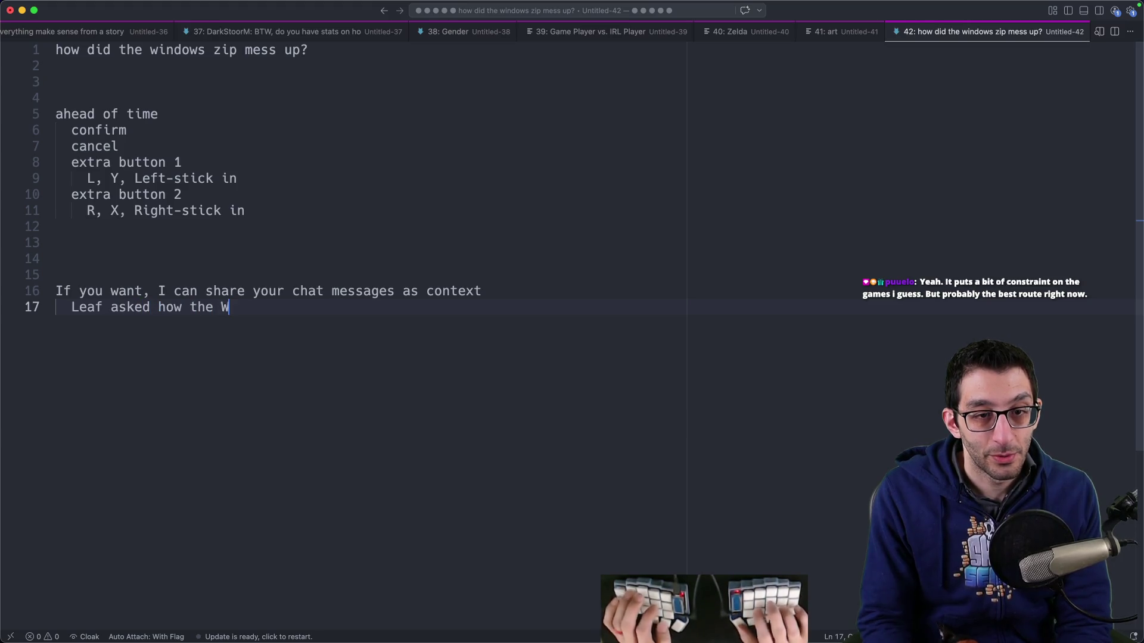
{"action": "type", "text": "up exactly"}
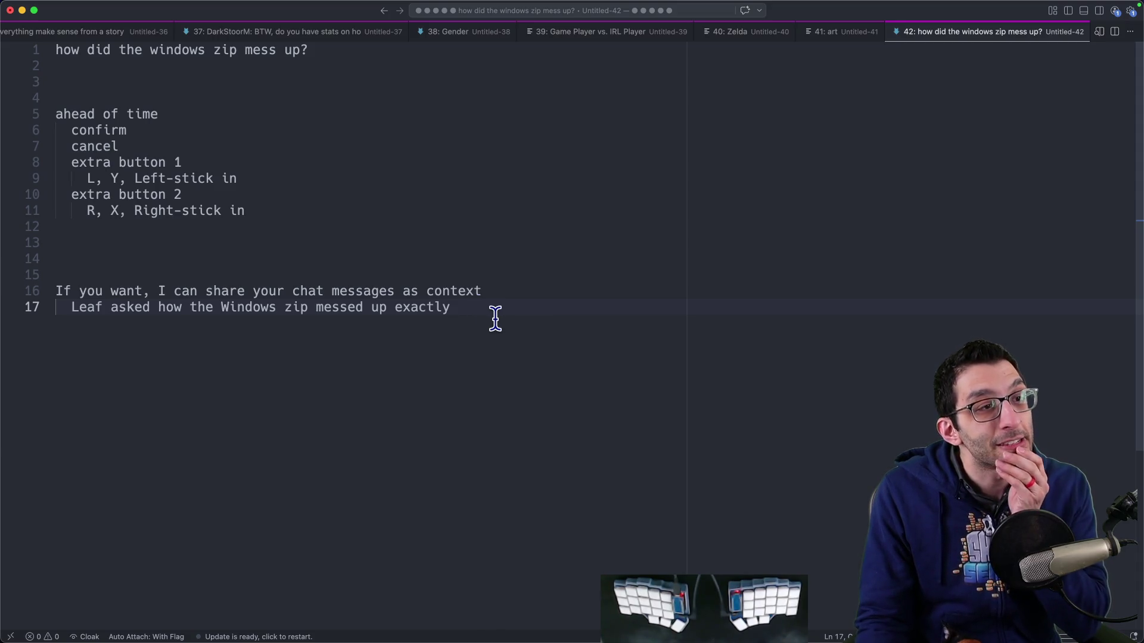
Step: Paste the viewer's title-screen question below the last paragraph of the Scratch tab
{"action": "mouse_move", "coordinate": [383, 605]}
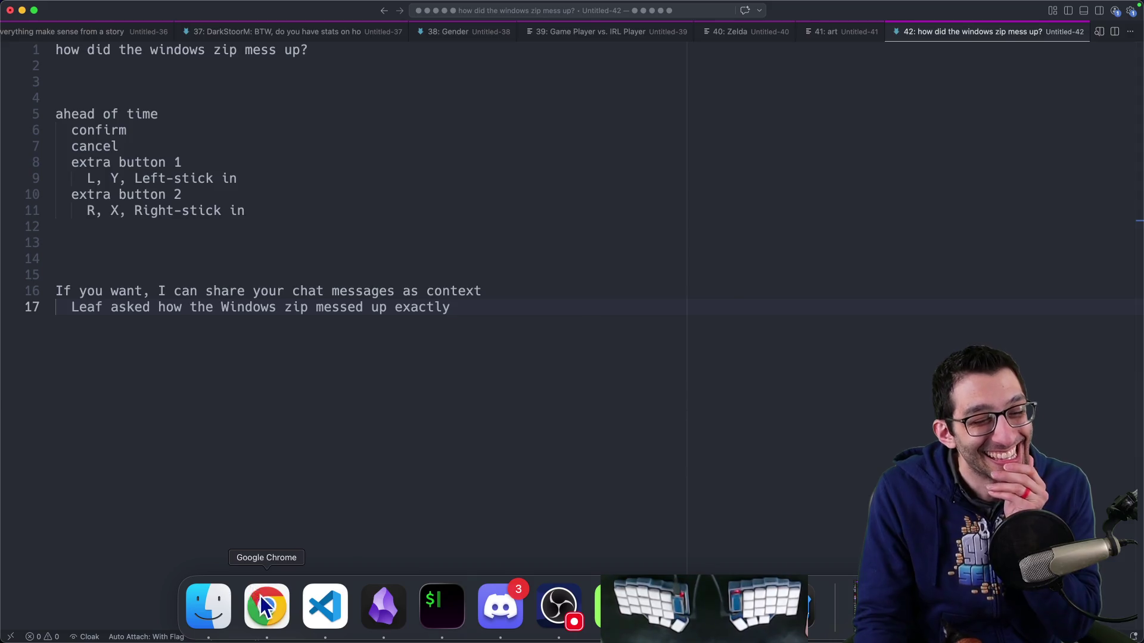
{"action": "left_click", "coordinate": [266, 605]}
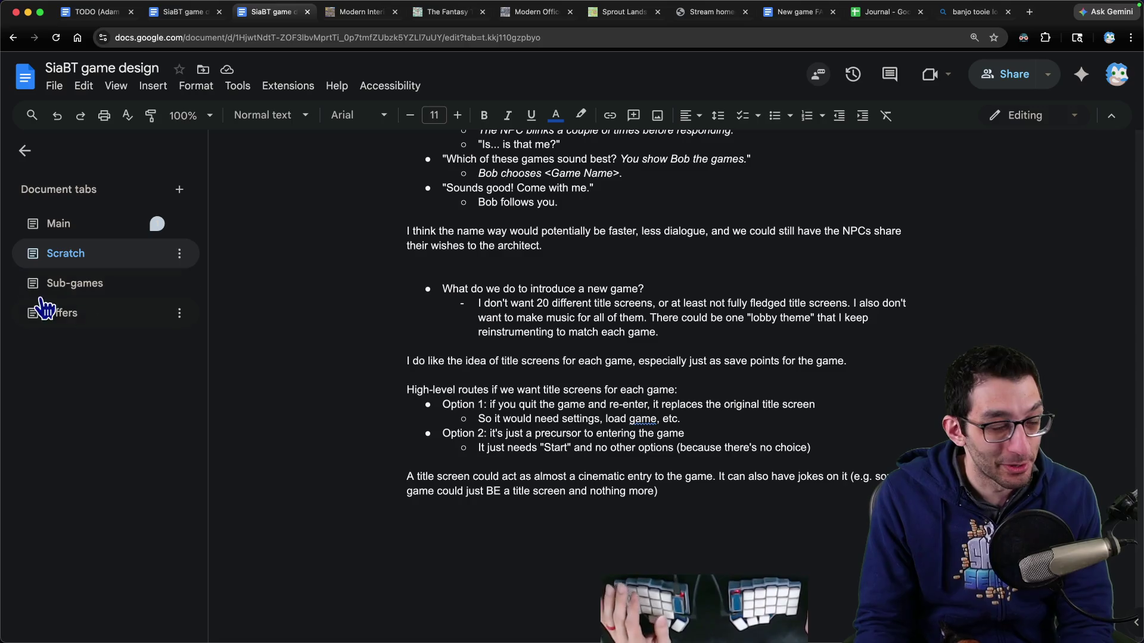
{"action": "key", "text": "Return"}
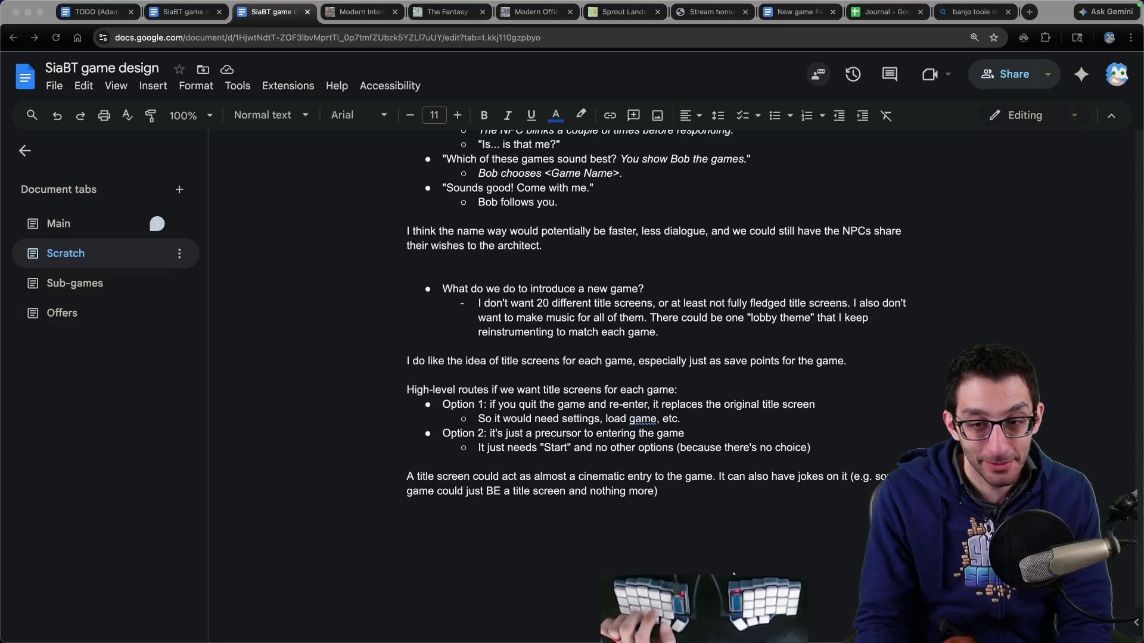
{"action": "type", "text": "BayconLife: Aren't title screens for the IRL player, does it make sense that the in game player sees/interacts with them at all?"}
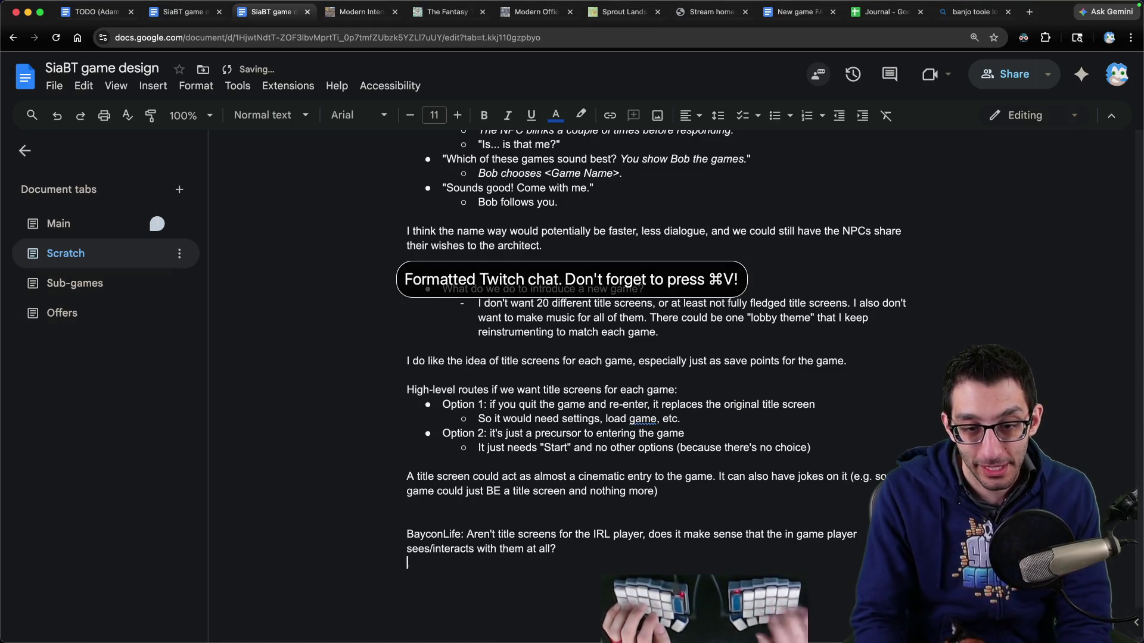
Step: Switch to the Main document tab and scroll down through it
{"action": "left_click", "coordinate": [83, 284]}
{"action": "left_click", "coordinate": [70, 227]}
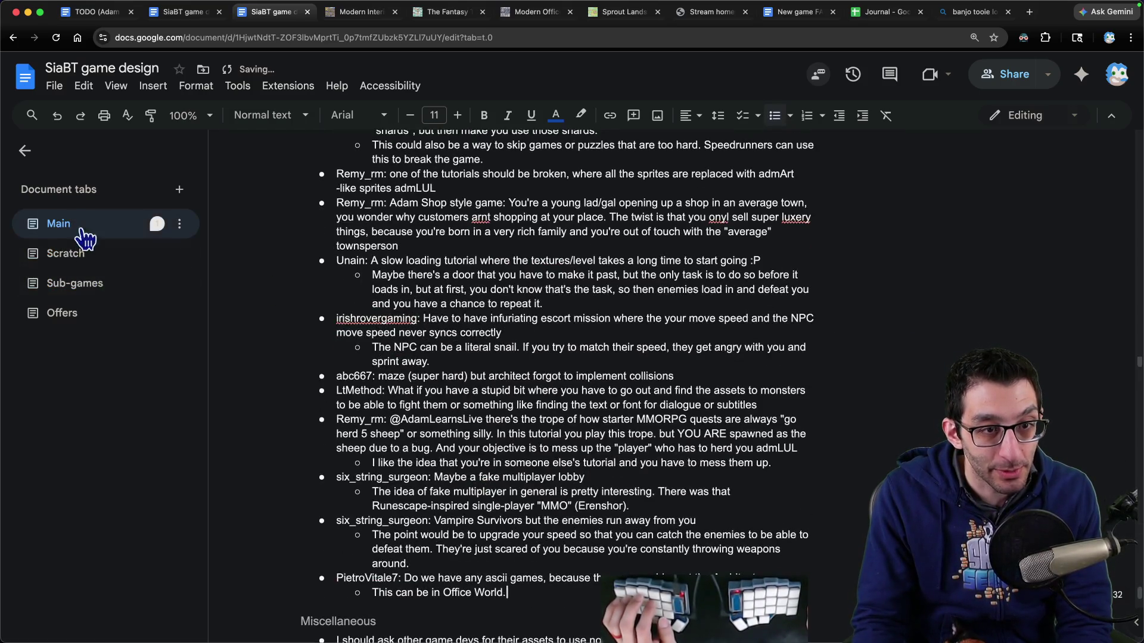
{"action": "scroll", "coordinate": [113, 424], "scroll_direction": "down", "scroll_amount": 5}
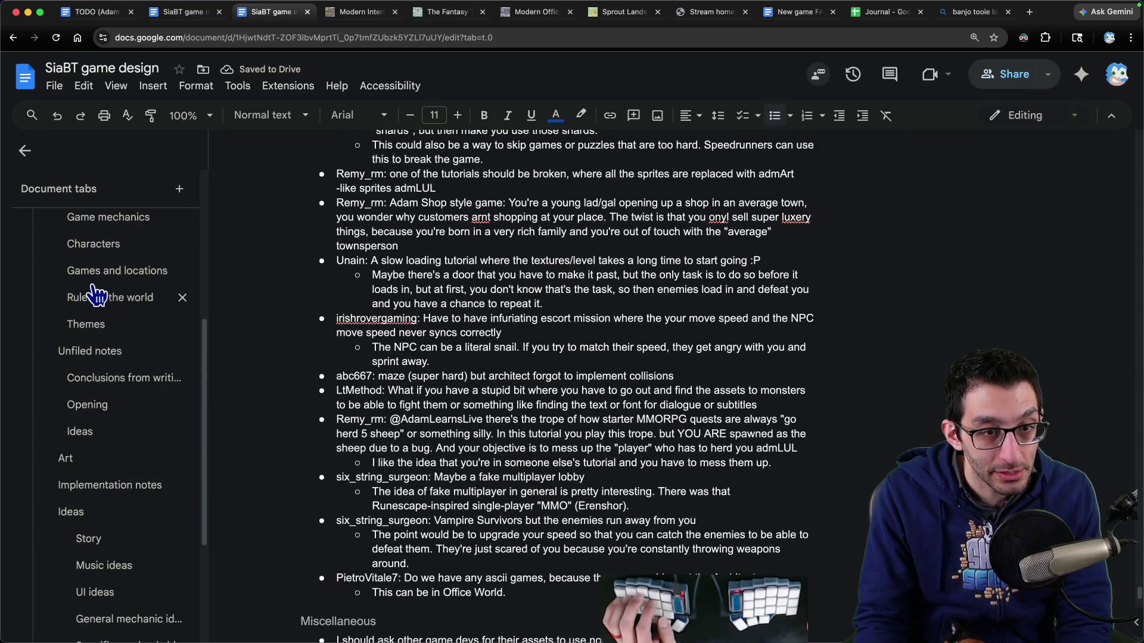
{"action": "scroll", "coordinate": [110, 381], "scroll_direction": "down", "scroll_amount": 1}
Step: Add a 'Controller support' bullet under Implementation notes with a sub-point about in-game glyphs
{"action": "left_click", "coordinate": [110, 464]}
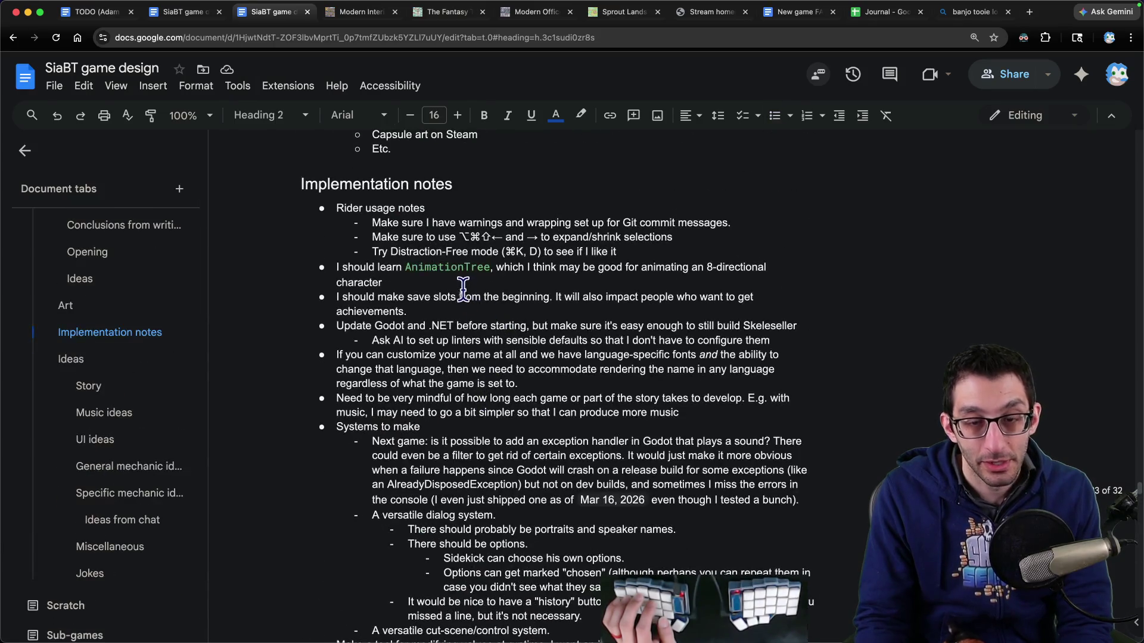
{"action": "key", "text": "Return"}
{"action": "type", "text": "Controller support"}
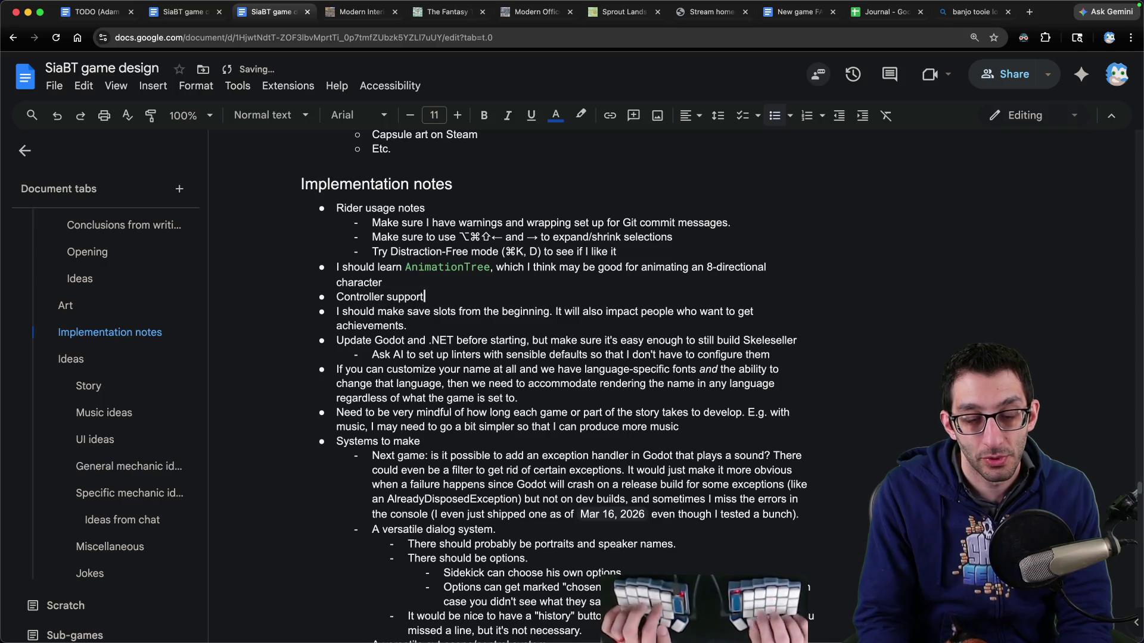
{"action": "key", "text": "Return"}
{"action": "key", "text": "Tab"}
{"action": "type", "text": "We"}
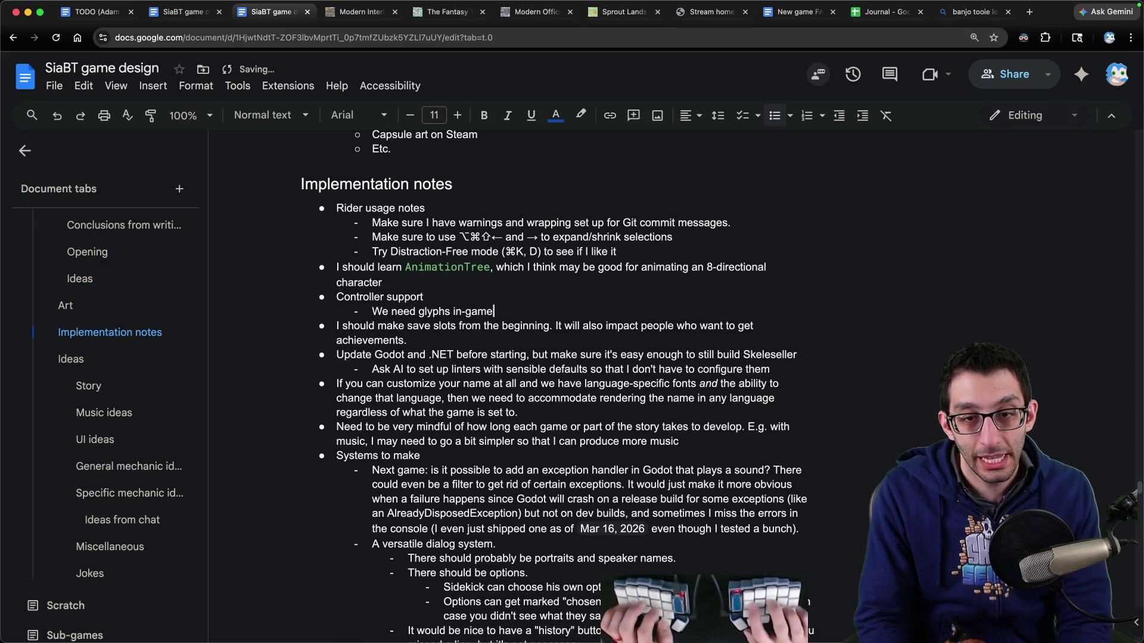
{"action": "type", "text": " for everythin"}
{"action": "type", "text": "g"}
{"action": "key", "text": "Return"}
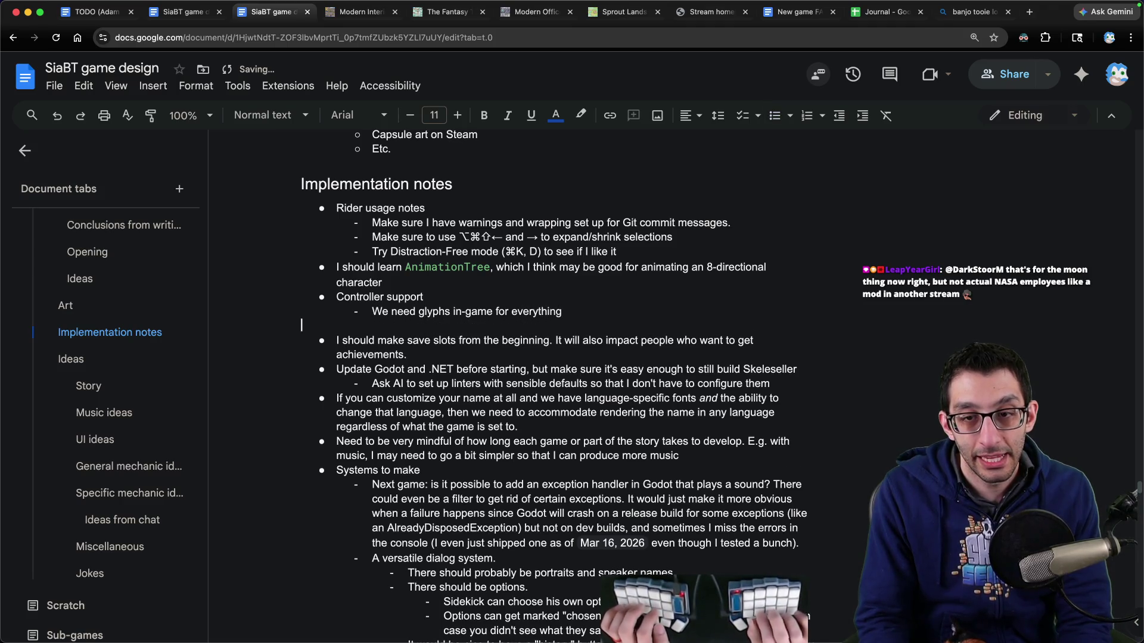
{"action": "key", "text": "BackSpace"}
{"action": "type", "text": "."}
Step: Add a sub-point about letting the player customize their controls and which buttons they can bind
{"action": "key", "text": "Return"}
{"action": "type", "text": "We should have the"}
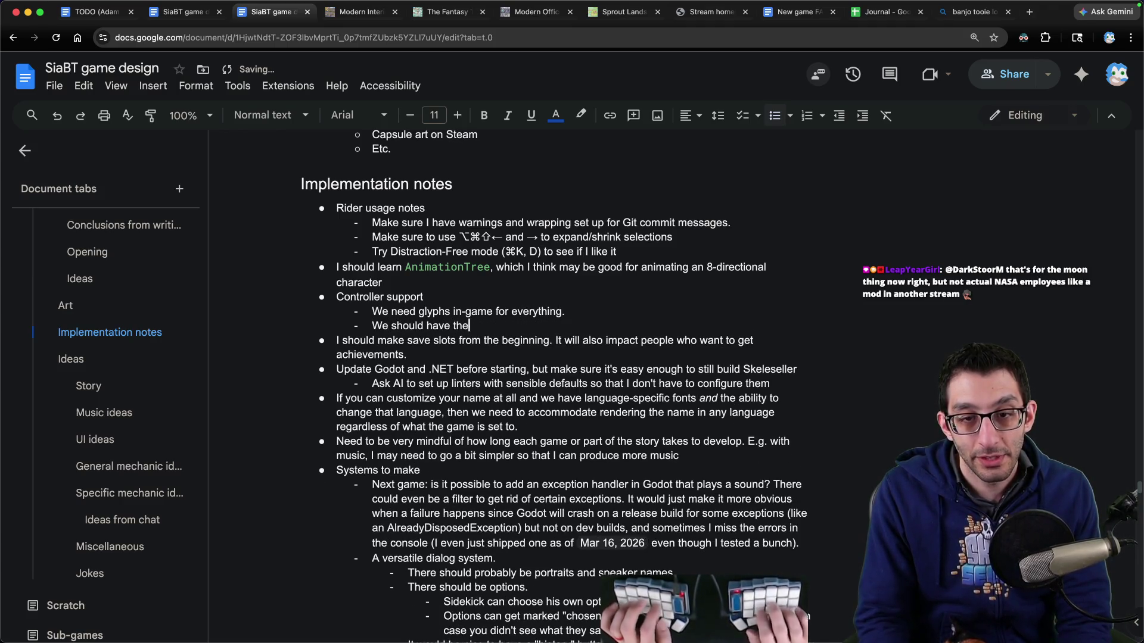
{"action": "type", "text": " player cusotm"}
{"action": "key", "text": "alt+BackSpace"}
{"action": "type", "text": "customize their"}
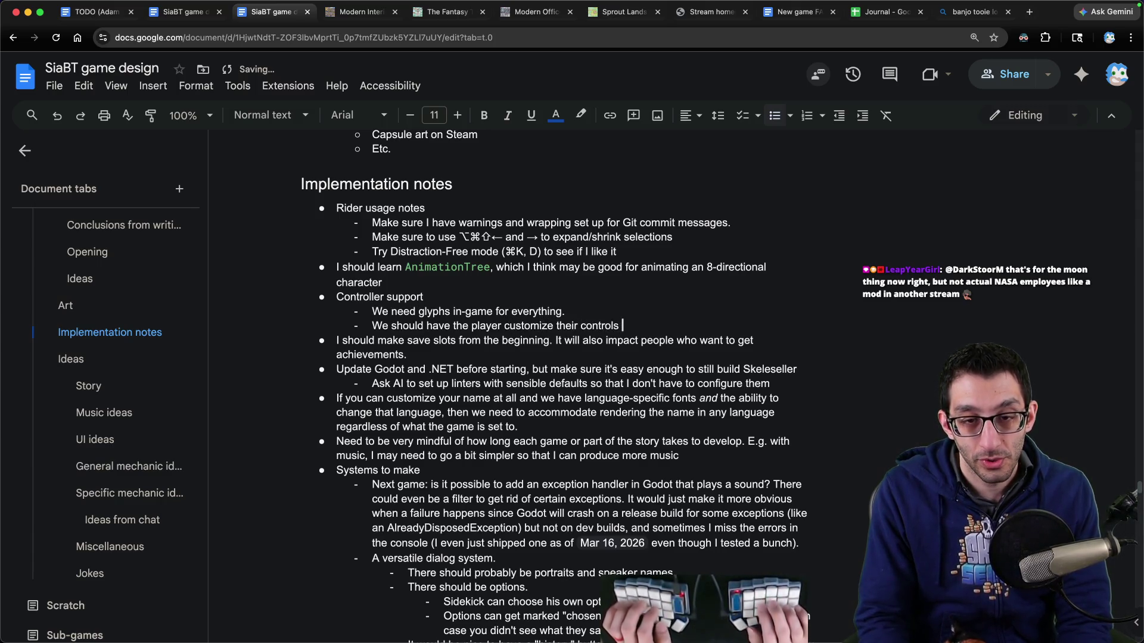
{"action": "type", "text": " ahead of tim"}
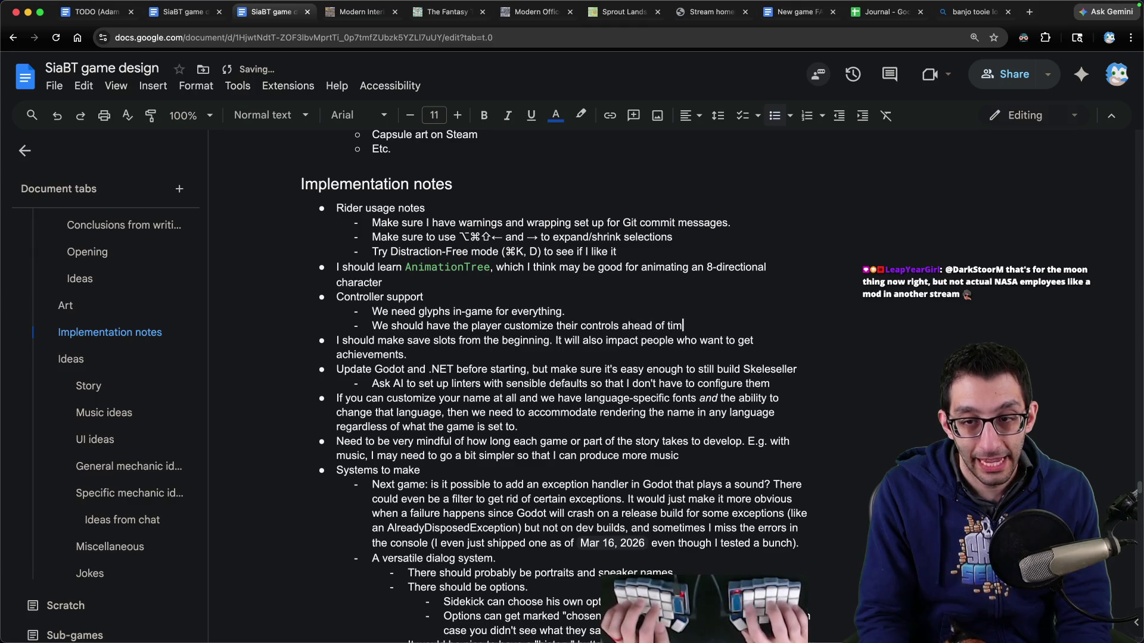
{"action": "type", "text": "e. Maybe we make "}
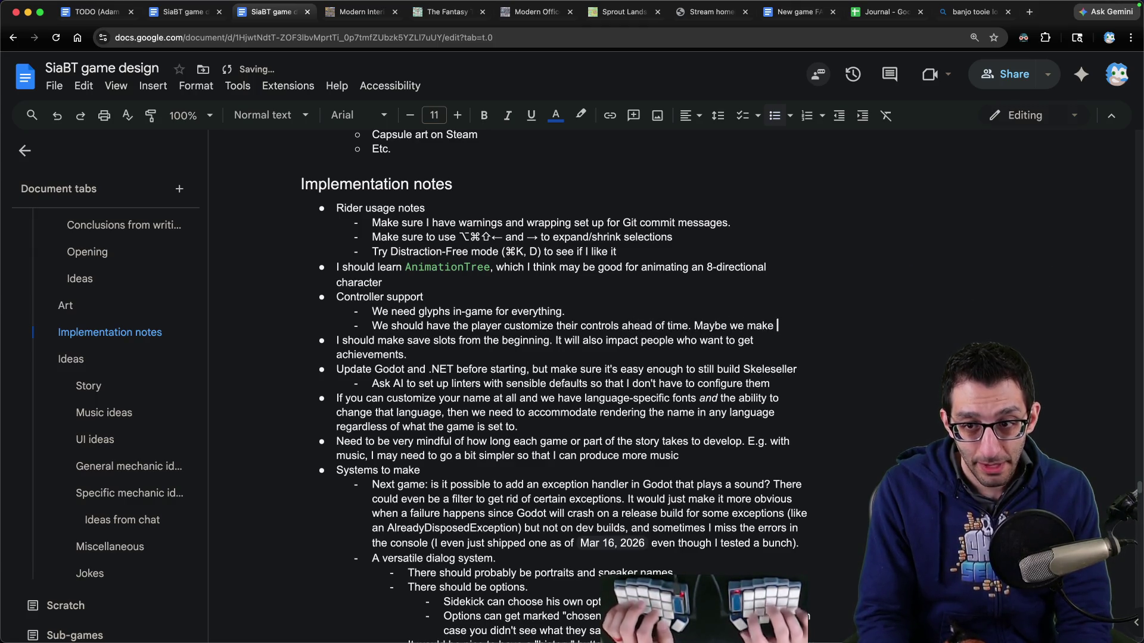
{"action": "type", "text": "every game such that you"}
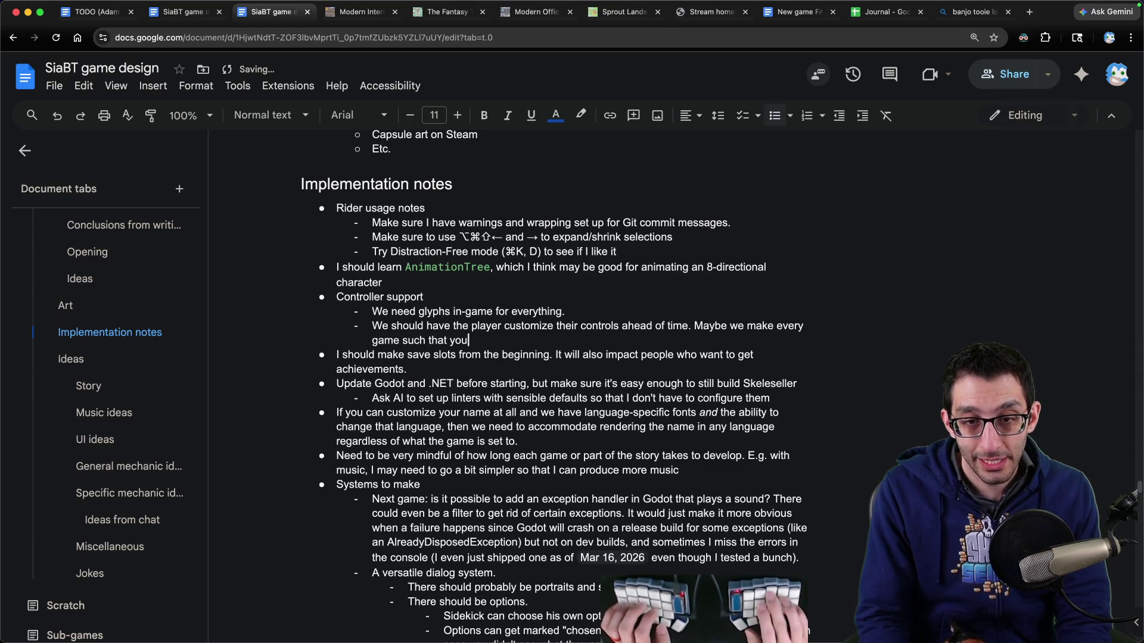
{"action": "type", "text": " need"}
{"action": "key", "text": "BackSpace"}
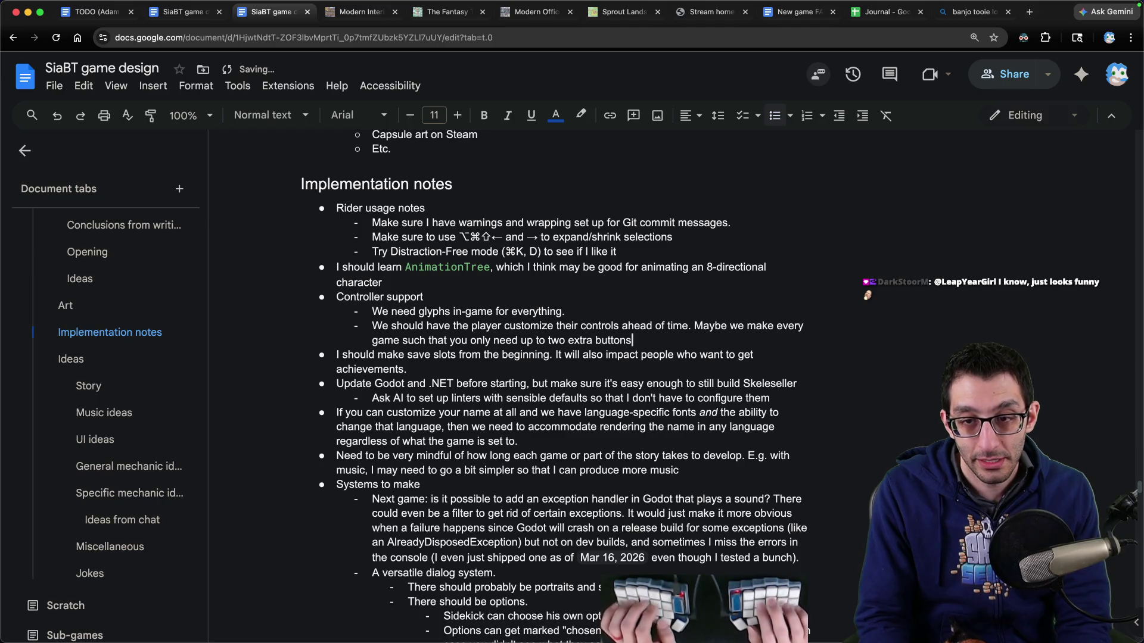
{"action": "type", "text": "and you can bind copies"}
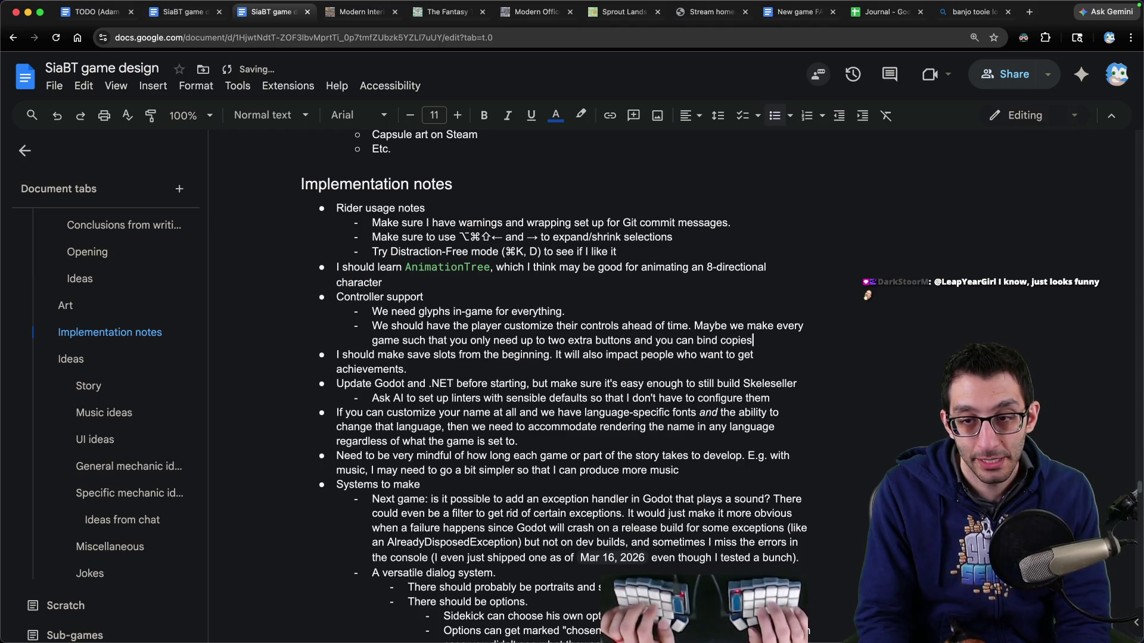
{"action": "type", "text": ":"}
Step: List the bindings Confirm, Deny, and Extra buttons 1 and 2 mapped to L/Y/left-stick in and R/X/right-stick in
{"action": "key", "text": "Return"}
{"action": "key", "text": "Tab"}
{"action": "type", "text": "Ac"}
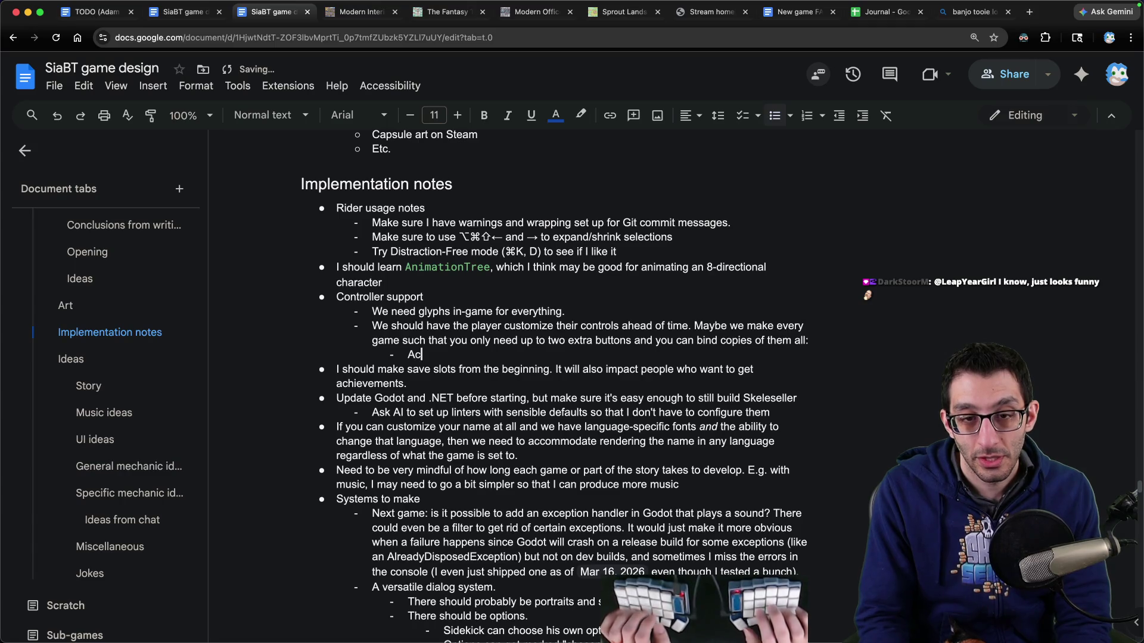
{"action": "key", "text": "Return"}
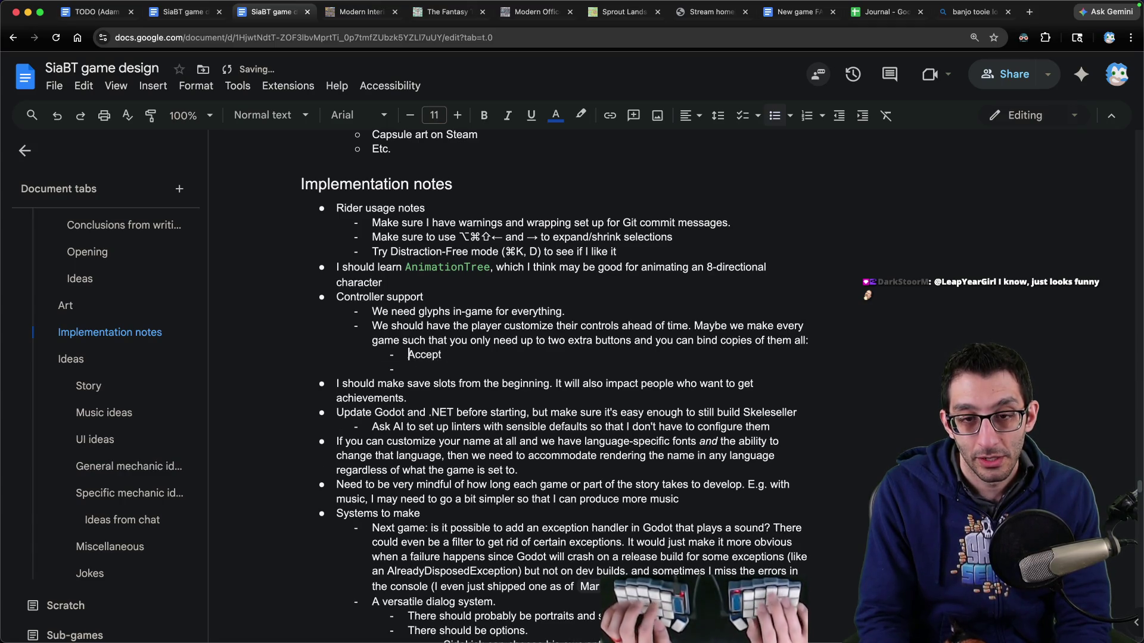
{"action": "key", "text": "shift+End"}
{"action": "type", "text": "Confirm"}
{"action": "key", "text": "Return"}
{"action": "type", "text": "Deny"}
{"action": "key", "text": "Return"}
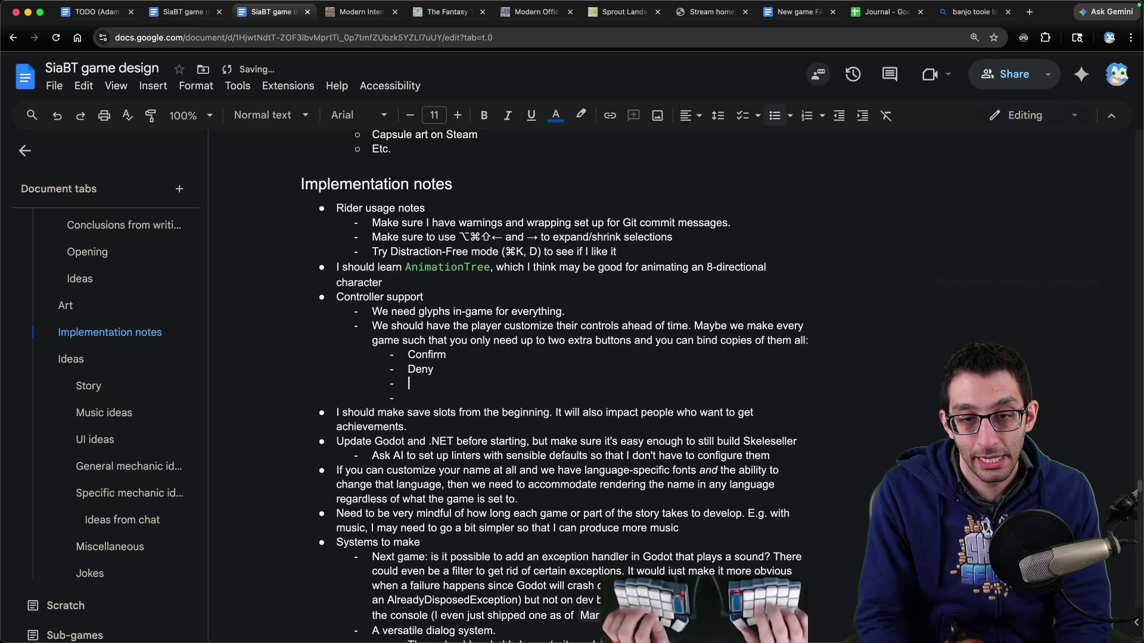
{"action": "type", "text": "Extra button 1"}
{"action": "key", "text": "Return"}
{"action": "type", "text": "E"}
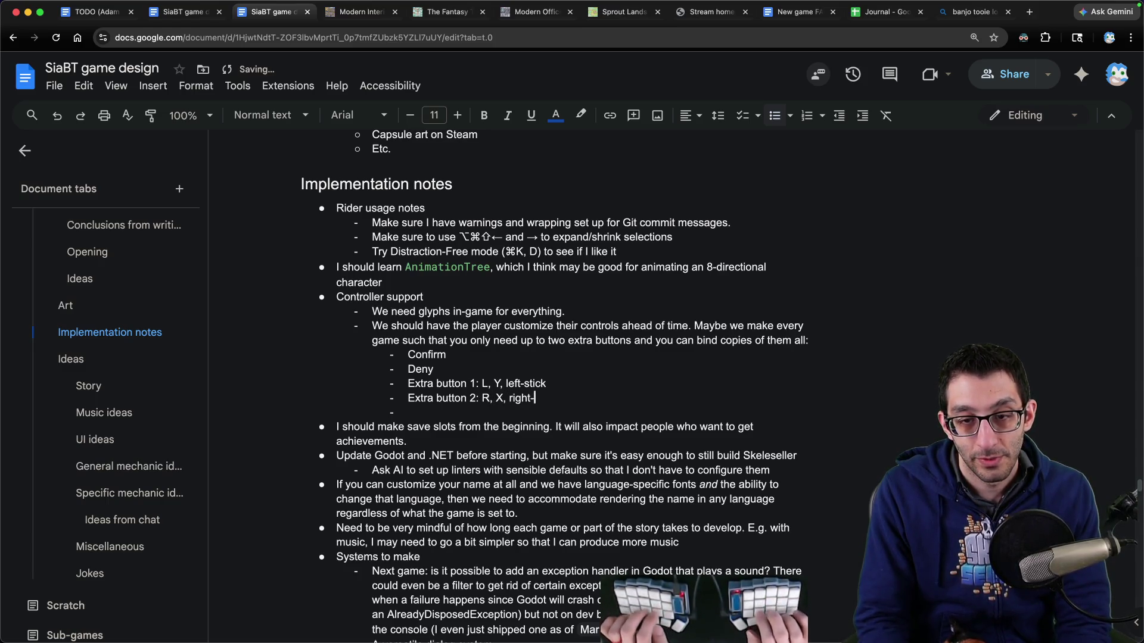
{"action": "type", "text": "stinc"}
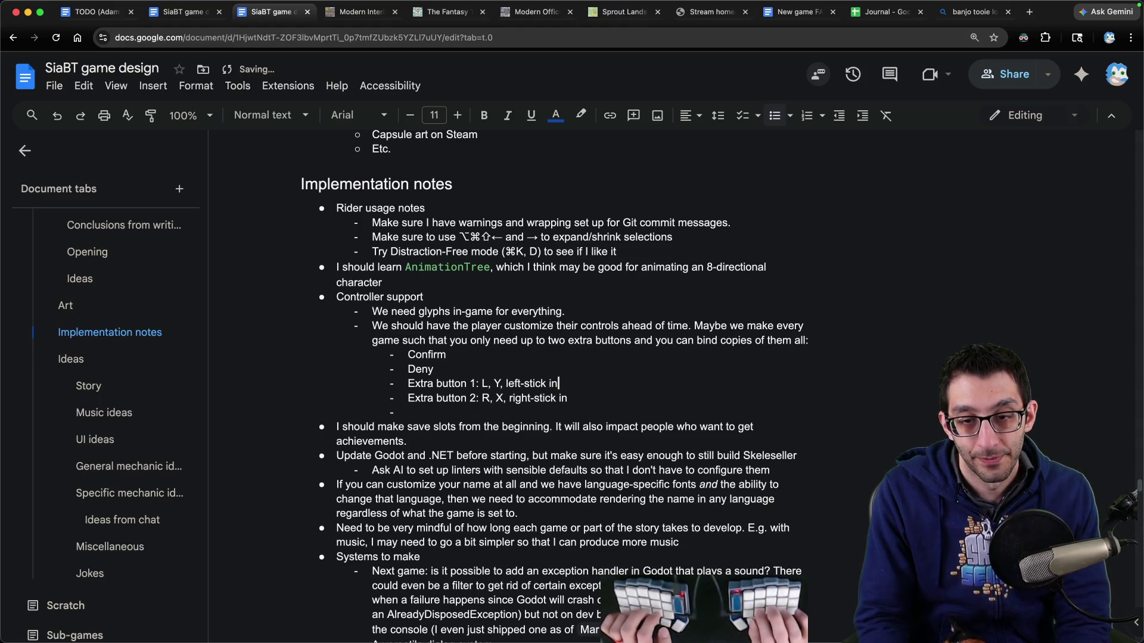
{"action": "key", "text": "BackSpace"}
{"action": "key", "text": "BackSpace"}
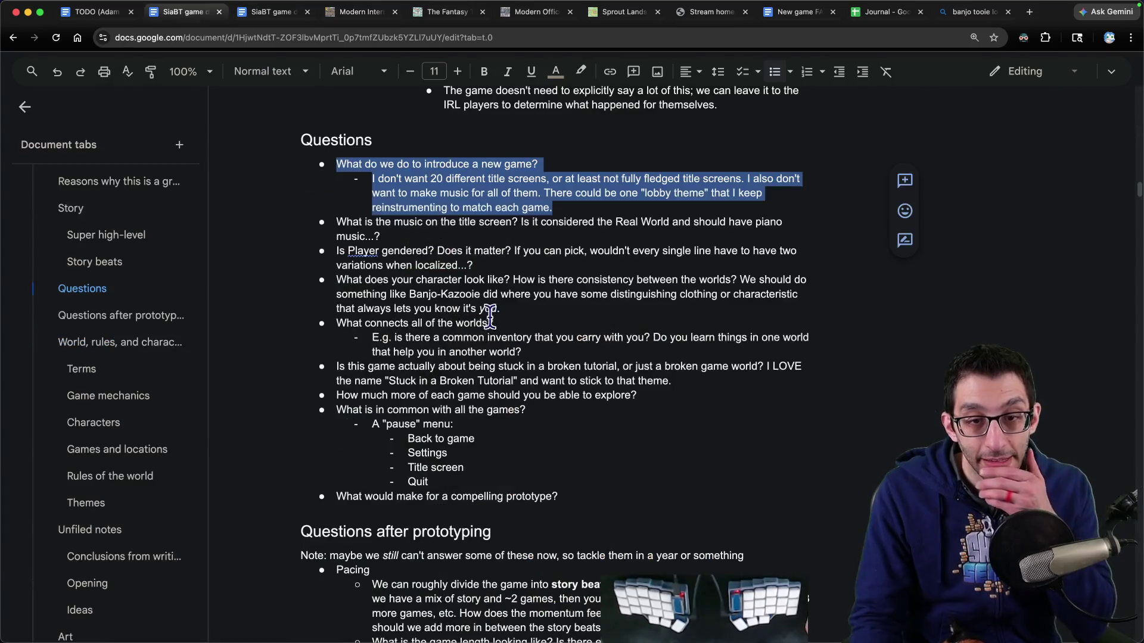
Step: Move the Scratch tab below Offers in the document tabs list
{"action": "scroll", "coordinate": [137, 548], "scroll_direction": "down", "scroll_amount": 2}
{"action": "left_click", "coordinate": [95, 619]}
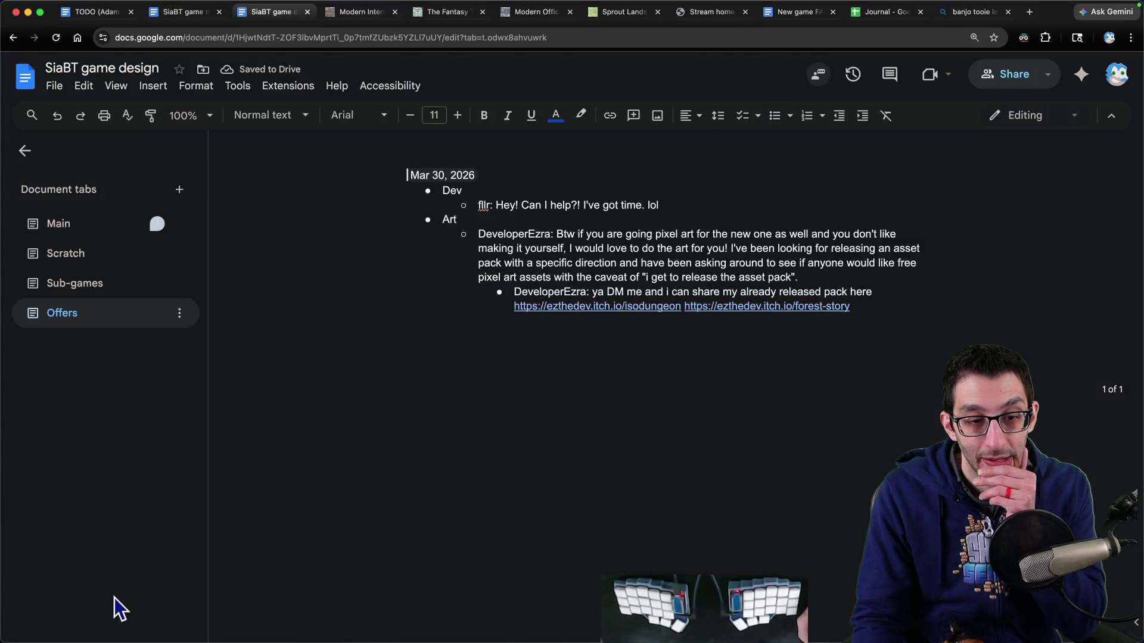
{"action": "left_click", "coordinate": [88, 257]}
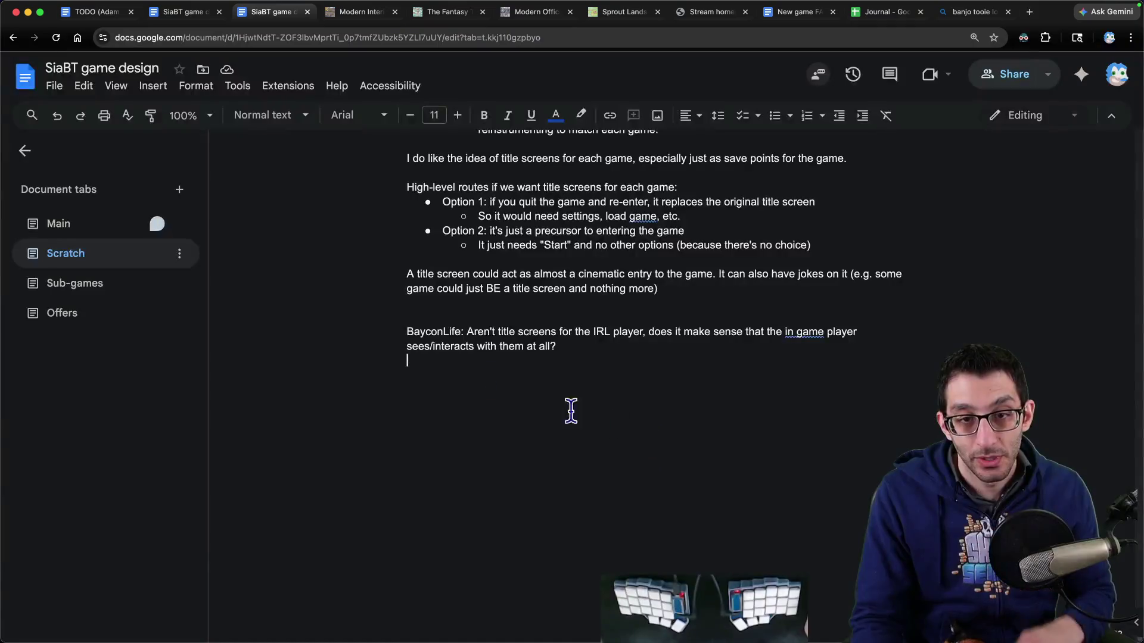
{"action": "left_click_drag", "start_coordinate": [98, 269], "coordinate": [79, 336]}
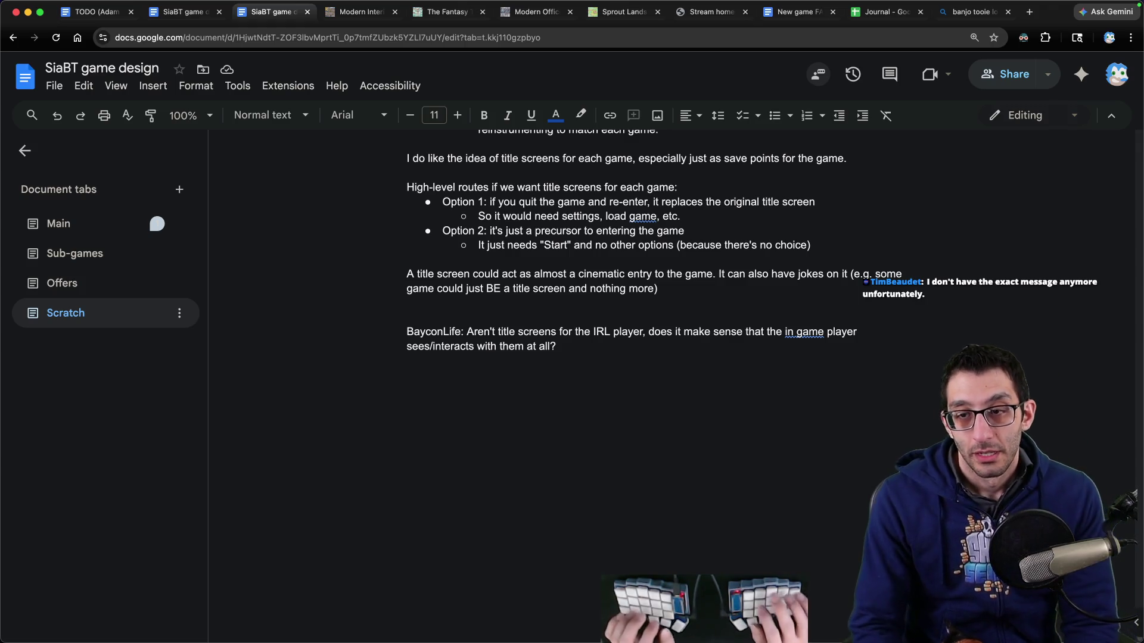
Step: Reply under the title-screen question that it would be funny to show the game title somewhere
{"action": "key", "text": "Return"}
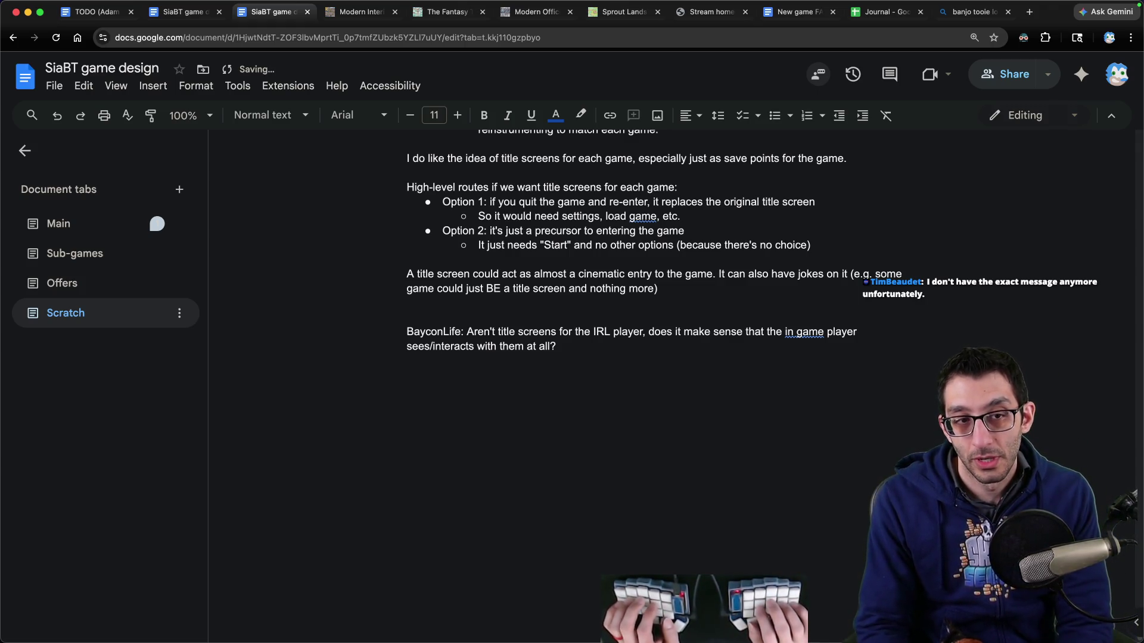
{"action": "type", "text": "I do think it would be funny to "}
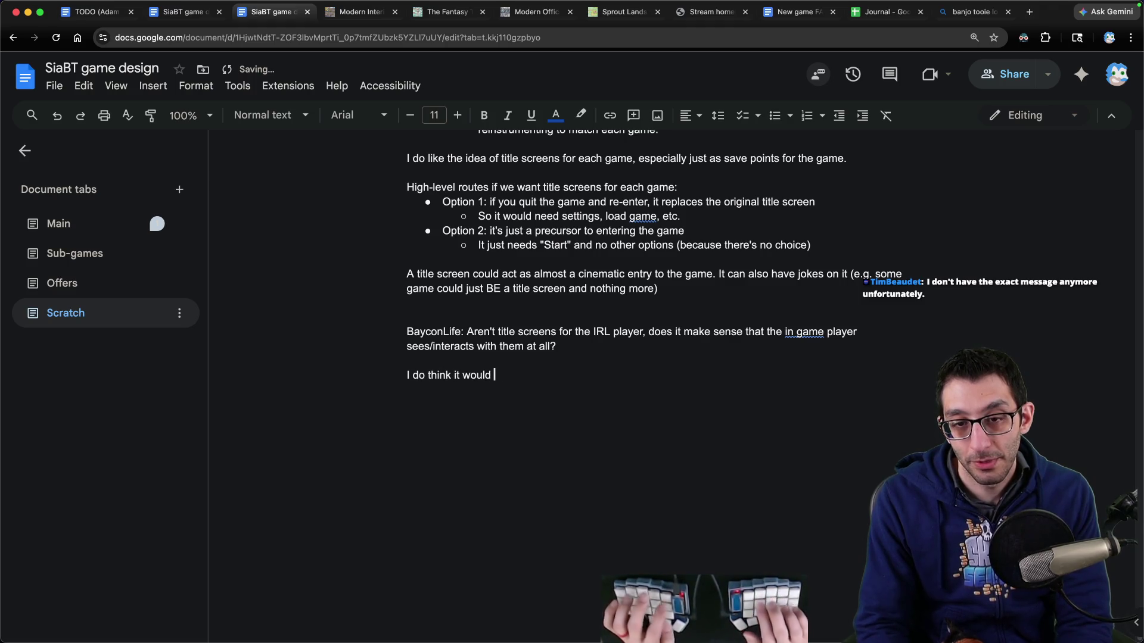
{"action": "type", "text": "have"}
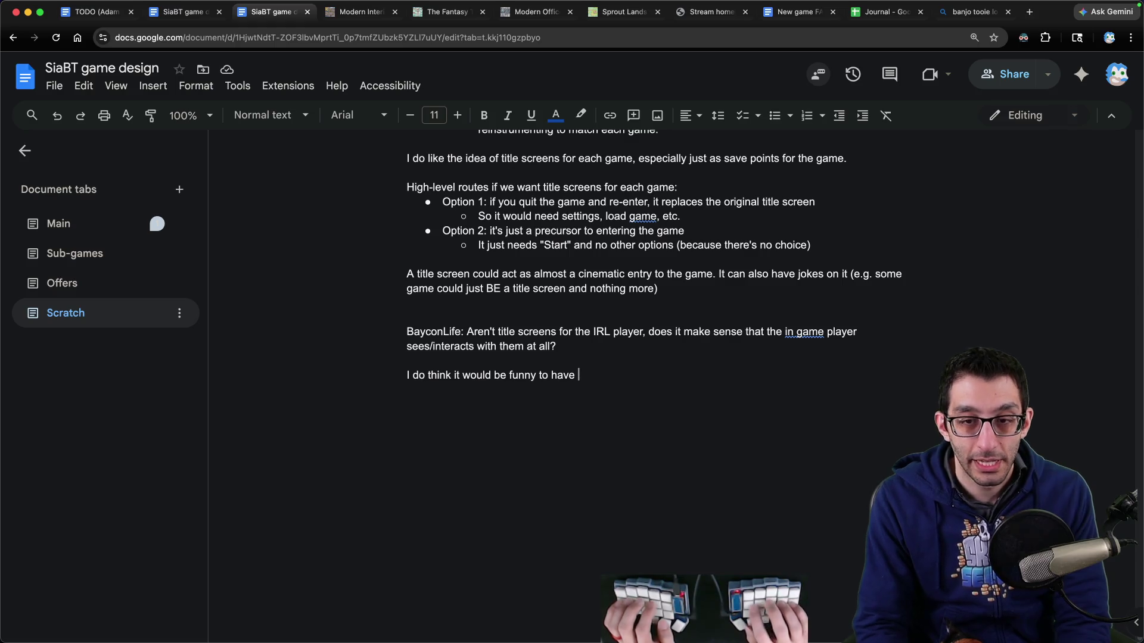
{"action": "type", "text": "the game title show som"}
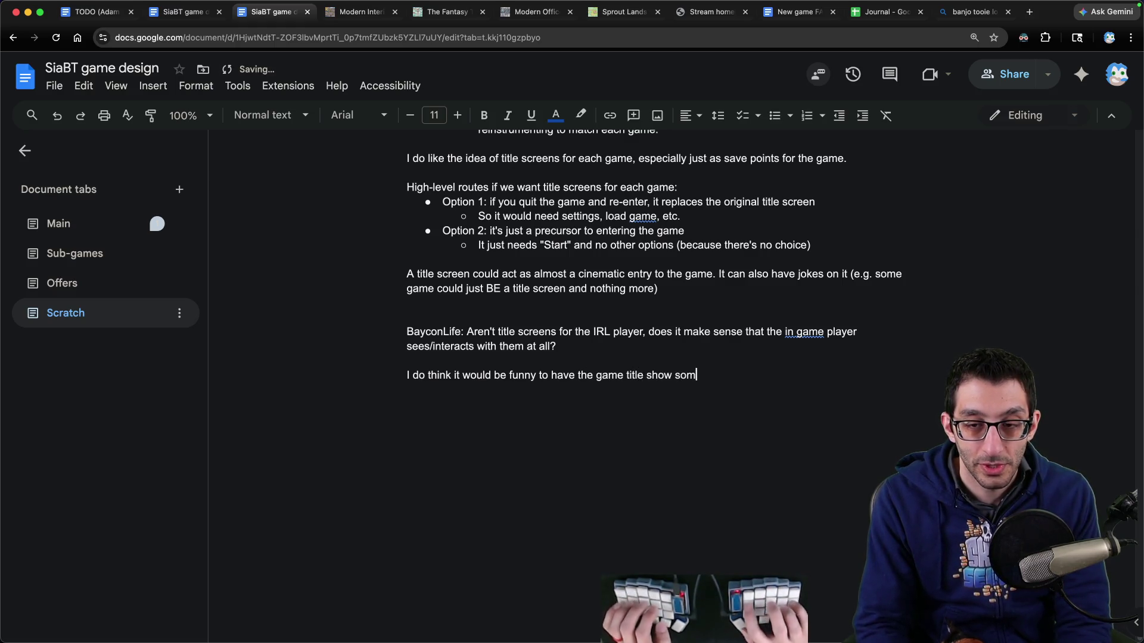
{"action": "type", "text": "."}
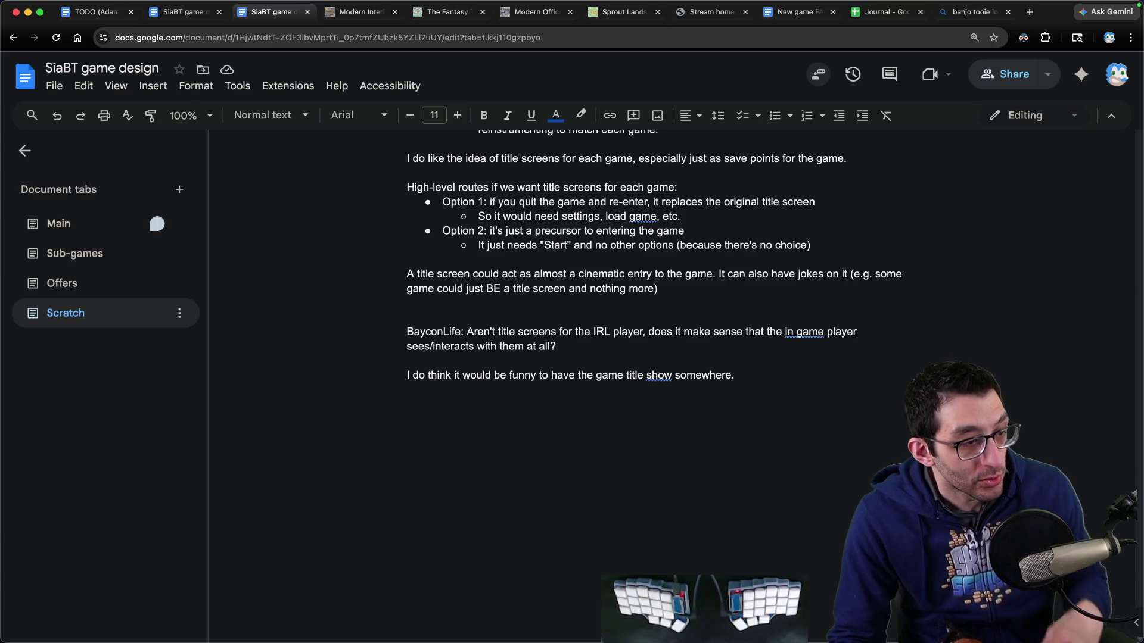
{"action": "key", "text": "super+1"}
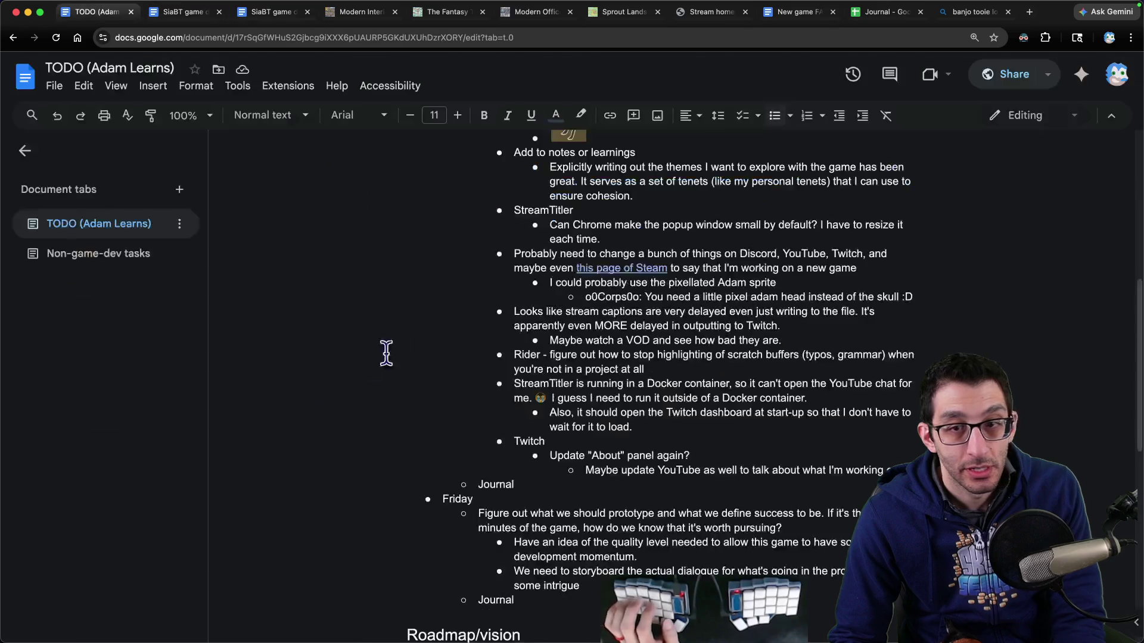
Step: Paste the viewer's 'malformed' zip note into the TODO Thursday Afternoon list, then return to the design doc
{"action": "scroll", "coordinate": [591, 357], "scroll_direction": "up", "scroll_amount": 10}
{"action": "left_click", "coordinate": [592, 358]}
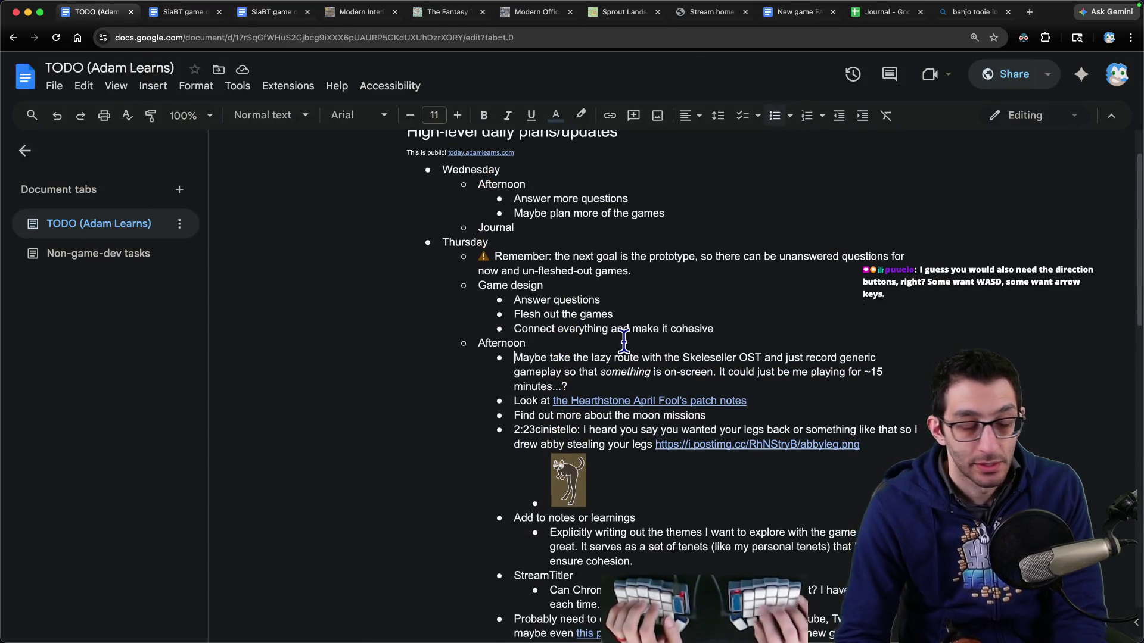
{"action": "key", "text": "super+Left"}
{"action": "key", "text": "Return"}
{"action": "type", "text": "TimBeaudet: It was something with a \"malformed zip\", but the zip was extractable and formed as far as I can tell. If you wanna share my email with leaf I'd be willing to shoot information - I still have the \"malformed\" zip I could upload somewhere. Sure."}
{"action": "key", "text": "Delete"}
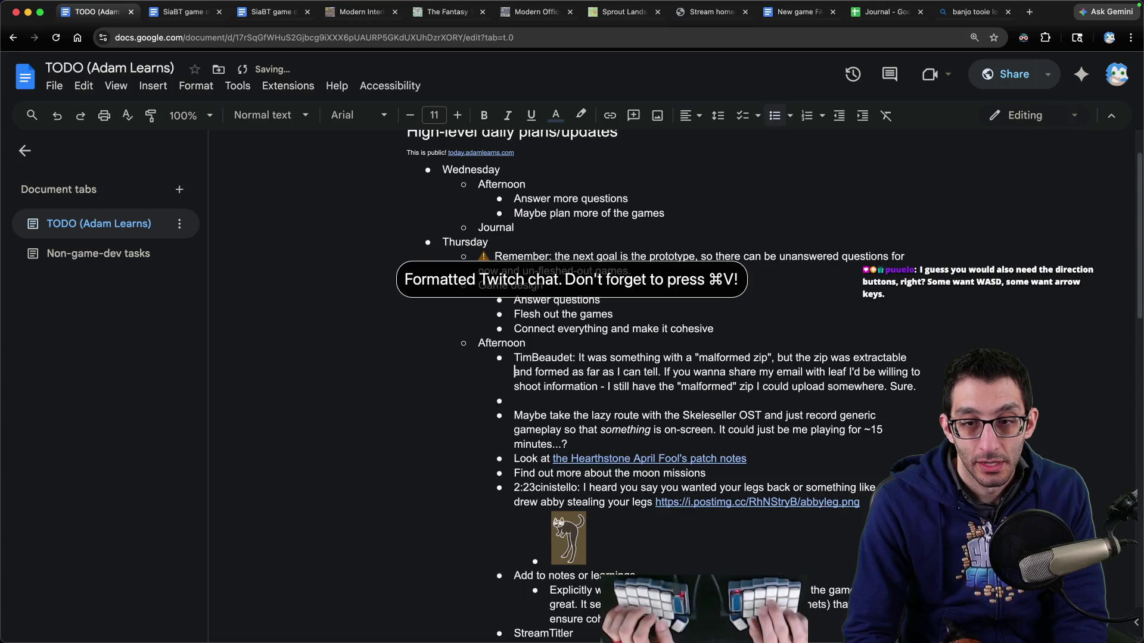
{"action": "key", "text": "BackSpace"}
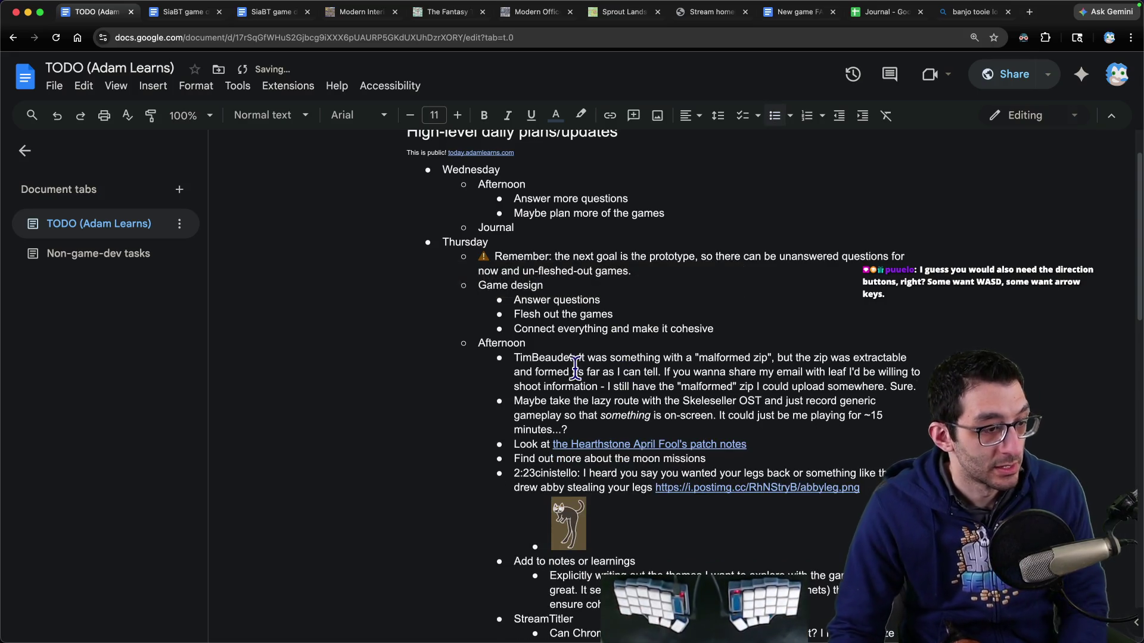
{"action": "key", "text": "super+2"}
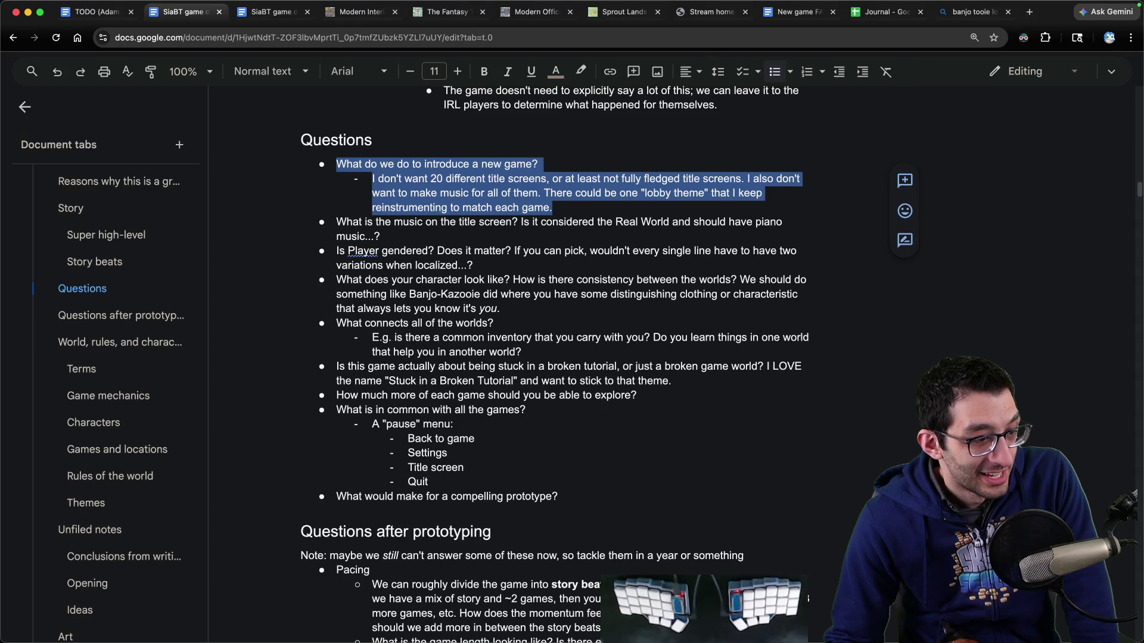
Step: Jump to the design doc's Implementation notes and place the caret before the Confirm binding
{"action": "key", "text": "super+Tab"}
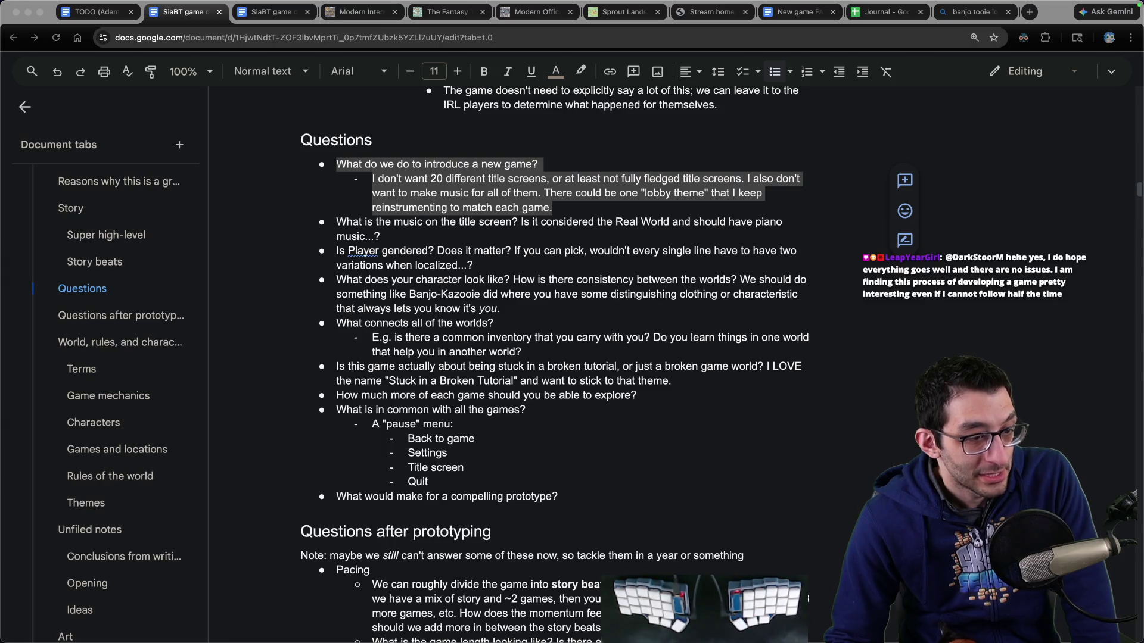
{"action": "key", "text": "super+Tab"}
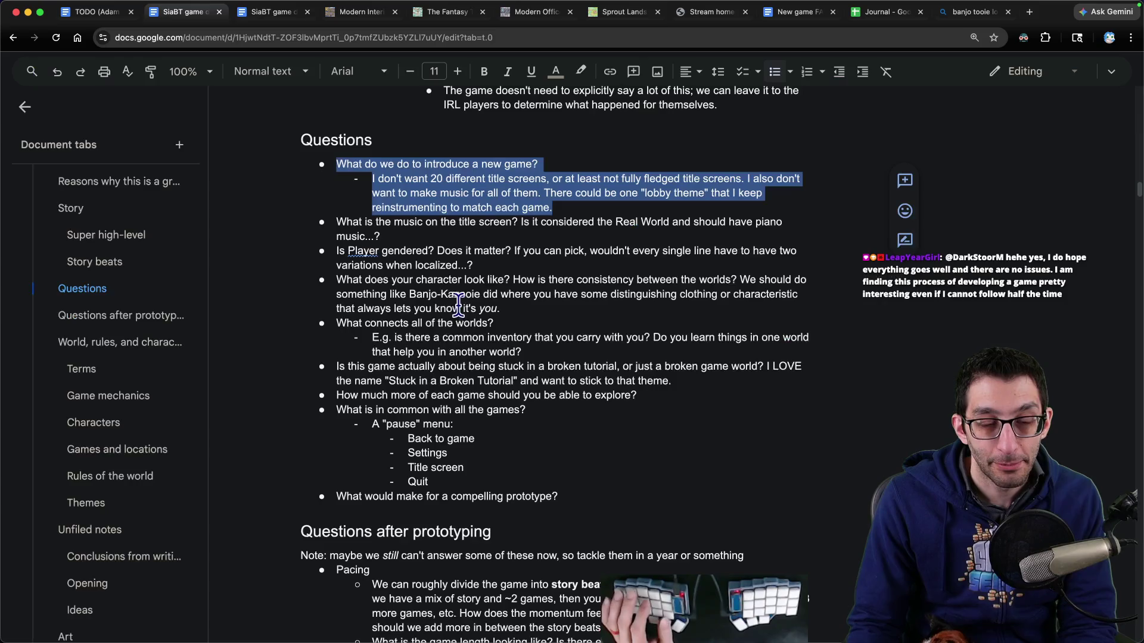
{"action": "scroll", "coordinate": [98, 319], "scroll_direction": "up", "scroll_amount": 1}
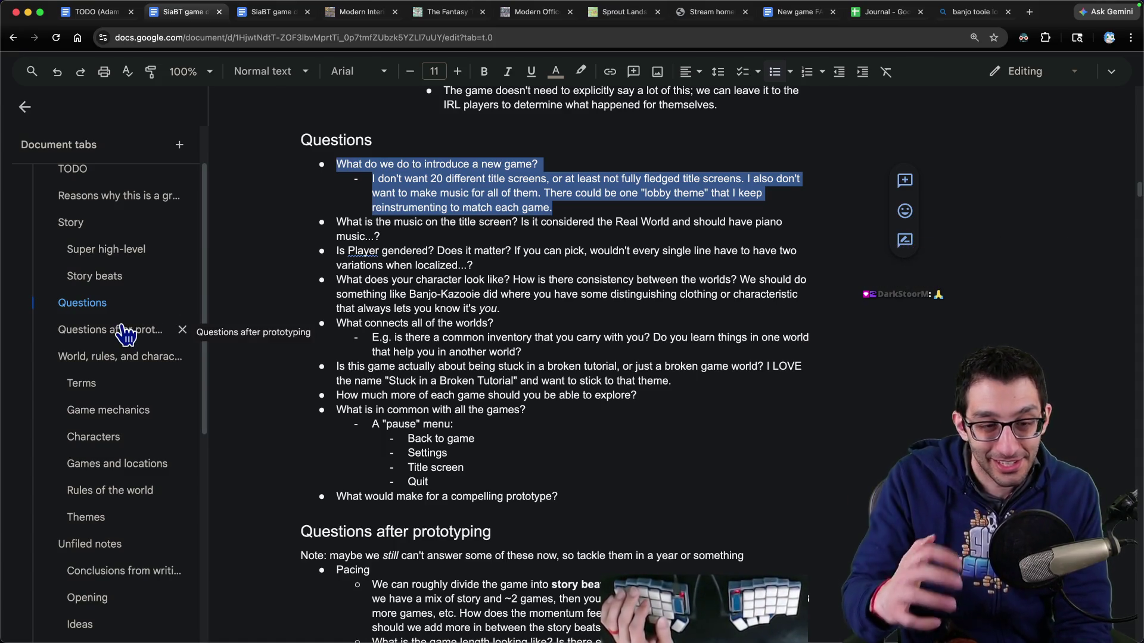
{"action": "scroll", "coordinate": [152, 316], "scroll_direction": "up", "scroll_amount": 2}
{"action": "scroll", "coordinate": [143, 364], "scroll_direction": "down", "scroll_amount": 5}
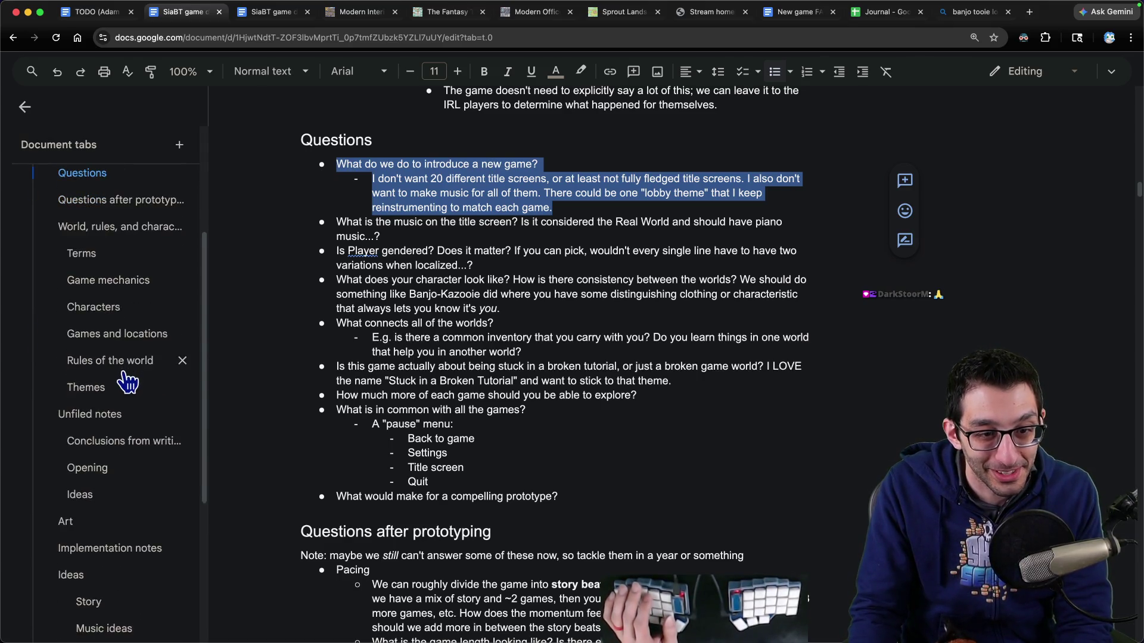
{"action": "scroll", "coordinate": [124, 382], "scroll_direction": "down", "scroll_amount": 5}
{"action": "left_click", "coordinate": [94, 344]}
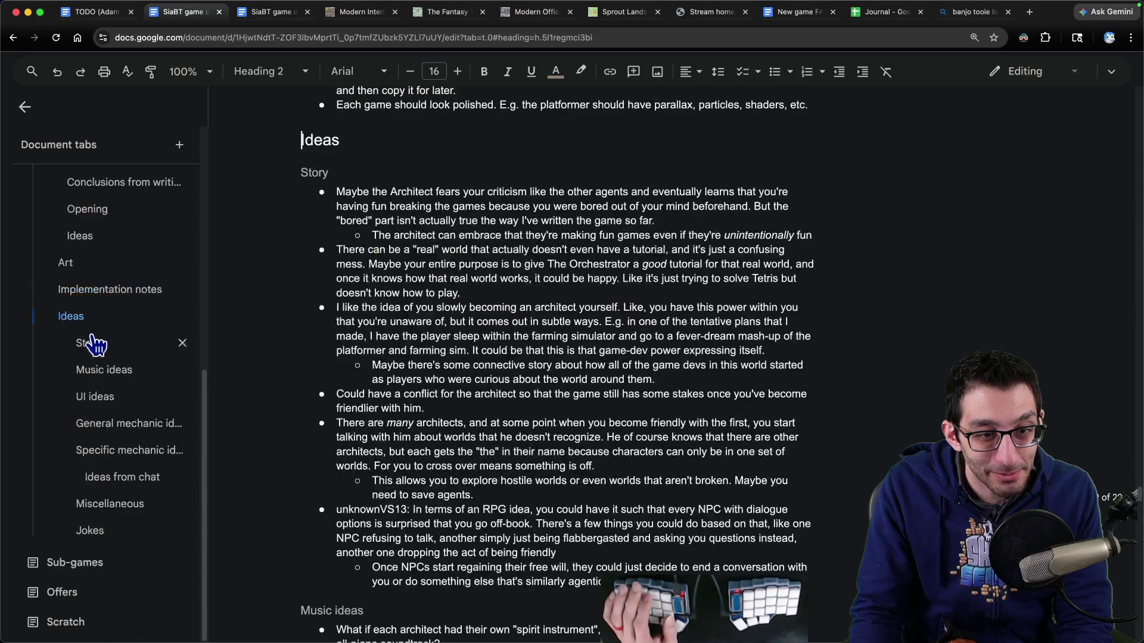
{"action": "left_click", "coordinate": [102, 291]}
{"action": "left_click", "coordinate": [547, 304]}
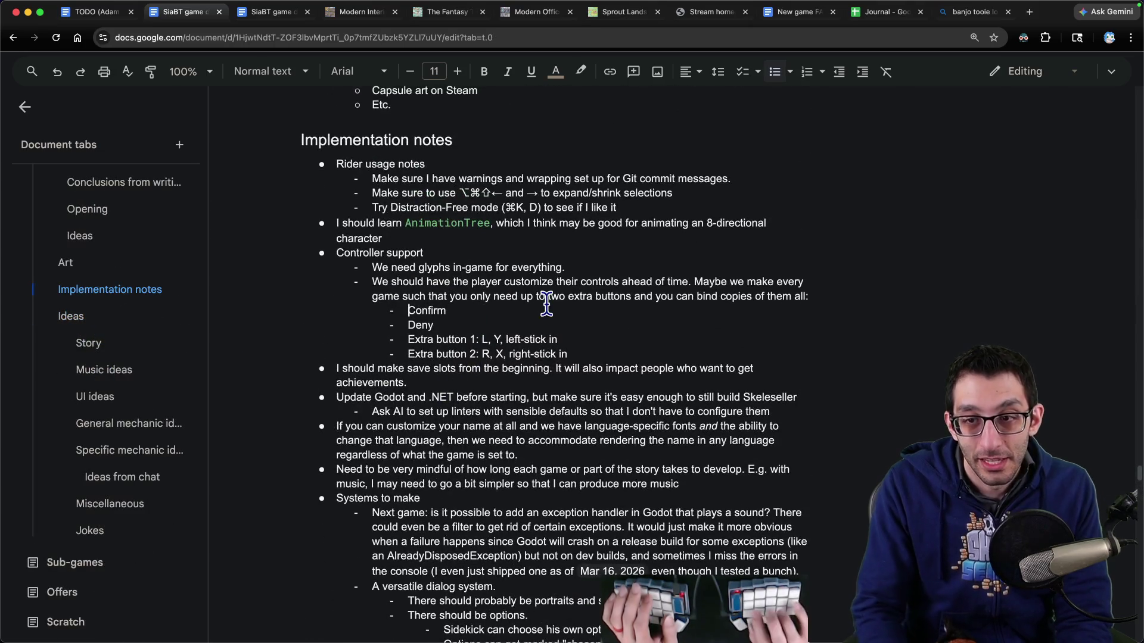
Step: Insert 'Movement (always left stick)' as the first binding item, above Confirm
{"action": "key", "text": "Return"}
{"action": "key", "text": "Up"}
{"action": "type", "text": "Moveme"}
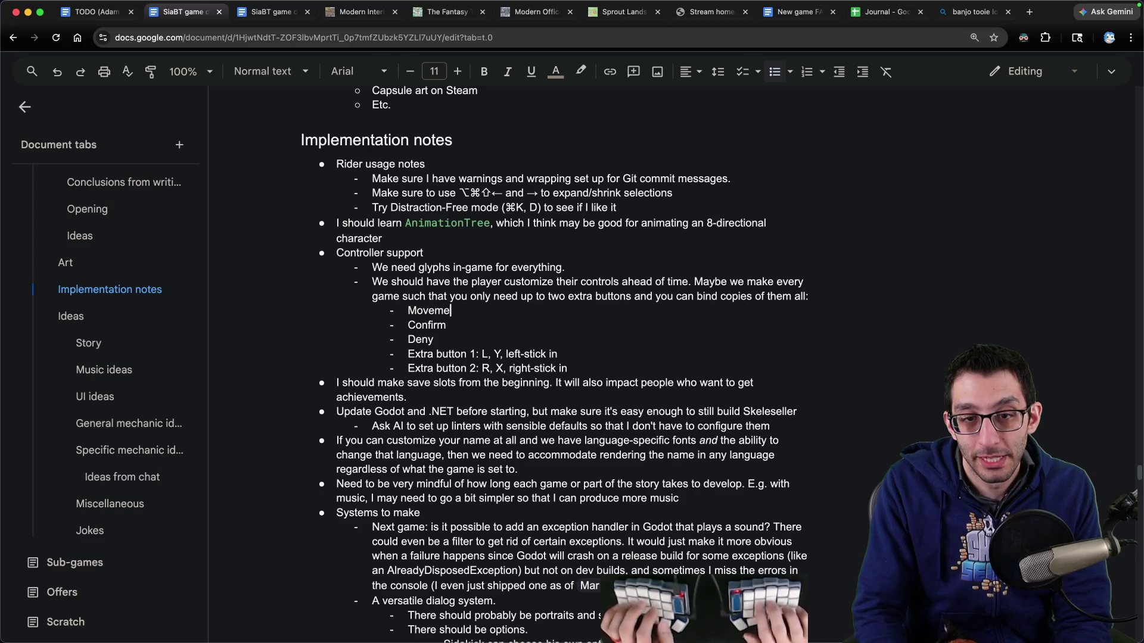
{"action": "type", "text": "nt (always left stick)"}
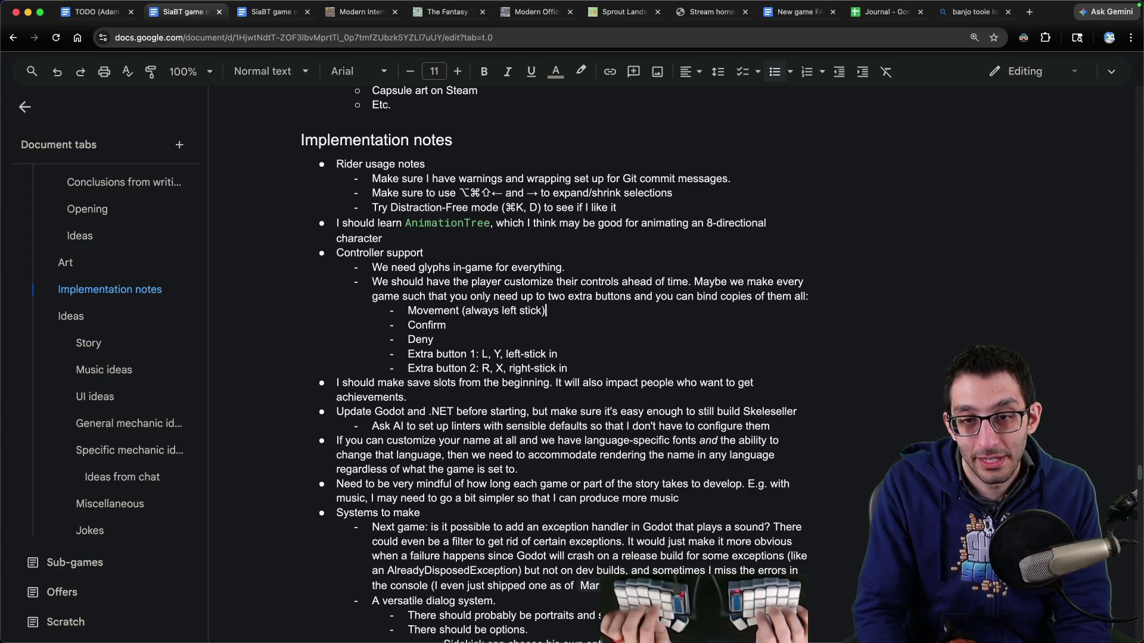
{"action": "key", "text": "super+shift+Left"}
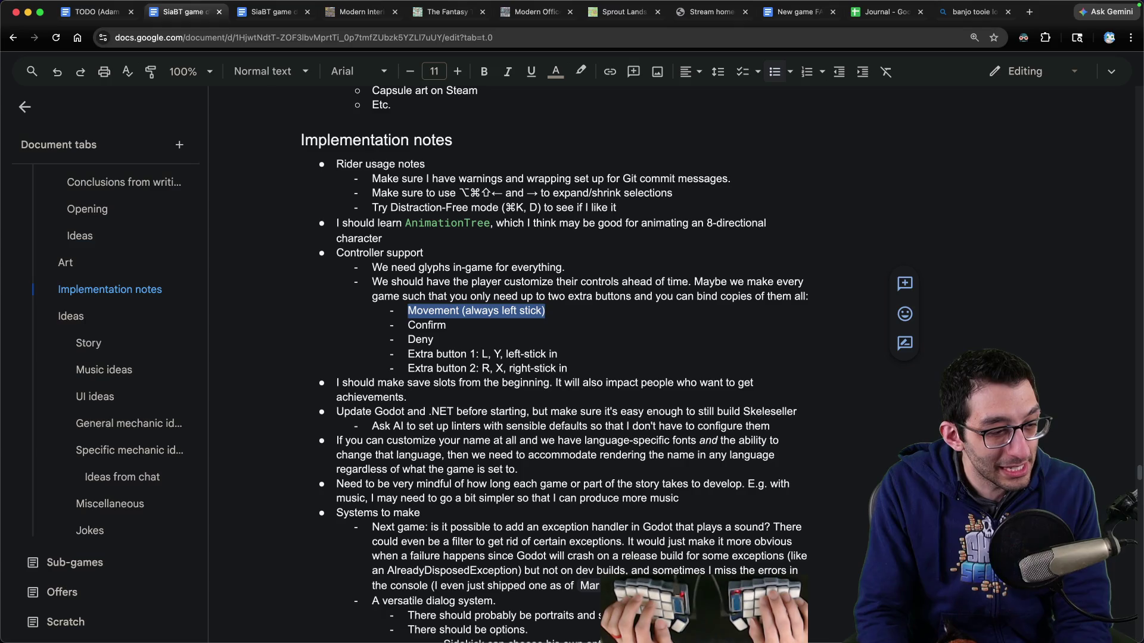
{"action": "key", "text": "Right"}
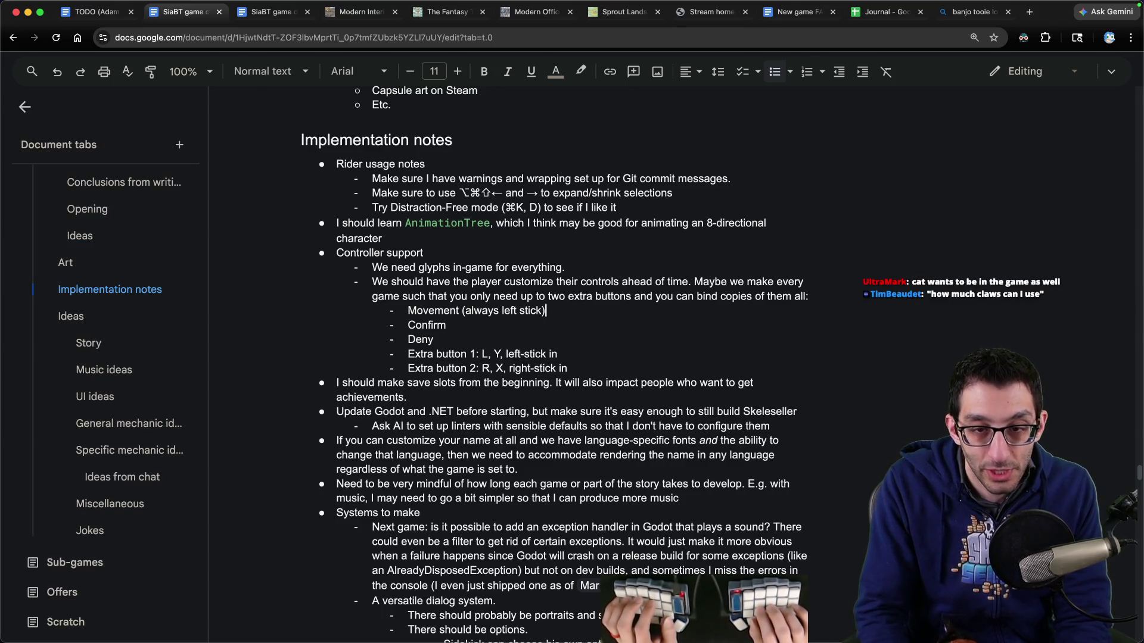
{"action": "key", "text": "super+Left"}
{"action": "key", "text": "alt+shift+Right"}
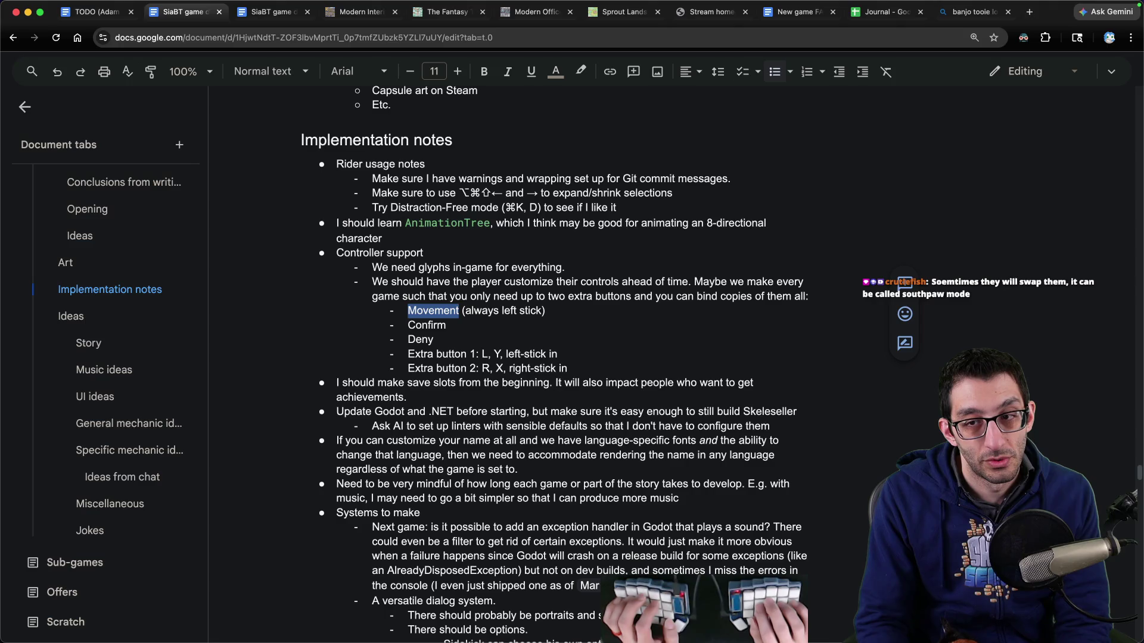
{"action": "key", "text": "super+w"}
{"action": "key", "text": "super+w"}
{"action": "key", "text": "super+w"}
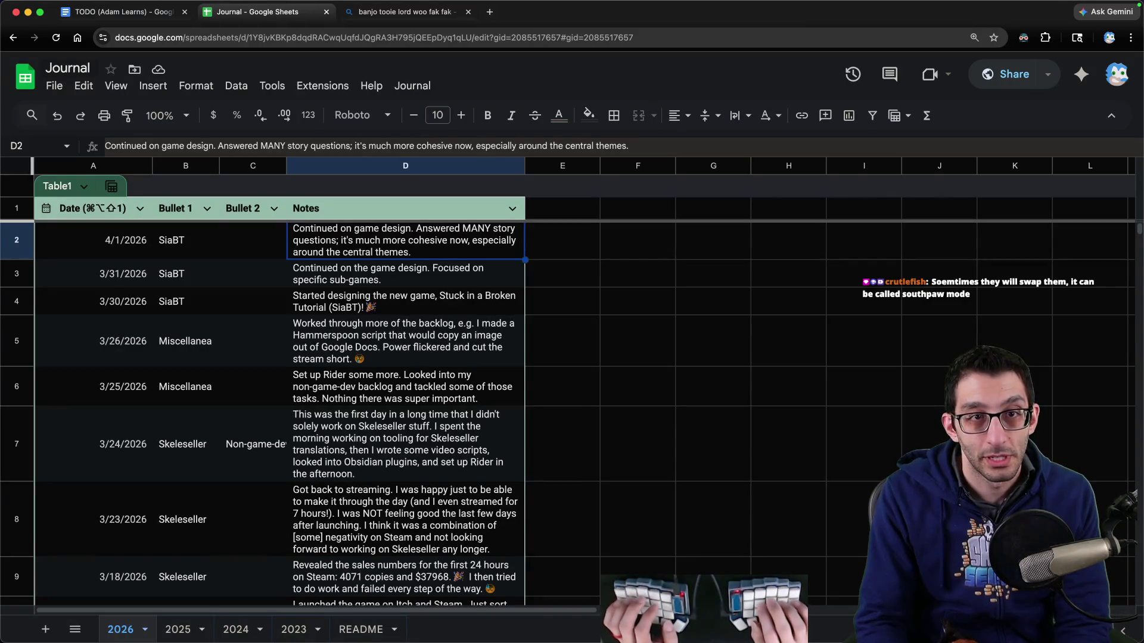
Step: Reopen the closed browser tabs, restoring the asset-pack pages and the SiaBT design doc
{"action": "key", "text": "super+shift+t"}
{"action": "key", "text": "super+shift+t"}
{"action": "key", "text": "super+shift+t"}
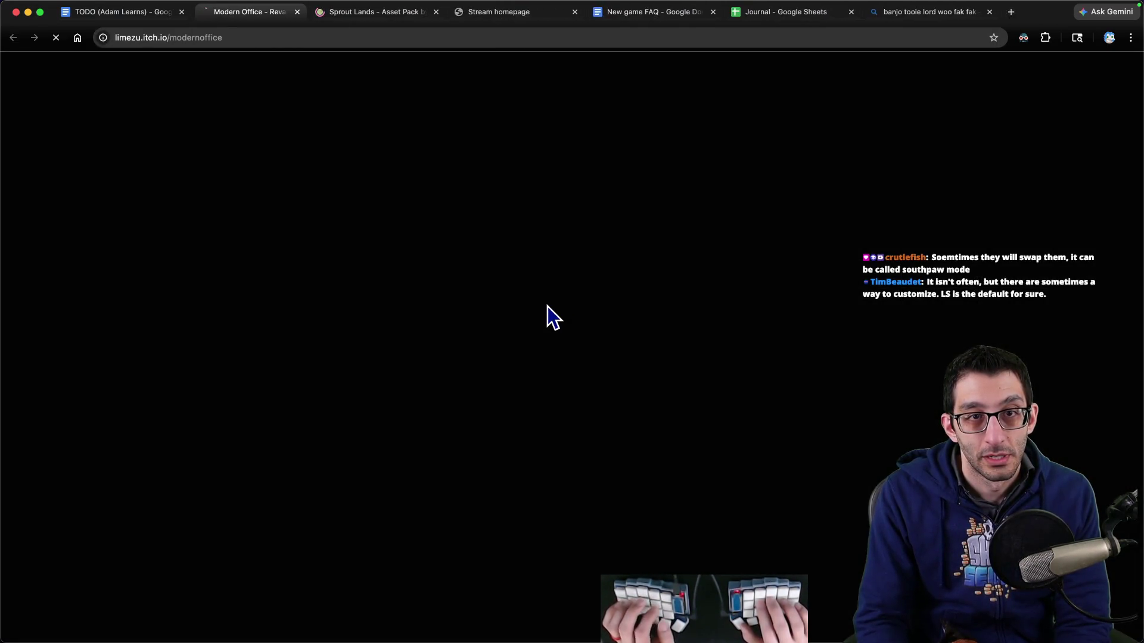
{"action": "key", "text": "super+shift+t"}
{"action": "key", "text": "super+shift+t"}
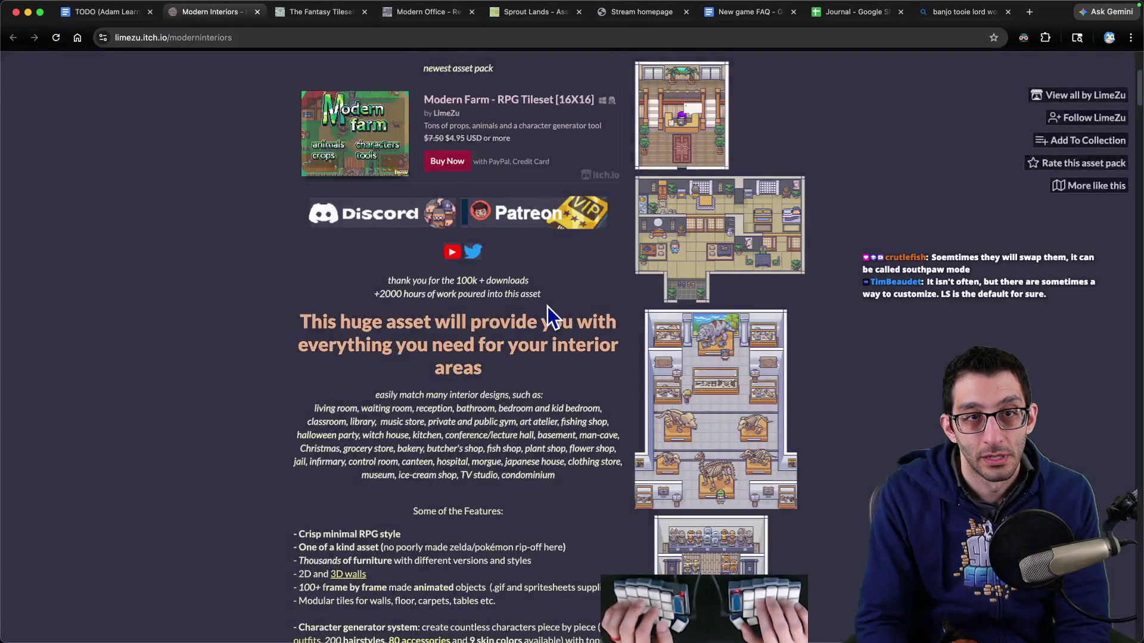
{"action": "key", "text": "super+shift+t"}
{"action": "key", "text": "super+shift+t"}
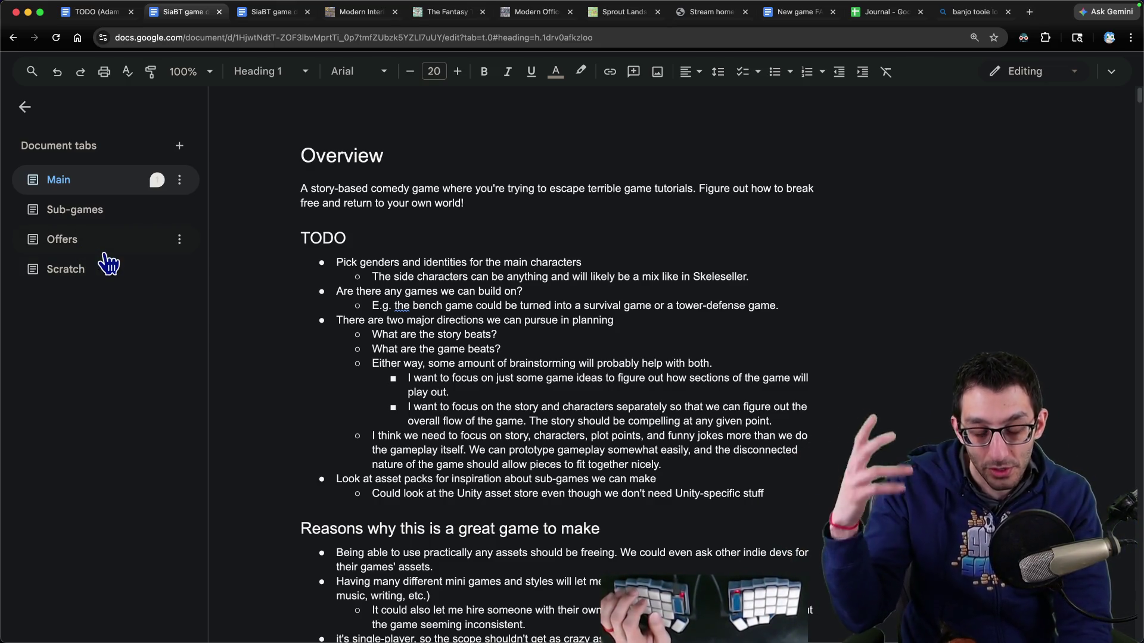
Step: Jump to the Implementation notes section using the Main tab's section outline
{"action": "scroll", "coordinate": [440, 284], "scroll_direction": "down", "scroll_amount": 2}
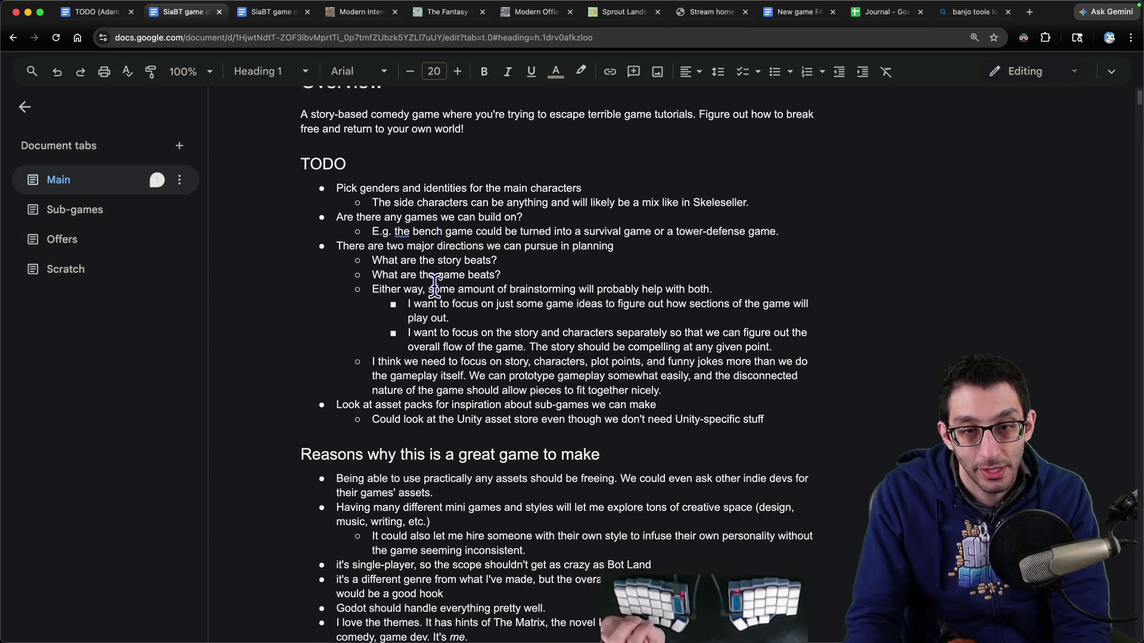
{"action": "left_click", "coordinate": [35, 178]}
{"action": "scroll", "coordinate": [113, 399], "scroll_direction": "down", "scroll_amount": 7}
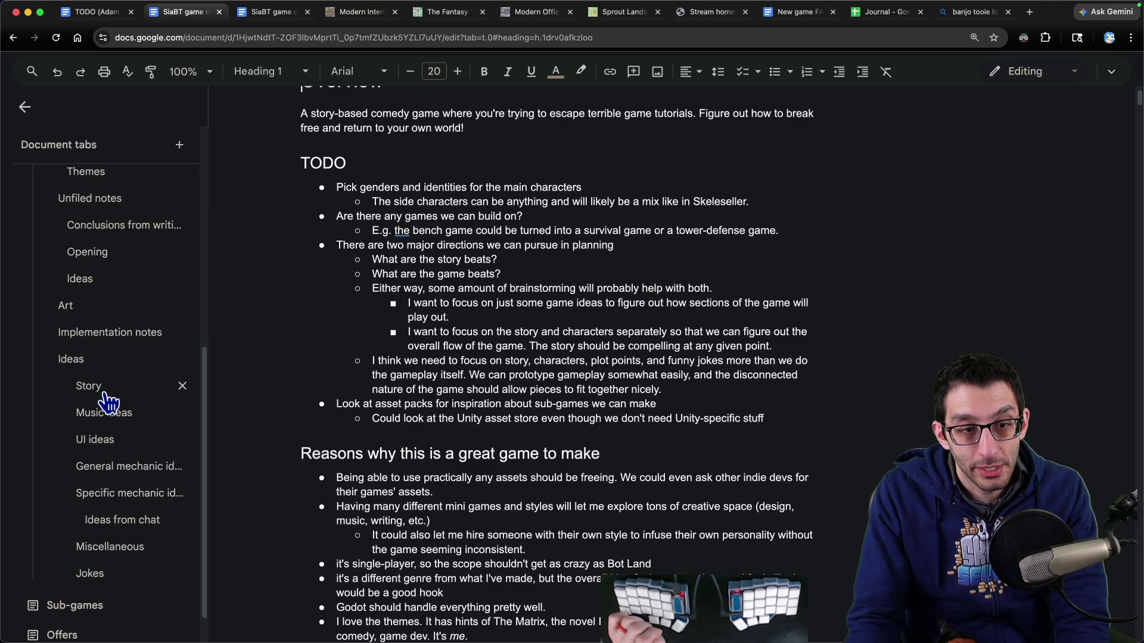
{"action": "left_click", "coordinate": [89, 336]}
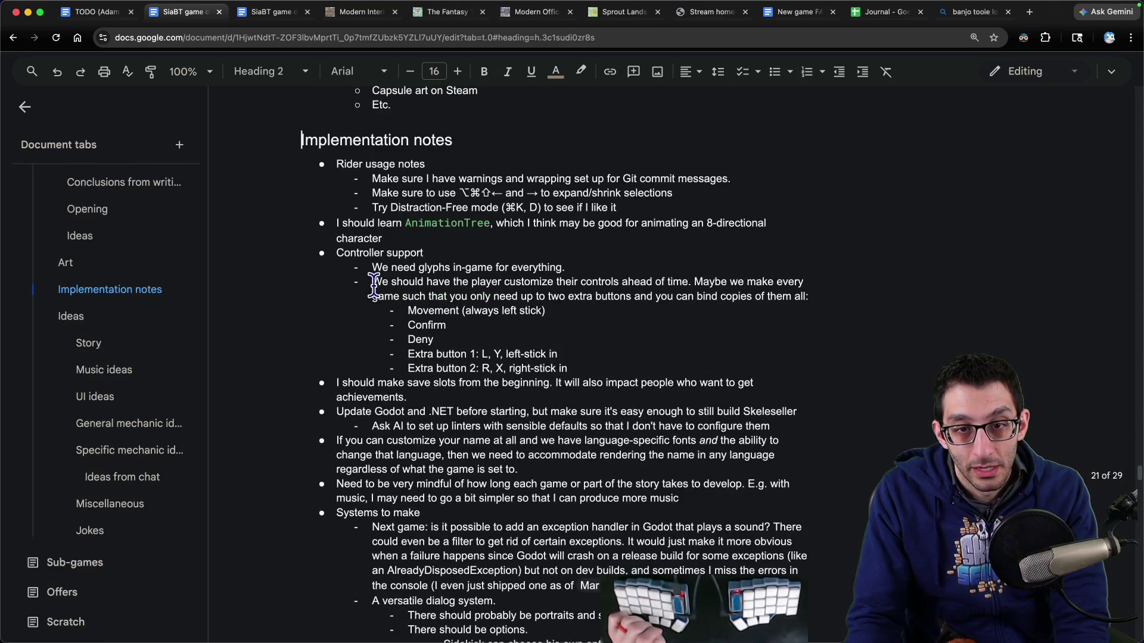
Step: Look over the controller button lines from 'Movement (always left stick)', then search the document for 'rhythm'
{"action": "mouse_move", "coordinate": [374, 287]}
{"action": "left_mouse_down"}
{"action": "mouse_move", "coordinate": [728, 347]}
{"action": "mouse_move", "coordinate": [714, 369]}
{"action": "left_mouse_up"}
{"action": "left_click", "coordinate": [551, 310]}
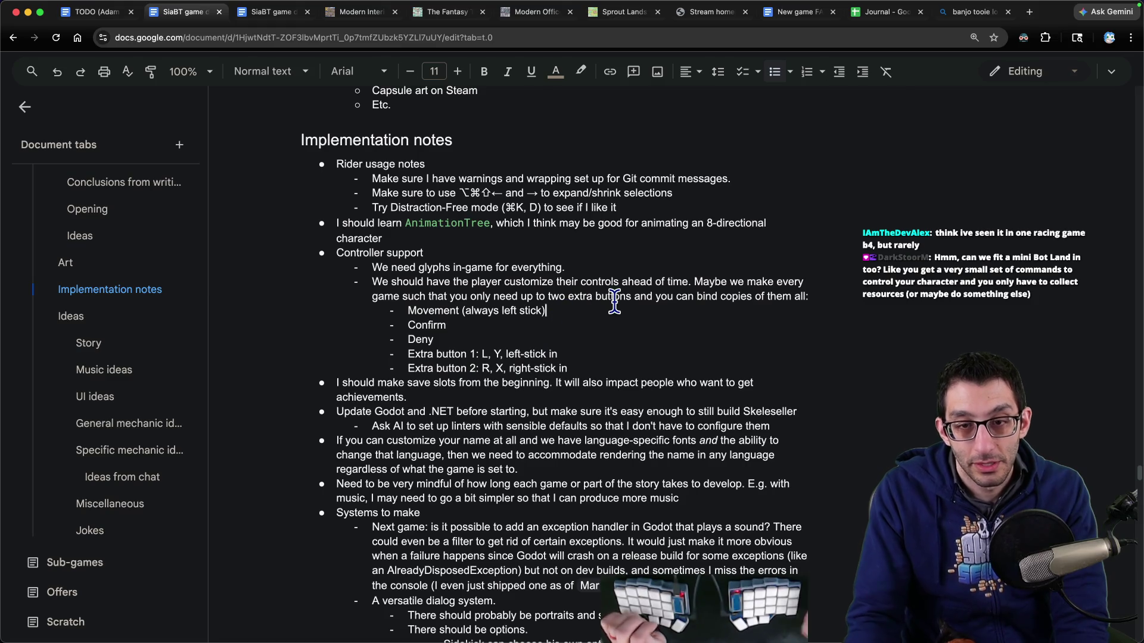
{"action": "key", "text": "Down"}
{"action": "key", "text": "Down"}
{"action": "key", "text": "Down"}
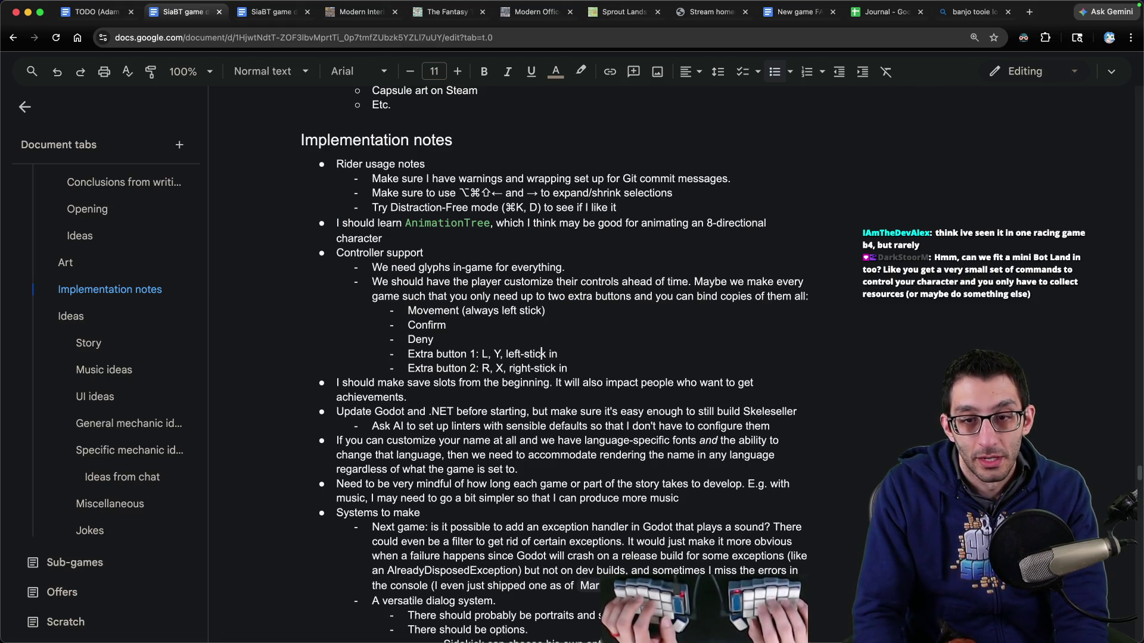
{"action": "key", "text": "Up"}
{"action": "key", "text": "Up"}
{"action": "key", "text": "Up"}
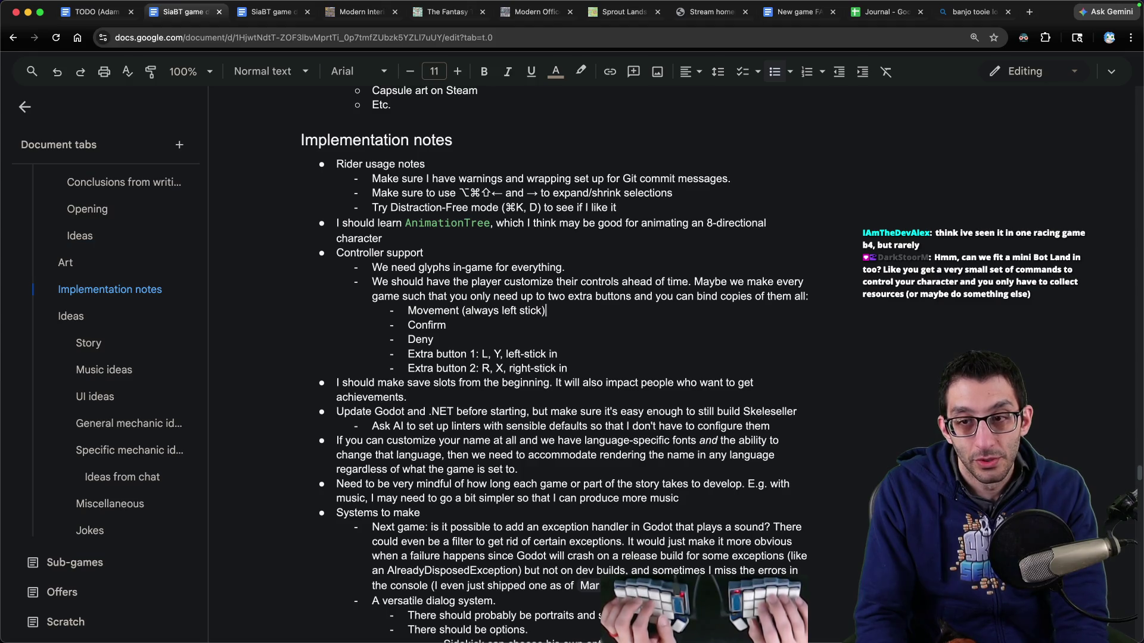
{"action": "key", "text": "Up"}
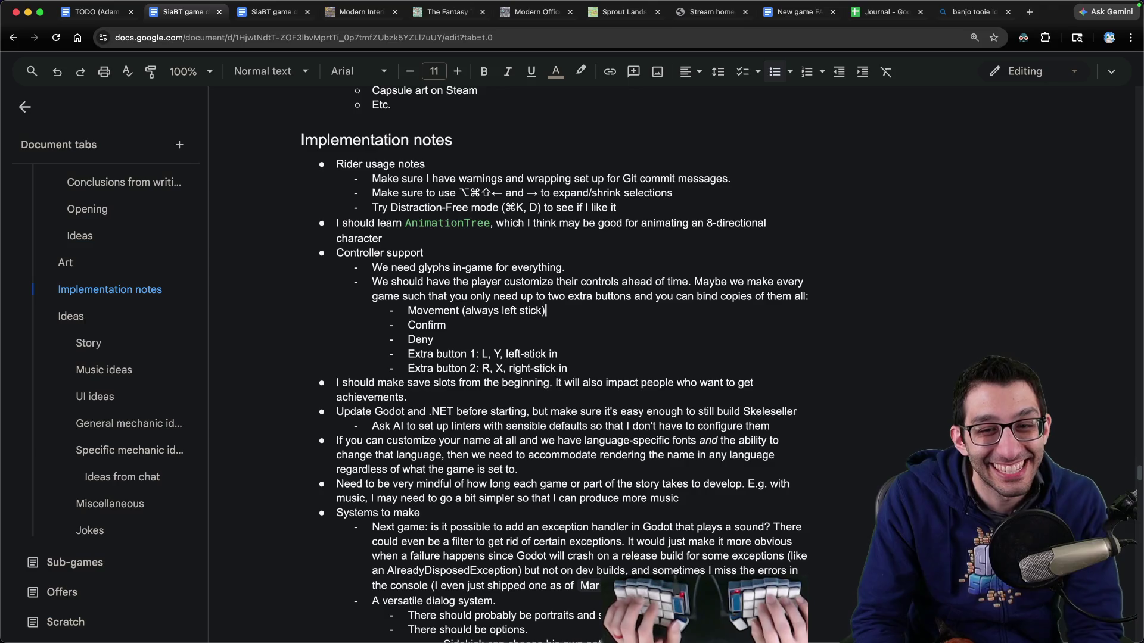
{"action": "key", "text": "super+f"}
{"action": "type", "text": "r"}
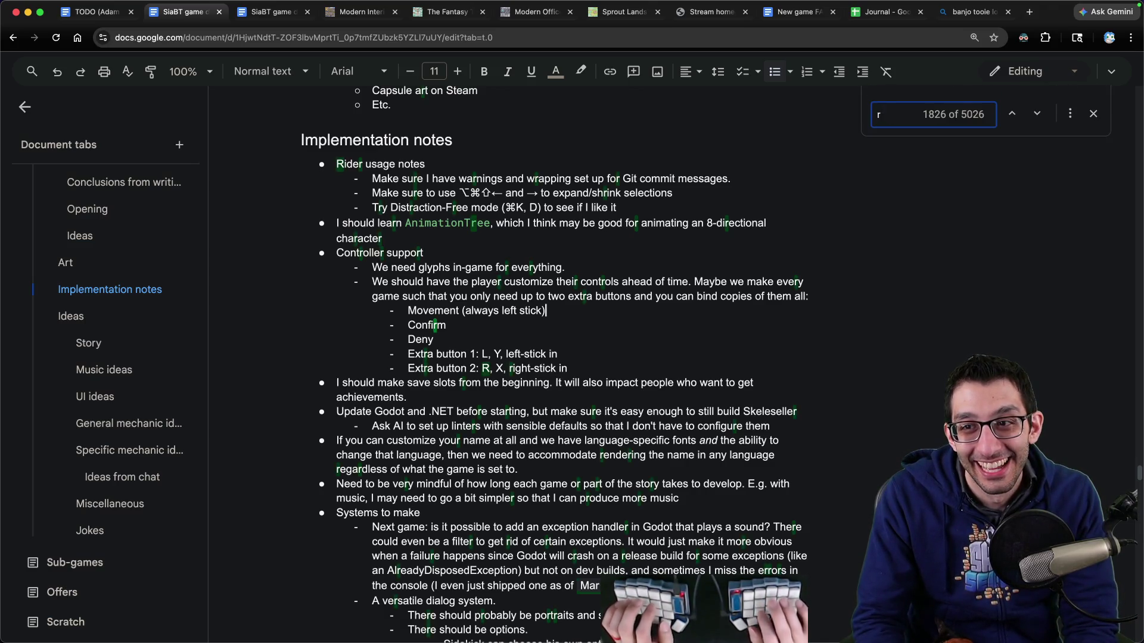
{"action": "type", "text": "hythm"}
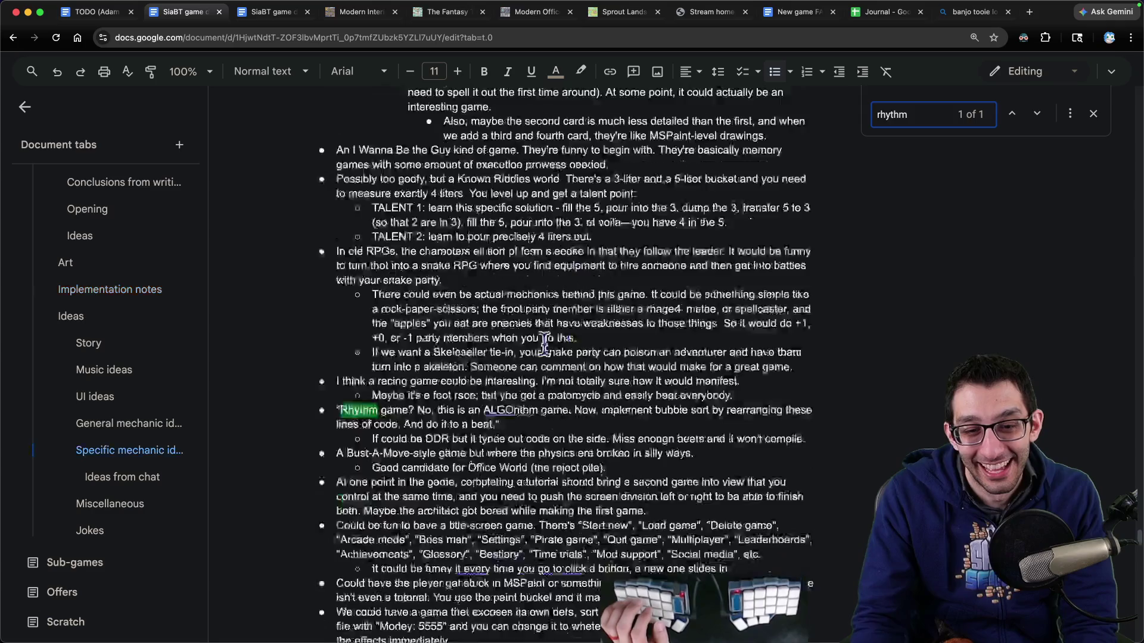
{"action": "mouse_move", "coordinate": [340, 383]}
{"action": "left_mouse_down"}
{"action": "mouse_move", "coordinate": [769, 386]}
{"action": "mouse_move", "coordinate": [477, 420]}
{"action": "mouse_move", "coordinate": [506, 404]}
{"action": "left_mouse_up"}
{"action": "left_click_drag", "start_coordinate": [372, 412], "coordinate": [582, 417]}
{"action": "key", "text": "End"}
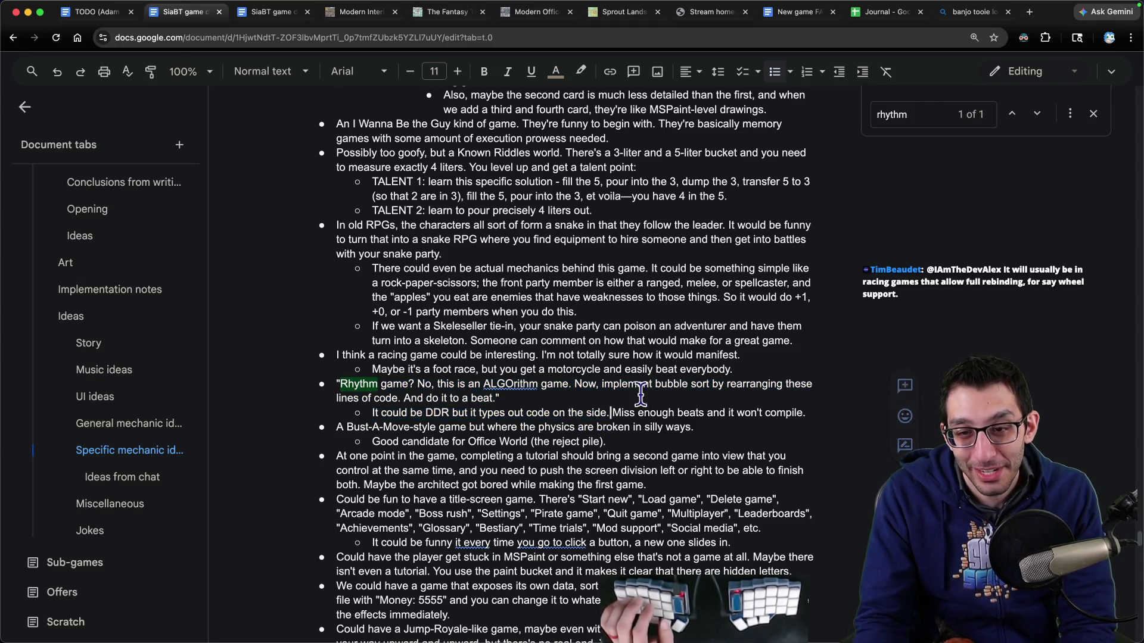
{"action": "key", "text": "Return"}
{"action": "key", "text": "Tab"}
{"action": "type", "text": "Maybe this ti"}
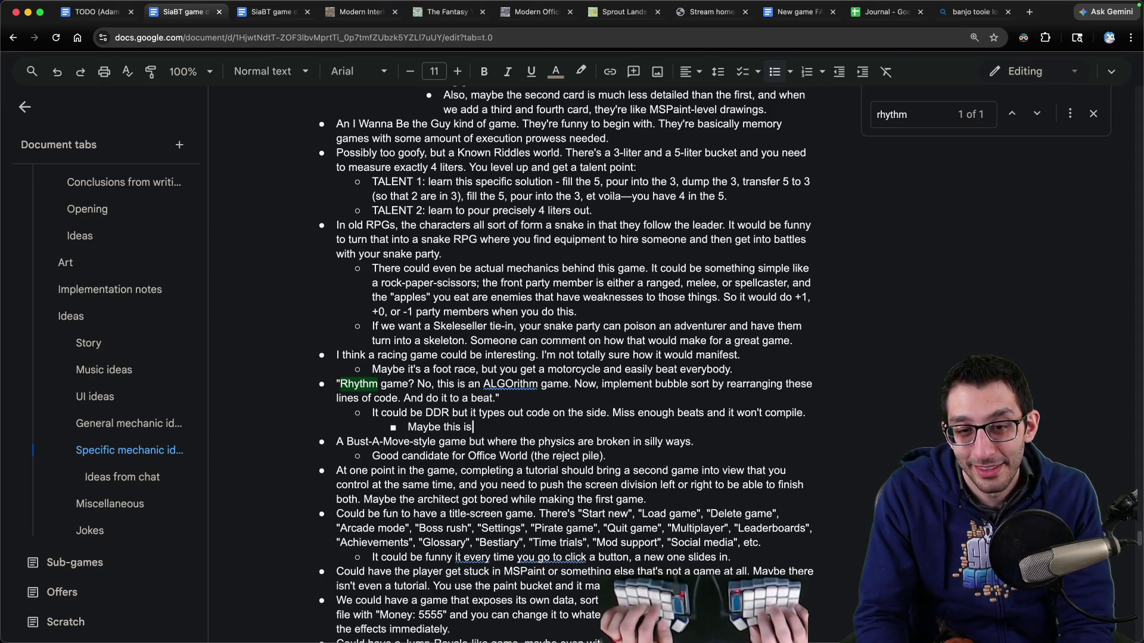
{"action": "type", "text": " the Bot Land game s"}
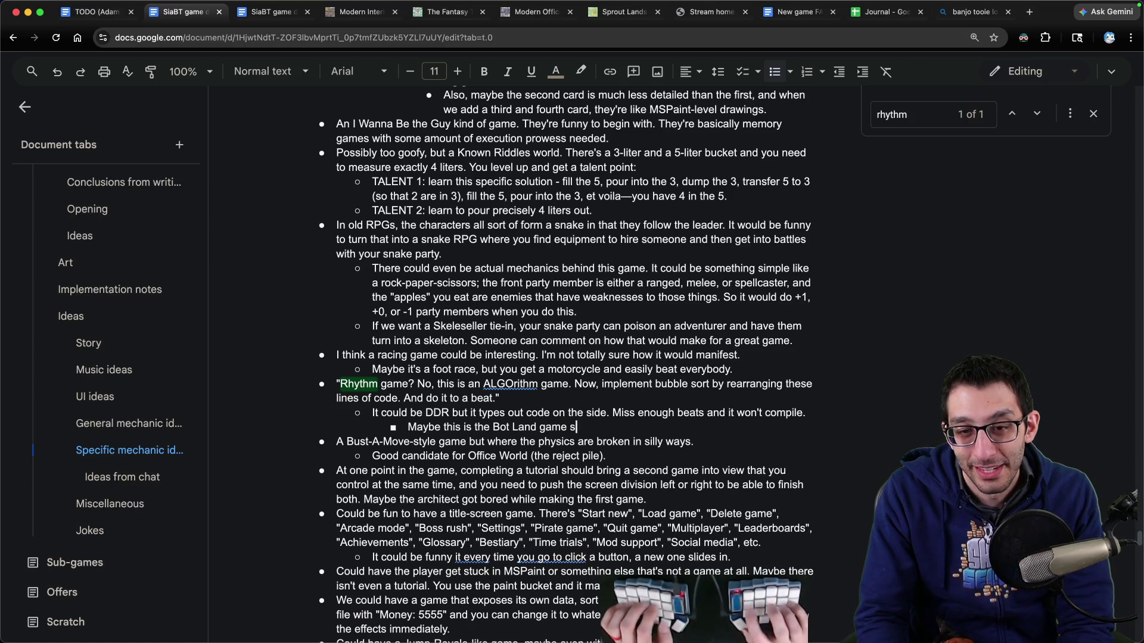
{"action": "type", "text": "omehow."}
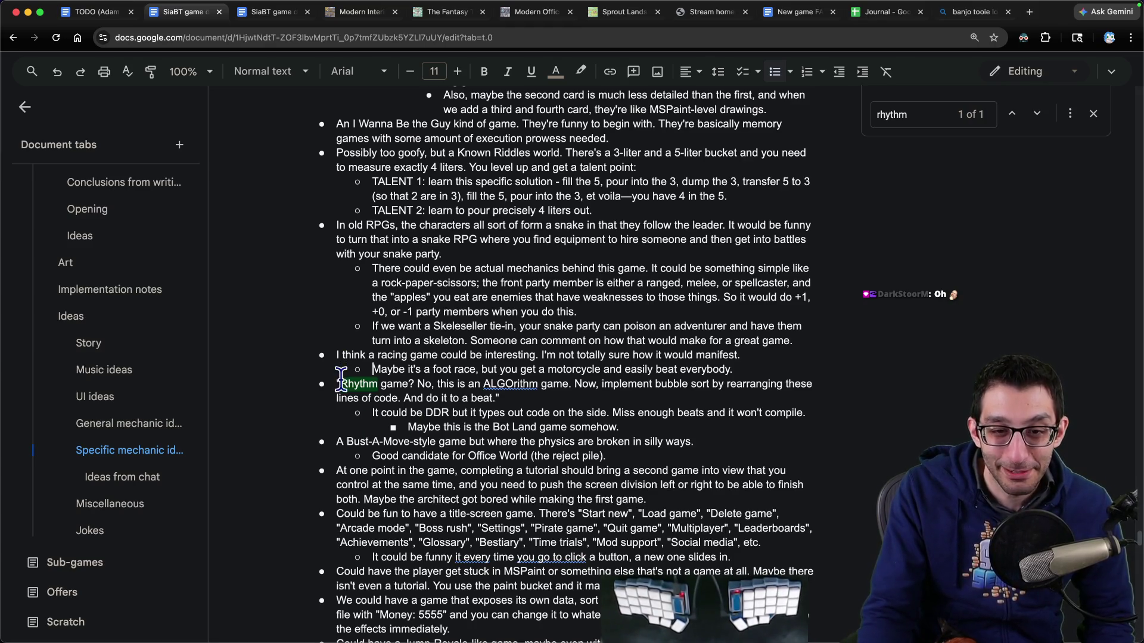
{"action": "left_click_drag", "start_coordinate": [340, 382], "coordinate": [569, 385]}
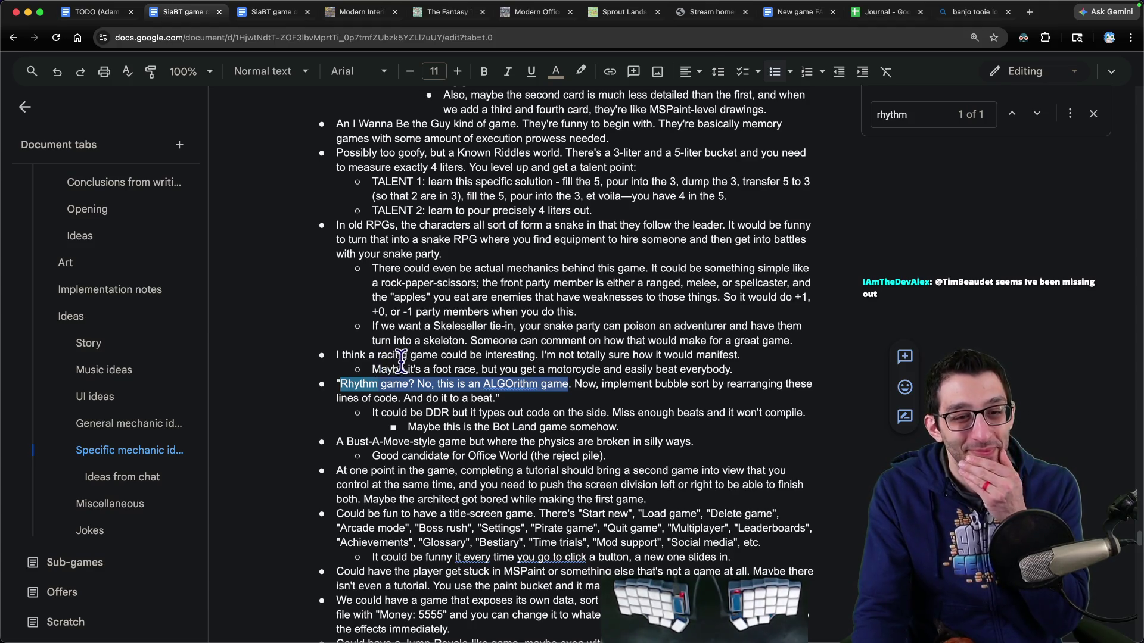
{"action": "left_click", "coordinate": [390, 427]}
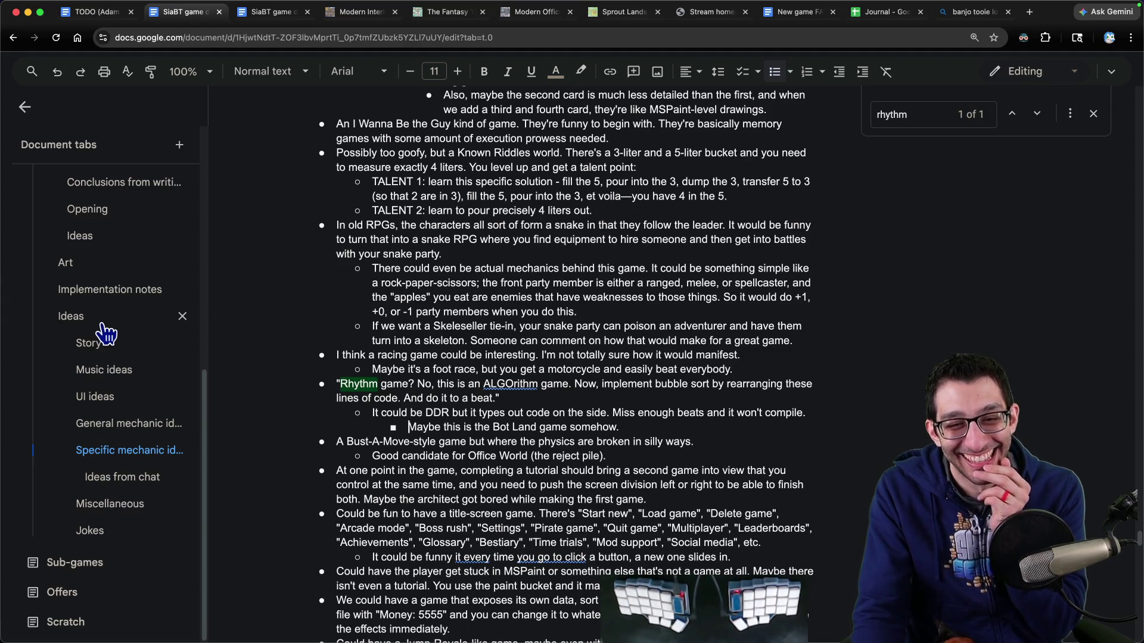
{"action": "left_click_drag", "start_coordinate": [340, 384], "coordinate": [546, 384]}
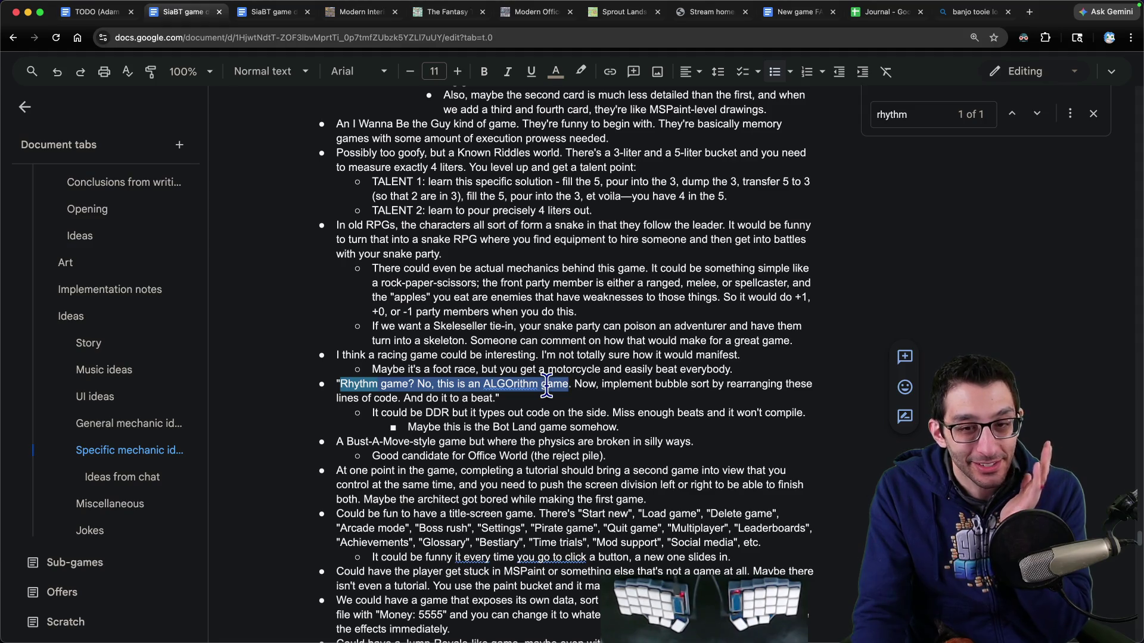
{"action": "scroll", "coordinate": [127, 407], "scroll_direction": "up", "scroll_amount": 3}
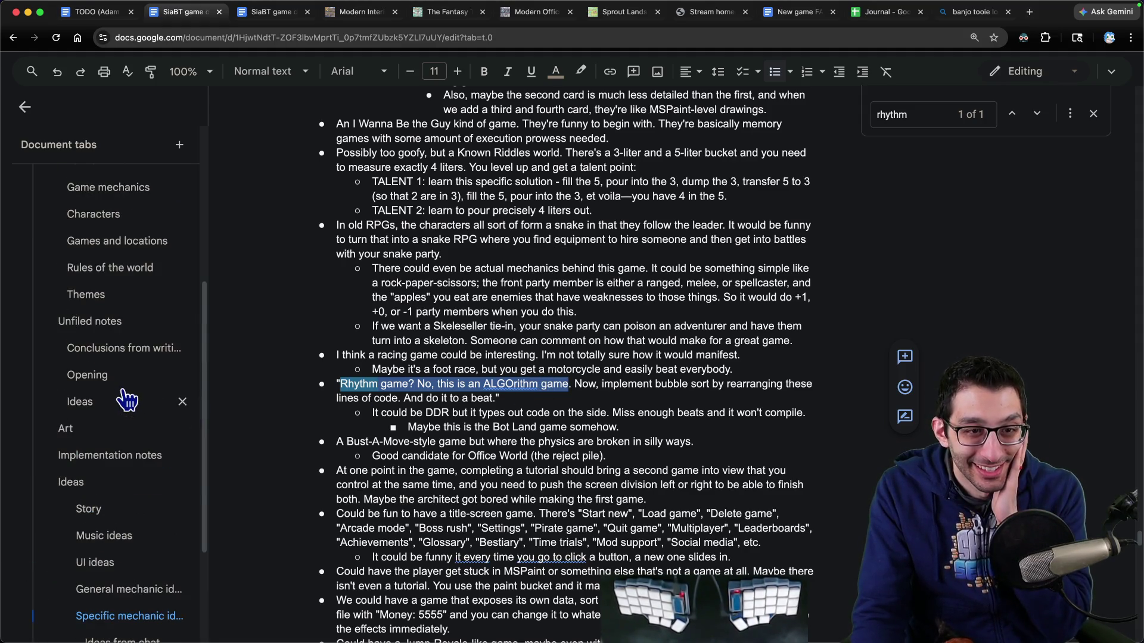
{"action": "scroll", "coordinate": [128, 399], "scroll_direction": "down", "scroll_amount": 3}
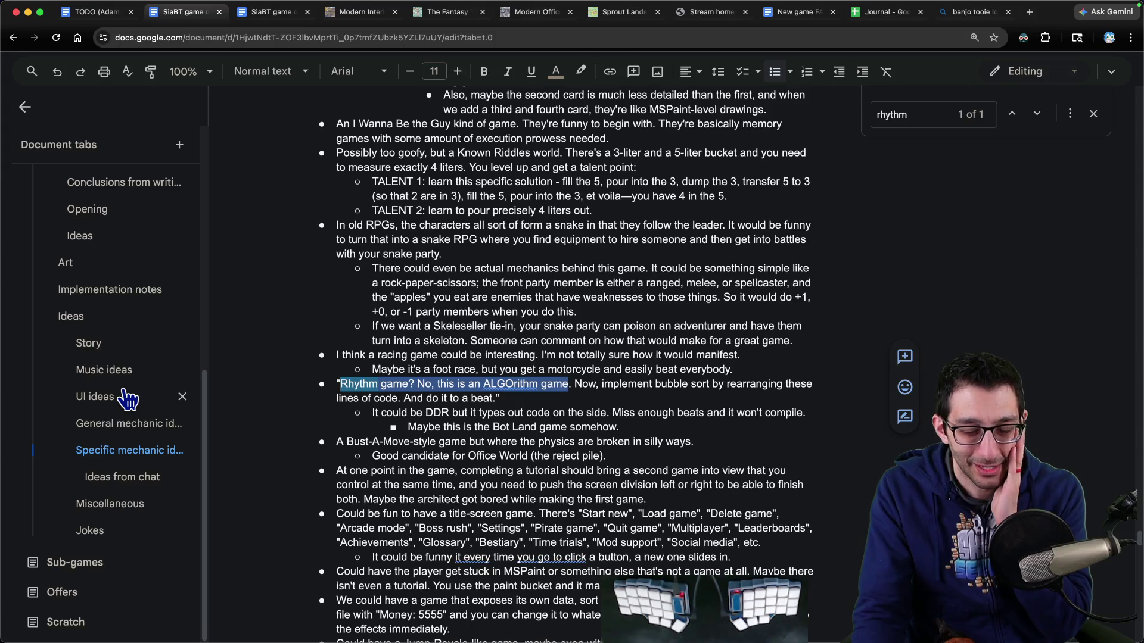
{"action": "scroll", "coordinate": [122, 405], "scroll_direction": "up", "scroll_amount": 2}
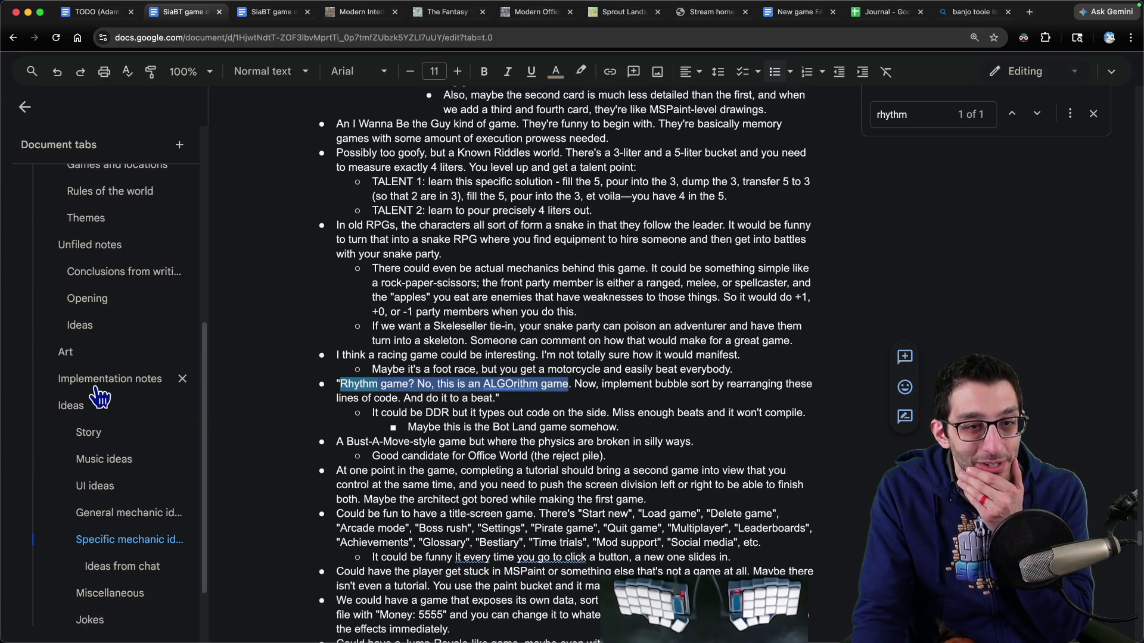
{"action": "key", "text": "ctrl+Tab"}
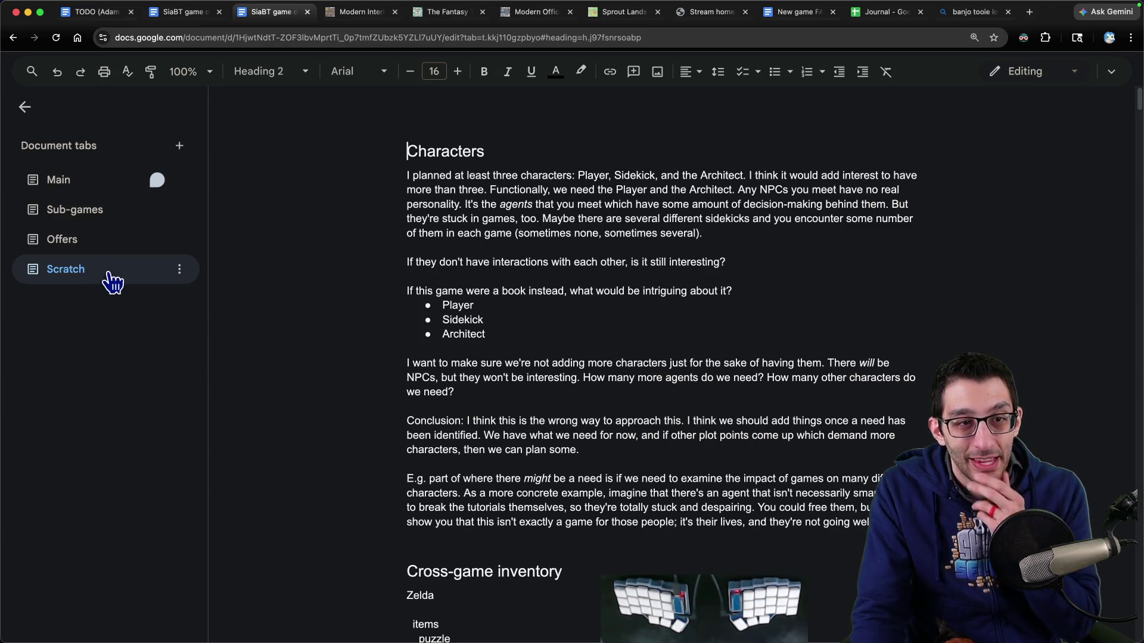
Step: In Scratch notes, add an indented line after the last paragraph about a portal when there are no title screens
{"action": "left_click", "coordinate": [377, 262]}
{"action": "scroll", "coordinate": [502, 312], "scroll_direction": "down", "scroll_amount": 20}
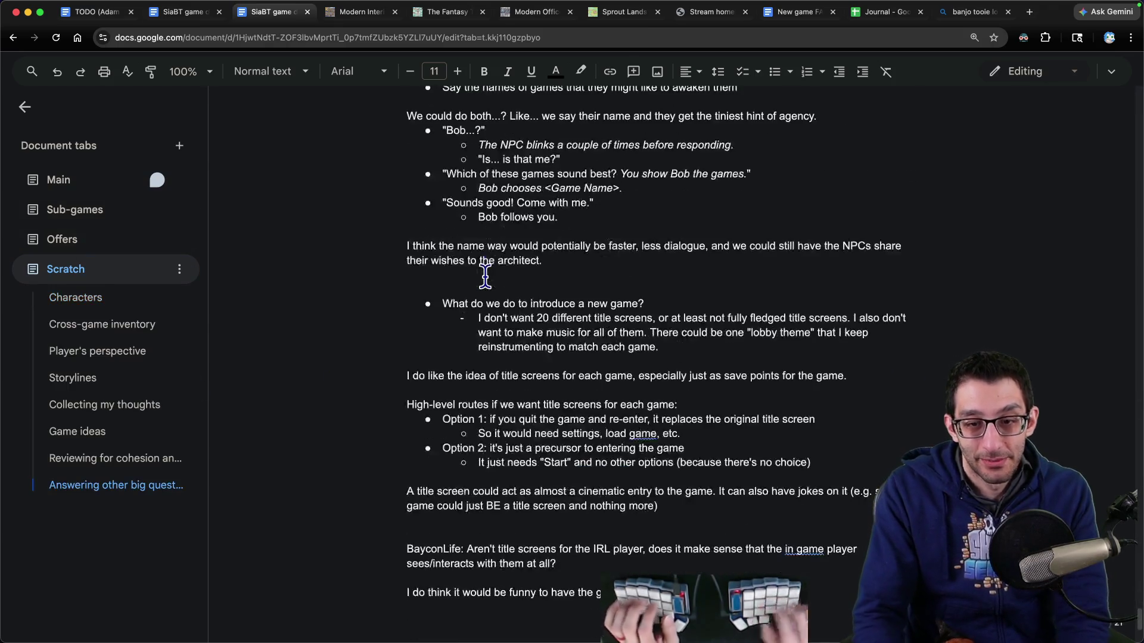
{"action": "scroll", "coordinate": [503, 312], "scroll_direction": "down", "scroll_amount": 4}
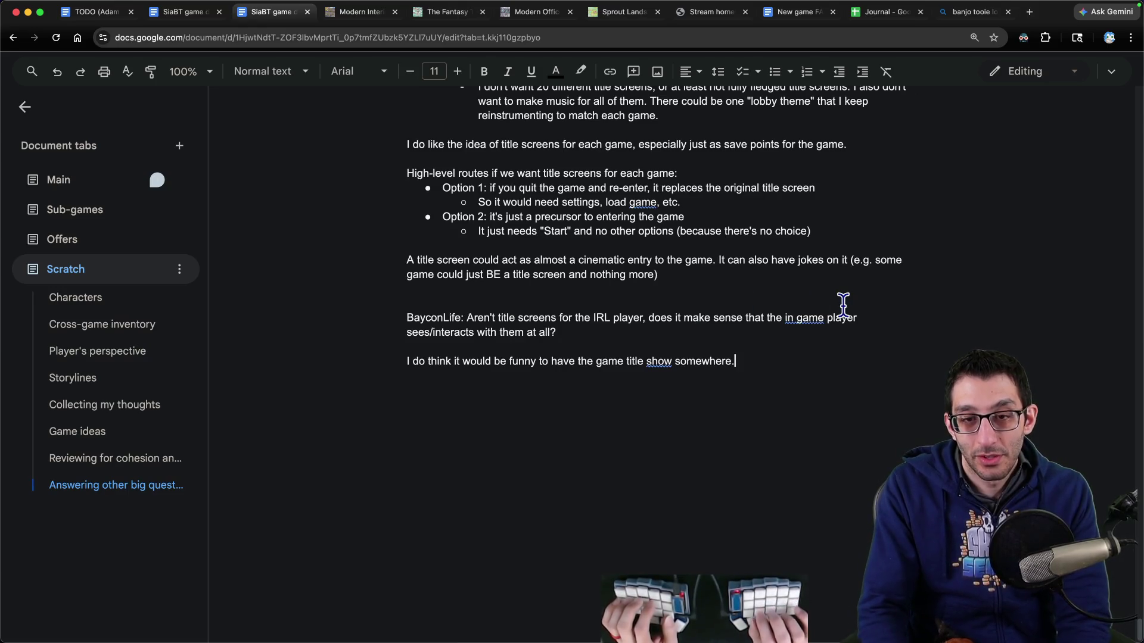
{"action": "key", "text": "super+shift+Left"}
{"action": "key", "text": "Right"}
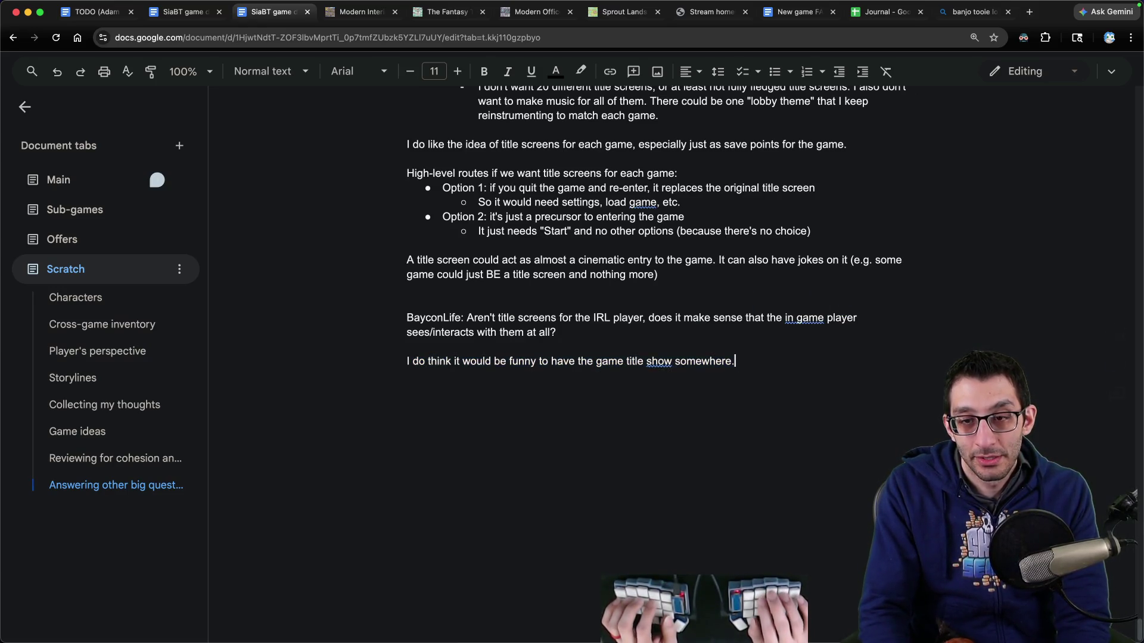
{"action": "key", "text": "Return"}
{"action": "key", "text": "Tab"}
{"action": "type", "text": "If we did"}
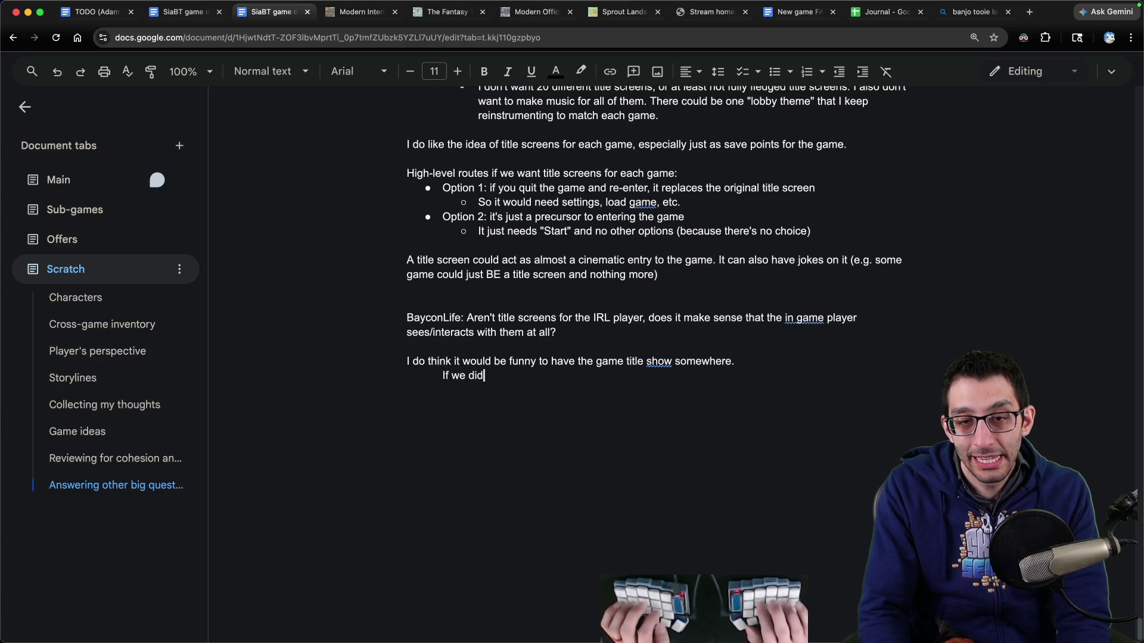
{"action": "type", "text": "n't have title screens for sub-games, I guess you'd go through a w"}
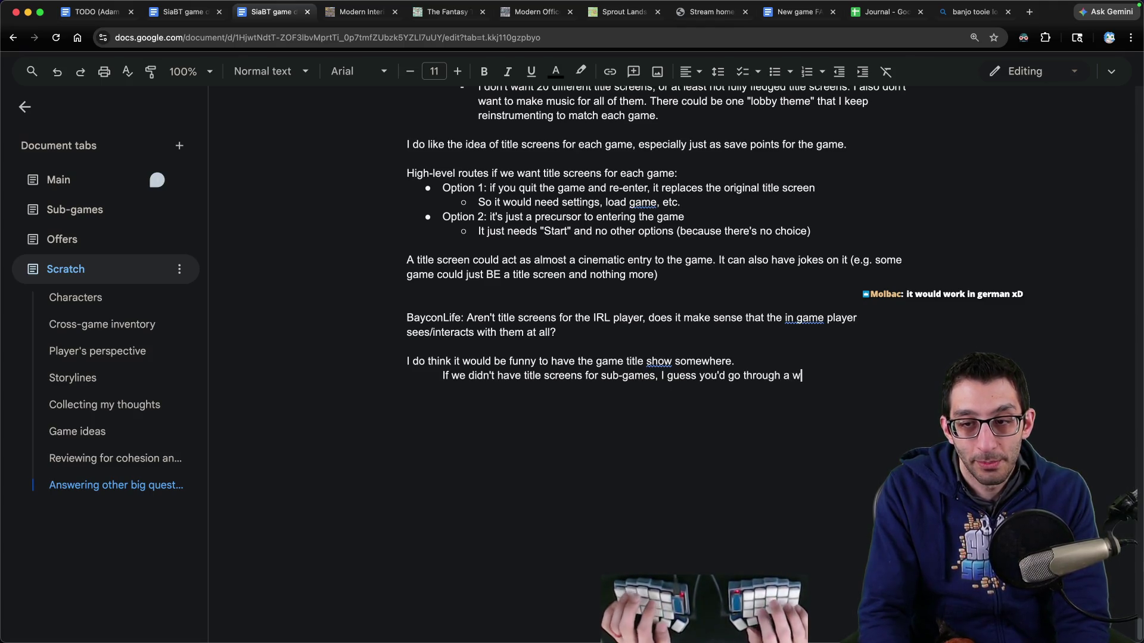
{"action": "type", "text": "in the new game."}
Step: Add deeper-indented notes 'It could be a loading screen' and 'Loading screens are for the player'
{"action": "key", "text": "Return"}
{"action": "key", "text": "Tab"}
{"action": "type", "text": "It could be a loading screen"}
{"action": "key", "text": "Return"}
{"action": "key", "text": "Tab"}
{"action": "key", "text": "Tab"}
{"action": "type", "text": "Loading screens are for the player"}
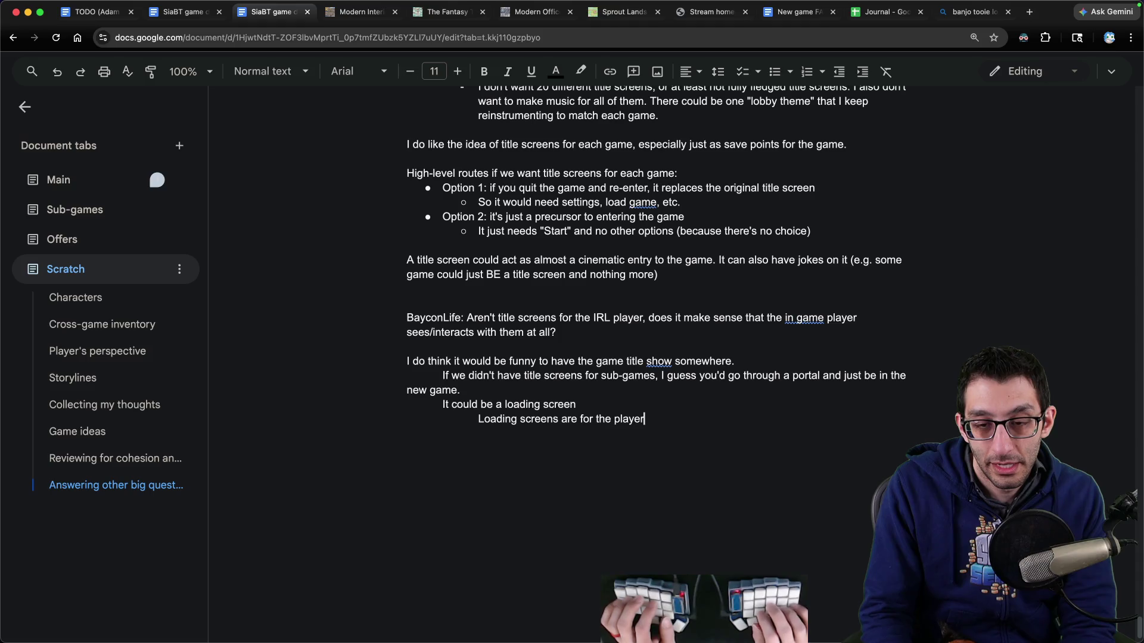
{"action": "key", "text": "super+shift+Left"}
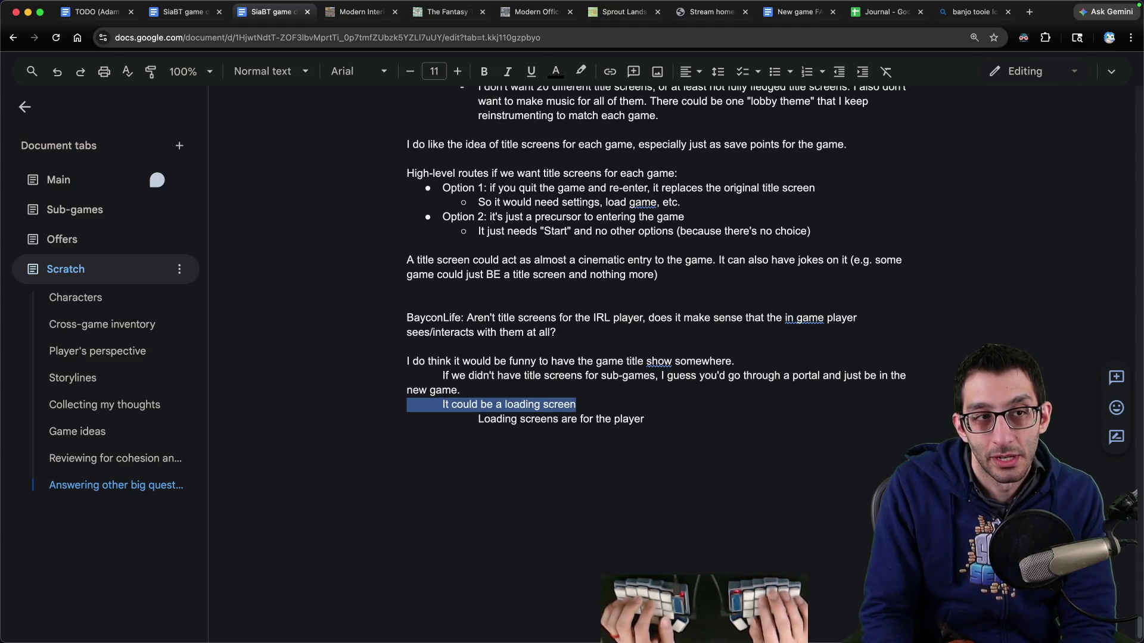
{"action": "key", "text": "super+Down"}
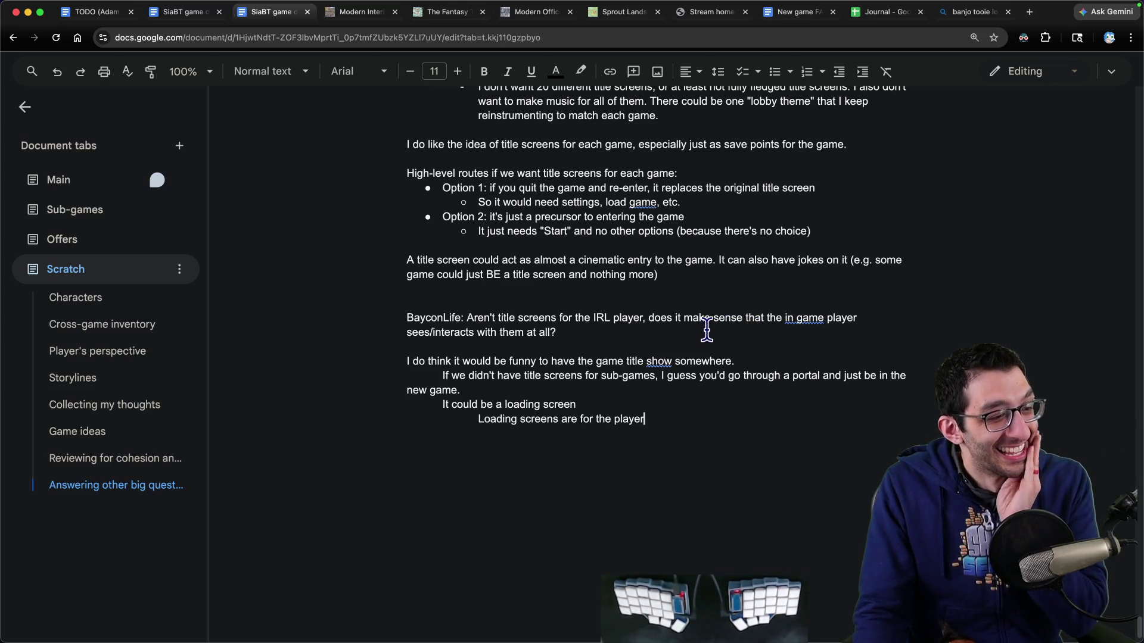
Step: Return to the main design doc's Game mechanics section, at the 'Meta inventory and backtracking' bullet
{"action": "key", "text": "ctrl+shift+Tab"}
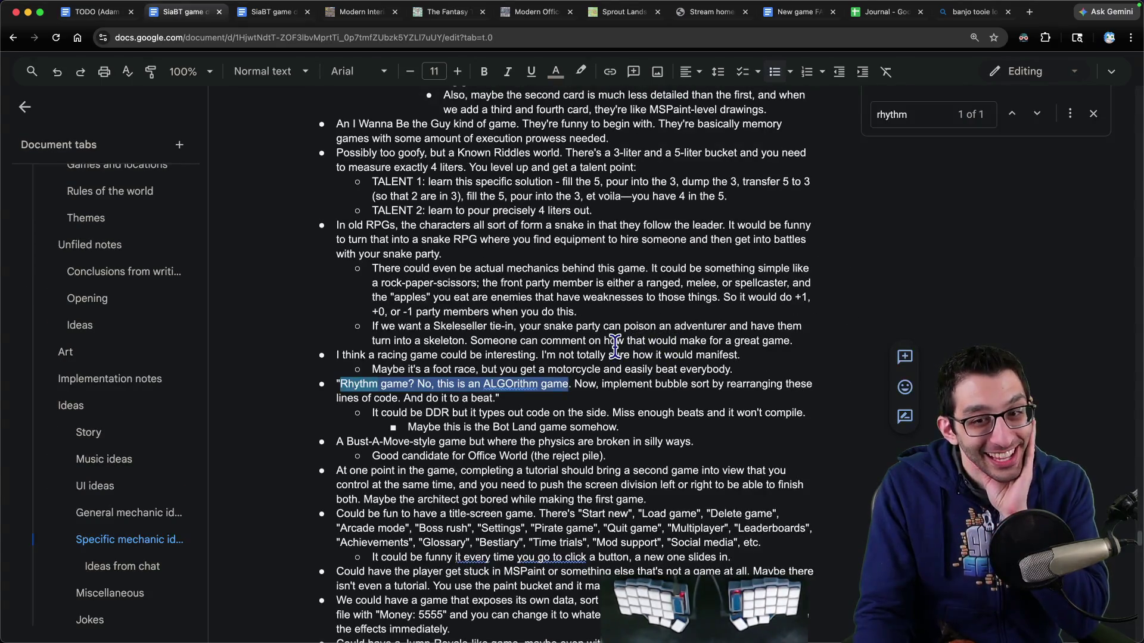
{"action": "scroll", "coordinate": [140, 369], "scroll_direction": "up", "scroll_amount": 10}
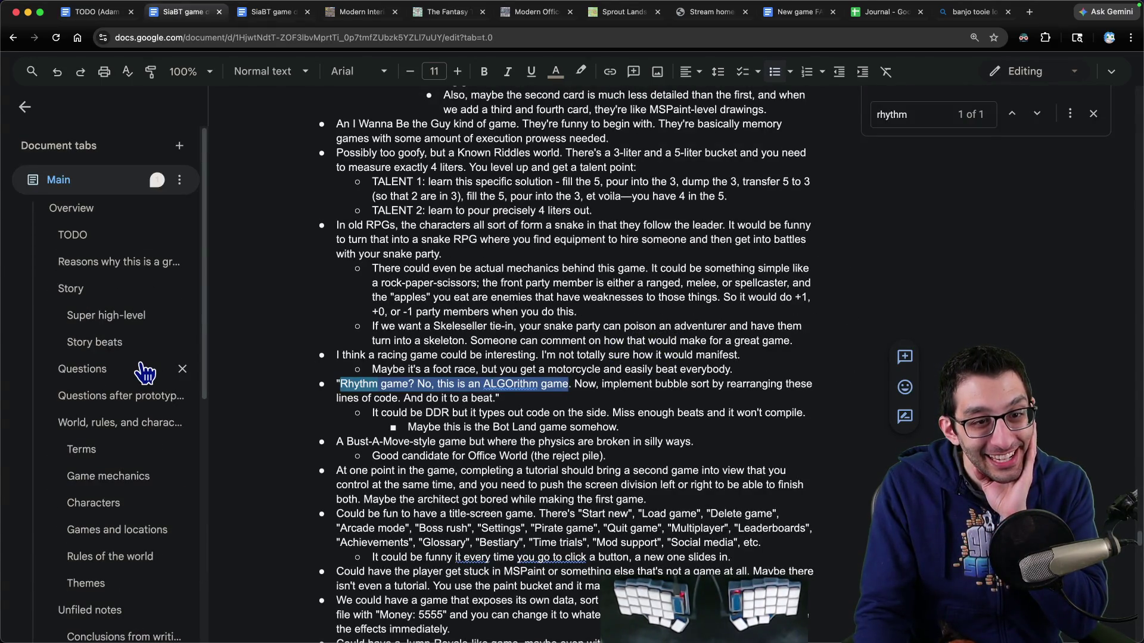
{"action": "scroll", "coordinate": [140, 369], "scroll_direction": "down", "scroll_amount": 3}
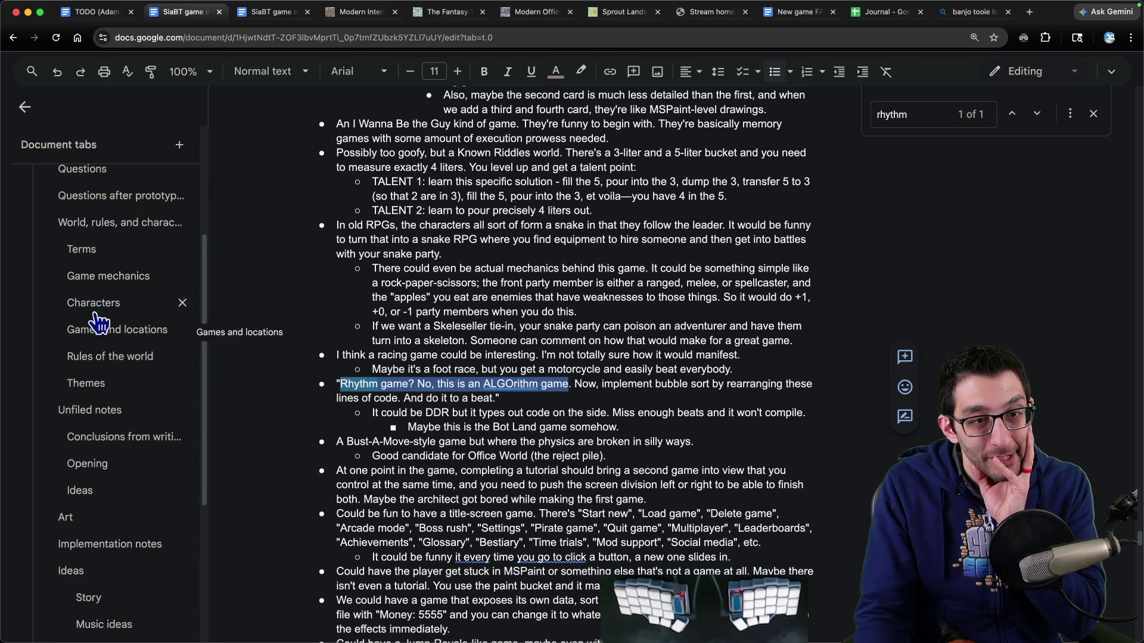
{"action": "left_click", "coordinate": [104, 276]}
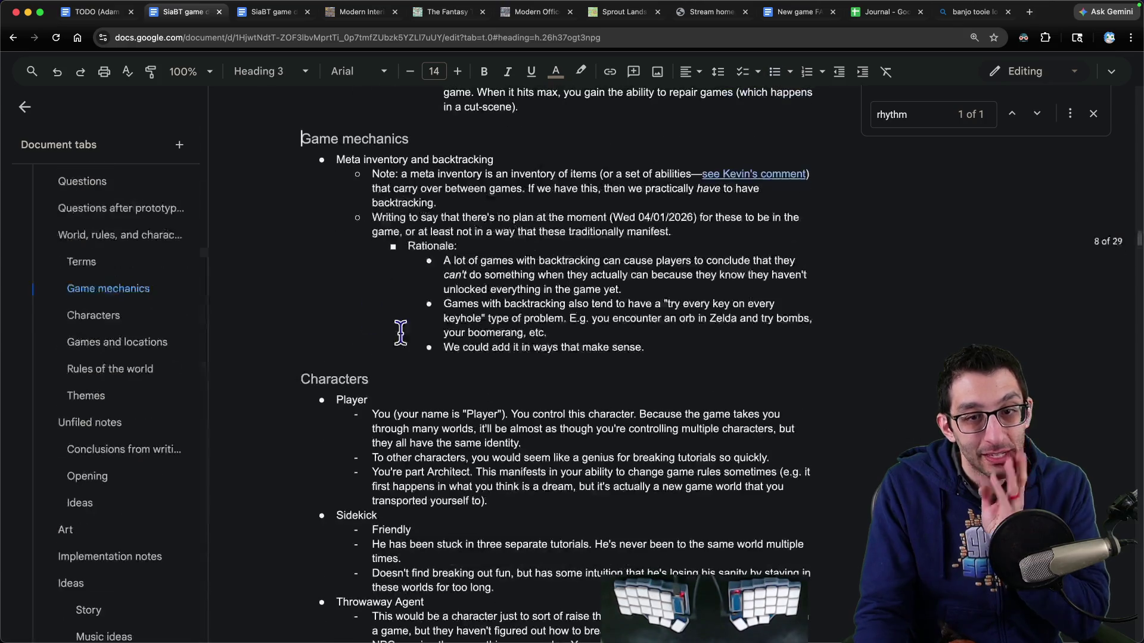
{"action": "scroll", "coordinate": [425, 212], "scroll_direction": "up", "scroll_amount": 3}
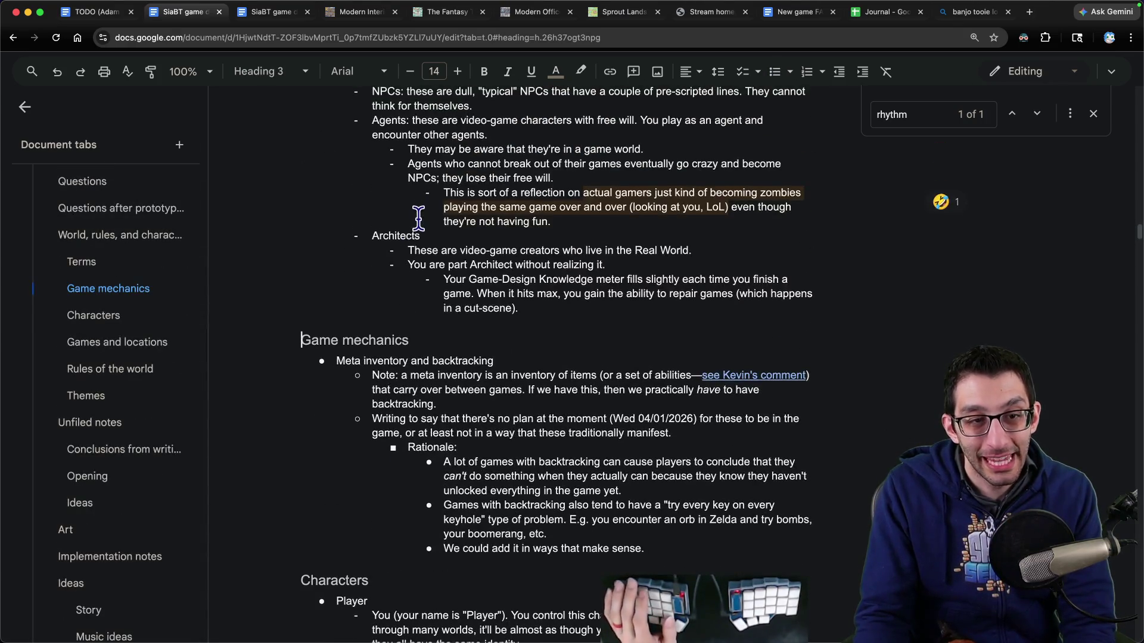
{"action": "left_click", "coordinate": [368, 358]}
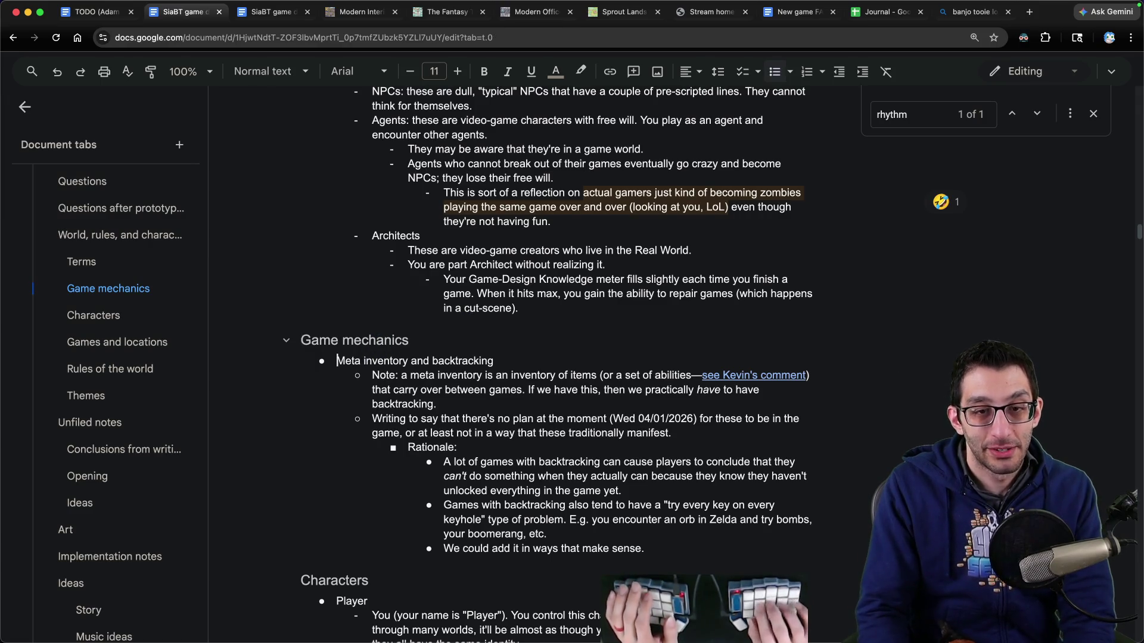
Step: Insert a 'Loading screens' bullet above it with a sub-bullet about showing in-game art
{"action": "key", "text": "Home"}
{"action": "key", "text": "Return"}
{"action": "key", "text": "Up"}
{"action": "type", "text": "Loading screens"}
{"action": "key", "text": "Return"}
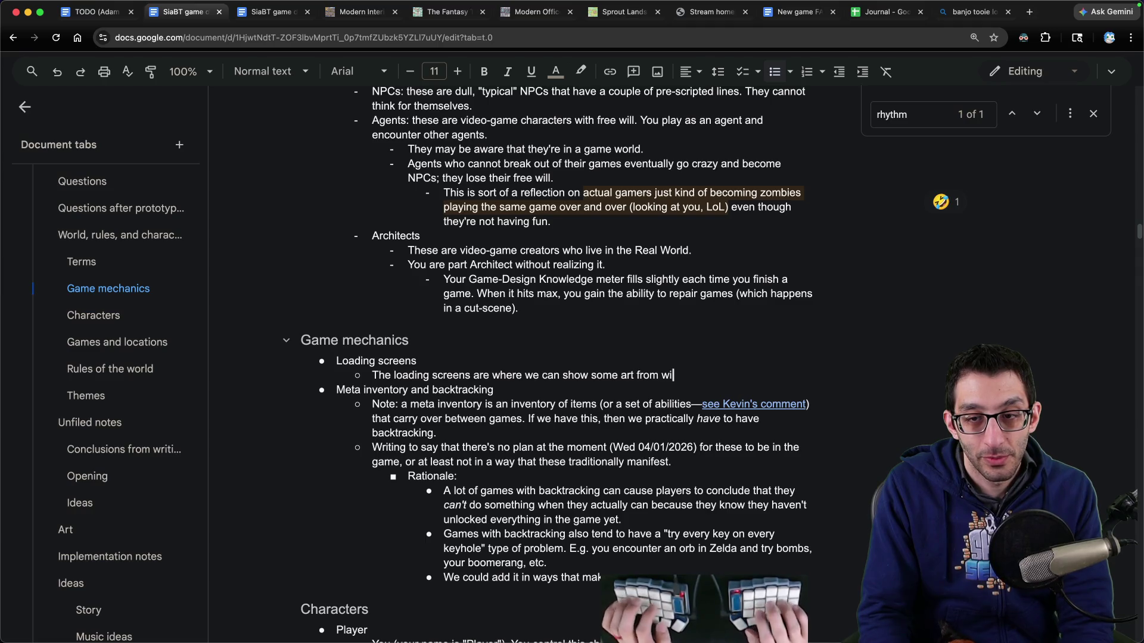
{"action": "type", "text": "Someti"}
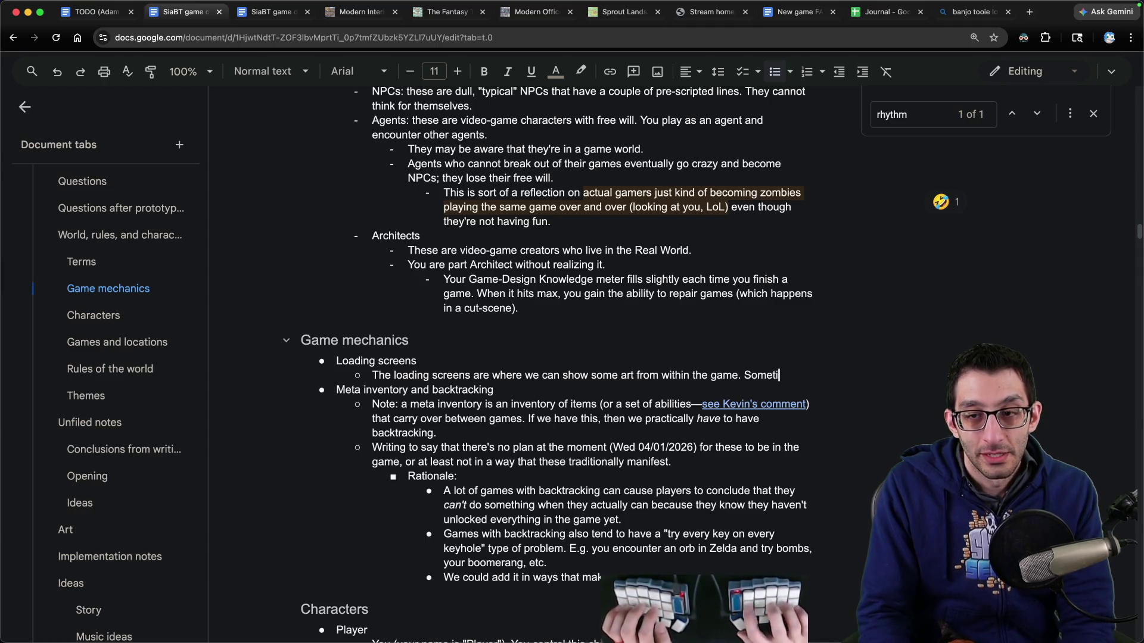
{"action": "type", "text": "mes, it can be concept art (e.g."}
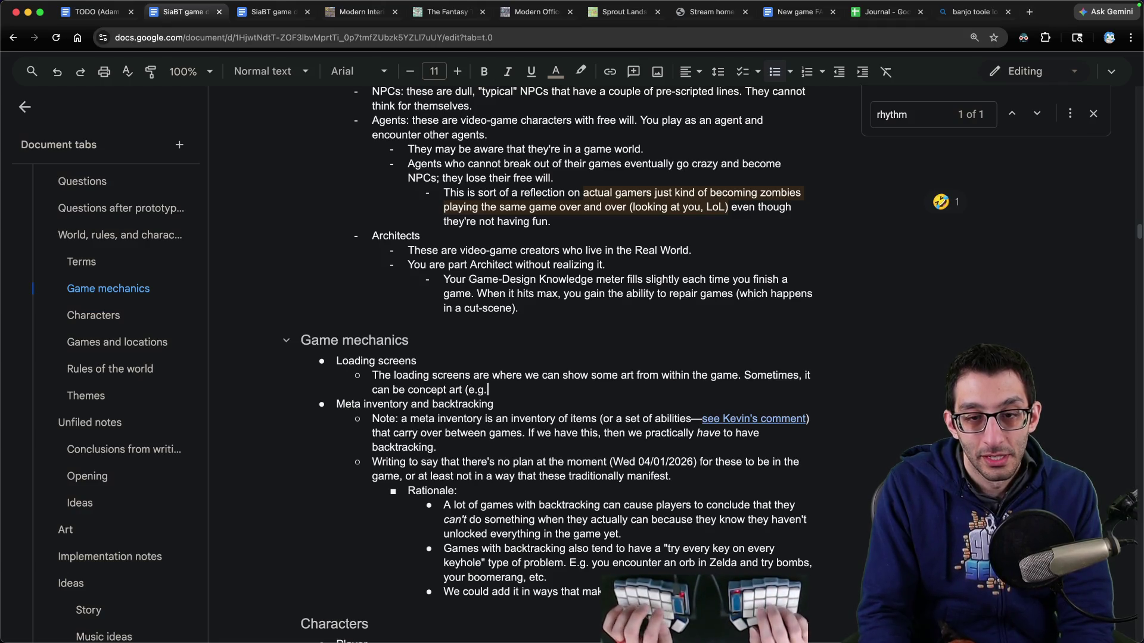
{"action": "key", "text": "cmd+t"}
Step: Browse Google Images results for 'secret of mana' and 'secret of mana snes' box art
{"action": "type", "text": "secret of mana"}
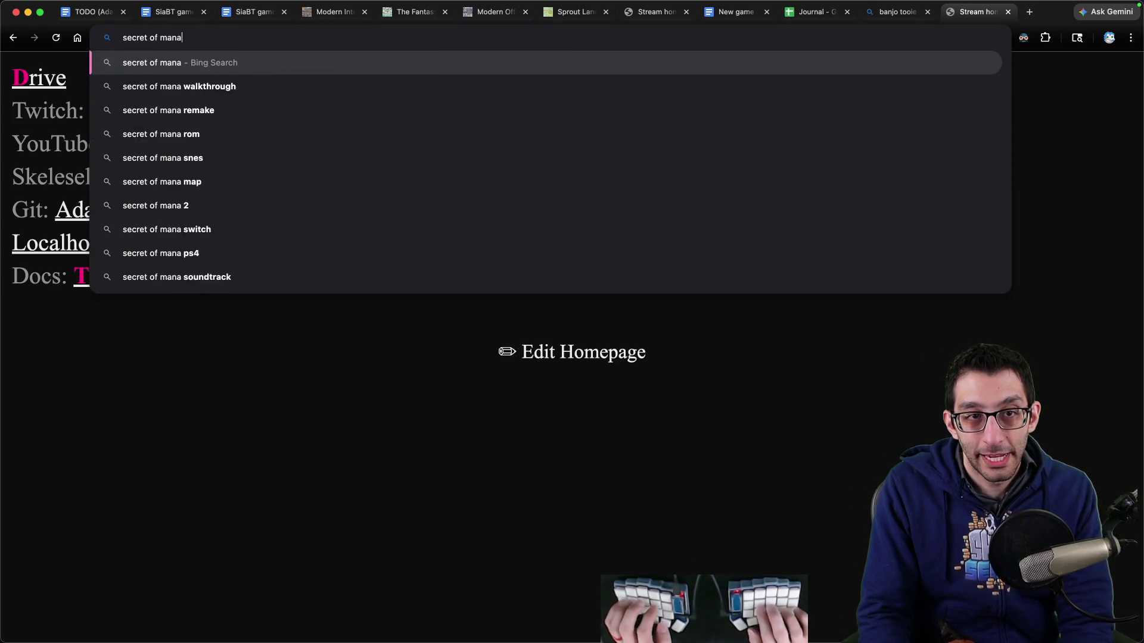
{"action": "key", "text": "Return"}
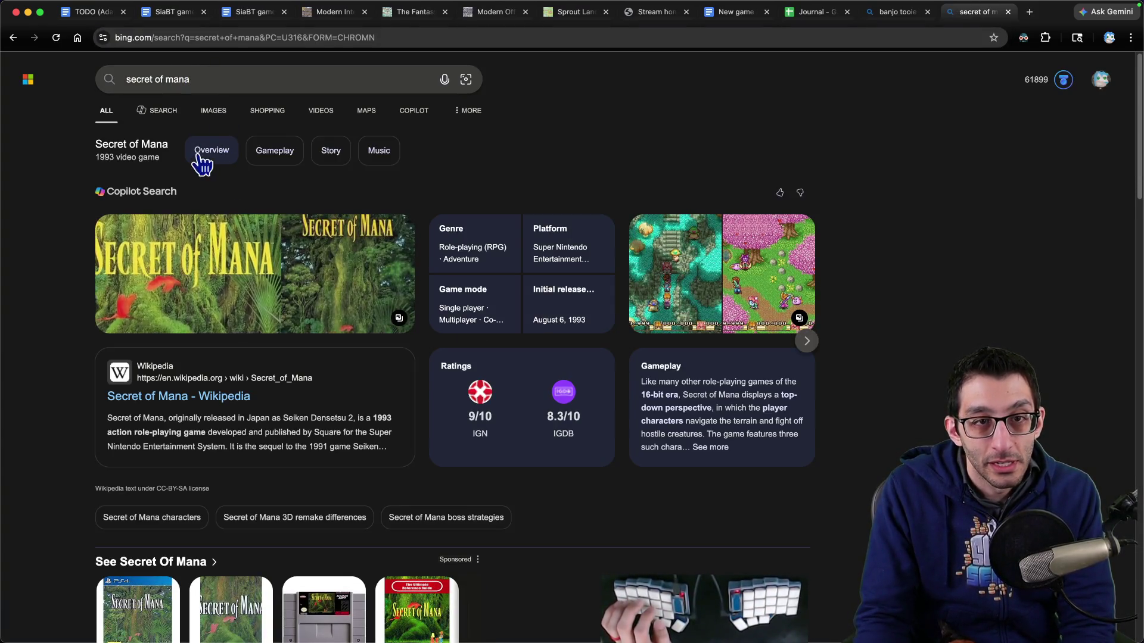
{"action": "left_click", "coordinate": [214, 112]}
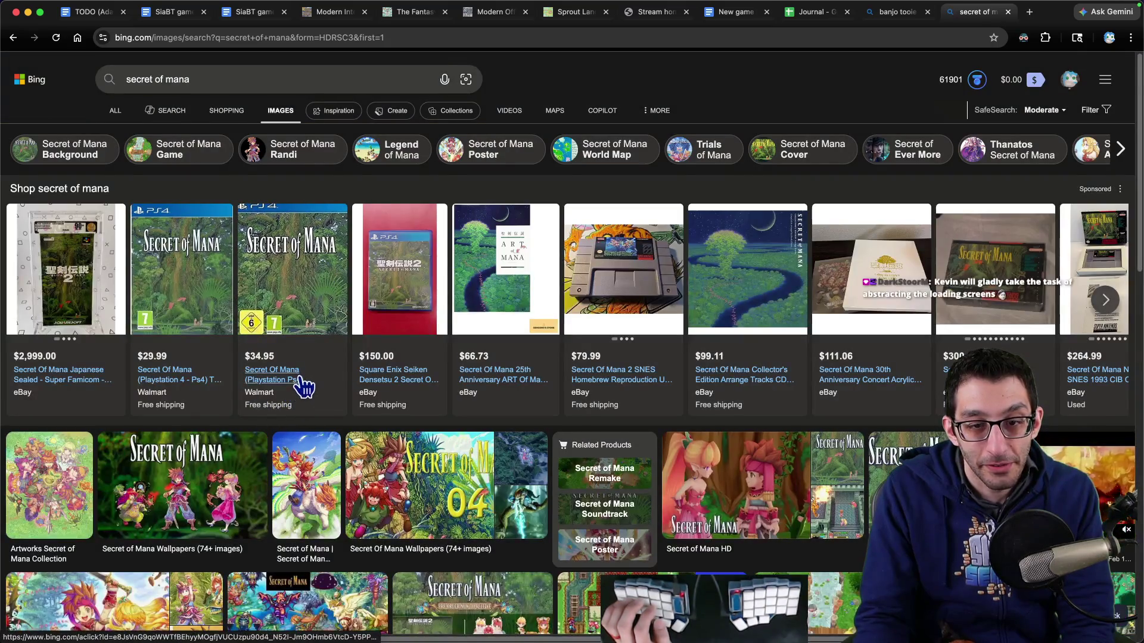
{"action": "scroll", "coordinate": [304, 388], "scroll_direction": "down", "scroll_amount": 5}
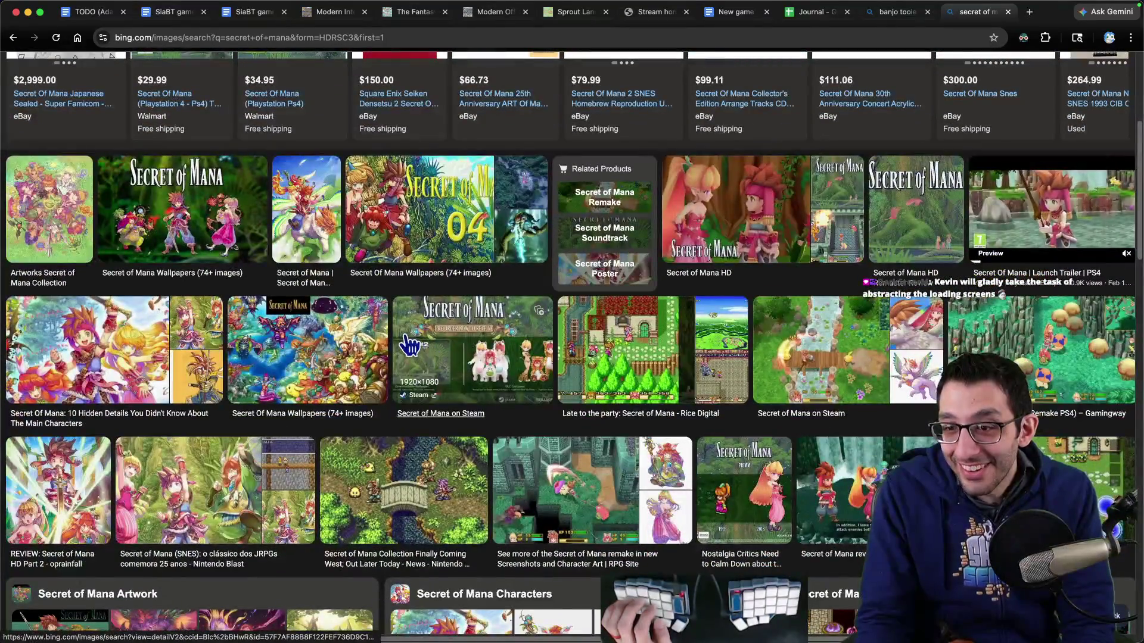
{"action": "scroll", "coordinate": [410, 345], "scroll_direction": "up", "scroll_amount": 5}
{"action": "left_click", "coordinate": [248, 79]}
{"action": "type", "text": "snes"}
{"action": "key", "text": "Return"}
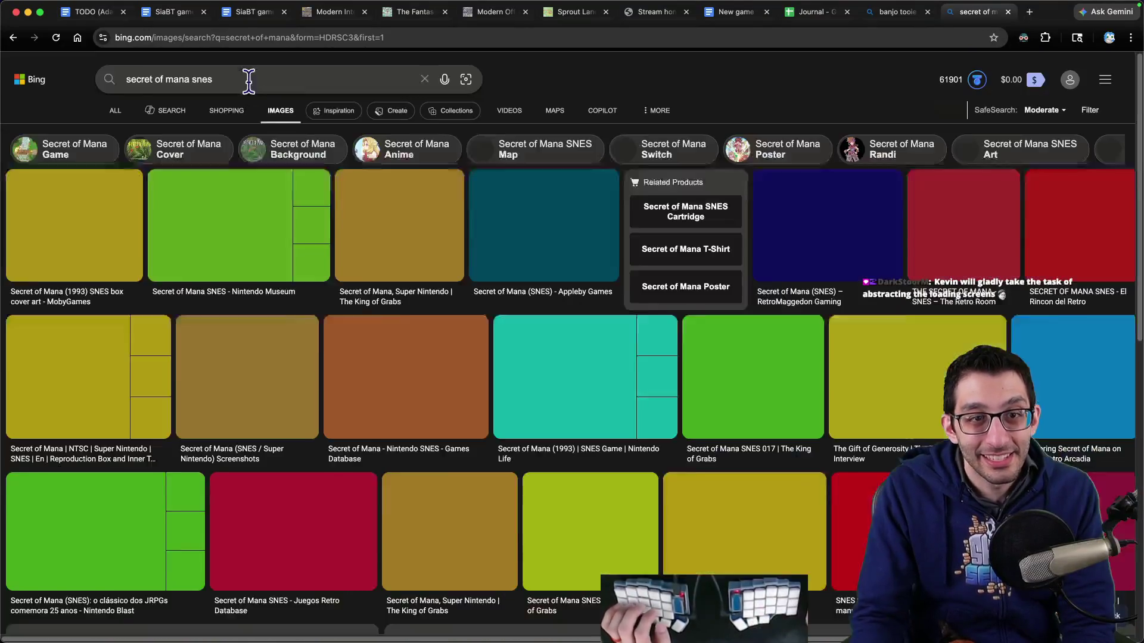
{"action": "left_click", "coordinate": [47, 238]}
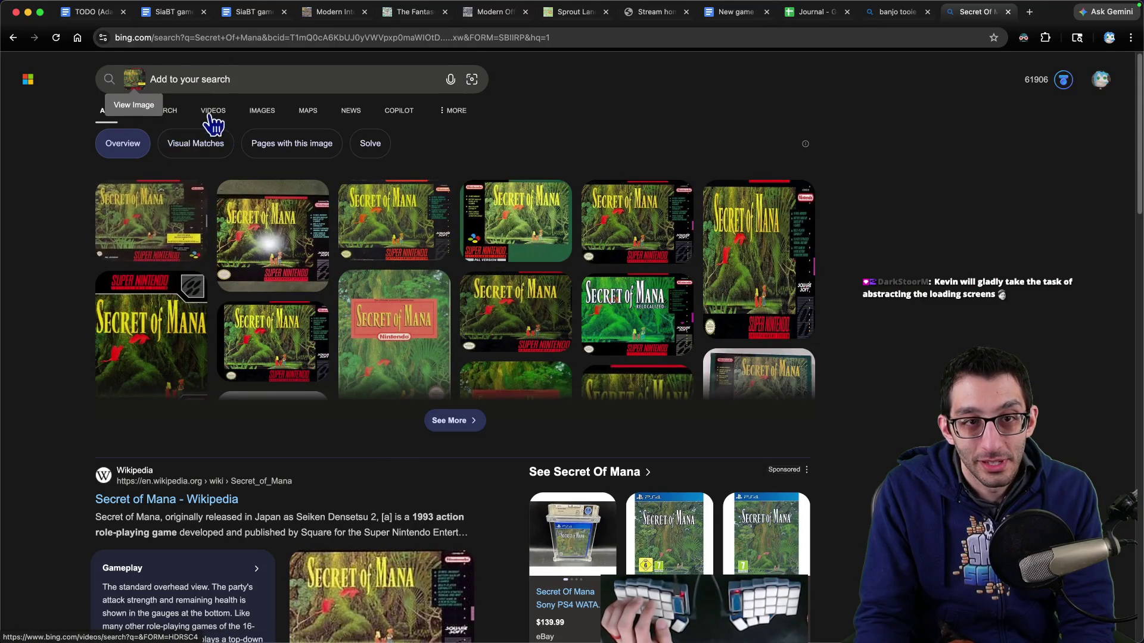
{"action": "left_click", "coordinate": [262, 110]}
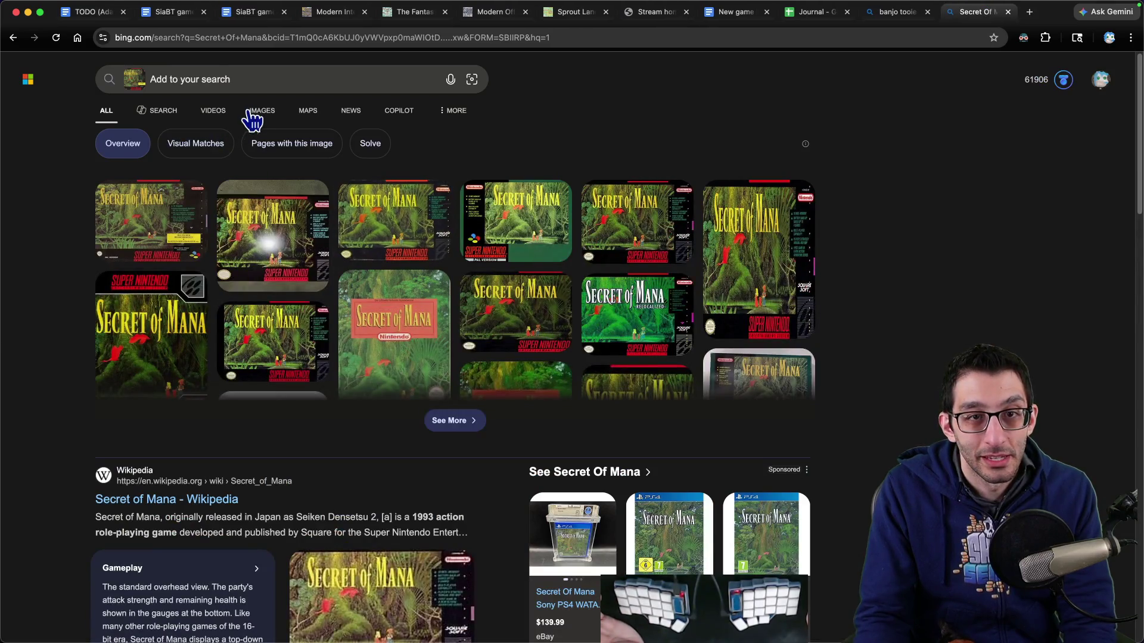
{"action": "left_click", "coordinate": [258, 108]}
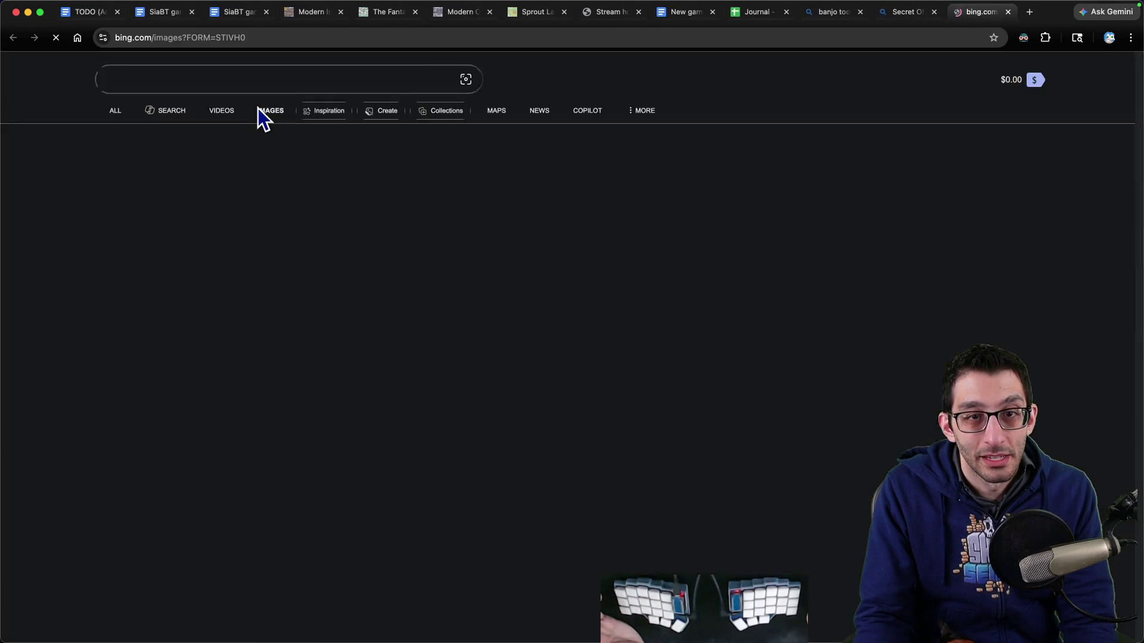
{"action": "key", "text": "super+w"}
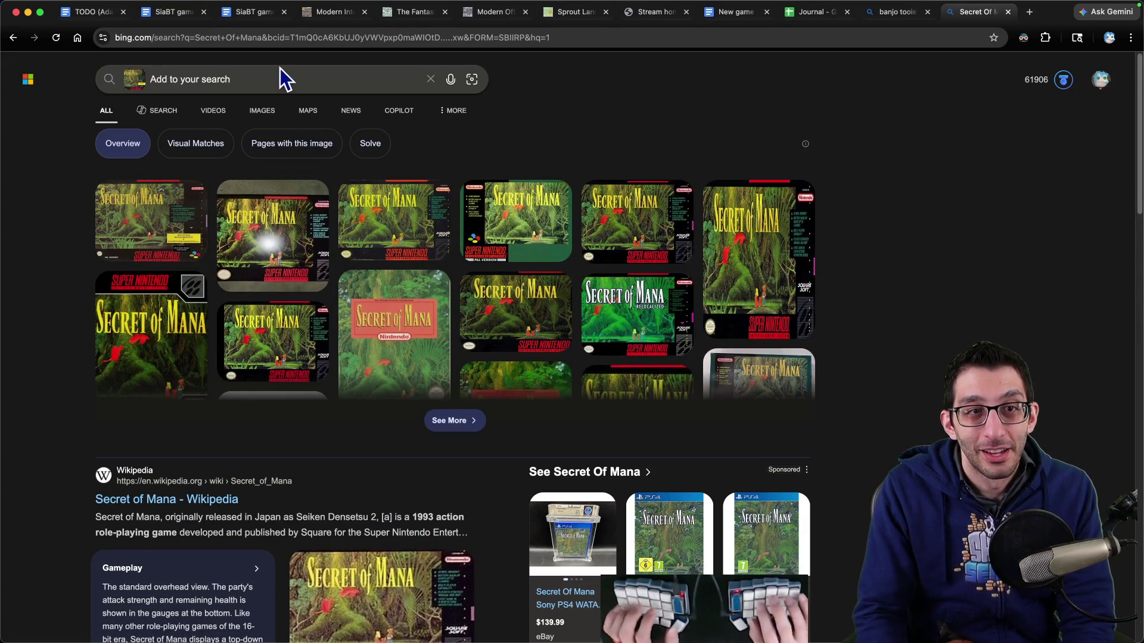
Step: Search 'secret of mana' again and view the Wikipedia box-art image full size
{"action": "key", "text": "super+alt+f"}
{"action": "type", "text": "secret "}
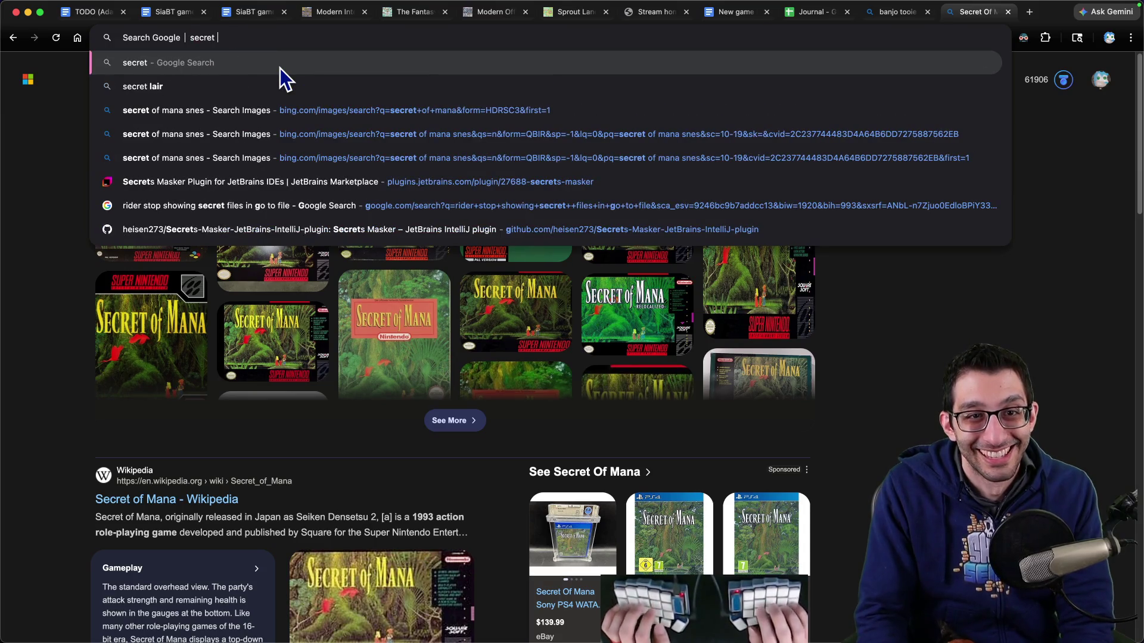
{"action": "type", "text": "of mana"}
{"action": "key", "text": "Return"}
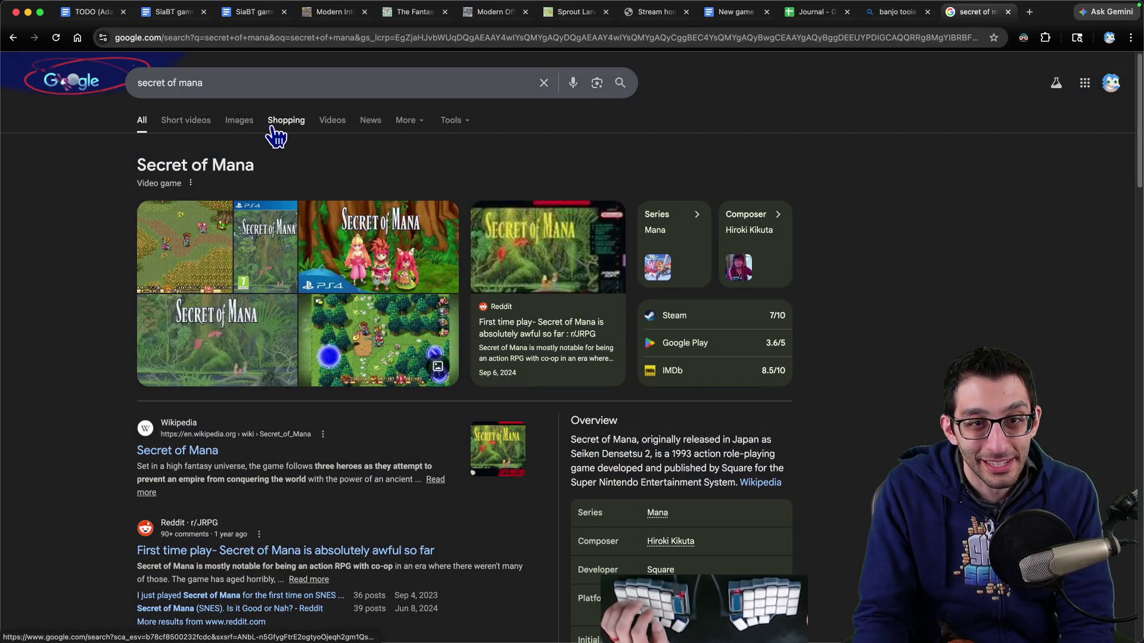
{"action": "left_click", "coordinate": [239, 120]}
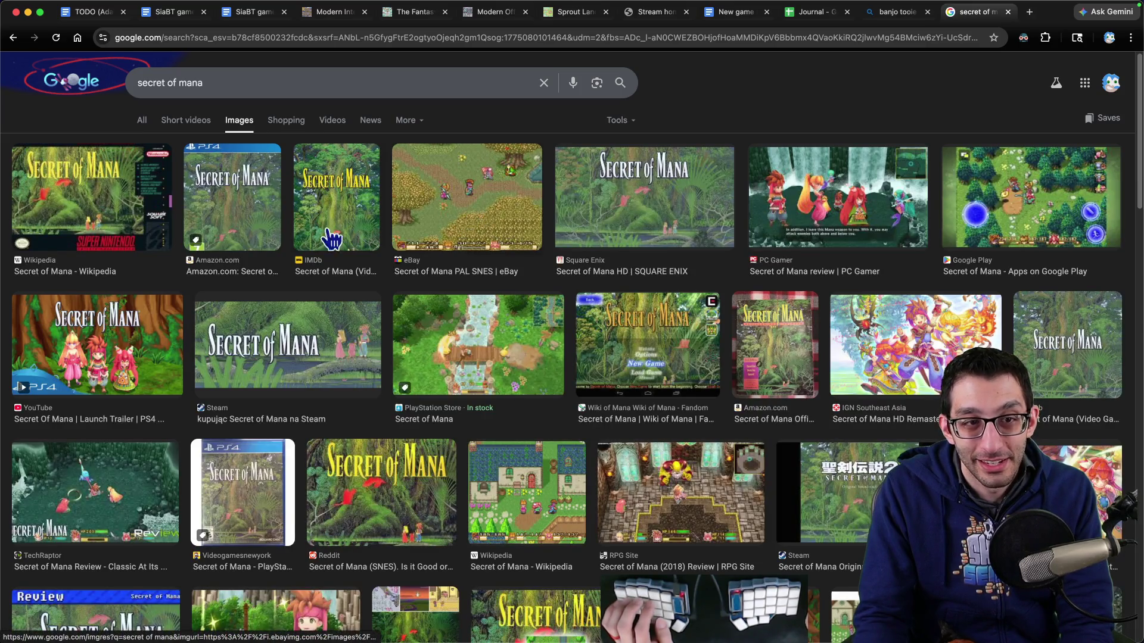
{"action": "left_click", "coordinate": [130, 222]}
{"action": "left_click", "coordinate": [820, 233]}
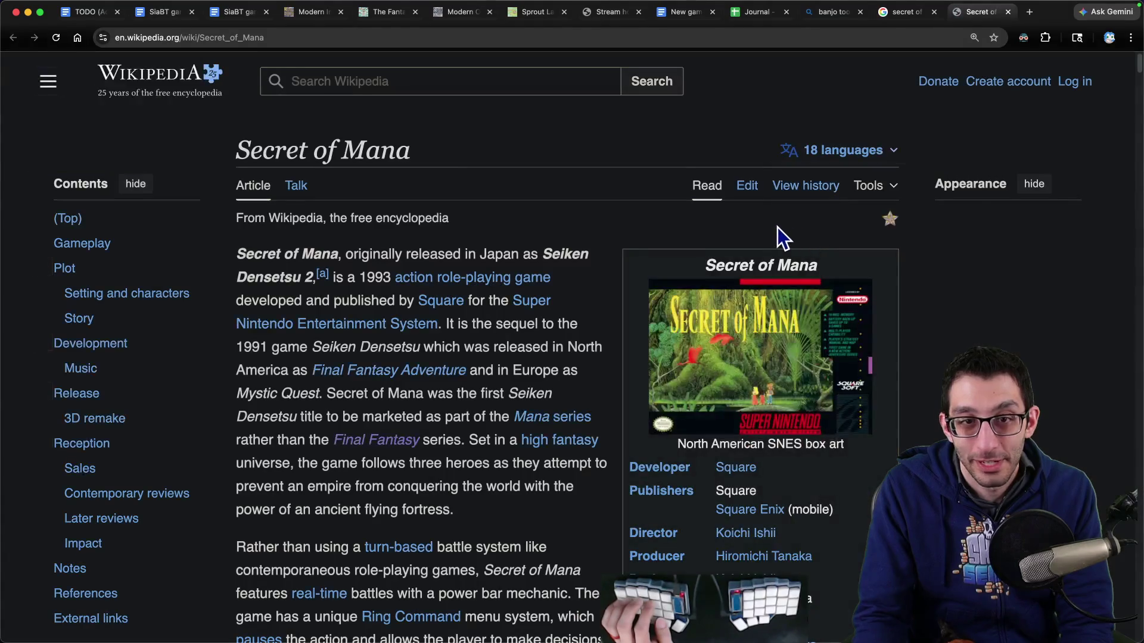
{"action": "left_click", "coordinate": [736, 306]}
{"action": "left_click", "coordinate": [589, 296]}
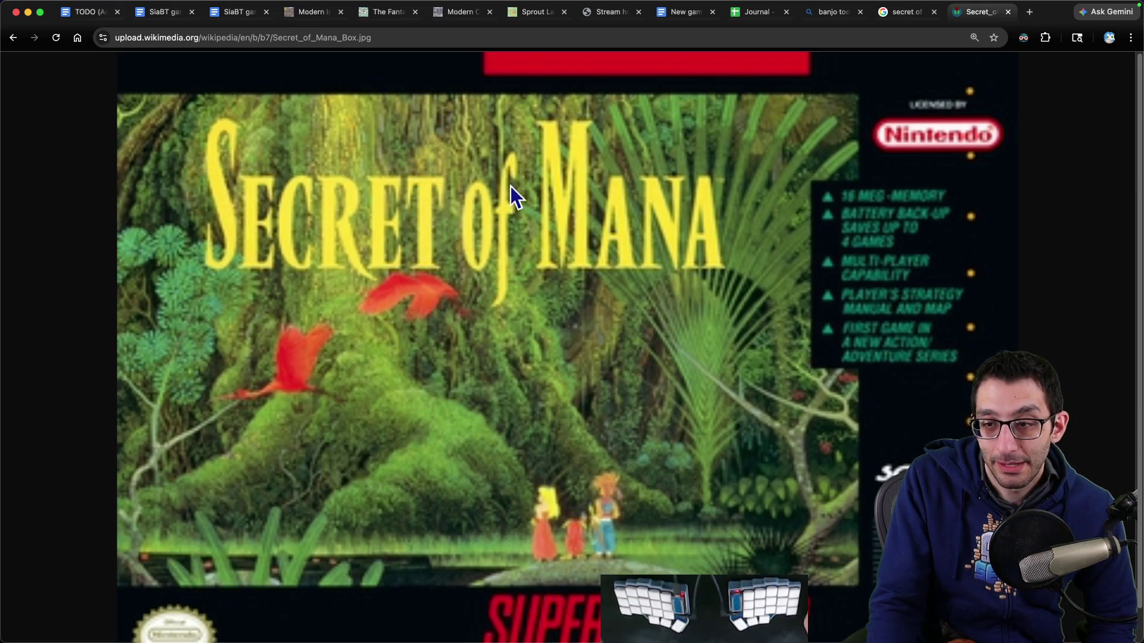
{"action": "left_click", "coordinate": [153, 18]}
{"action": "left_click", "coordinate": [230, 13]}
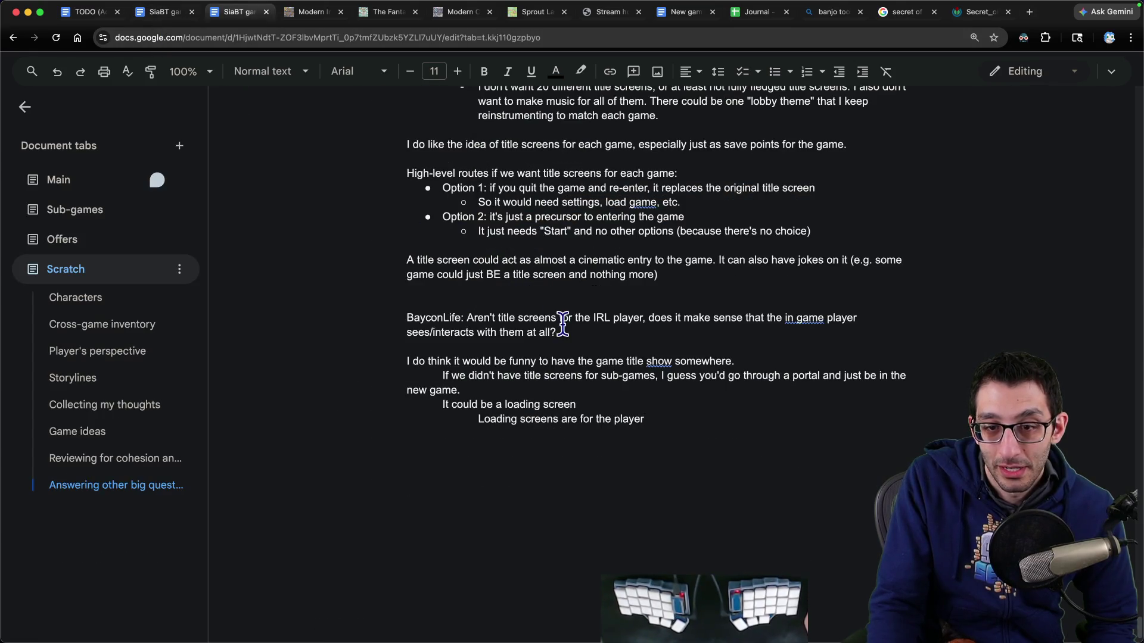
Step: After '(e.g.' in the Loading screens bullet, add 'Secret of Mana's game cover isn't just sprites)'
{"action": "key", "text": "ctrl+shift+Tab"}
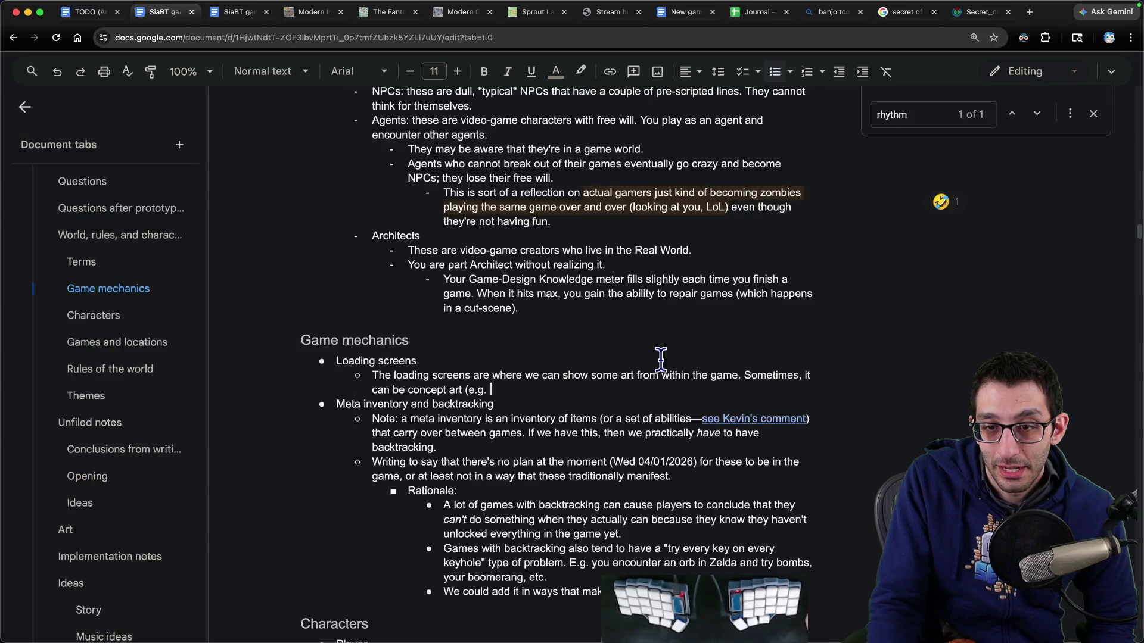
{"action": "left_click_drag", "start_coordinate": [406, 390], "coordinate": [488, 390]}
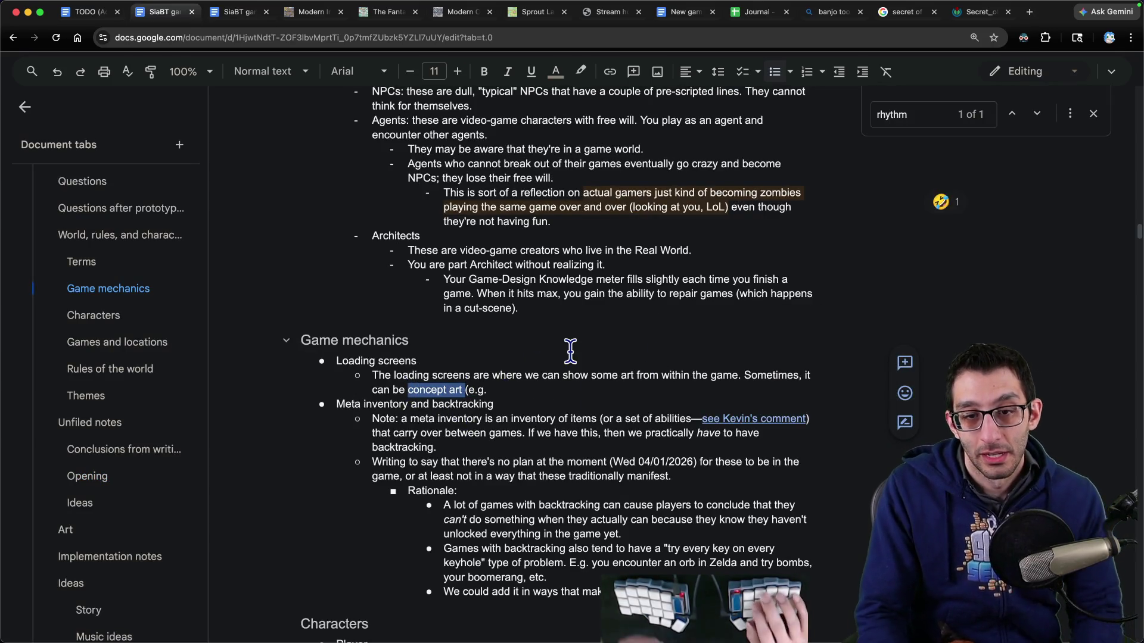
{"action": "key", "text": "Right"}
{"action": "type", "text": "Secret of Man"}
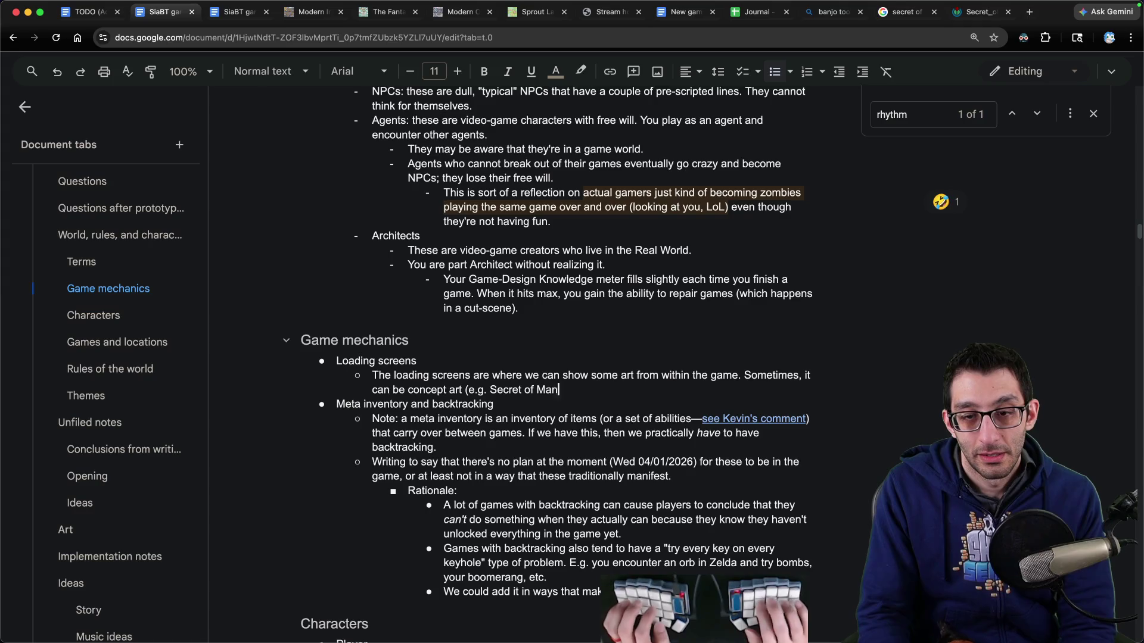
{"action": "type", "text": "a's game co"}
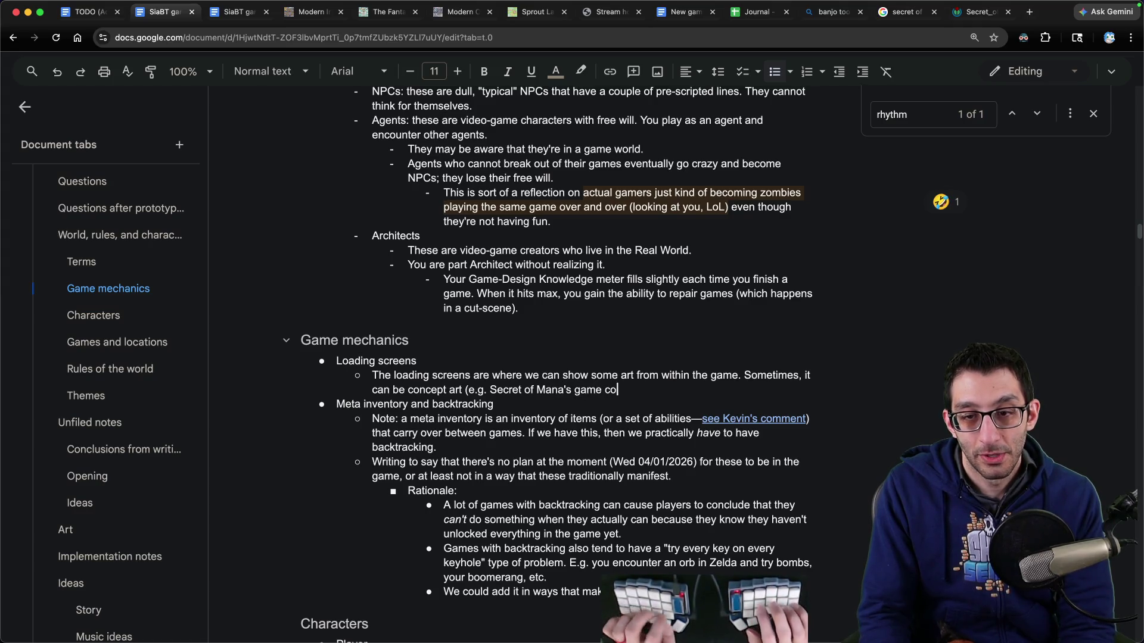
{"action": "type", "text": "ver isn't just sprites)"}
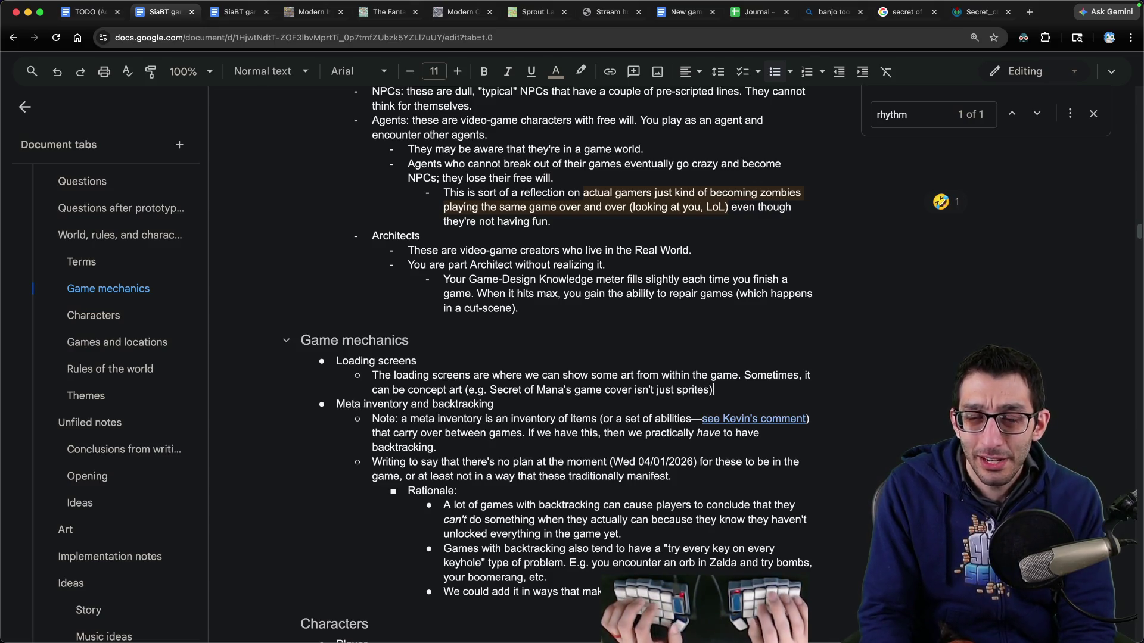
{"action": "key", "text": "super+t"}
Step: Search Google Images for 'snes game covers', scroll the box-art results, then close the tab
{"action": "type", "text": "snes game covers"}
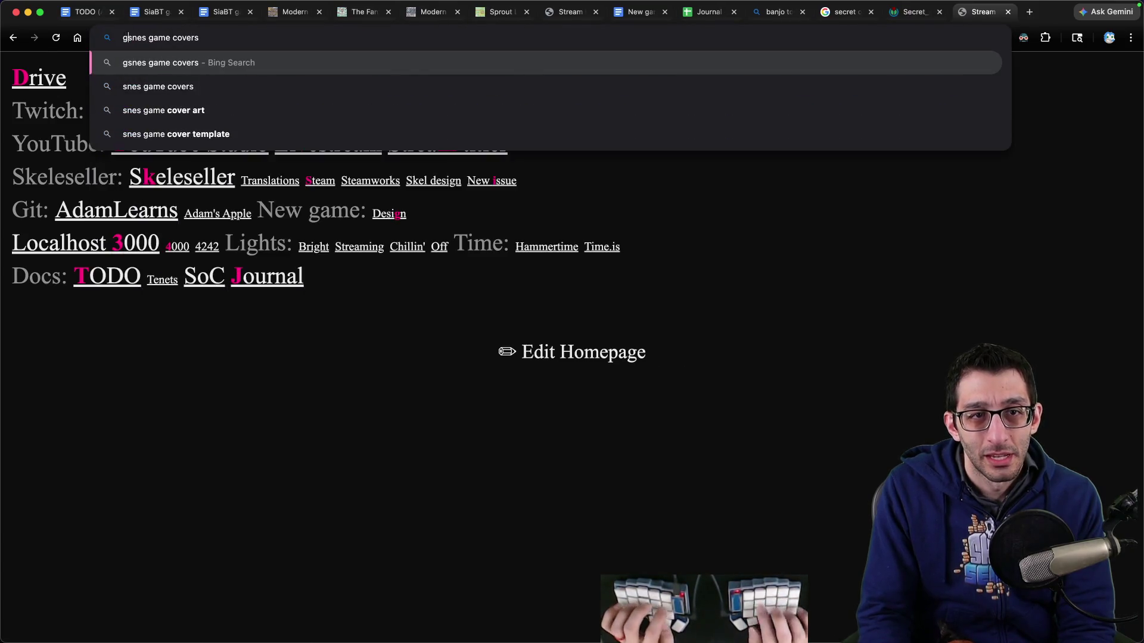
{"action": "key", "text": "Return"}
{"action": "left_click", "coordinate": [181, 121]}
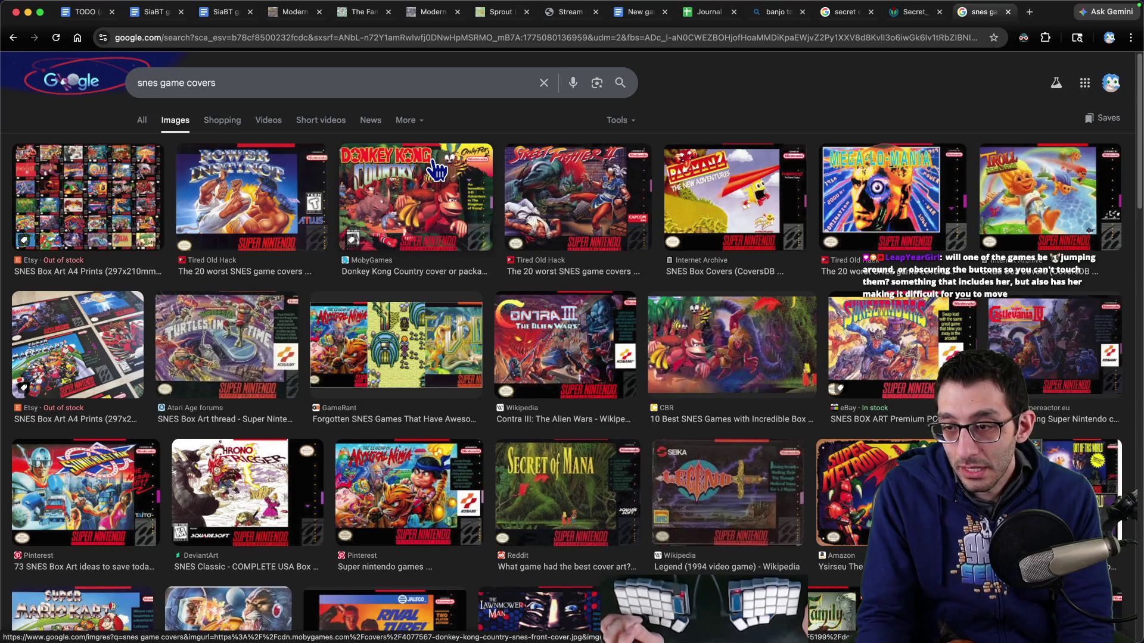
{"action": "scroll", "coordinate": [437, 171], "scroll_direction": "down", "scroll_amount": 3}
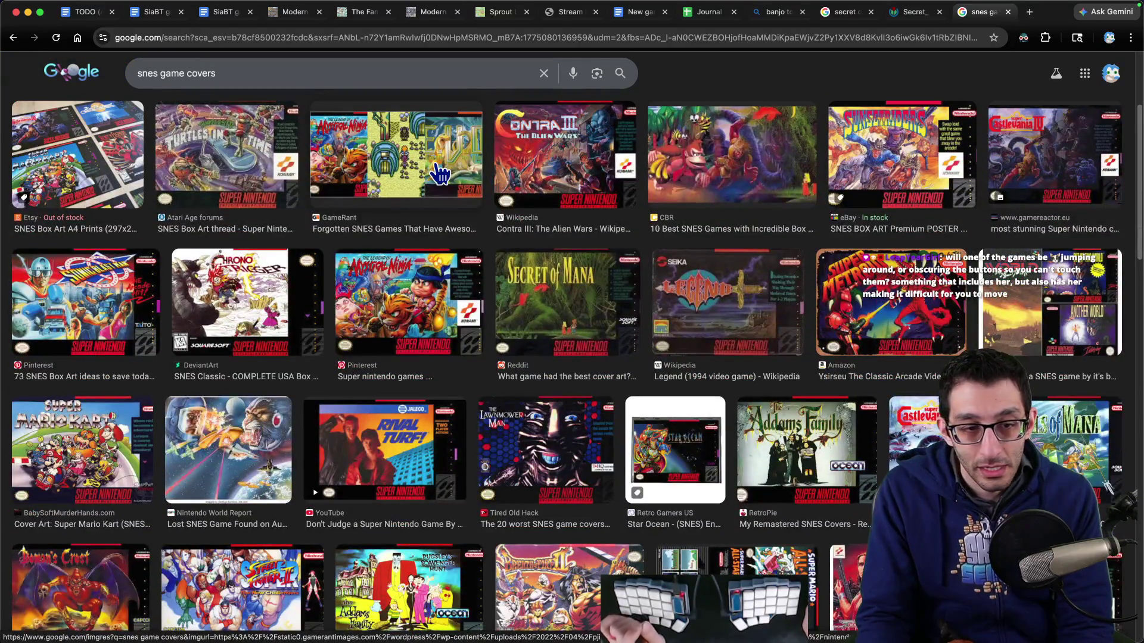
{"action": "scroll", "coordinate": [440, 173], "scroll_direction": "down", "scroll_amount": 3}
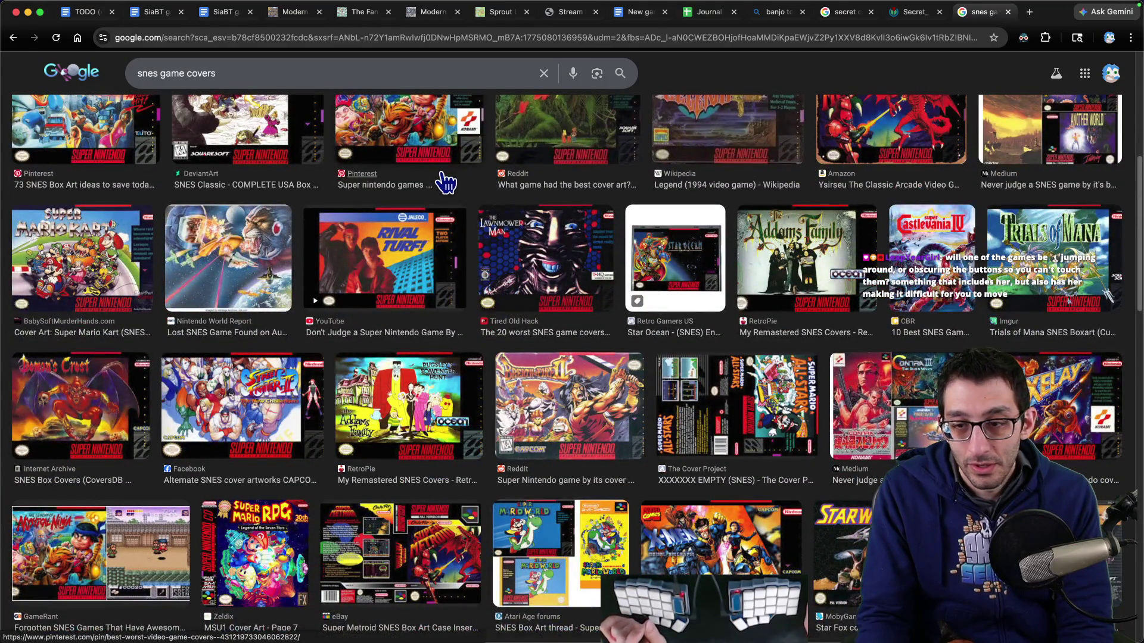
{"action": "key", "text": "super+w"}
{"action": "left_click", "coordinate": [218, 15]}
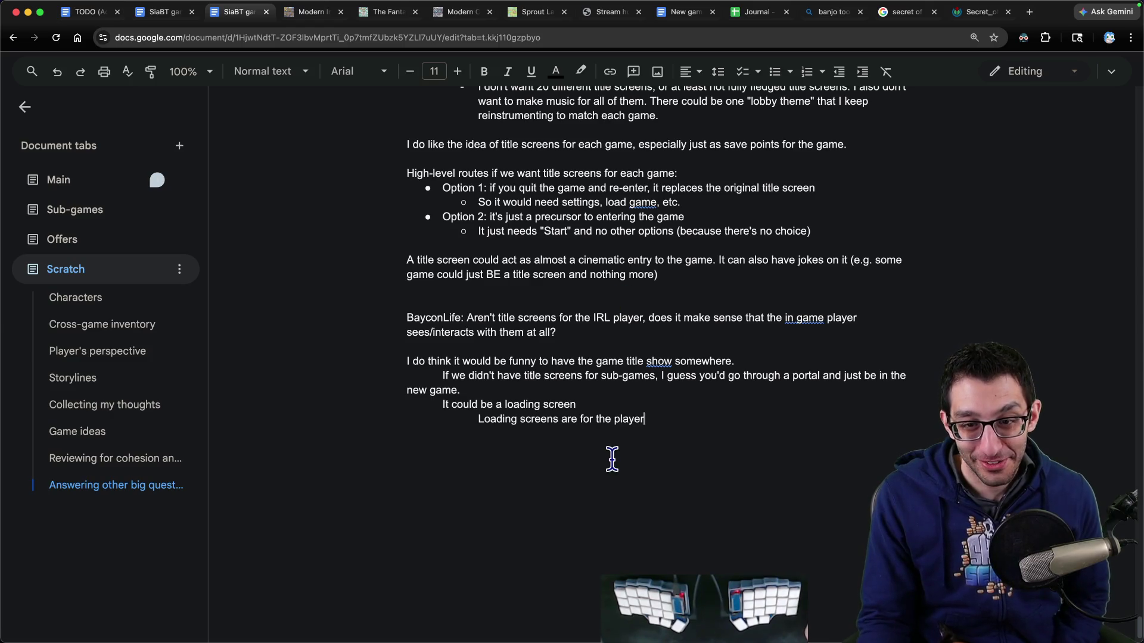
Step: Add an indented Rationale sub-bullet under Loading screens explaining title screens are for IRL players
{"action": "key", "text": "ctrl+shift+Tab"}
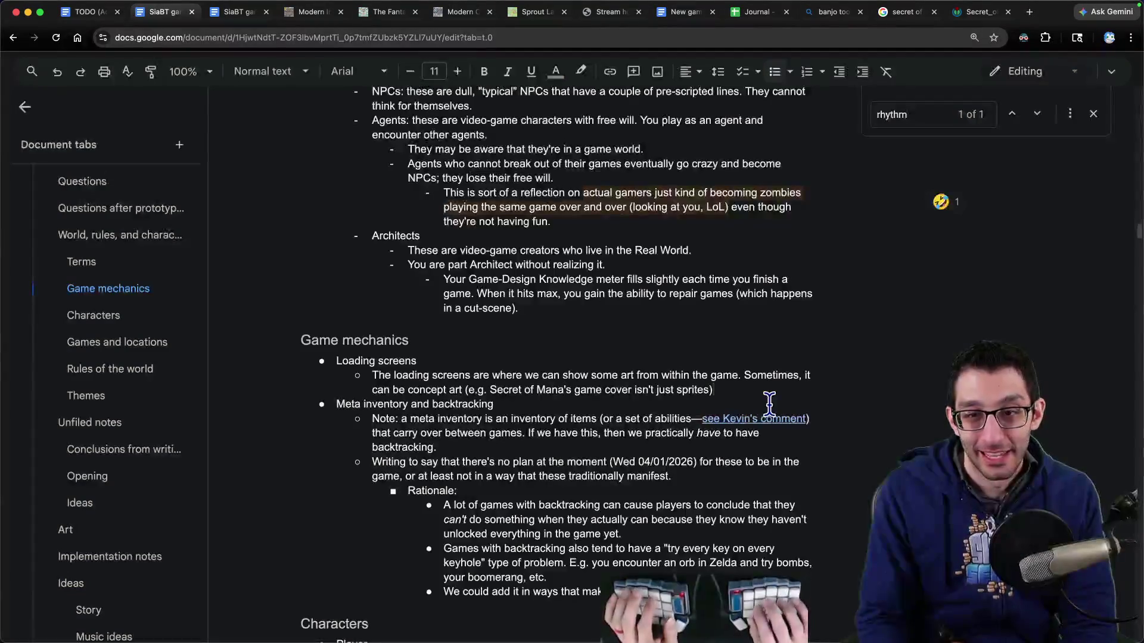
{"action": "key", "text": "Return"}
{"action": "key", "text": "Tab"}
{"action": "type", "text": "Ra"}
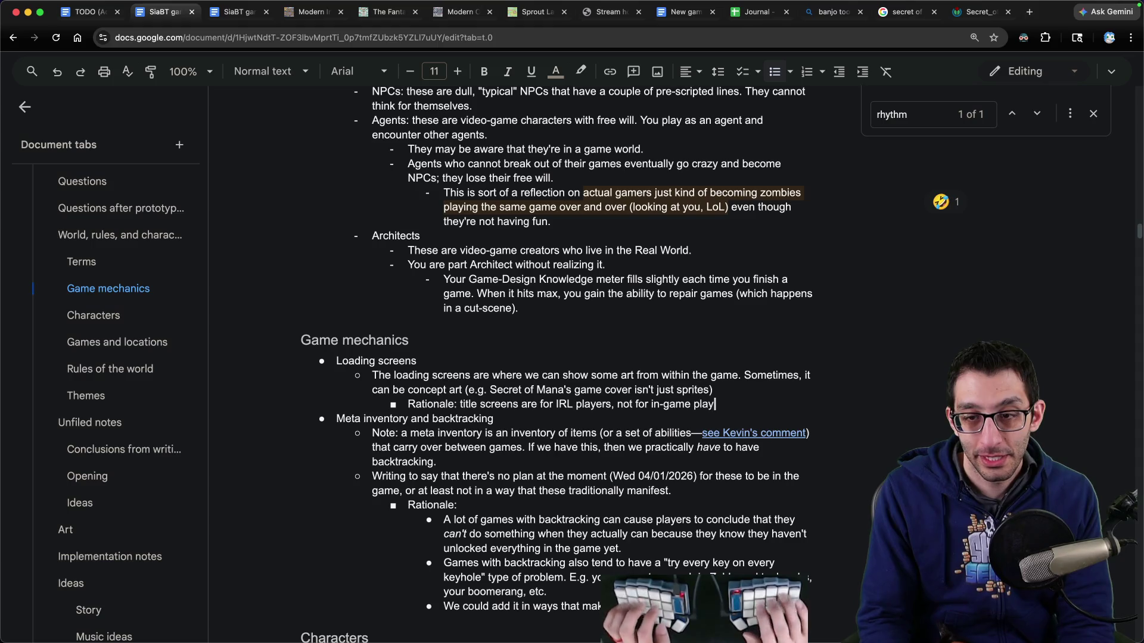
{"action": "type", "text": "oading screen is a good compromise if we want to show the title of a game or have some"}
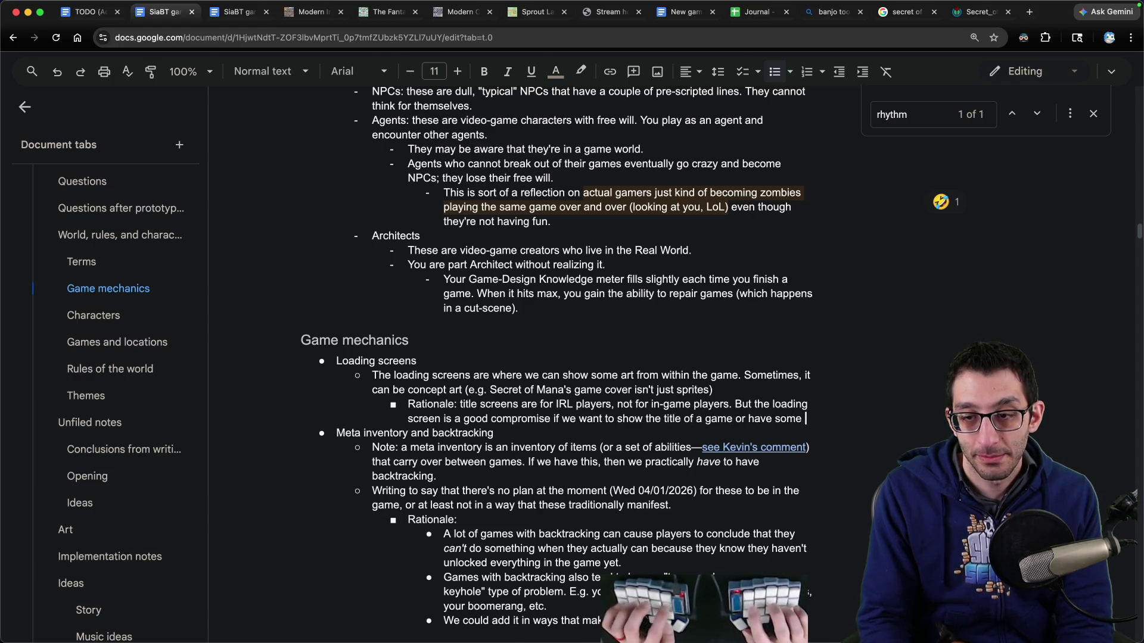
{"action": "type", "text": "game-specific joke. Plus, we probably need loading scre"}
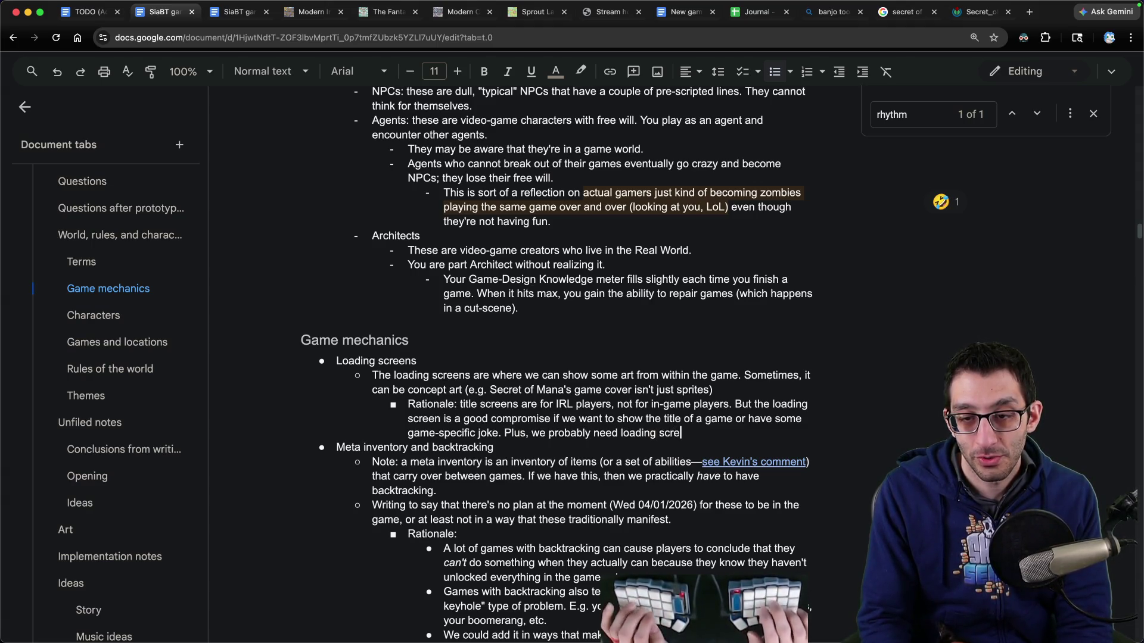
{"action": "type", "text": "ns anyway, so they may as well be more in-world than not."}
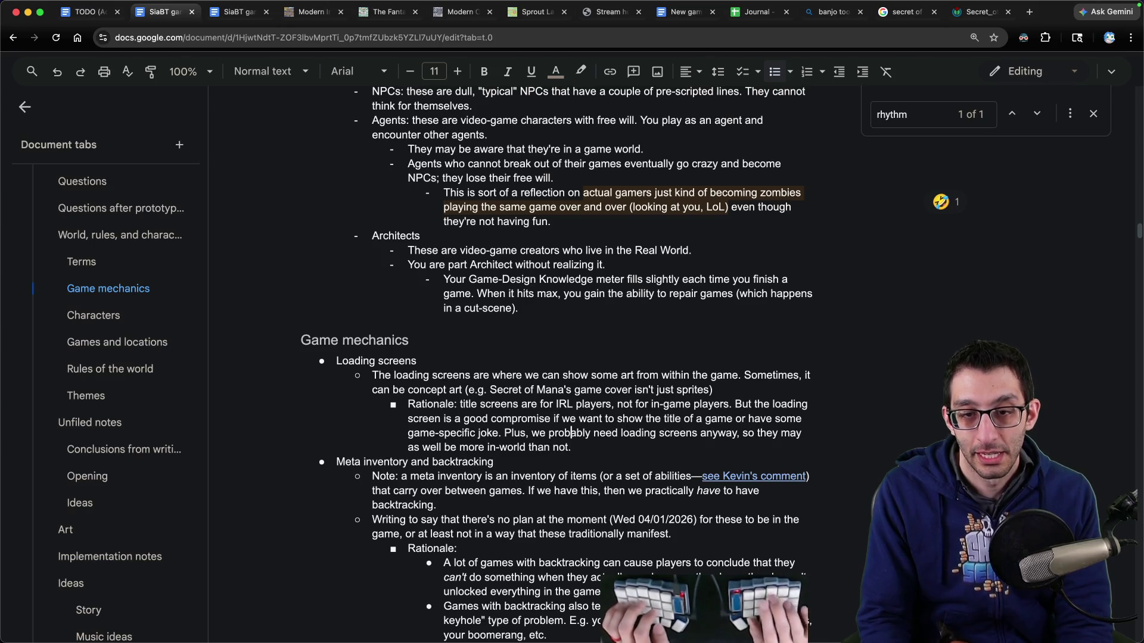
Step: Extend the sentence after 'just sprites)' to say the art can be more "traditional" or even a joke
{"action": "left_click", "coordinate": [713, 389]}
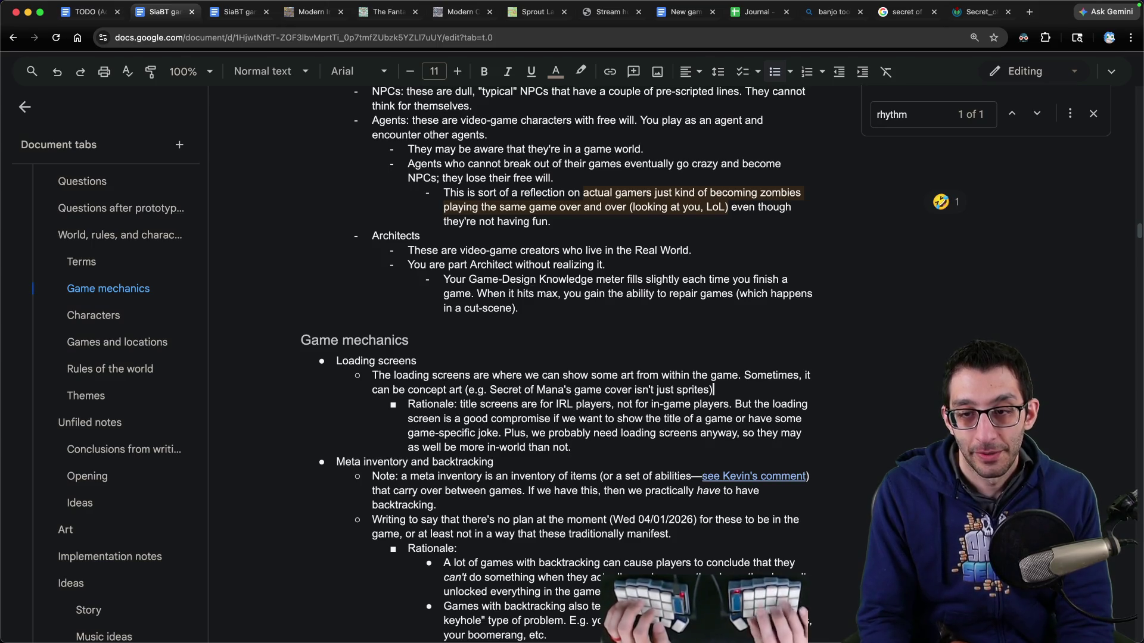
{"action": "type", "text": ", and someti"}
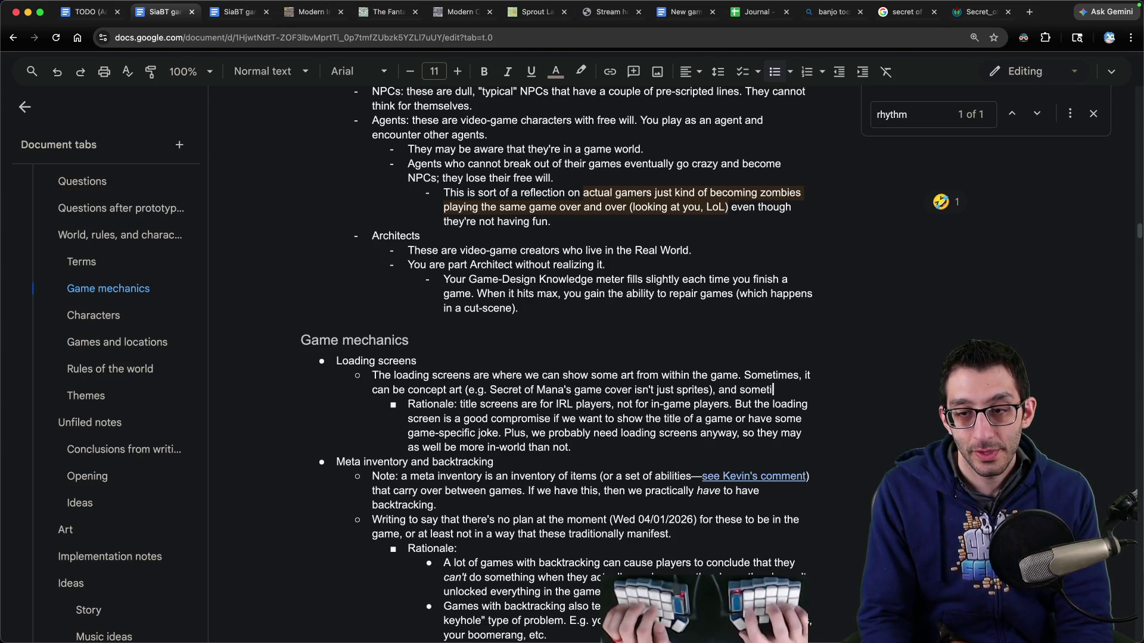
{"action": "type", "text": "mes, it can be more tradi"}
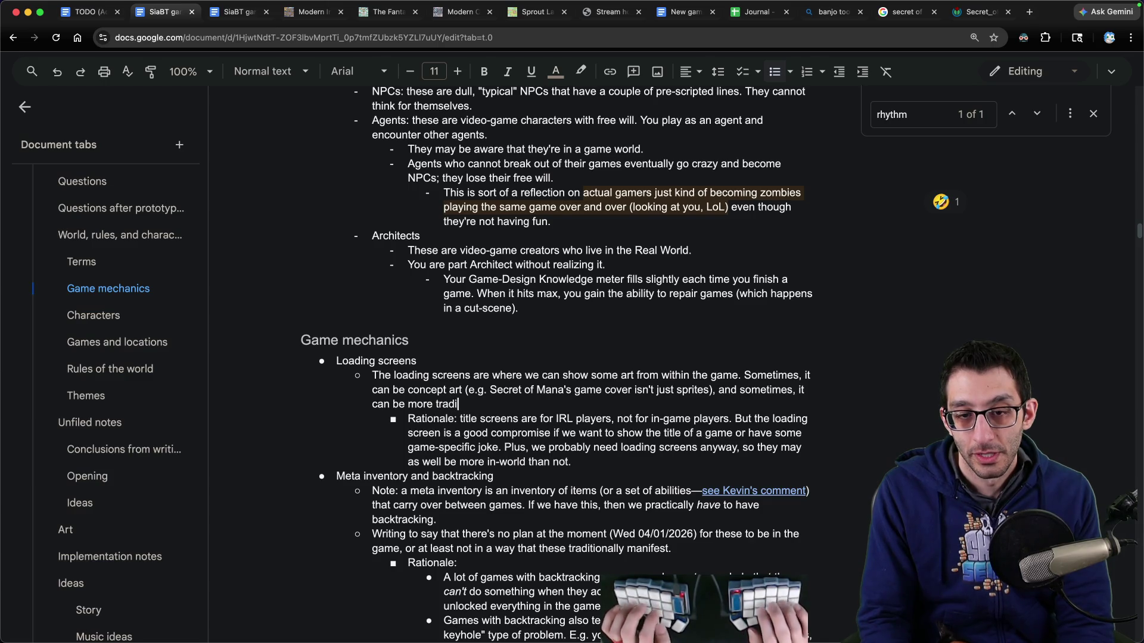
{"action": "type", "text": "tional\""}
{"action": "key", "text": "End"}
{"action": "type", "text": "\". "}
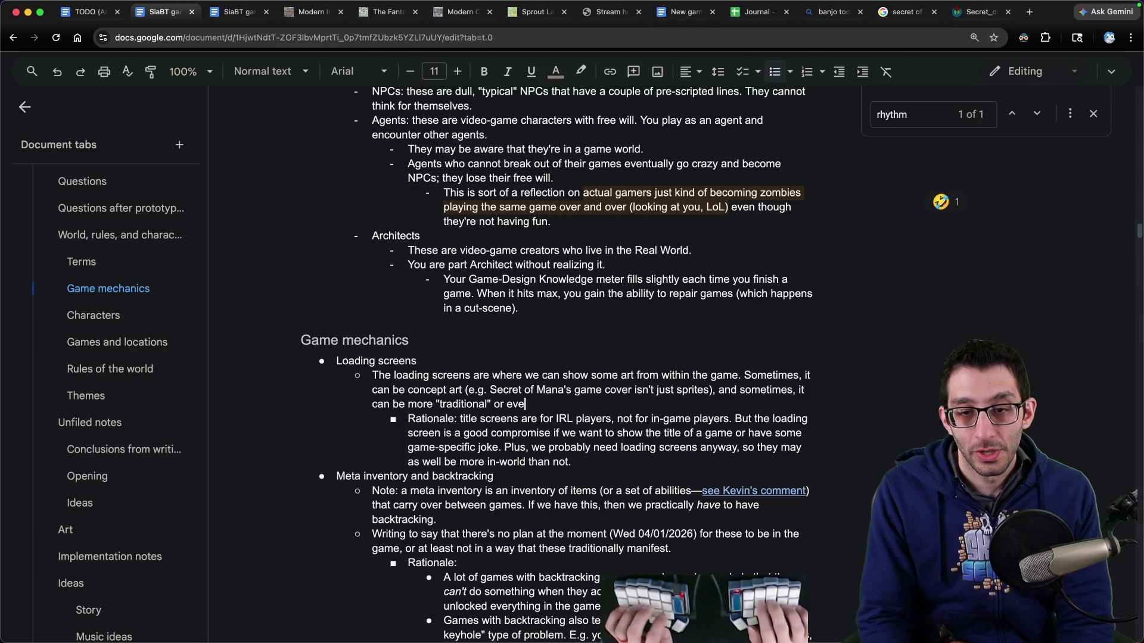
{"action": "type", "text": " a game."}
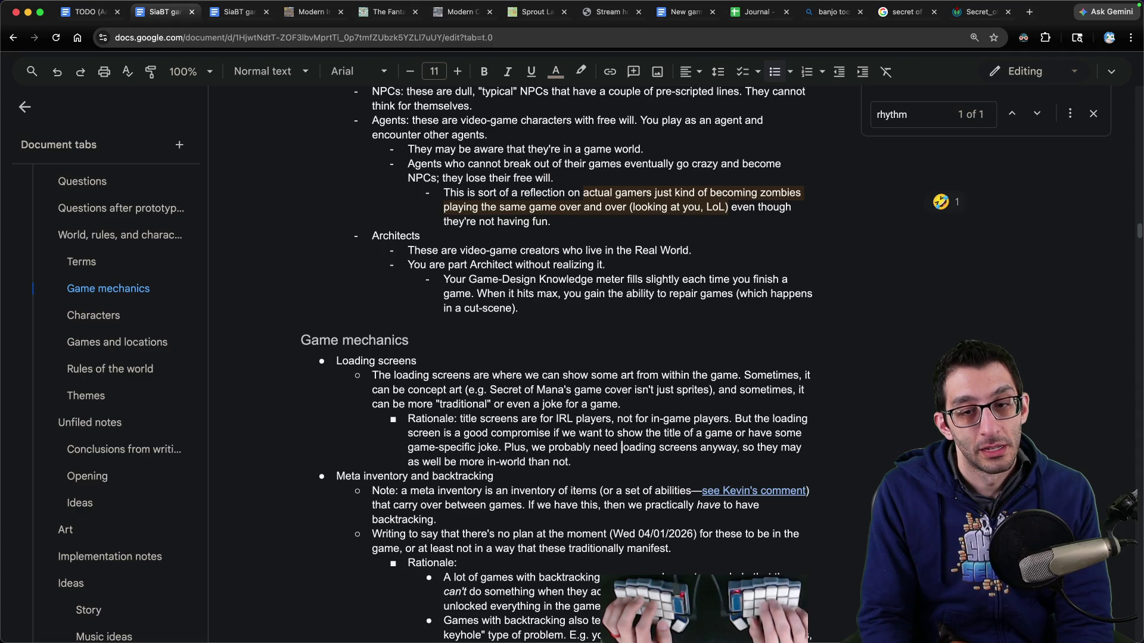
Step: Move the rationale onto its own deeper-indented line headed 'Why a loading screen?'
{"action": "key", "text": "Return"}
{"action": "key", "text": "Tab"}
{"action": "key", "text": "Delete"}
{"action": "type", "text": "T"}
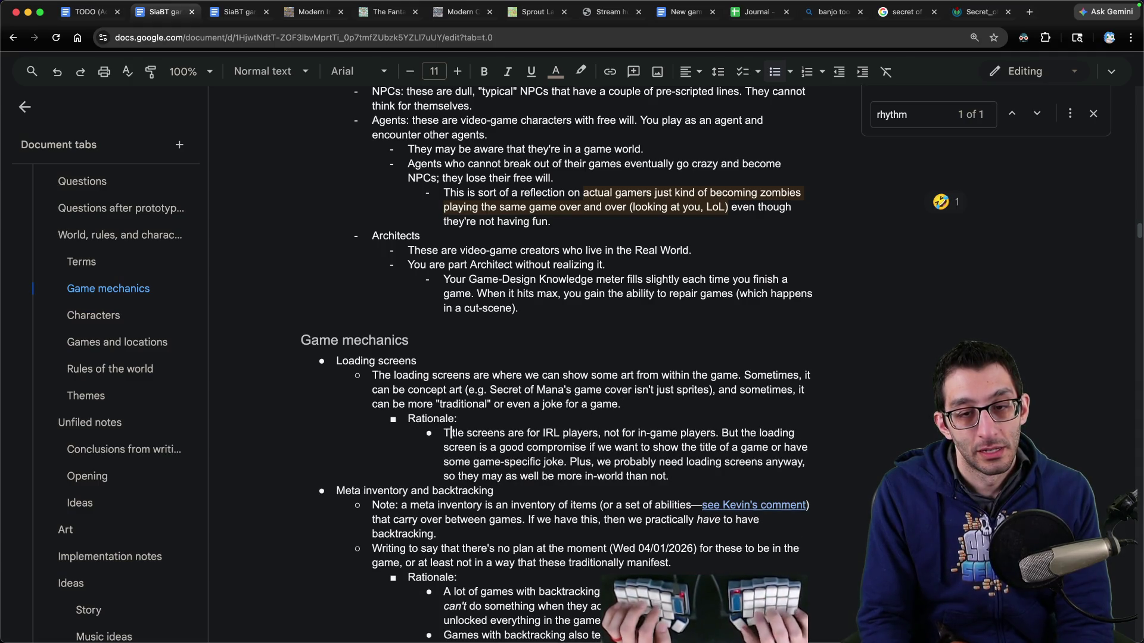
{"action": "type", "text": "Why a loading scree"}
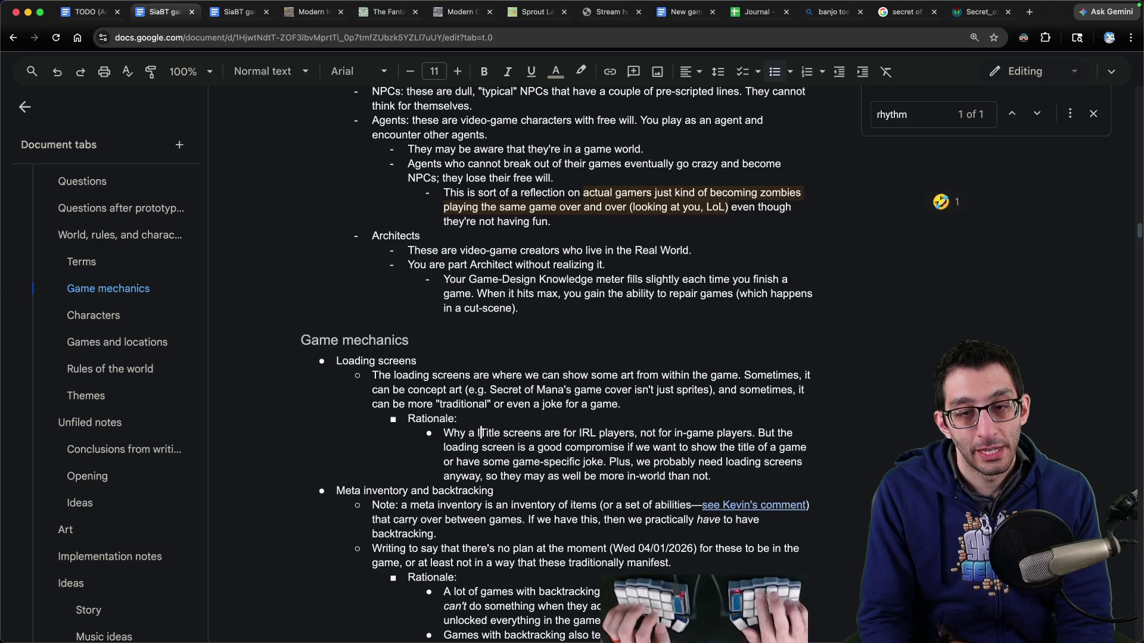
{"action": "type", "text": "n?"}
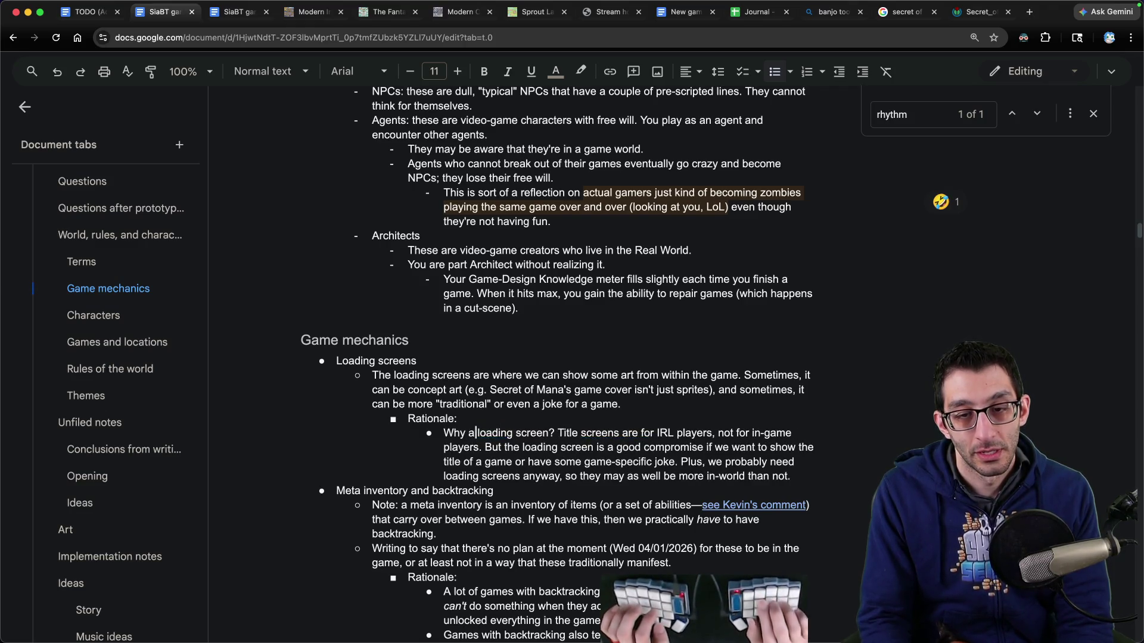
Step: Italicize the word 'loading' and start a new 'Why a screen at all?' bullet above the existing one
{"action": "double_click", "coordinate": [494, 433]}
{"action": "key", "text": "super+i"}
{"action": "left_click", "coordinate": [515, 447]}
{"action": "key", "text": "Up"}
{"action": "key", "text": "super+Left"}
{"action": "key", "text": "Return"}
{"action": "key", "text": "Up"}
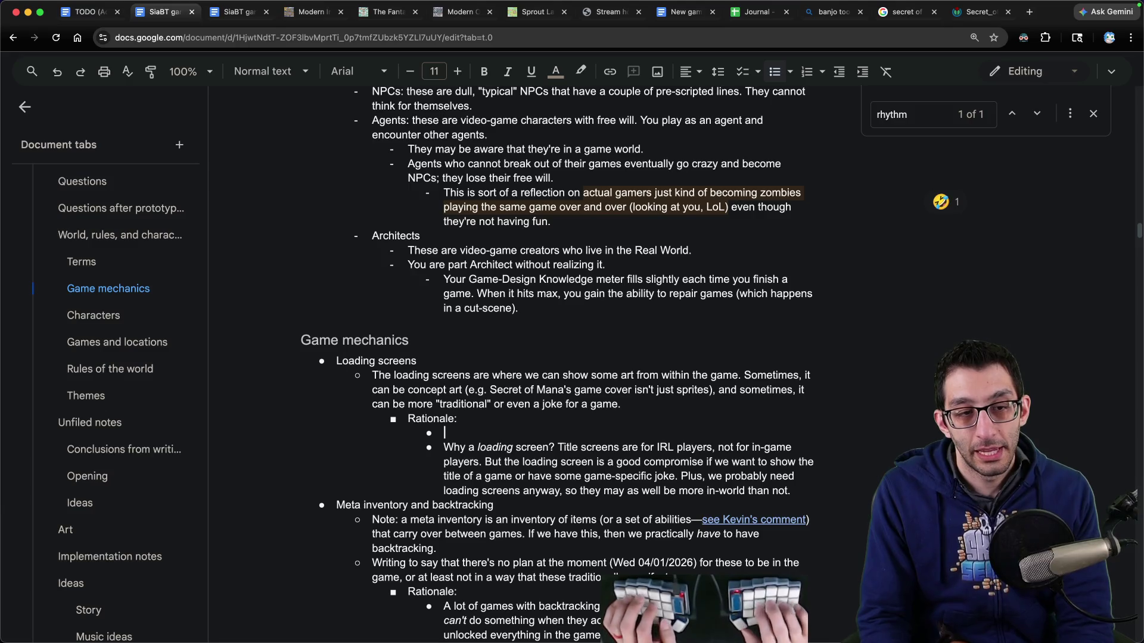
{"action": "type", "text": "Why a screen at all?"}
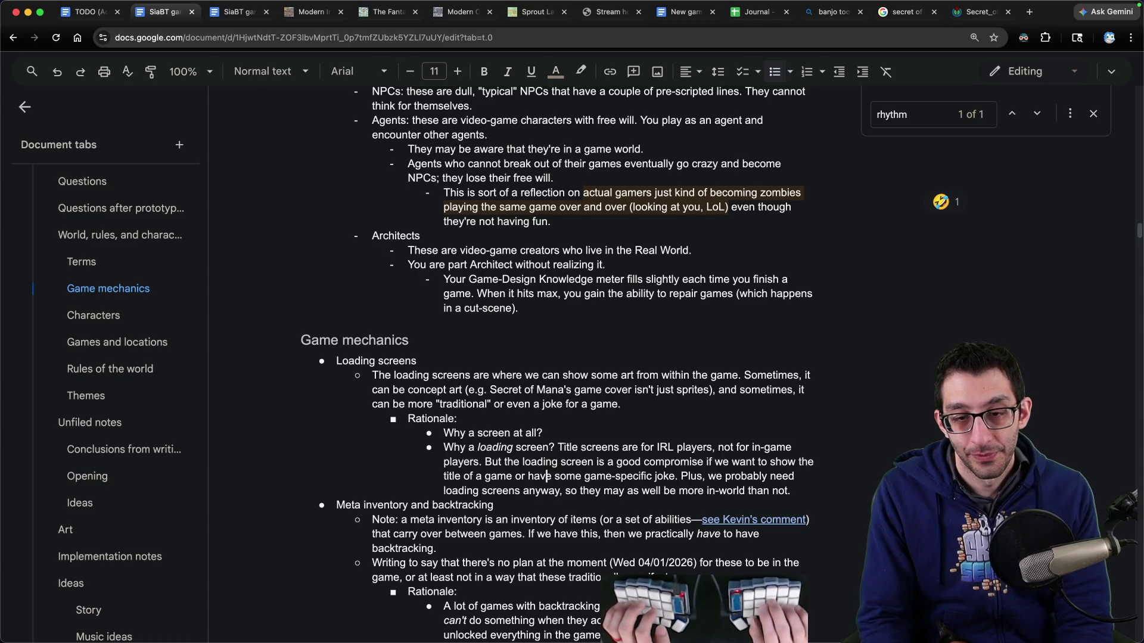
Step: Move the 'We probably need' sentence under 'Why a screen at all?' as a capitalized sub-bullet
{"action": "key", "text": "shift+alt+Down"}
{"action": "key", "text": "BackSpace"}
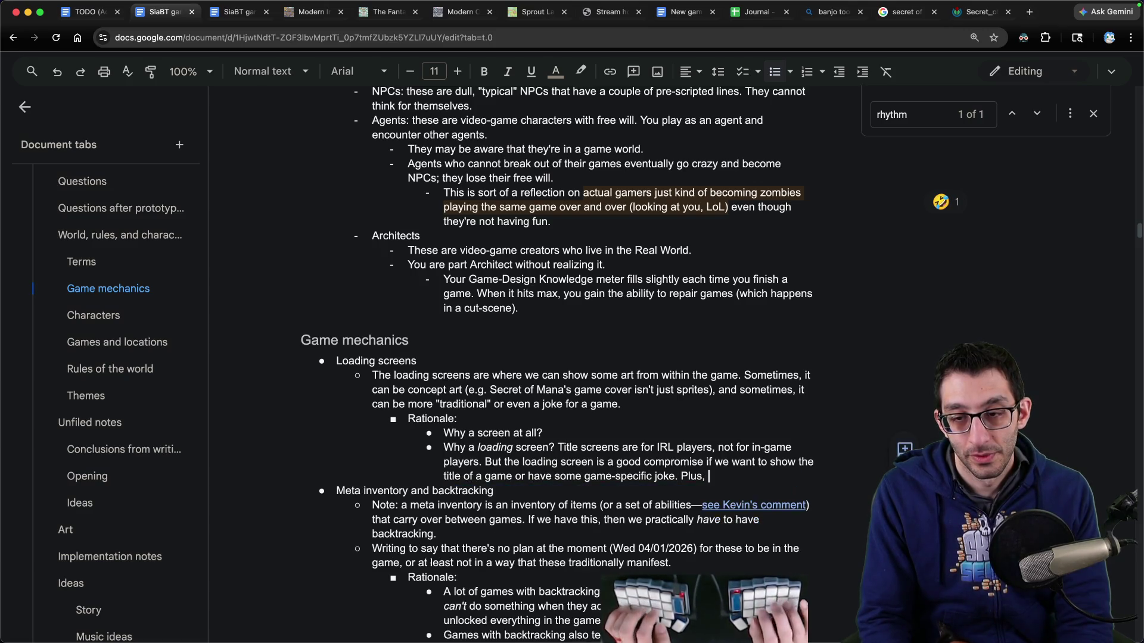
{"action": "key", "text": "alt+BackSpace"}
{"action": "key", "text": "BackSpace"}
{"action": "key", "text": "ctrl+shift+Down"}
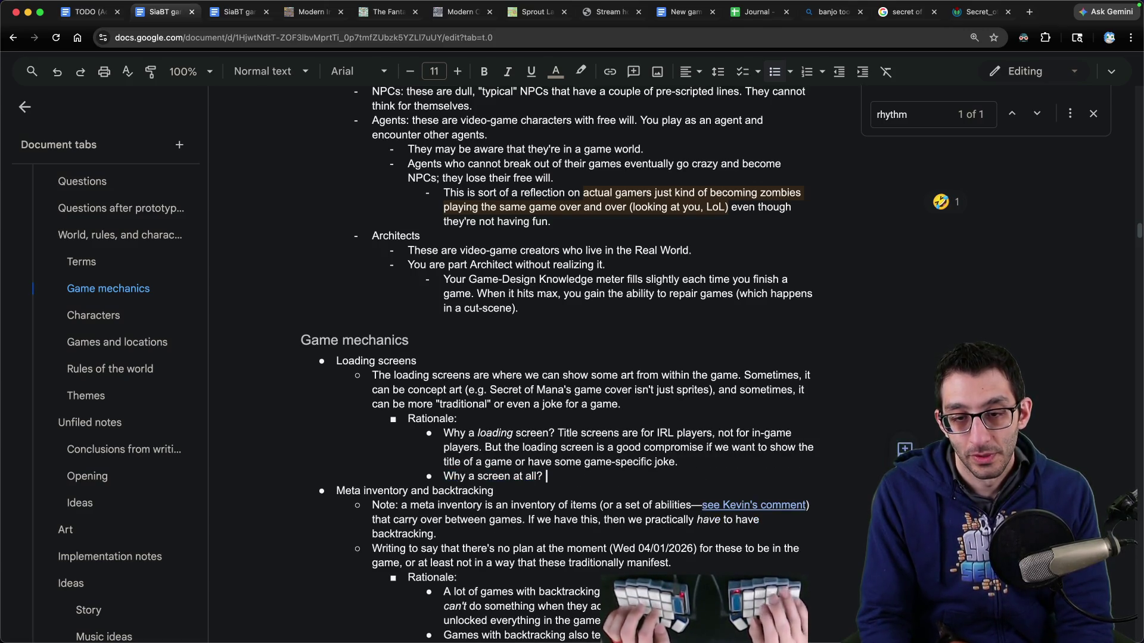
{"action": "type", "text": "we probably need loading screens anyway, so they may as well be more in-world than not."}
{"action": "key", "text": "alt+Left"}
{"action": "key", "text": "alt+Left"}
{"action": "key", "text": "Delete"}
{"action": "type", "text": "W"}
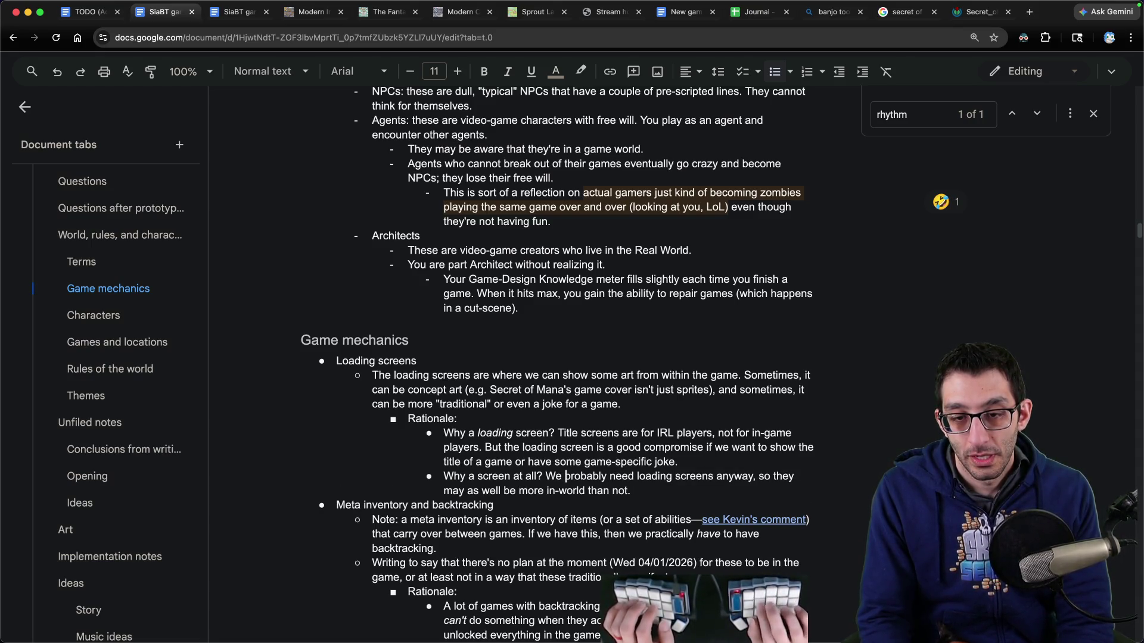
{"action": "key", "text": "alt+Left"}
{"action": "key", "text": "BackSpace"}
{"action": "key", "text": "Return"}
{"action": "key", "text": "Tab"}
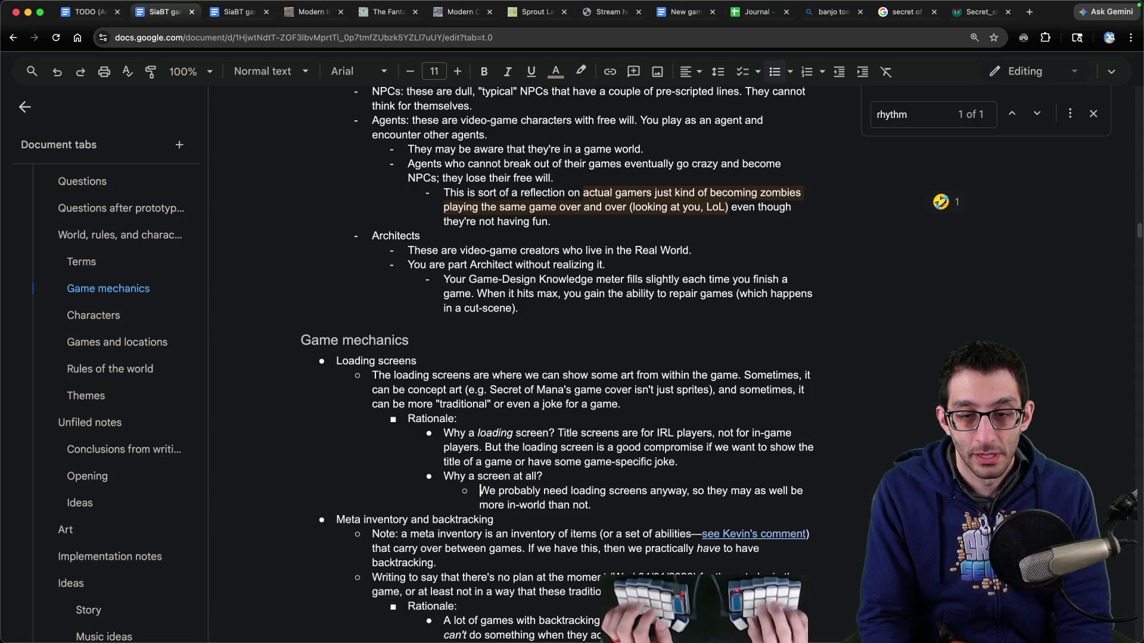
Step: Add a sub-bullet saying this lets us show the name of the upcoming game, and jokes
{"action": "key", "text": "Return"}
{"action": "type", "text": "This"}
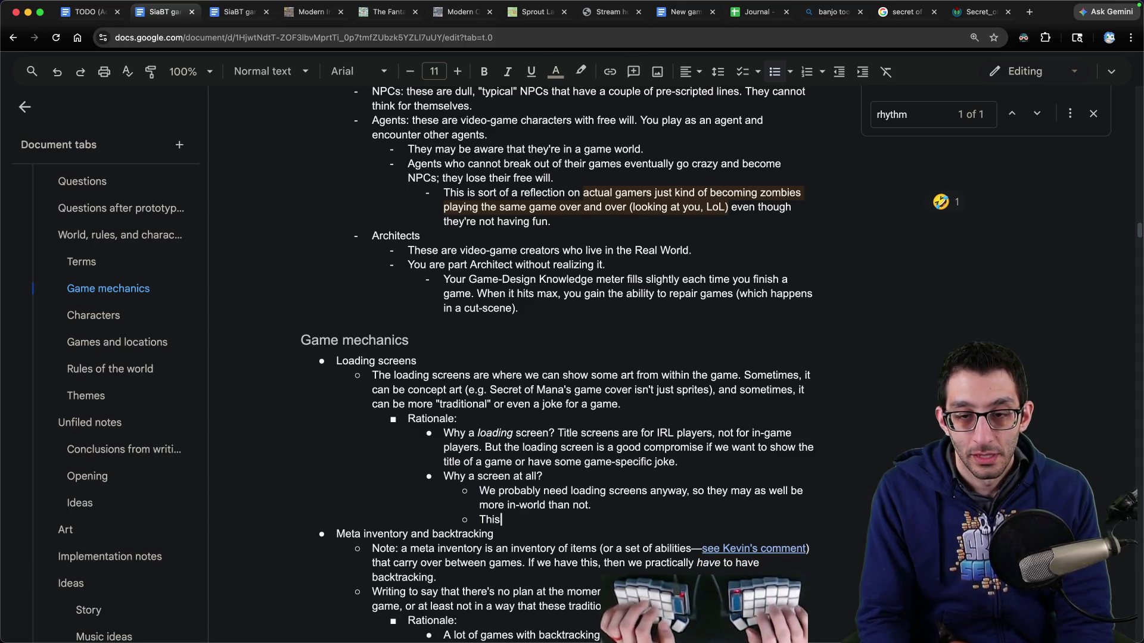
{"action": "type", "text": " allows us to"}
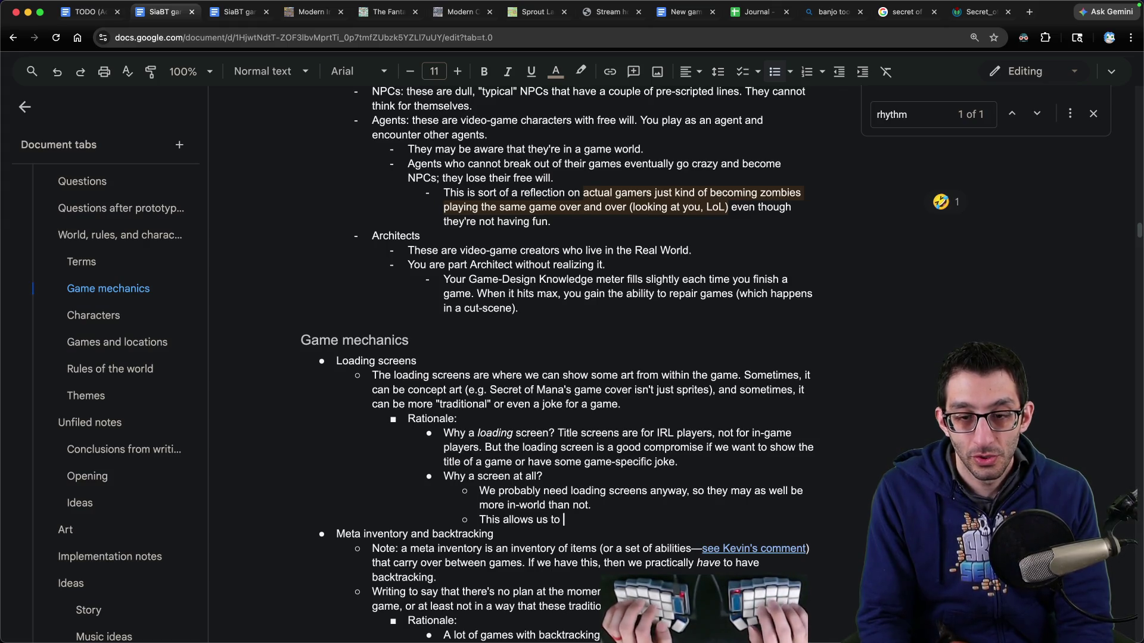
{"action": "type", "text": " show the name of the game they'"}
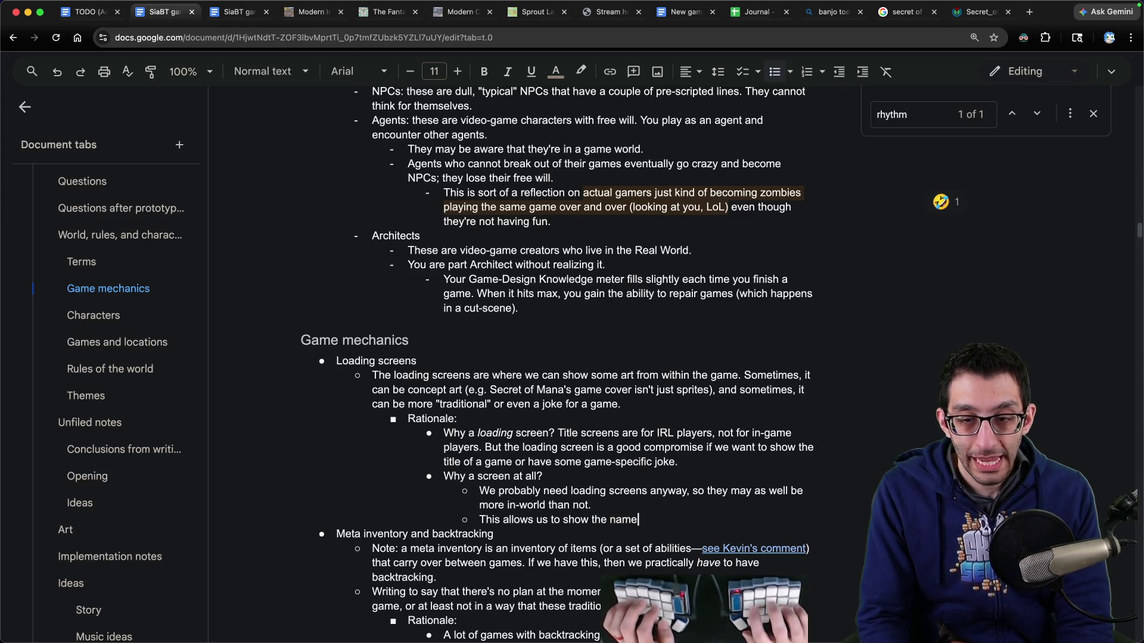
{"action": "type", "text": "re going to pl"}
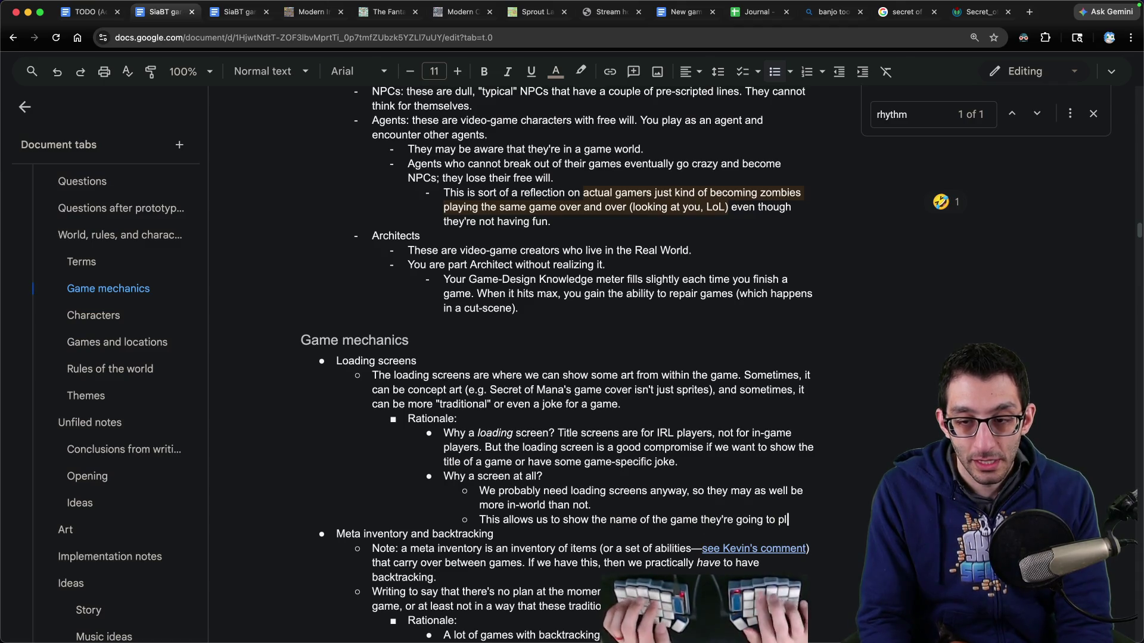
{"action": "type", "text": "ay."}
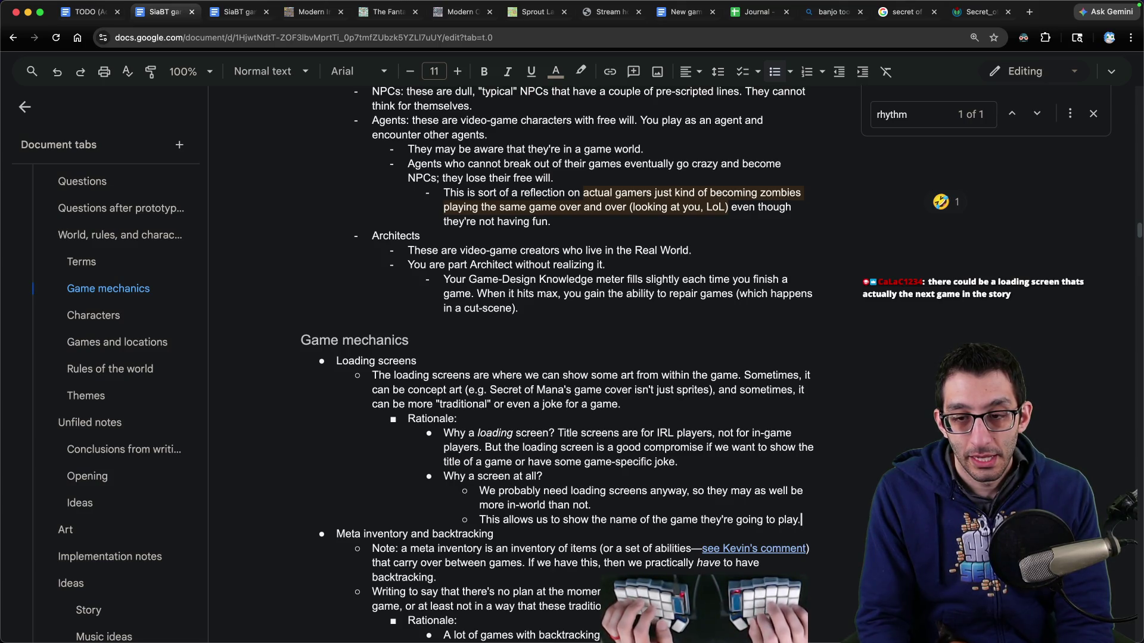
{"action": "key", "text": "BackSpace"}
{"action": "type", "text": " and"}
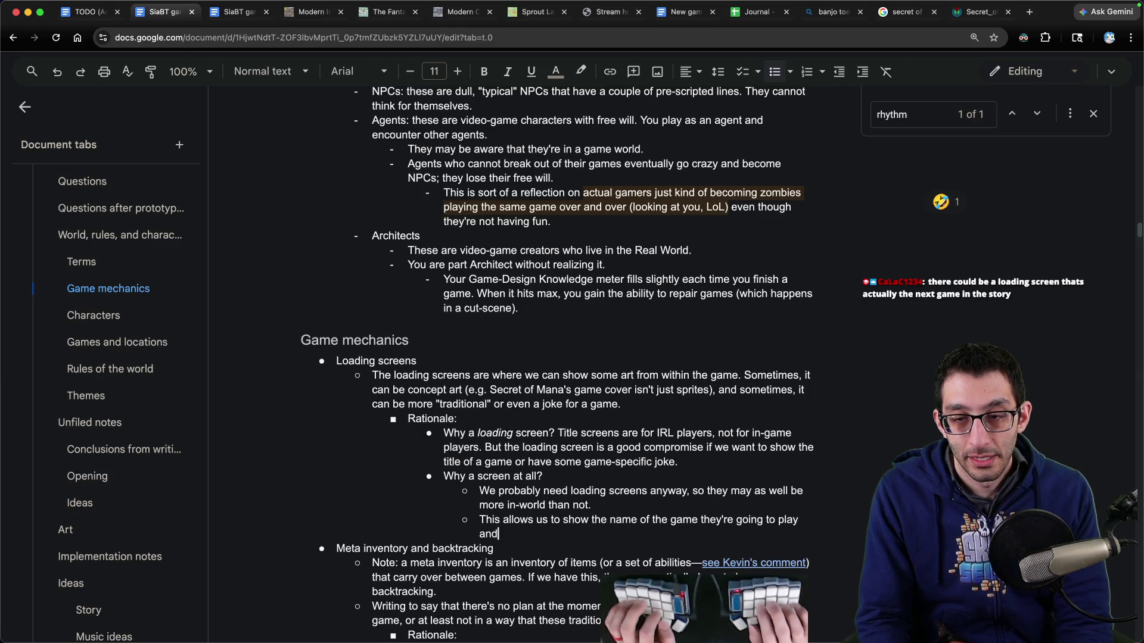
{"action": "type", "text": "okes."}
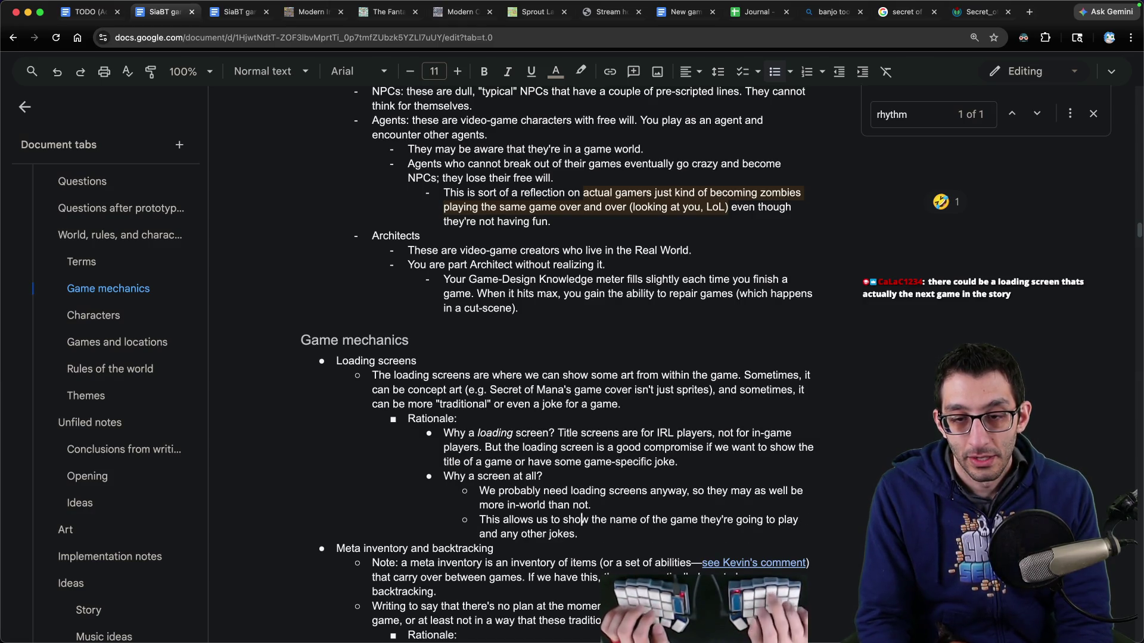
Step: Delete the compromise sentence about loading screens
{"action": "mouse_move", "coordinate": [678, 462]}
{"action": "left_mouse_down"}
{"action": "mouse_move", "coordinate": [447, 448]}
{"action": "mouse_move", "coordinate": [484, 448]}
{"action": "left_mouse_up"}
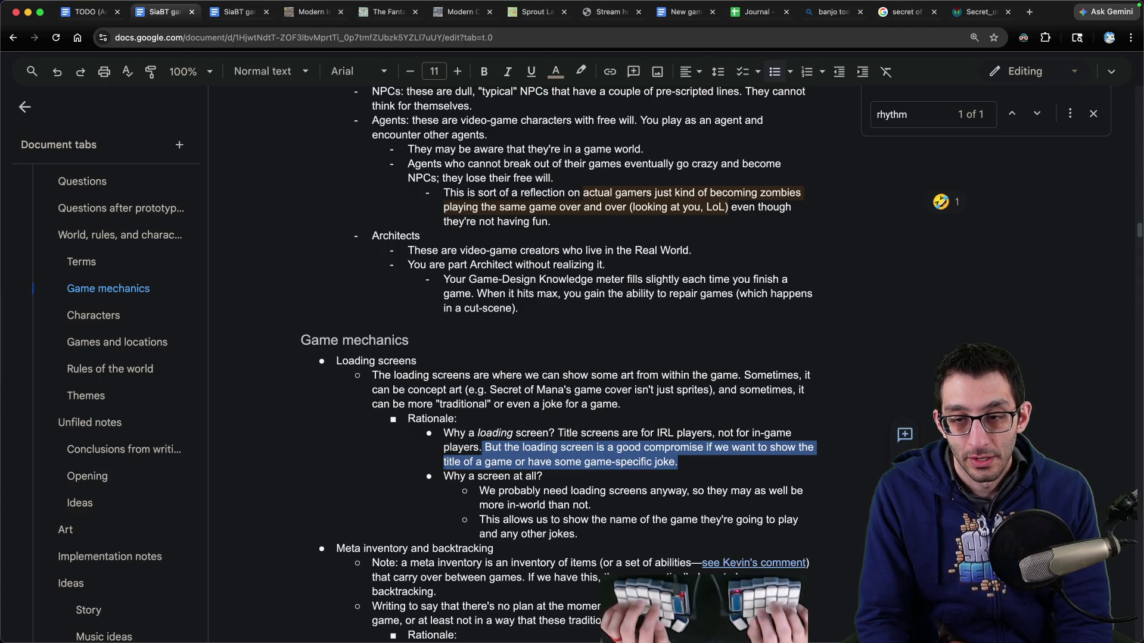
{"action": "key", "text": "BackSpace"}
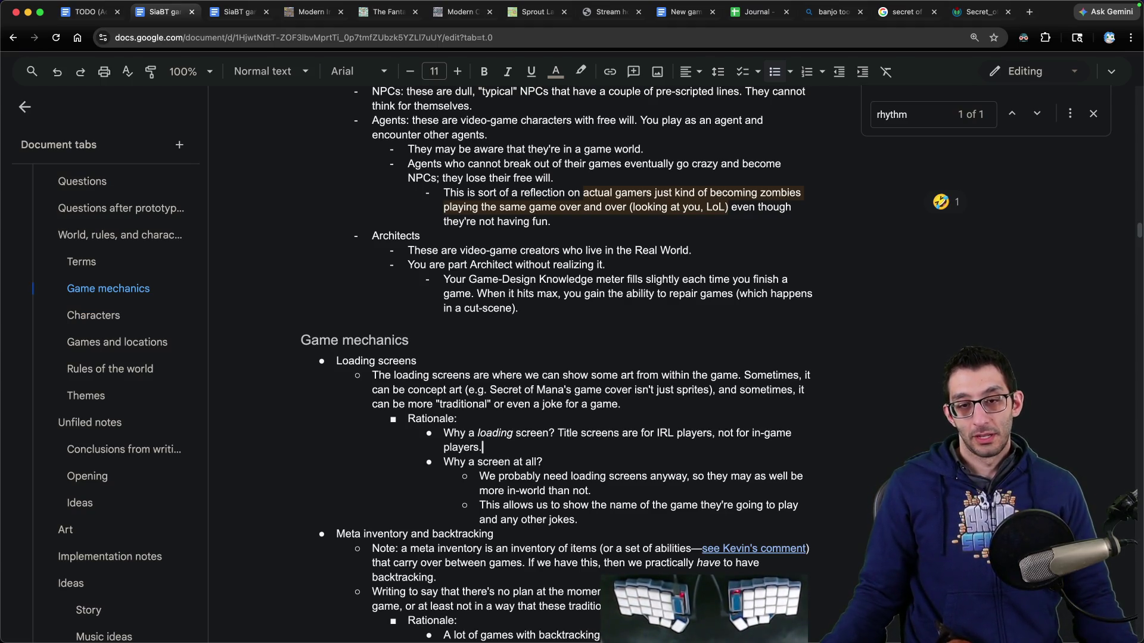
{"action": "left_click", "coordinate": [513, 452]}
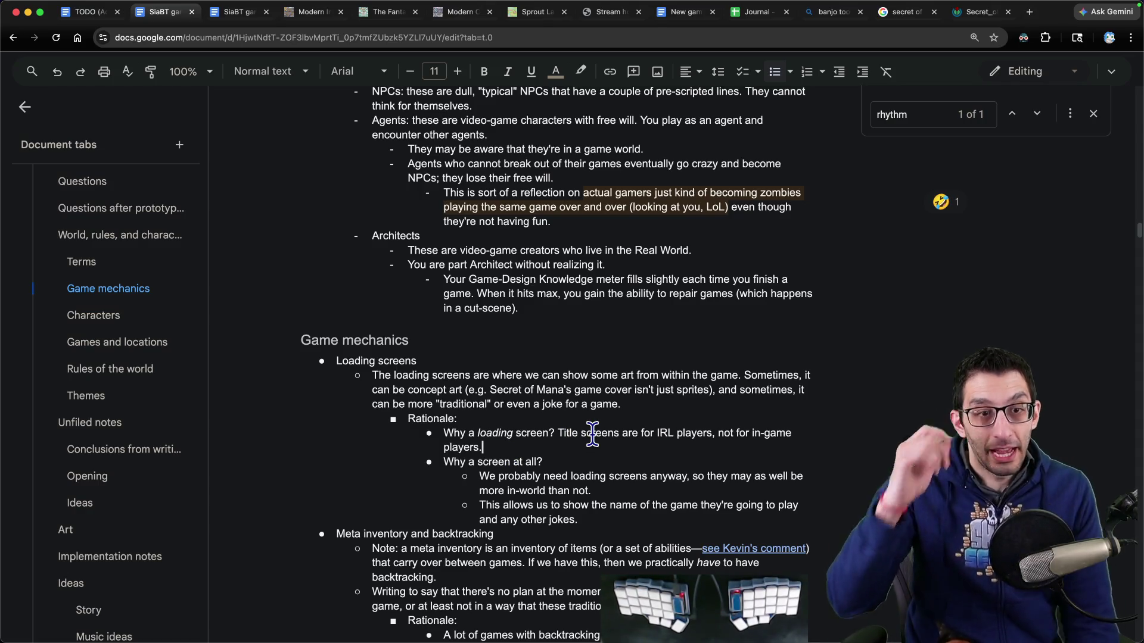
{"action": "key", "text": "ctrl+f"}
{"action": "type", "text": "mu"}
{"action": "key", "text": "BackSpace"}
{"action": "key", "text": "BackSpace"}
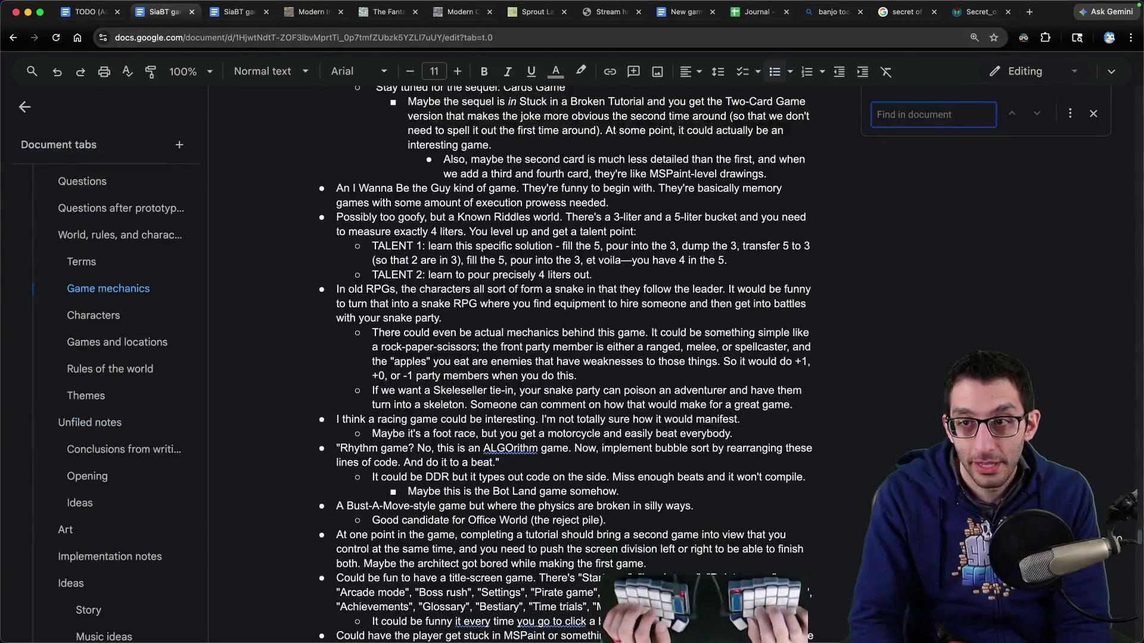
Step: Find 'leaderboard' and select the whole title-screen game idea listing Boss rush, Mod and Leaderboards options
{"action": "type", "text": "leaderboard"}
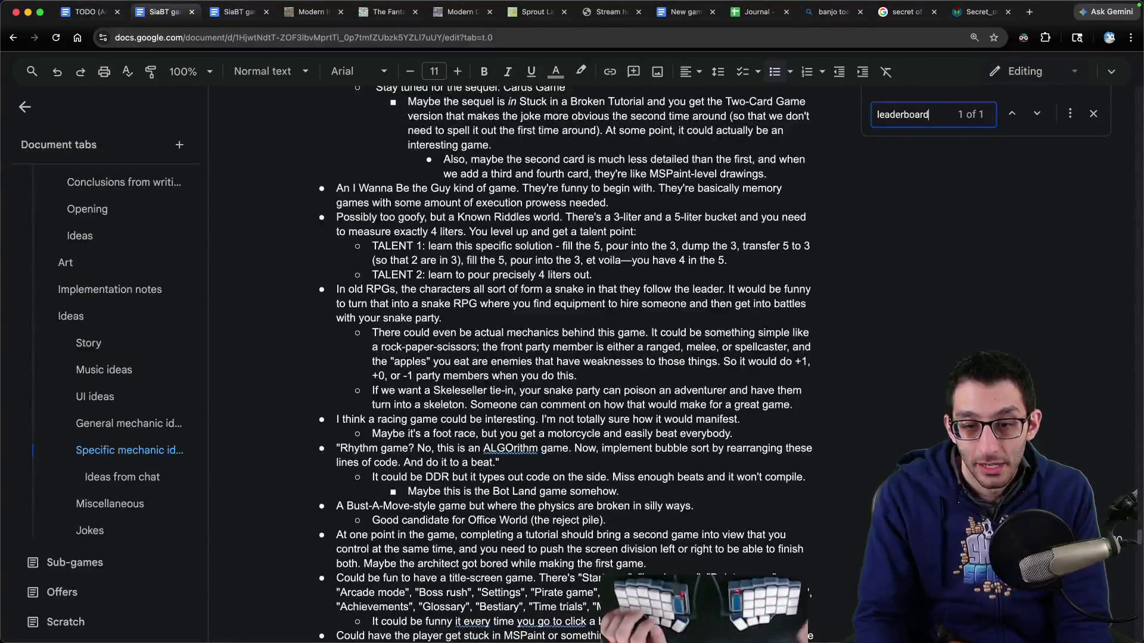
{"action": "key", "text": "Return"}
{"action": "triple_click", "coordinate": [526, 385]}
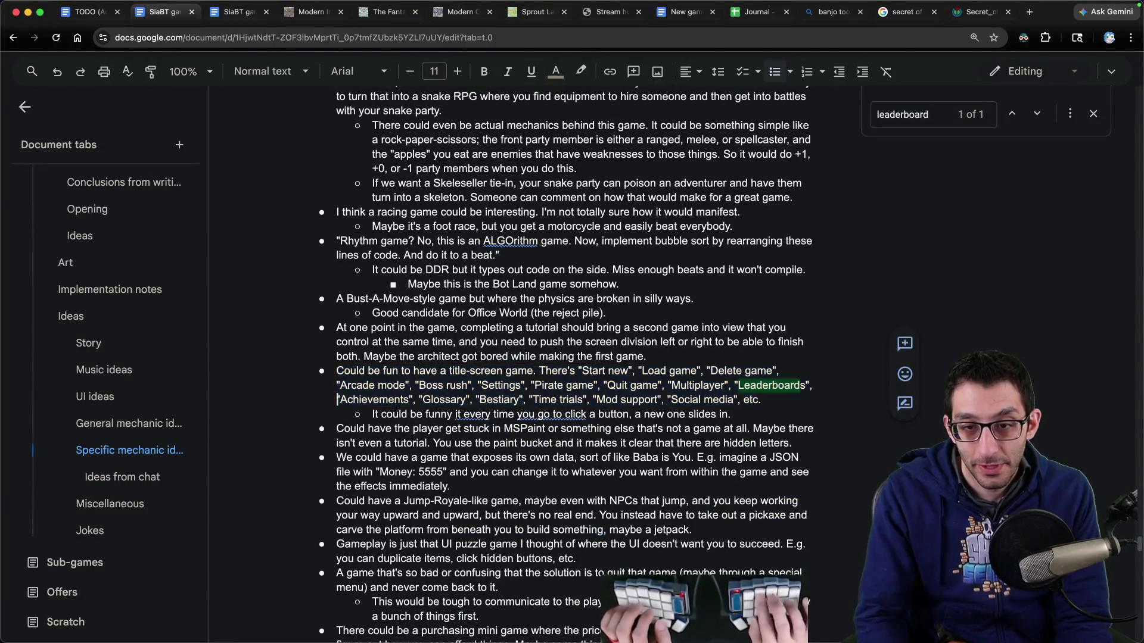
{"action": "left_click", "coordinate": [448, 371]}
{"action": "key", "text": "alt+Right"}
{"action": "key", "text": "alt+Right"}
{"action": "key", "text": "alt+Right"}
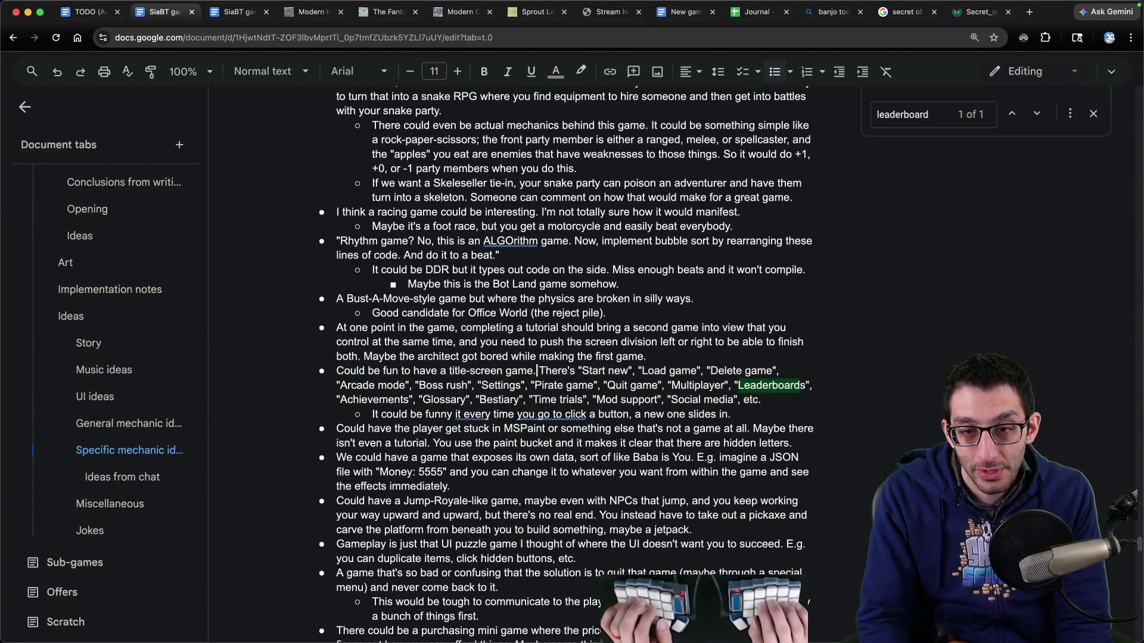
{"action": "left_click", "coordinate": [419, 385]}
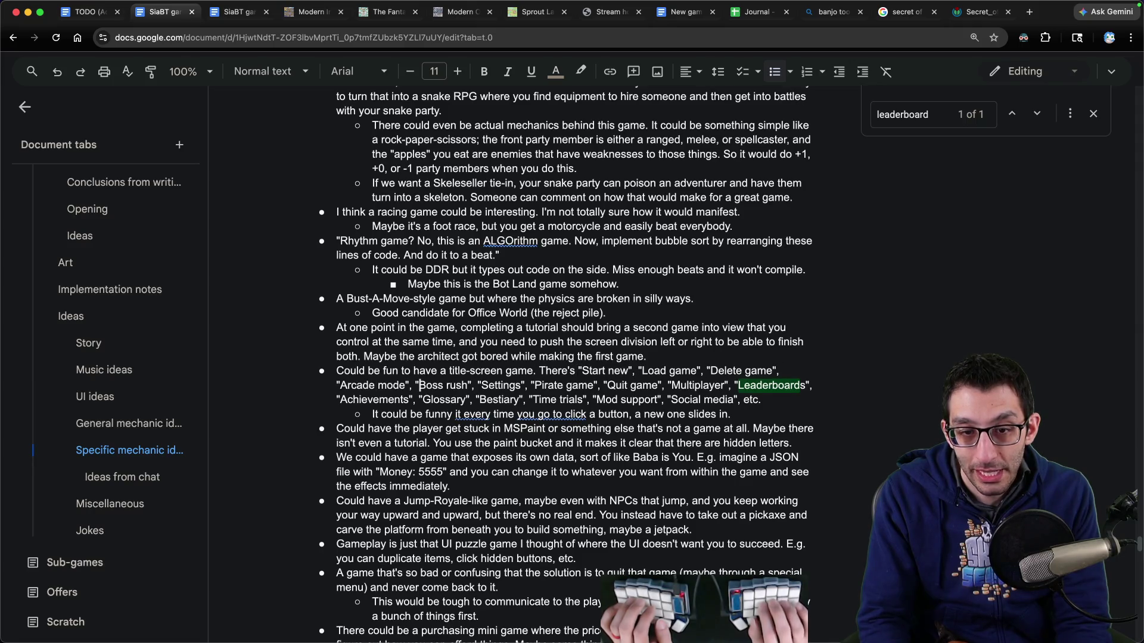
{"action": "key", "text": "alt+Right"}
{"action": "key", "text": "alt+Right"}
{"action": "key", "text": "alt+Right"}
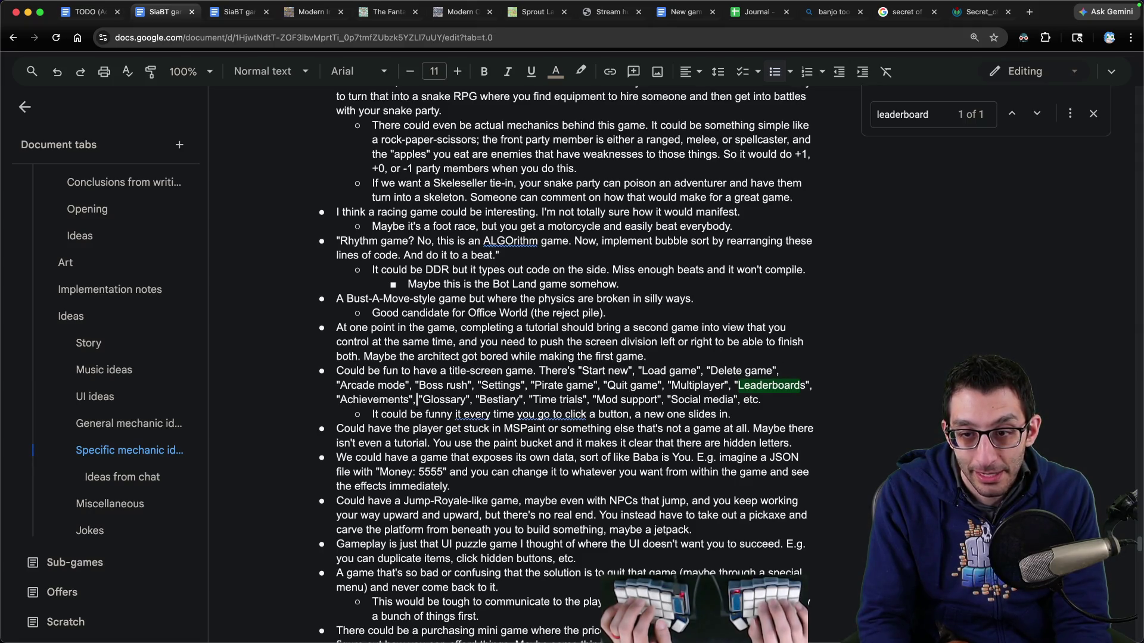
{"action": "left_click", "coordinate": [619, 399]}
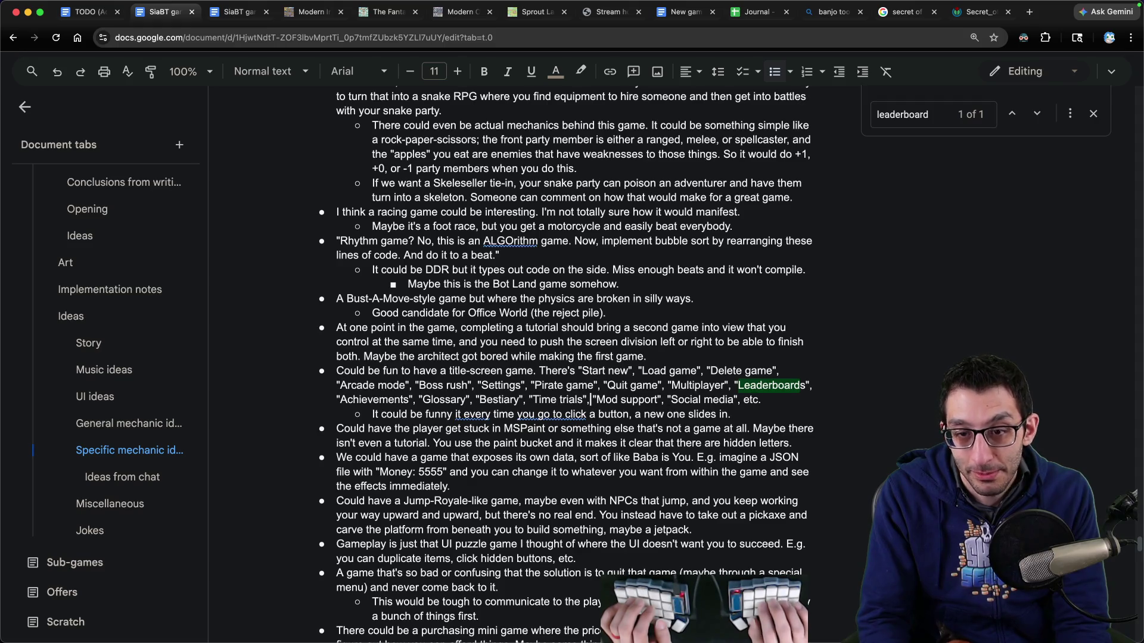
{"action": "key", "text": "alt+Right"}
{"action": "key", "text": "alt+Right"}
{"action": "key", "text": "Left"}
{"action": "key", "text": "Left"}
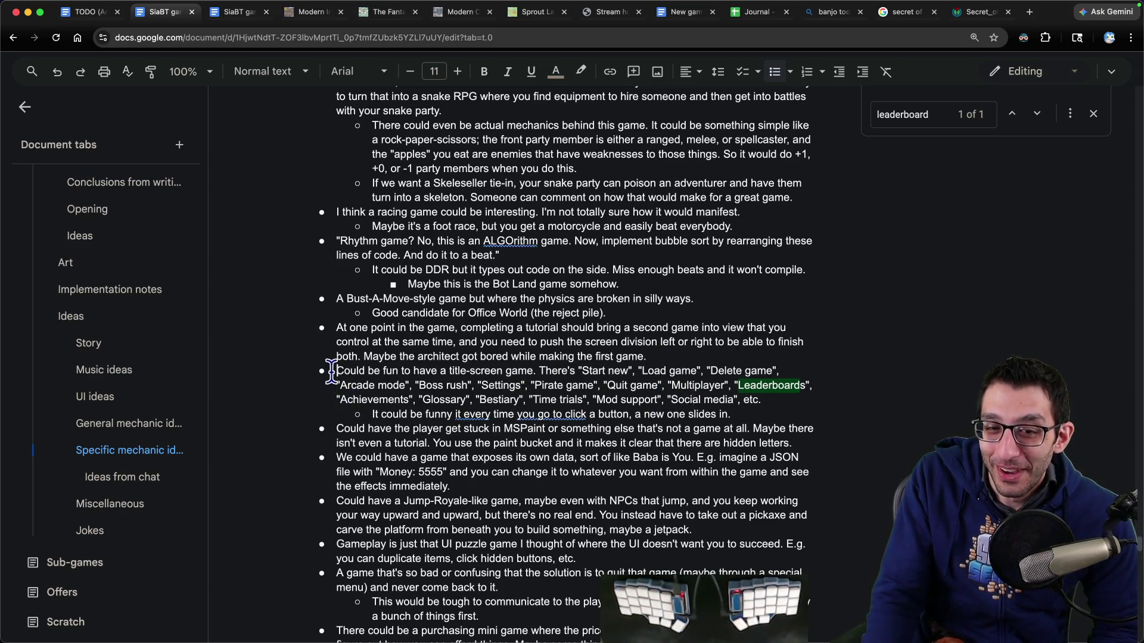
{"action": "left_click_drag", "start_coordinate": [337, 371], "coordinate": [755, 412]}
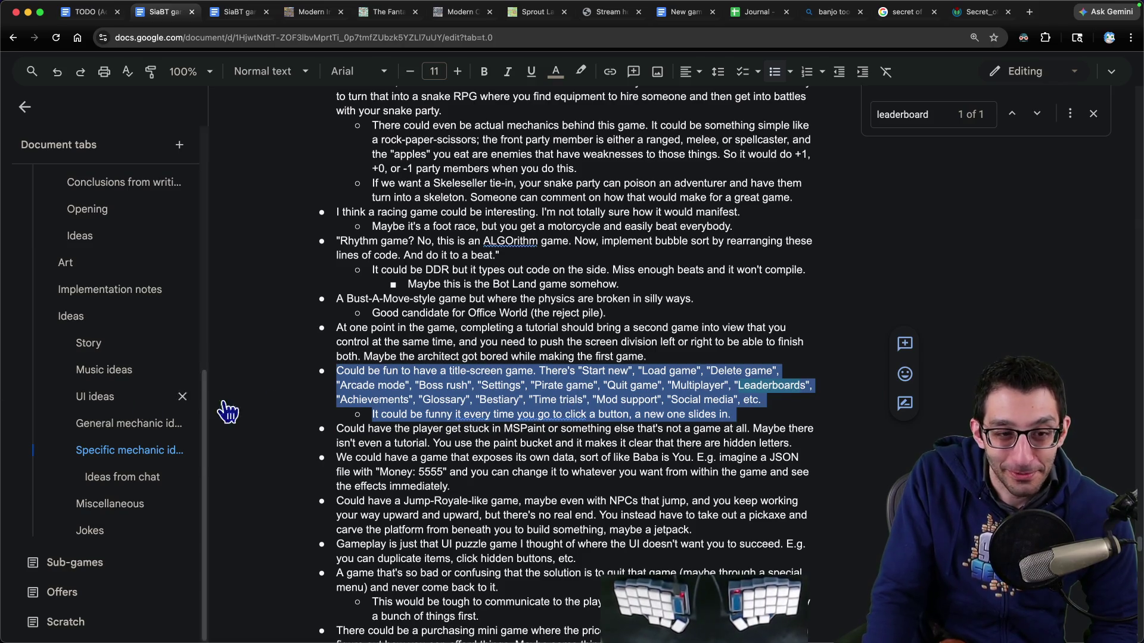
{"action": "scroll", "coordinate": [148, 328], "scroll_direction": "up", "scroll_amount": 3}
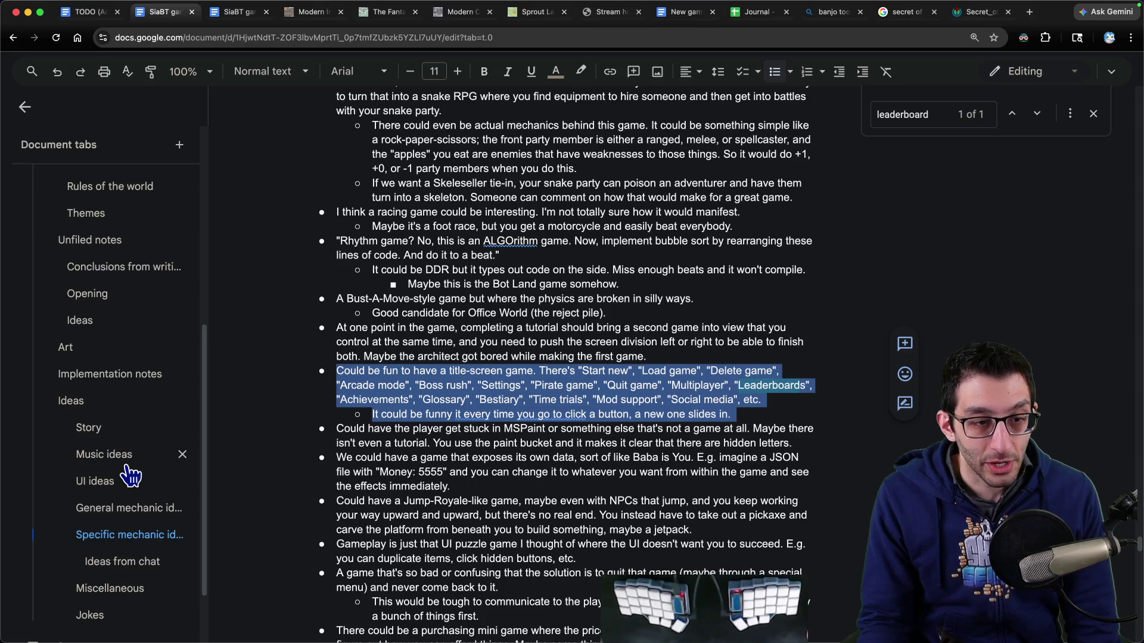
Step: Check Implementation notes and General mechanic ideas, then return to Game mechanics after 'and any other jokes.'
{"action": "left_click", "coordinate": [109, 374]}
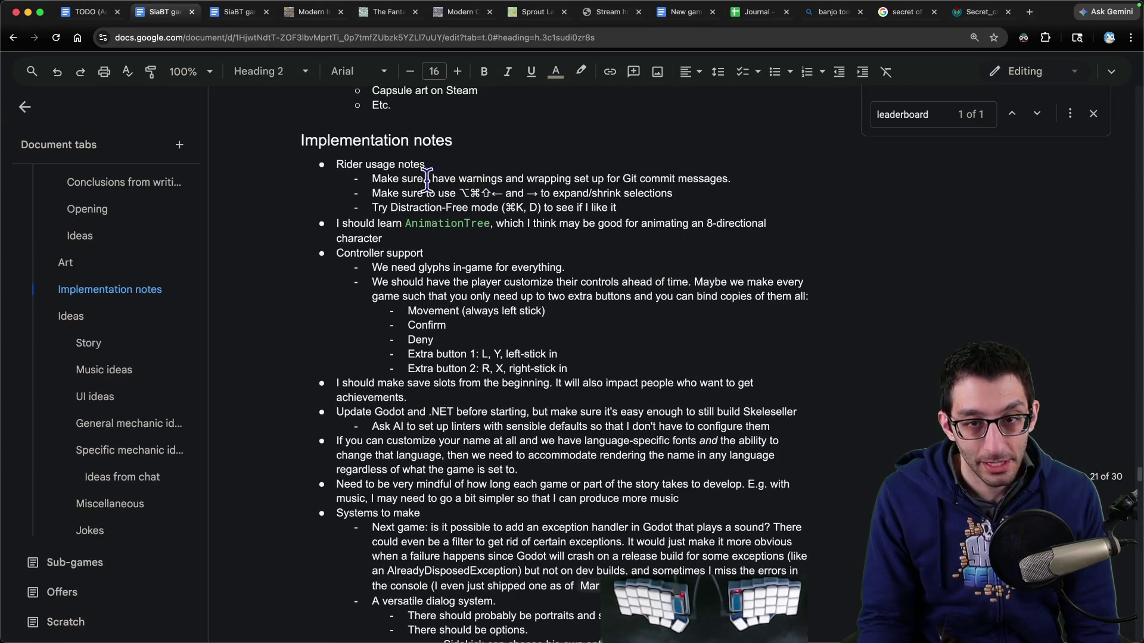
{"action": "left_click", "coordinate": [617, 364]}
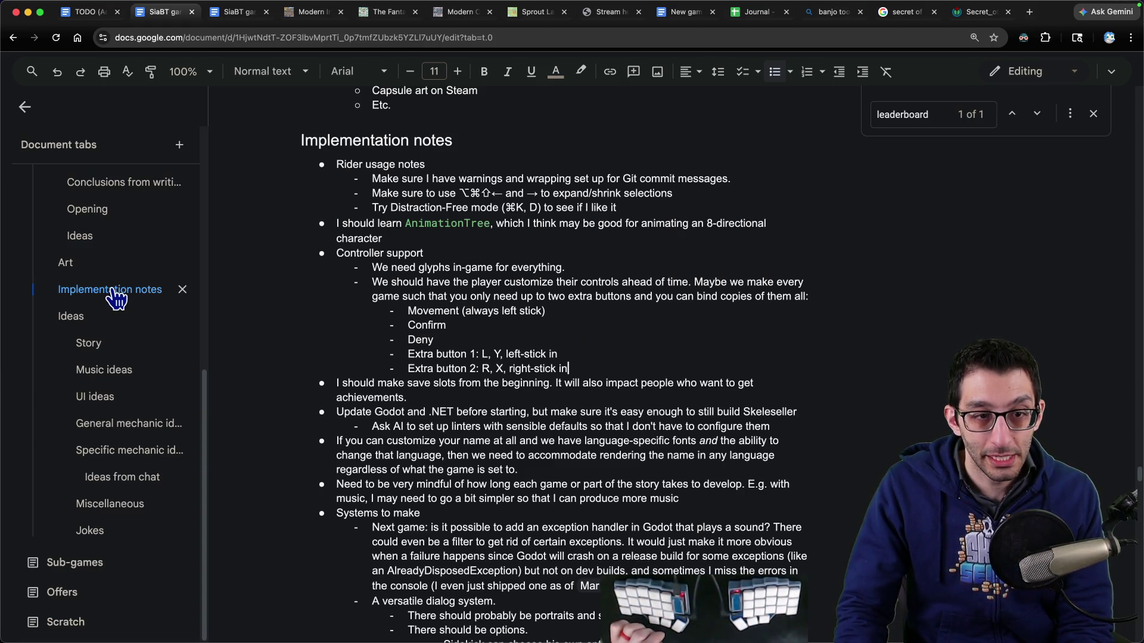
{"action": "scroll", "coordinate": [107, 301], "scroll_direction": "up", "scroll_amount": 2}
{"action": "scroll", "coordinate": [119, 465], "scroll_direction": "down", "scroll_amount": 2}
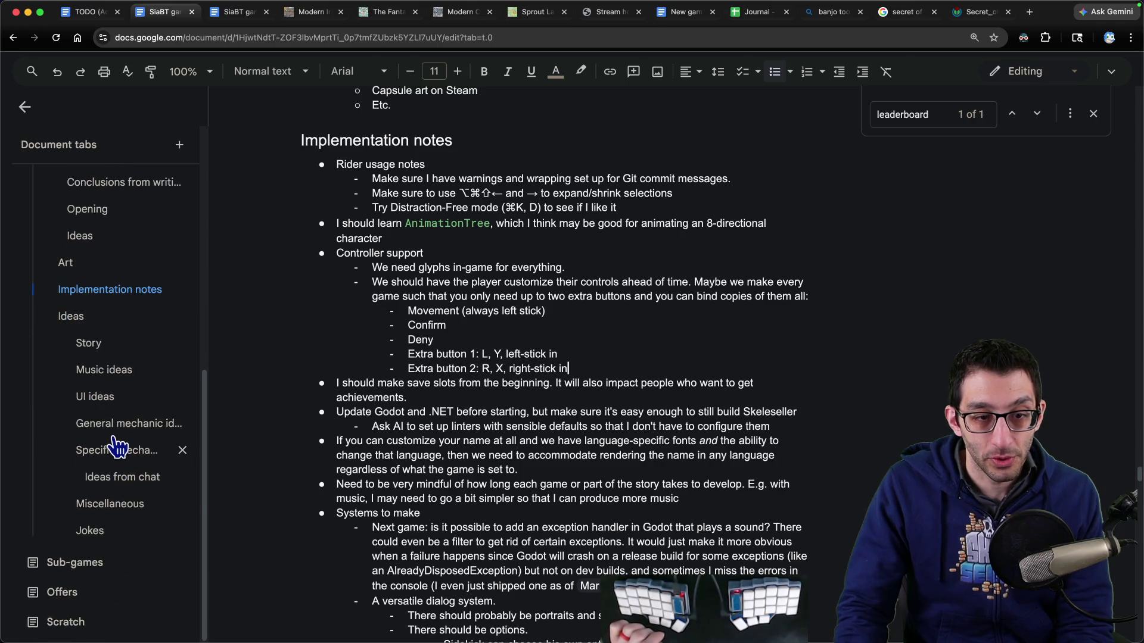
{"action": "left_click", "coordinate": [116, 425]}
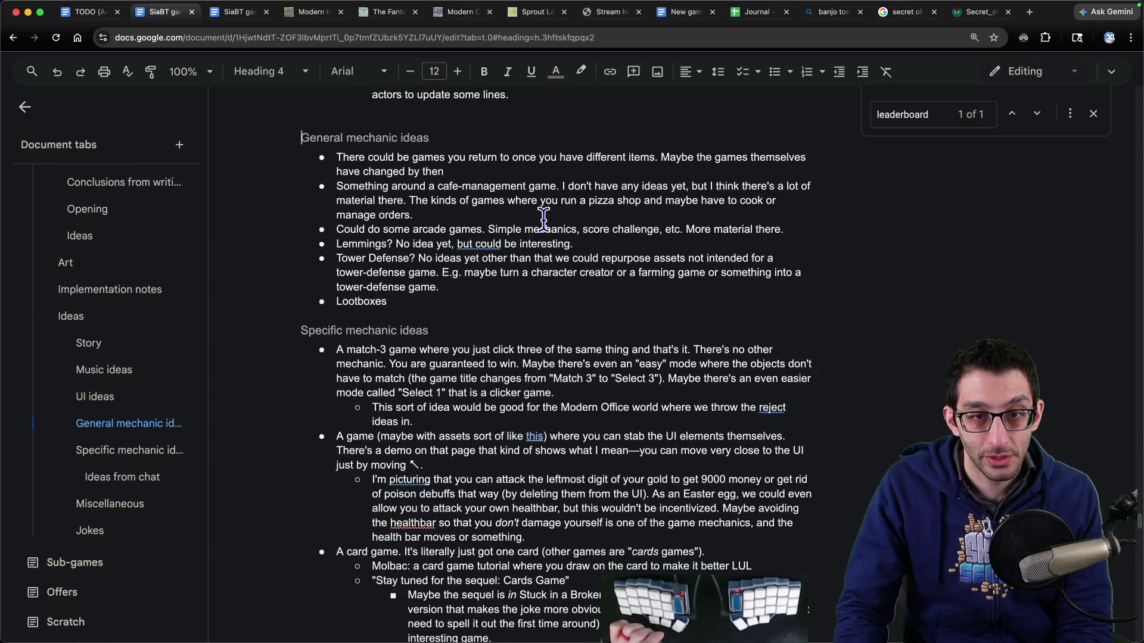
{"action": "scroll", "coordinate": [141, 298], "scroll_direction": "up", "scroll_amount": 7}
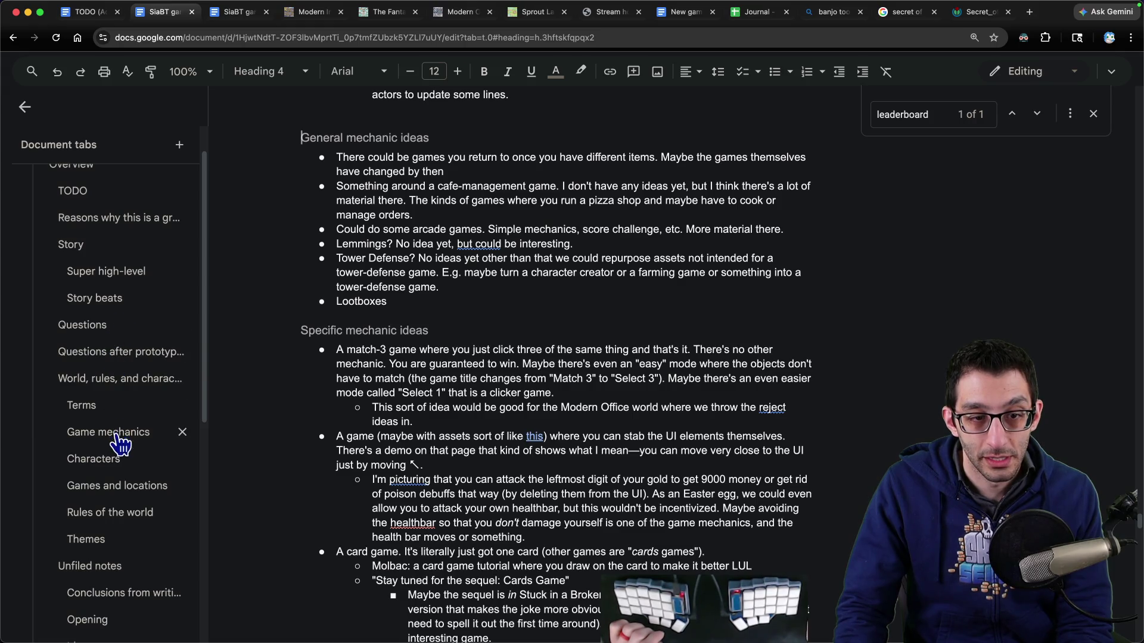
{"action": "left_click", "coordinate": [119, 441]}
{"action": "left_click", "coordinate": [591, 316]}
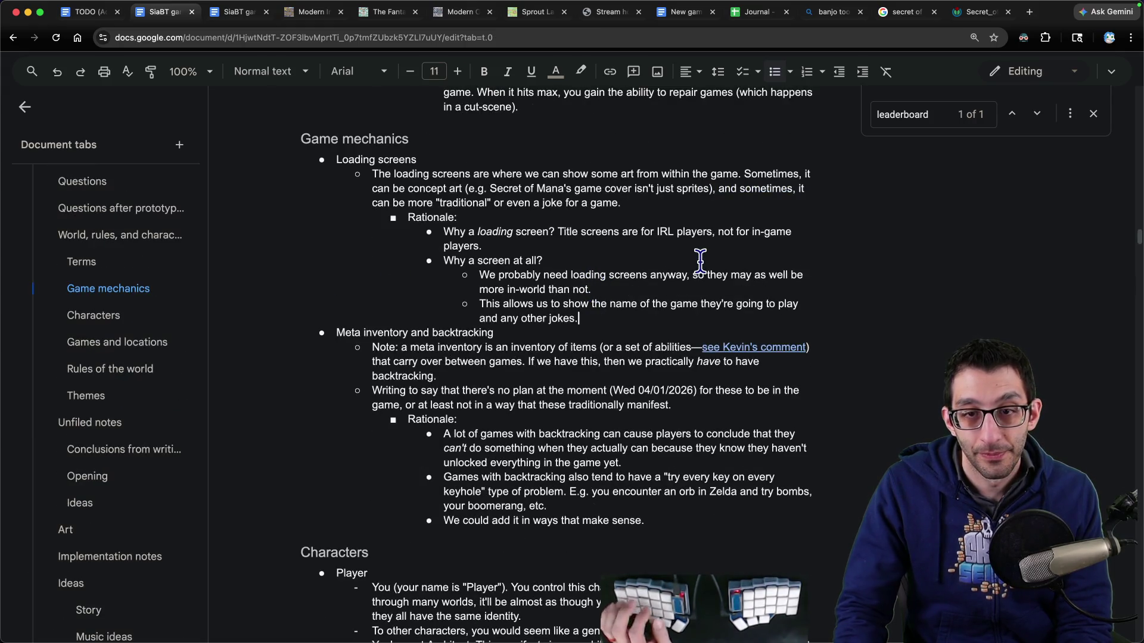
Step: Add an indented sub-bullet under 'Why a loading screen?' saying title screens generally need custom artwork
{"action": "key", "text": "Up"}
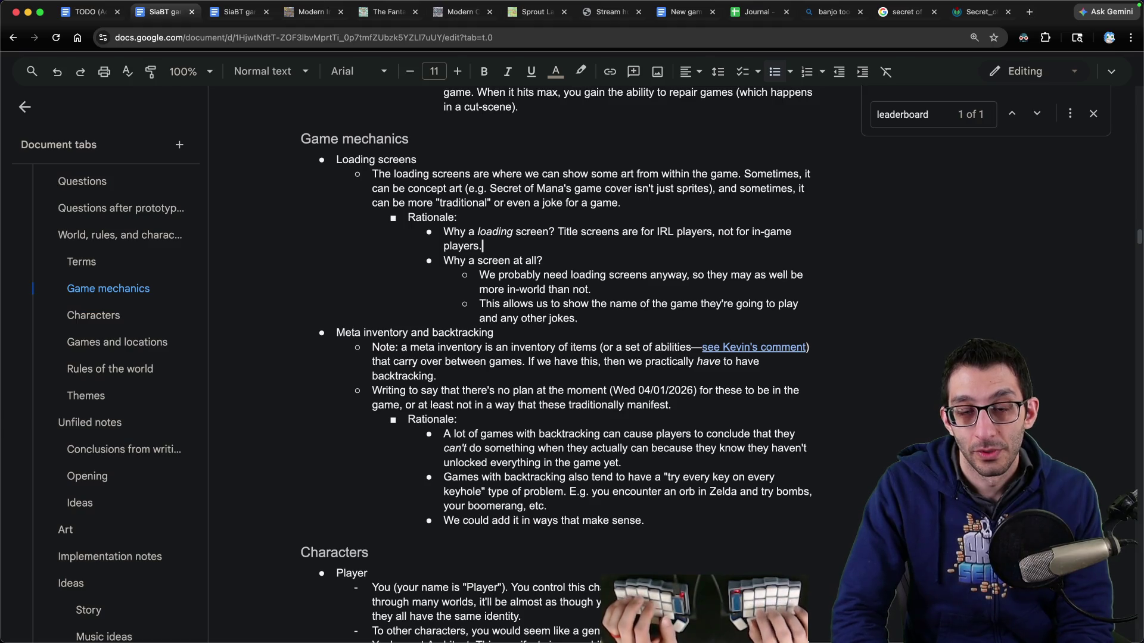
{"action": "key", "text": "Return"}
{"action": "key", "text": "Tab"}
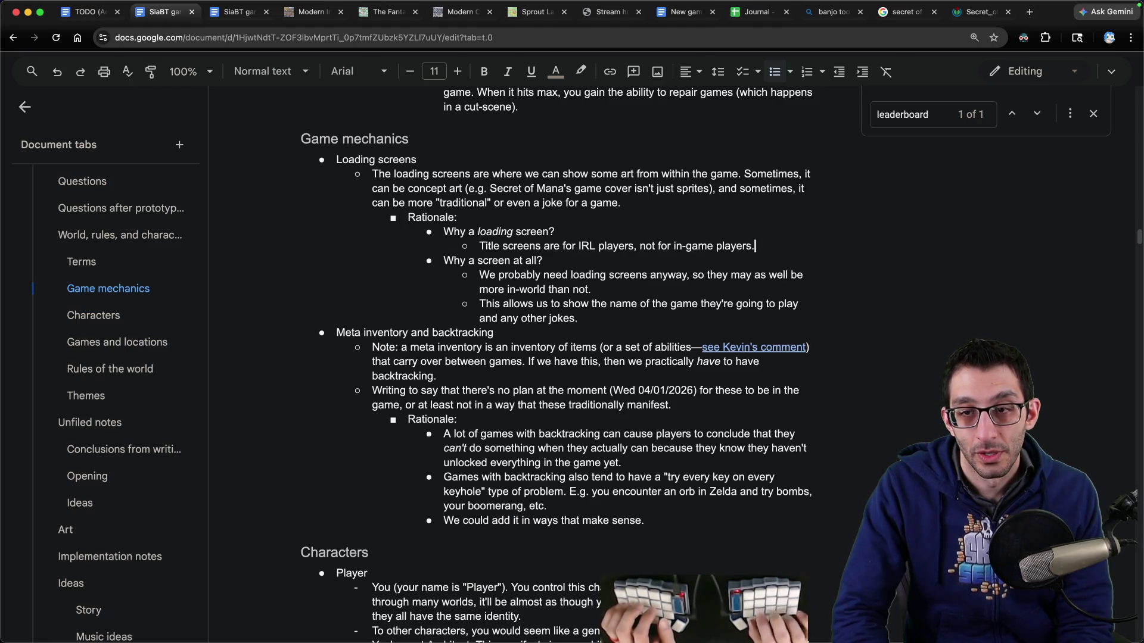
{"action": "key", "text": "Return"}
{"action": "type", "text": "Title screens generally need cusom"}
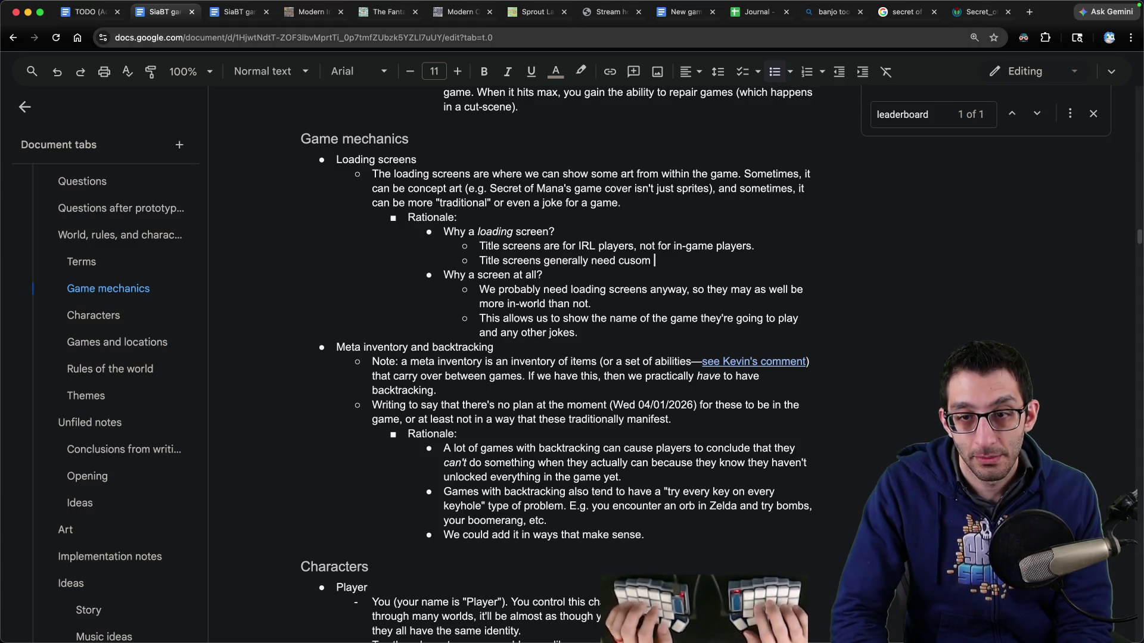
{"action": "type", "text": " artw"}
{"action": "key", "text": "Left"}
{"action": "key", "text": "Left"}
{"action": "key", "text": "Left"}
{"action": "type", "text": "t"}
{"action": "key", "text": "End"}
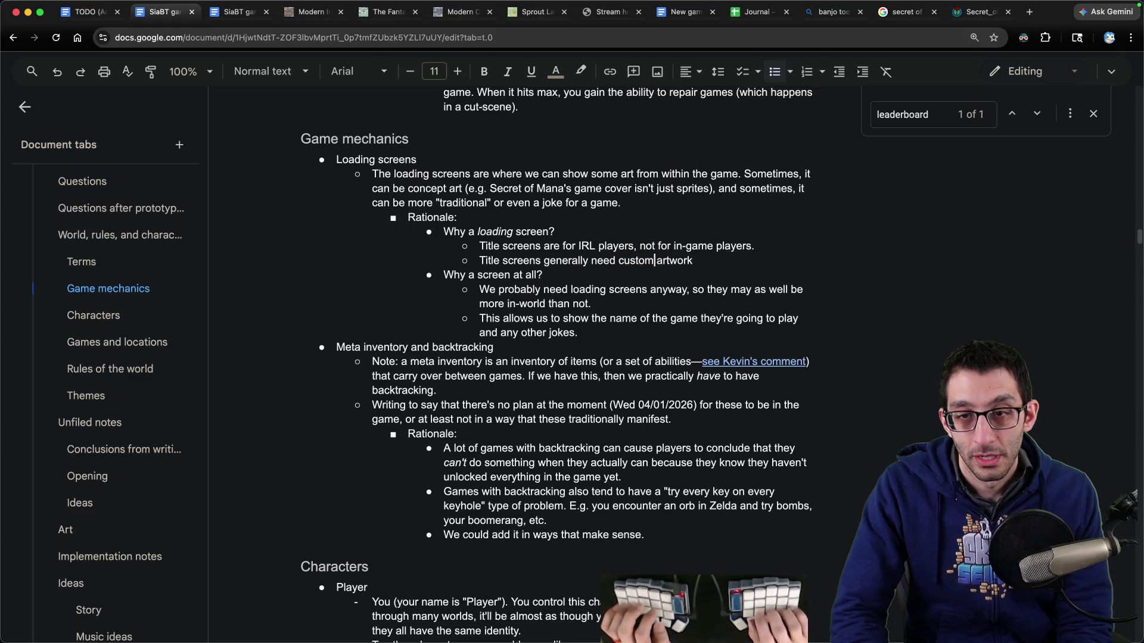
Step: Extend the rationale: asking for them would be a lot because they're generally quite large
{"action": "type", "text": ", and "}
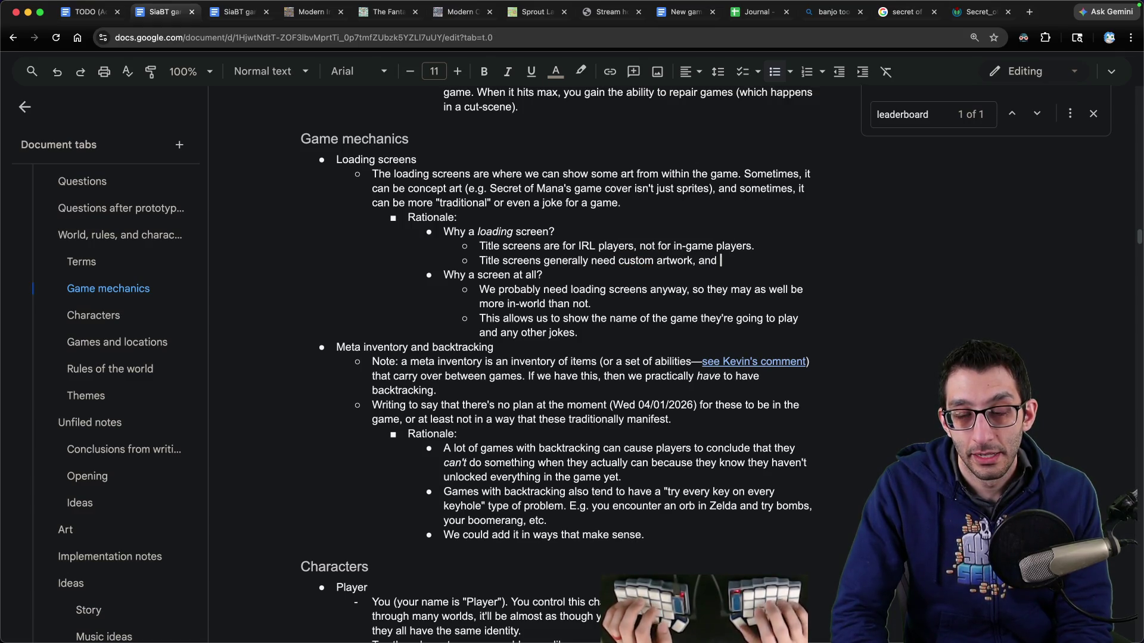
{"action": "type", "text": "I think it would be a lot to a"}
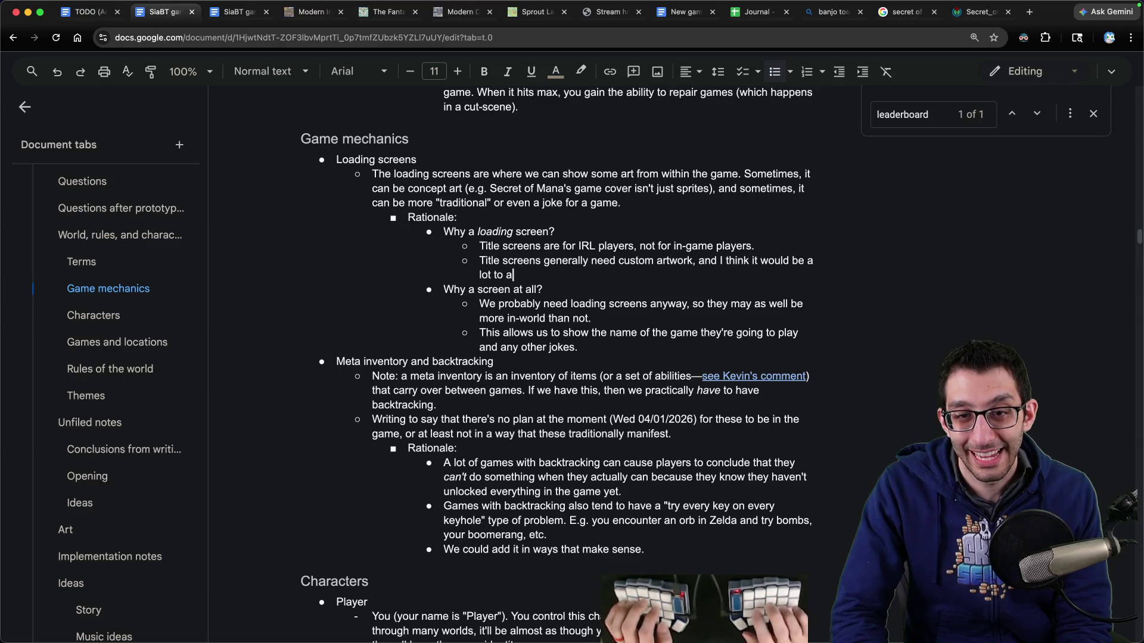
{"action": "type", "text": "sk to have ~15 title screens."}
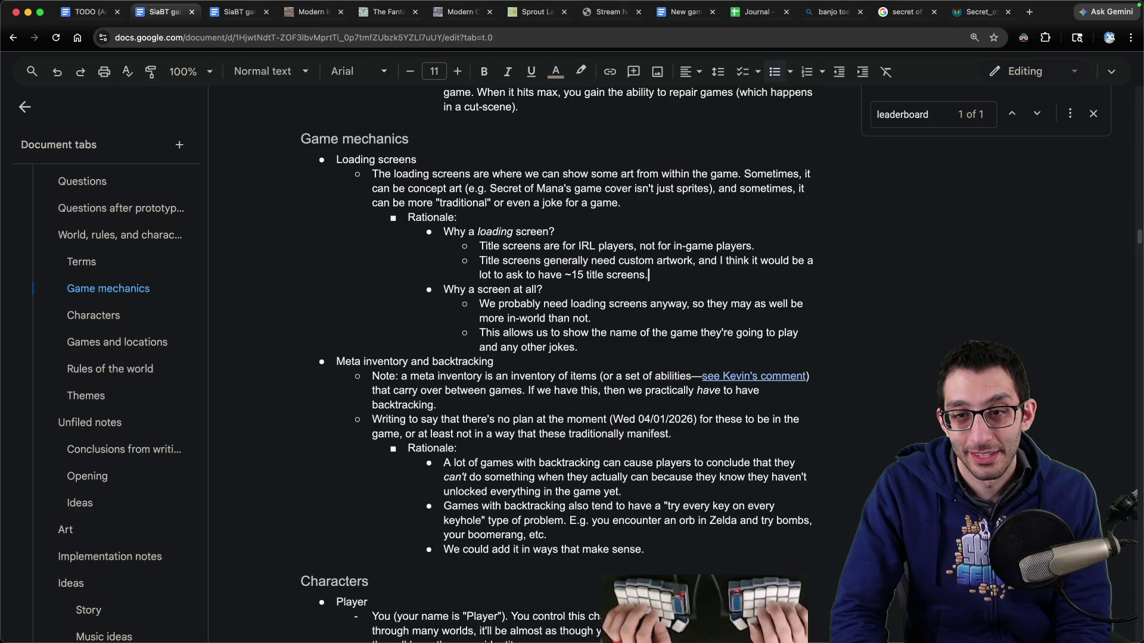
{"action": "key", "text": "BackSpace"}
{"action": "type", "text": "because they'r"}
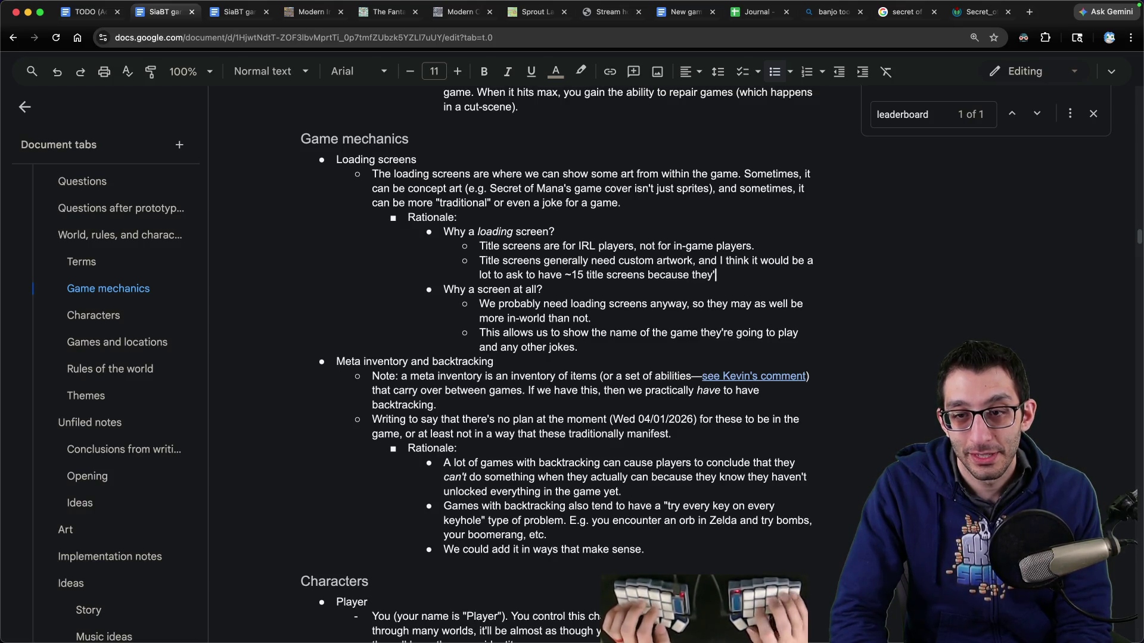
{"action": "type", "text": "e generally quite large."}
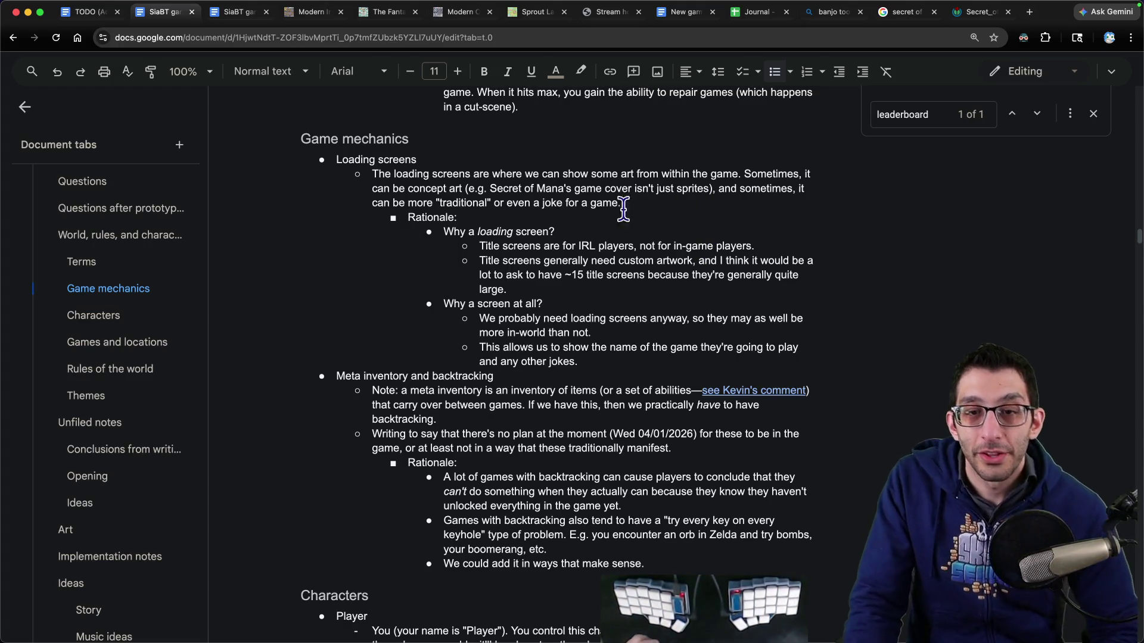
{"action": "left_click_drag", "start_coordinate": [477, 261], "coordinate": [552, 285]}
{"action": "left_click", "coordinate": [567, 249]}
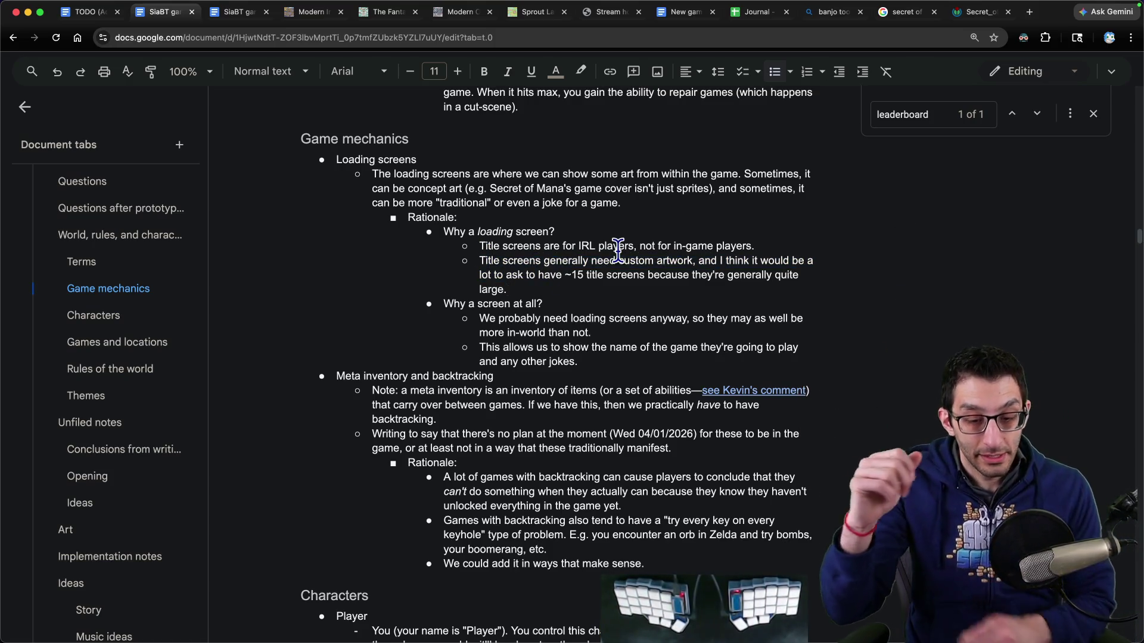
{"action": "key", "text": "super+t"}
Step: Browse the Skeleseller Steam screenshots, enlarge the skills-menu shot, then close the store page
{"action": "key", "text": "s"}
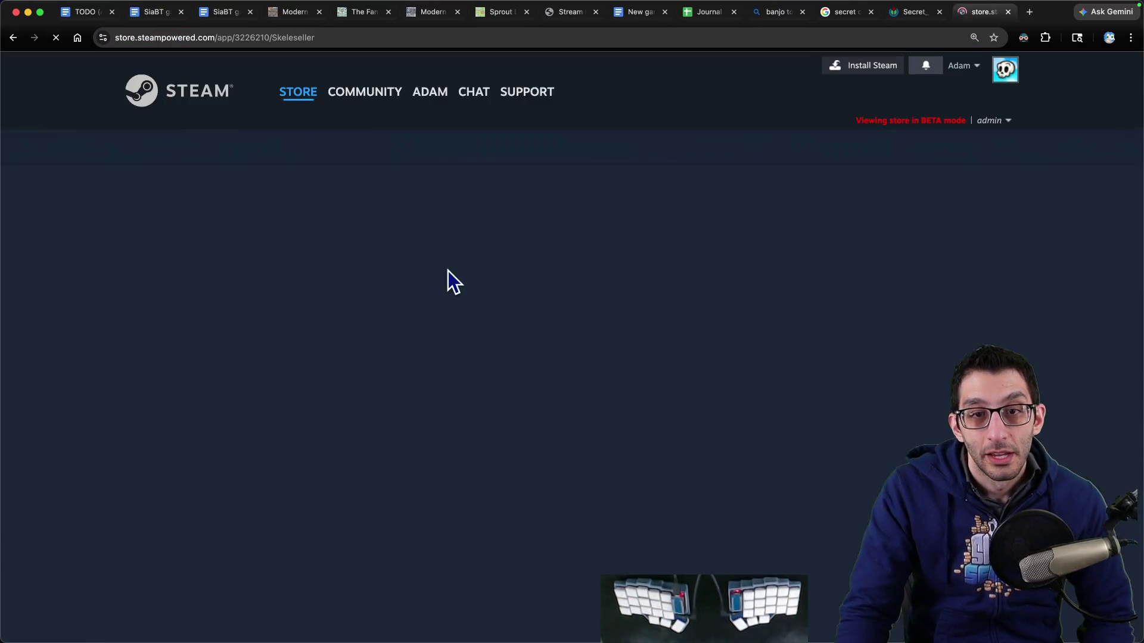
{"action": "scroll", "coordinate": [459, 375], "scroll_direction": "down", "scroll_amount": 2}
{"action": "left_click", "coordinate": [289, 482]}
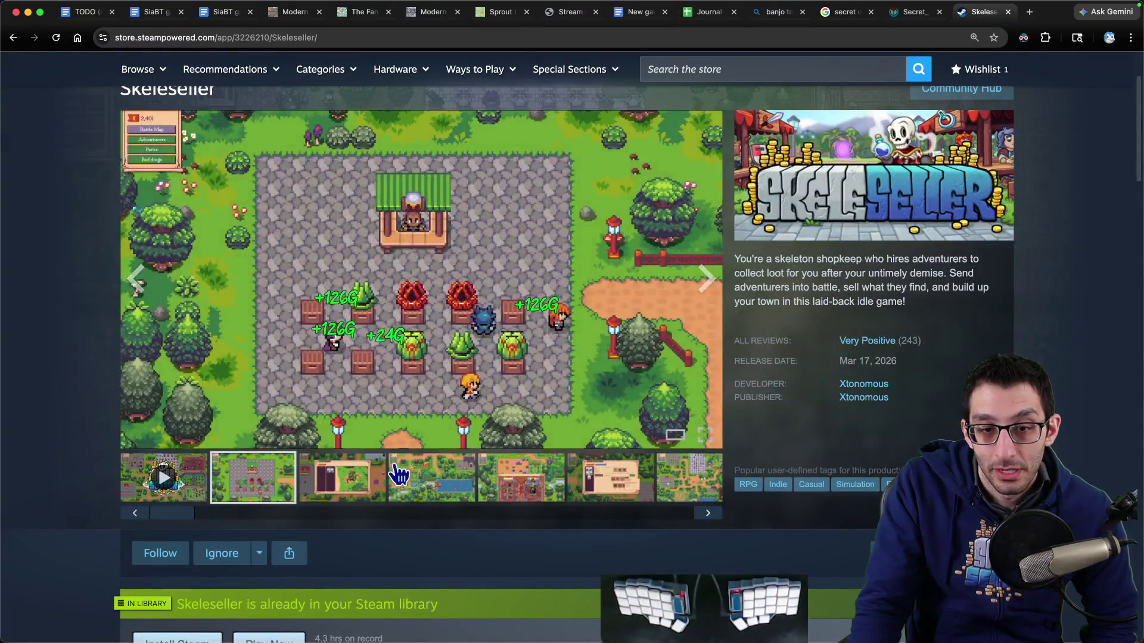
{"action": "left_click", "coordinate": [432, 481]}
{"action": "left_click", "coordinate": [578, 484]}
{"action": "left_click", "coordinate": [277, 255]}
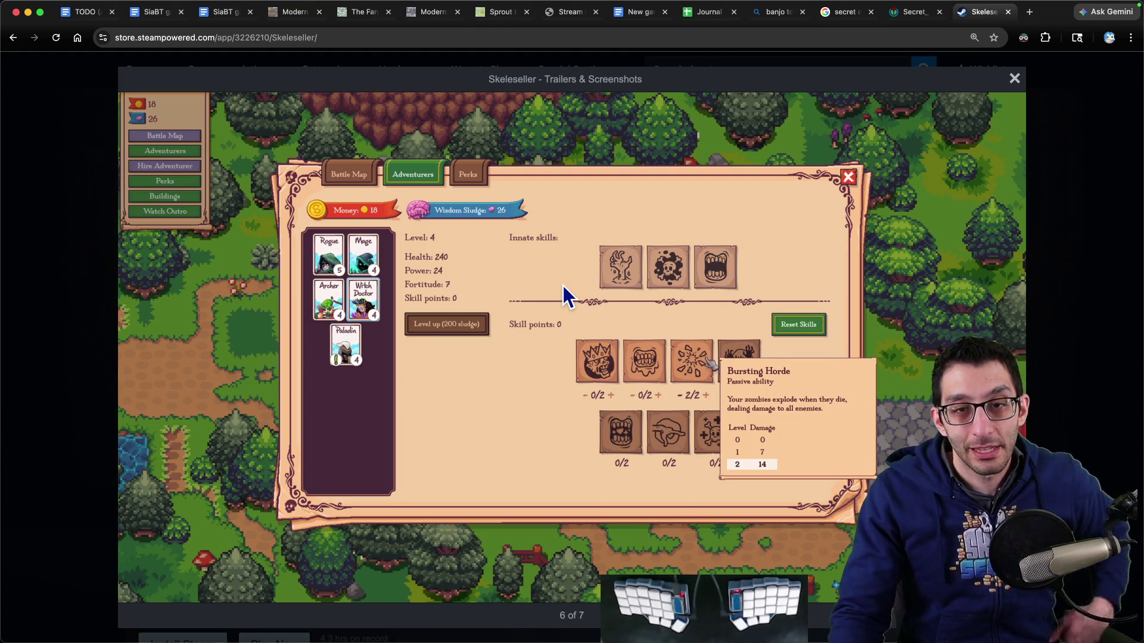
{"action": "key", "text": "ctrl+w"}
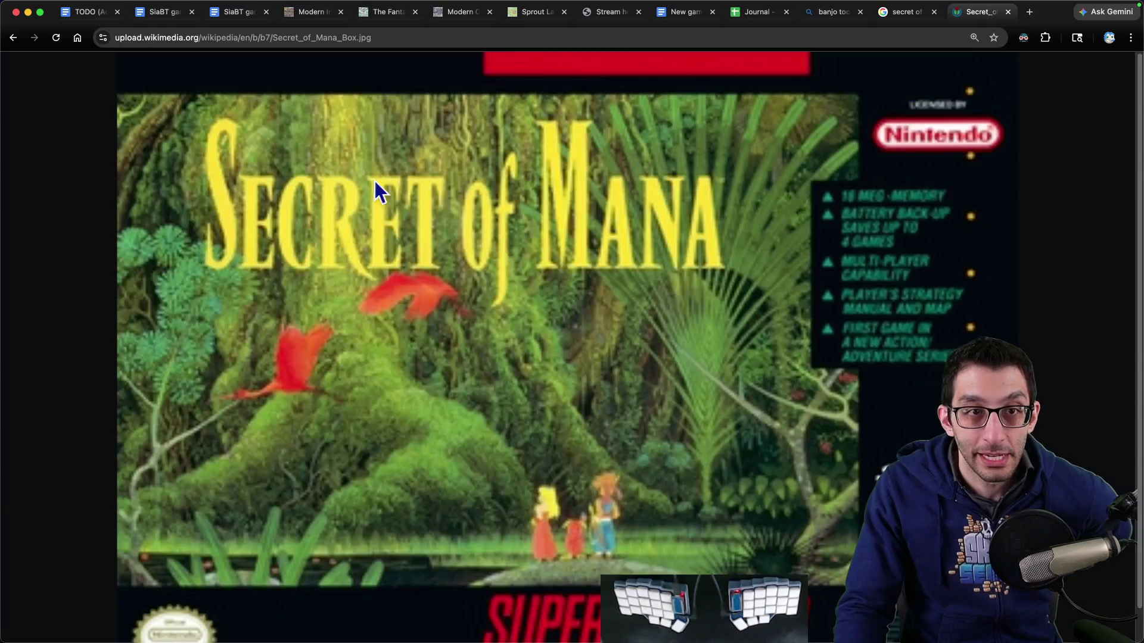
Step: Glance back at the design doc, then view and close the Secret of Mana box art
{"action": "left_click", "coordinate": [161, 12]}
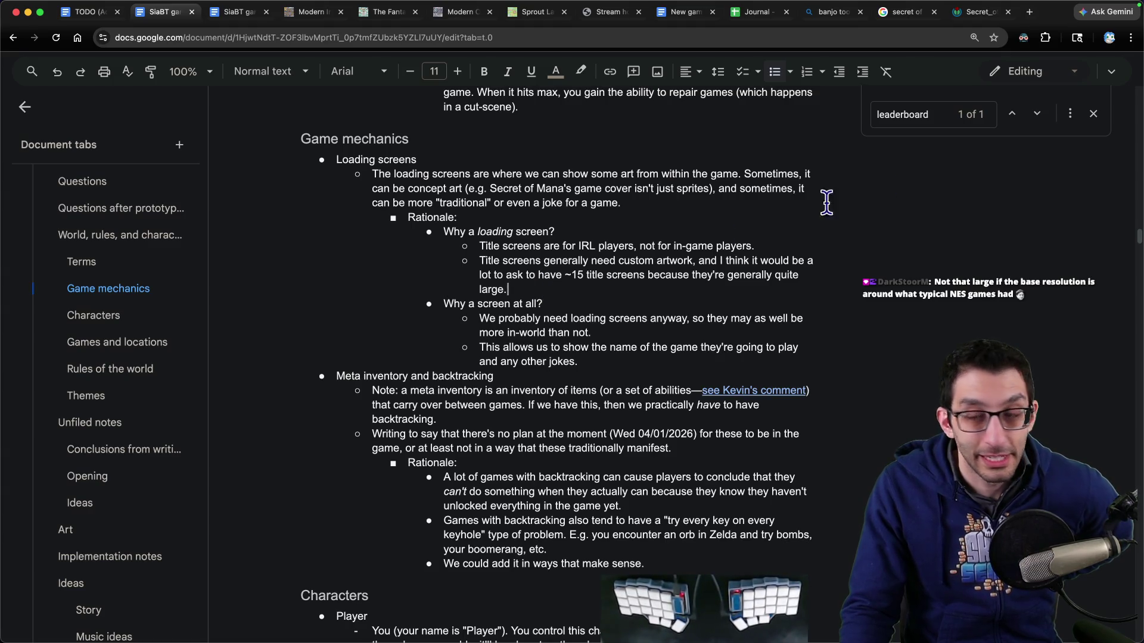
{"action": "left_click", "coordinate": [982, 13]}
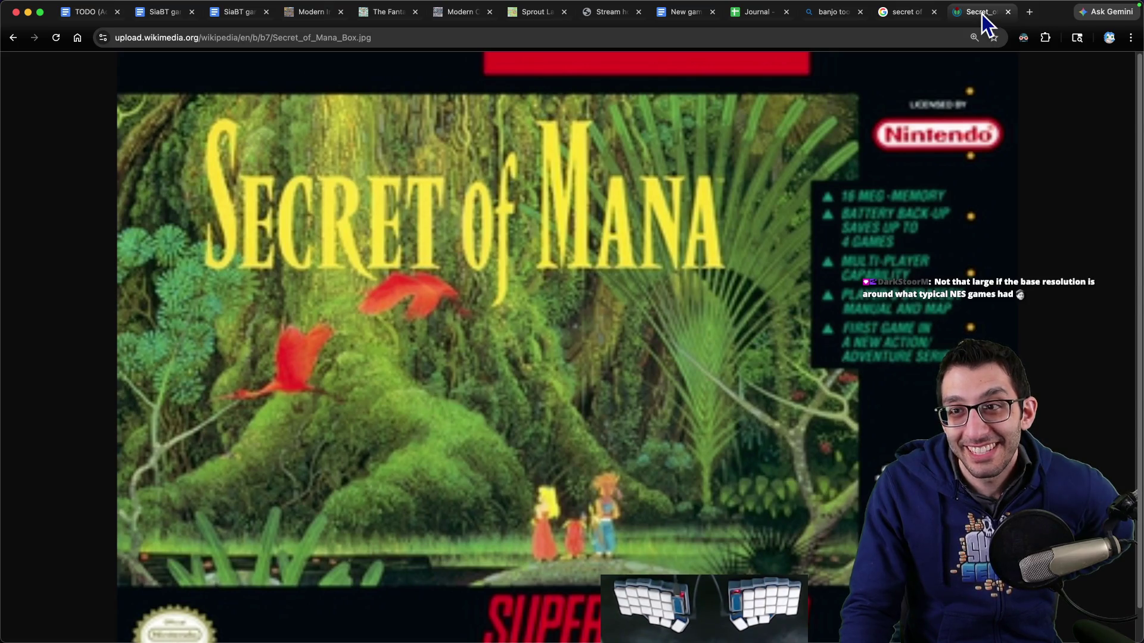
{"action": "left_click", "coordinate": [1007, 11]}
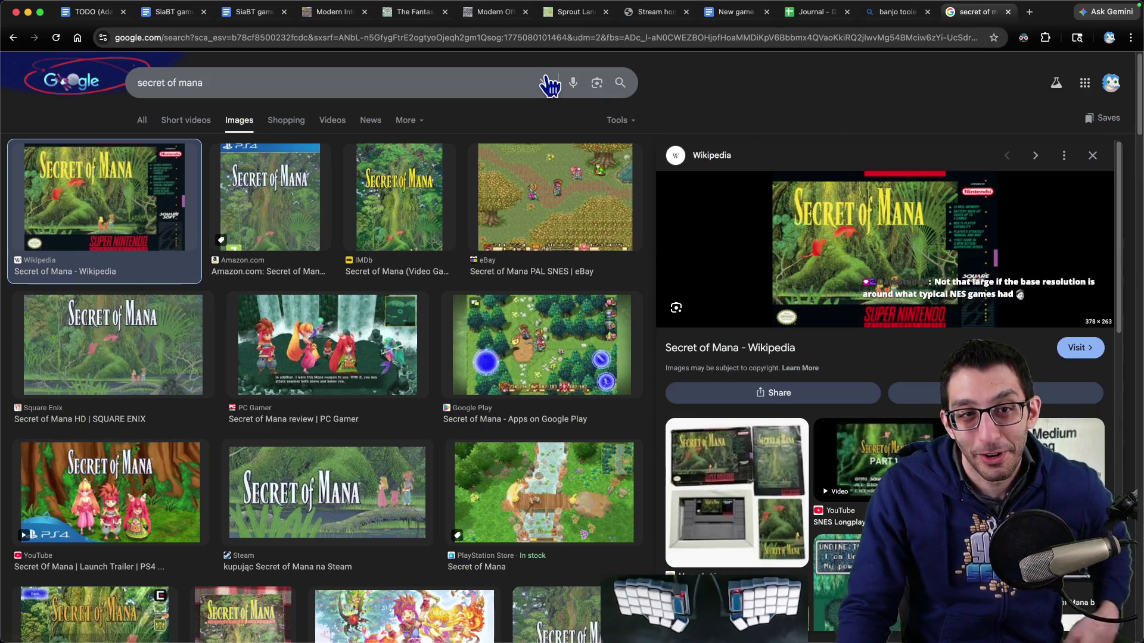
Step: Search the web for 'nes title screens' in a new tab
{"action": "key", "text": "super+t"}
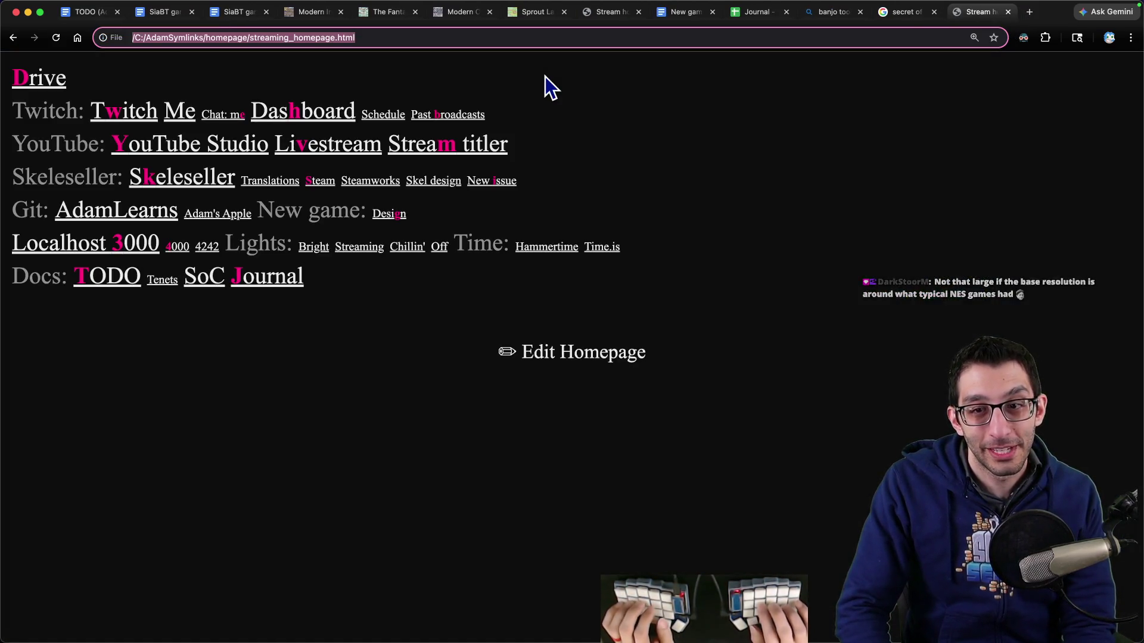
{"action": "type", "text": "nes title screns"}
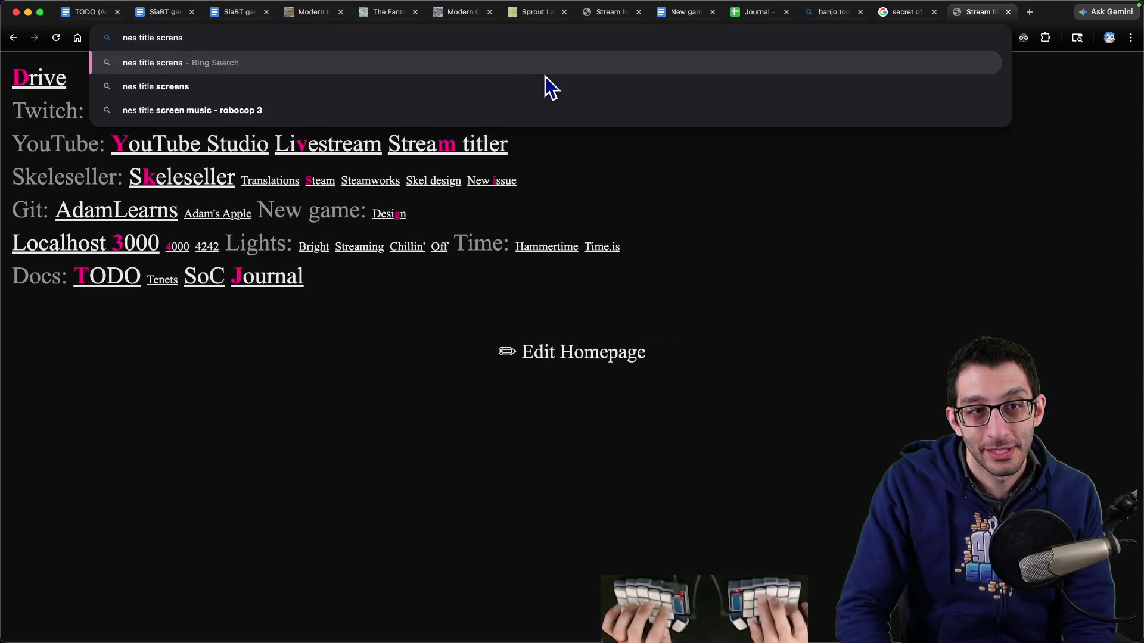
{"action": "key", "text": "BackSpace"}
{"action": "key", "text": "BackSpace"}
{"action": "type", "text": "ens"}
{"action": "key", "text": "Return"}
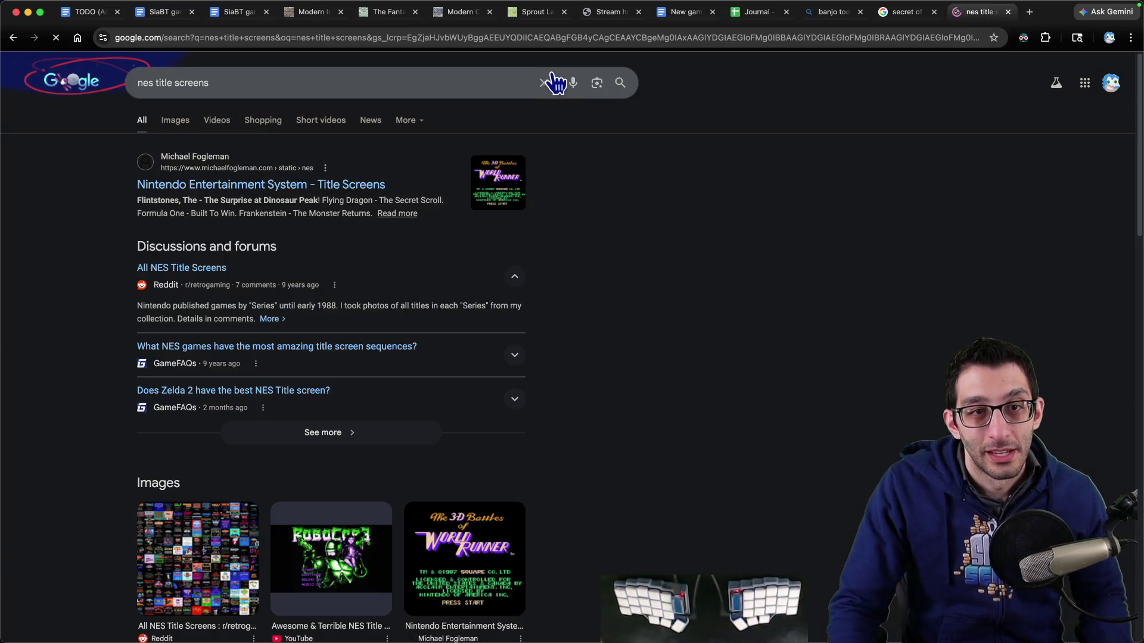
Step: In image results, open the Donkey Kong NES title screen at full size
{"action": "left_click", "coordinate": [179, 119]}
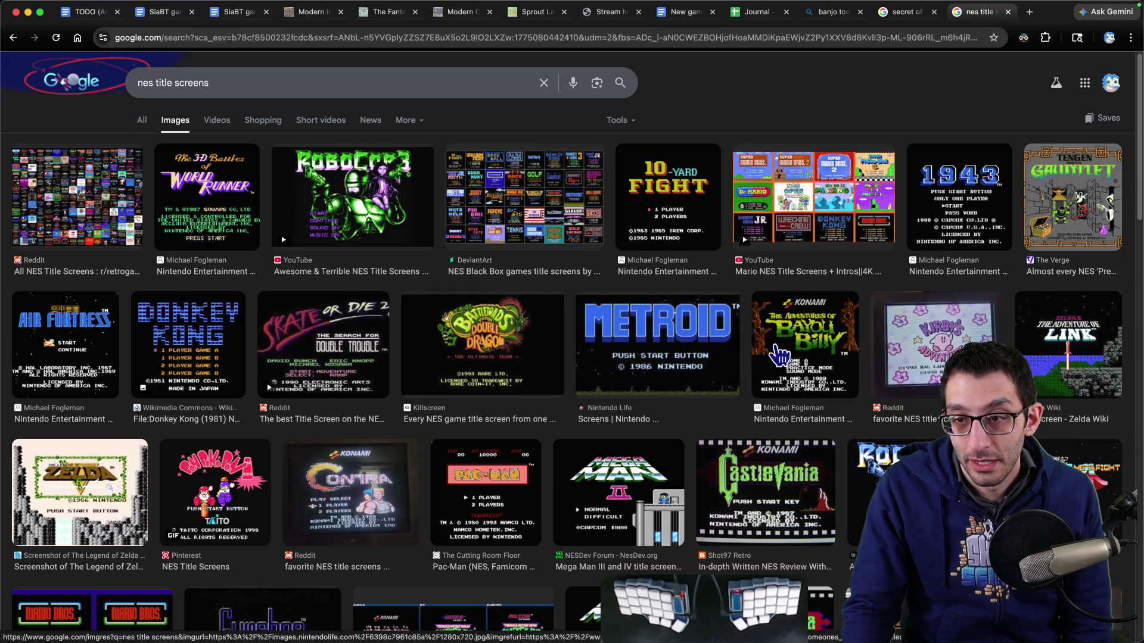
{"action": "left_click", "coordinate": [186, 361]}
{"action": "left_click", "coordinate": [708, 217]}
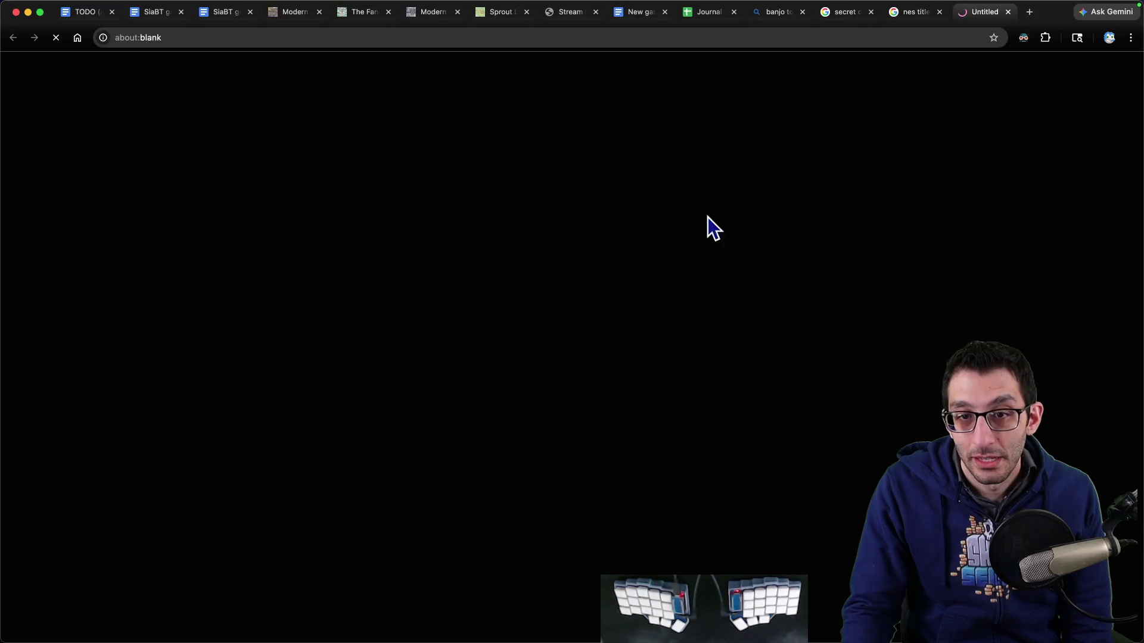
{"action": "left_click", "coordinate": [367, 237]}
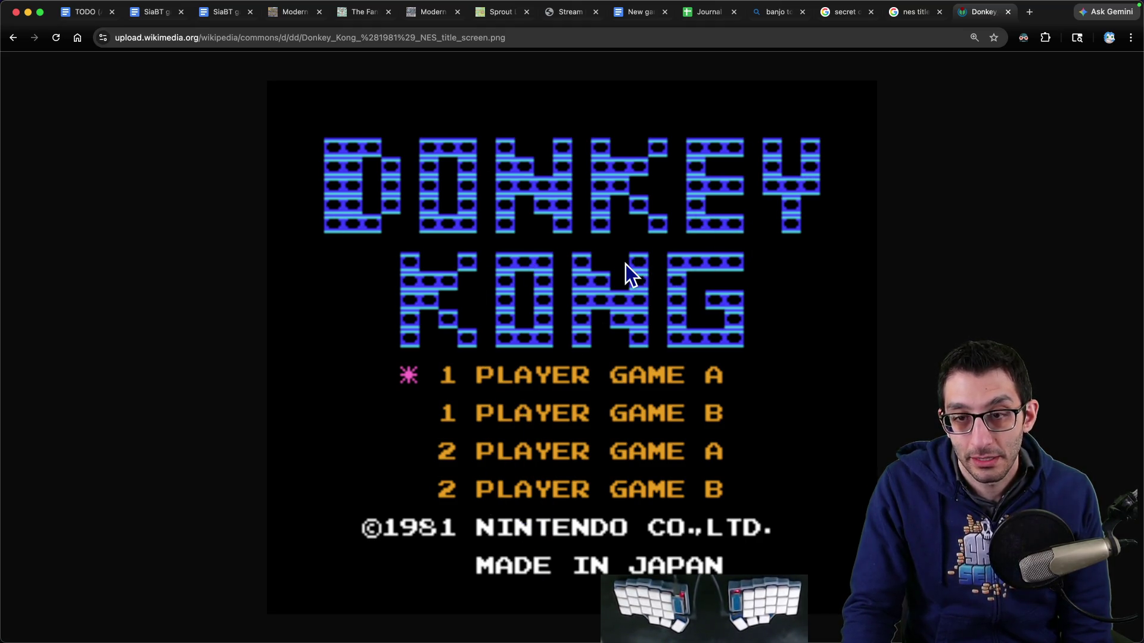
{"action": "key", "text": "super+bracketleft"}
{"action": "key", "text": "super+bracketleft"}
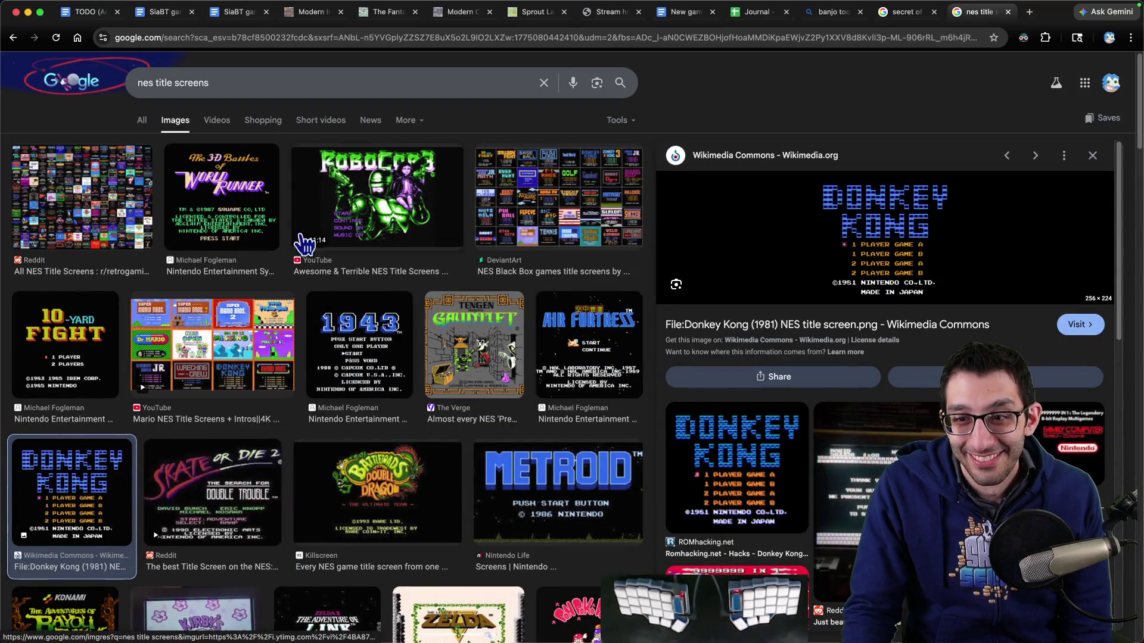
Step: Open the NES Black Box title-screens collage in its own tab, zoom in, then close it
{"action": "left_click", "coordinate": [526, 197]}
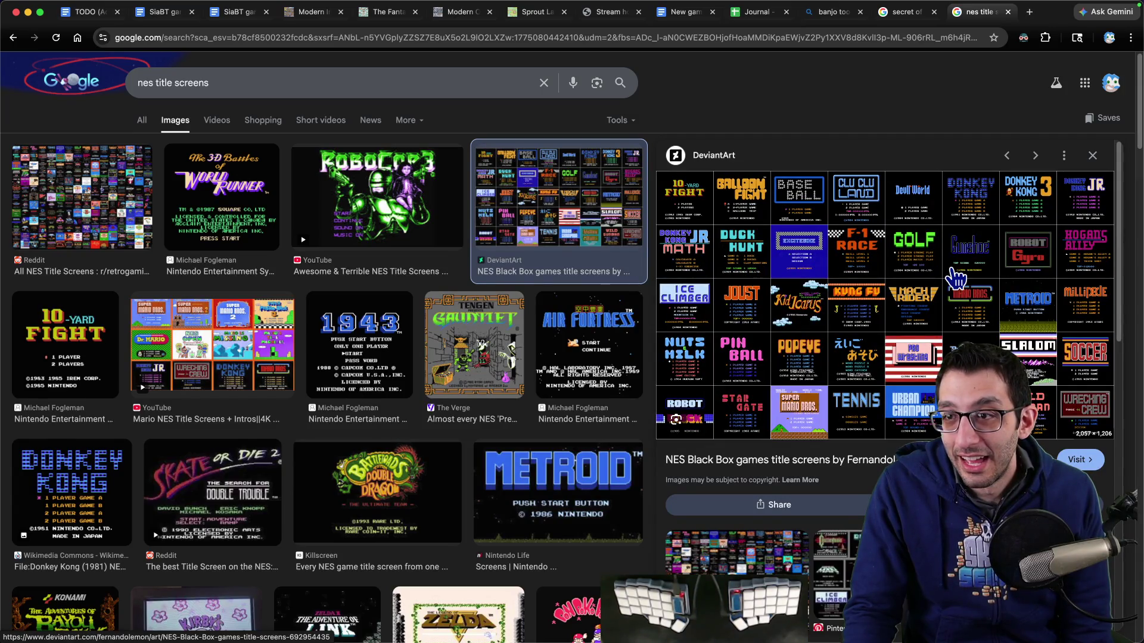
{"action": "right_click", "coordinate": [802, 241]}
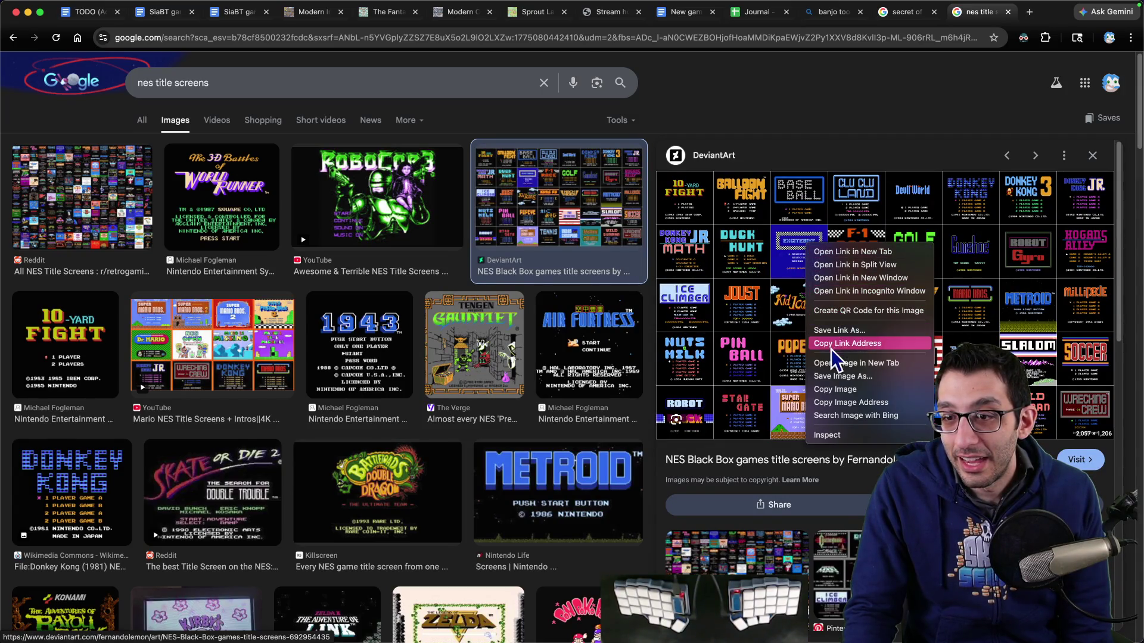
{"action": "left_click", "coordinate": [837, 363]}
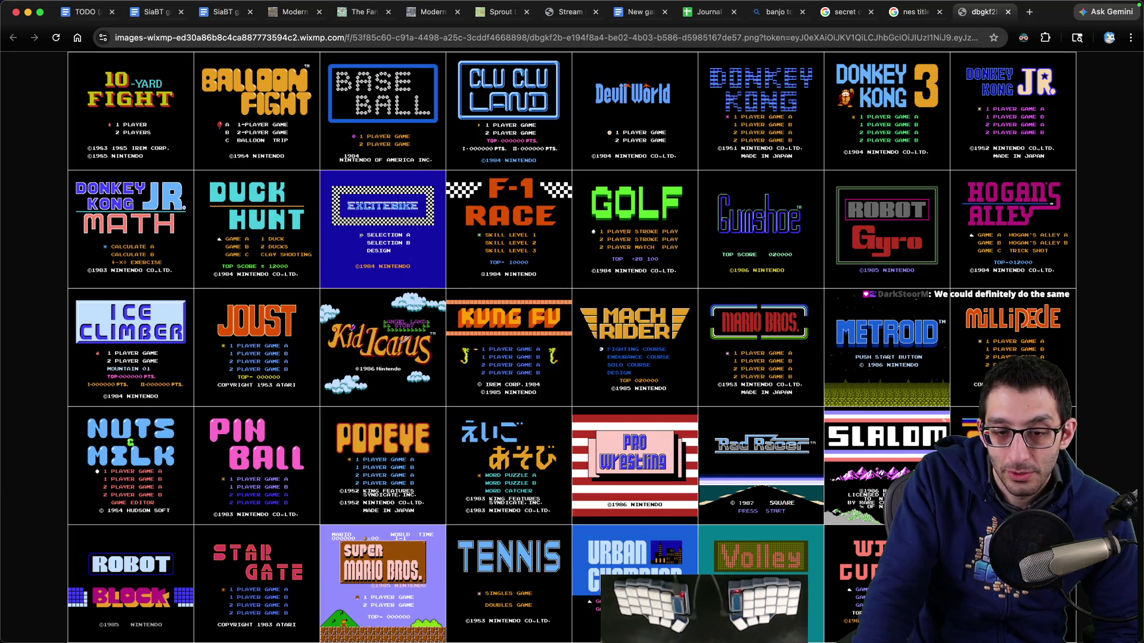
{"action": "left_click", "coordinate": [432, 447]}
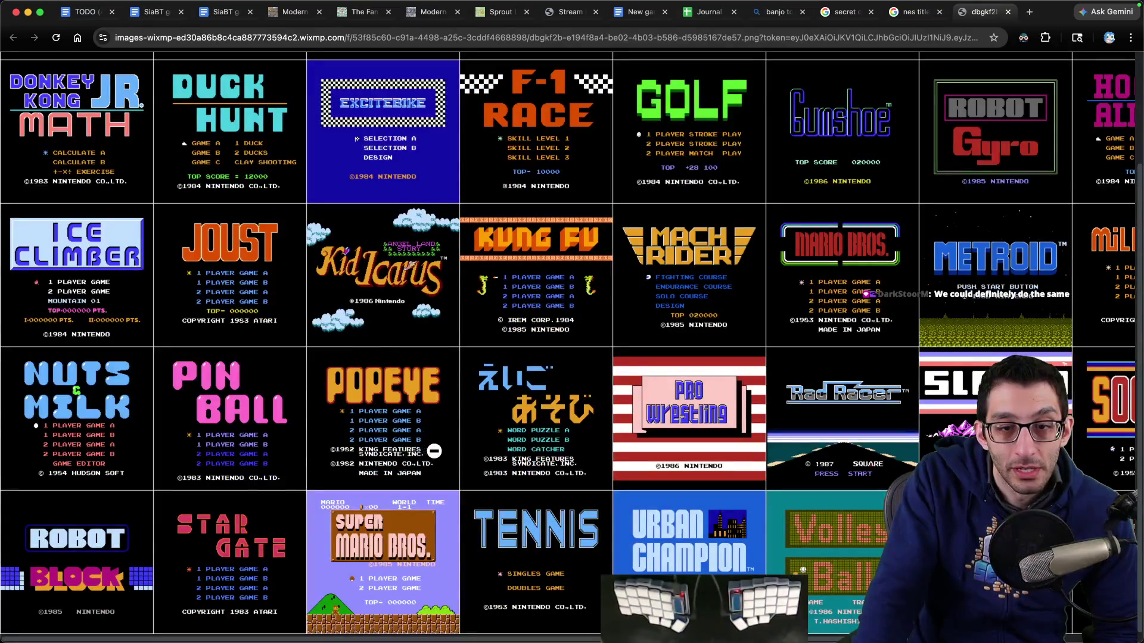
{"action": "scroll", "coordinate": [387, 500], "scroll_direction": "up", "scroll_amount": 3}
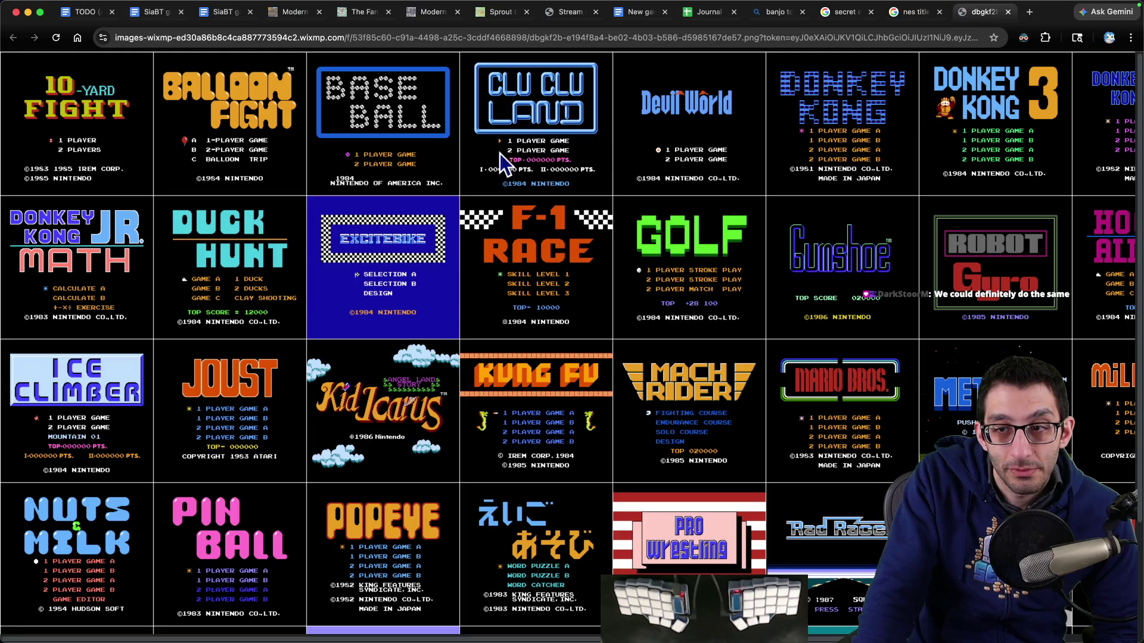
{"action": "key", "text": "super+w"}
{"action": "left_click", "coordinate": [90, 12]}
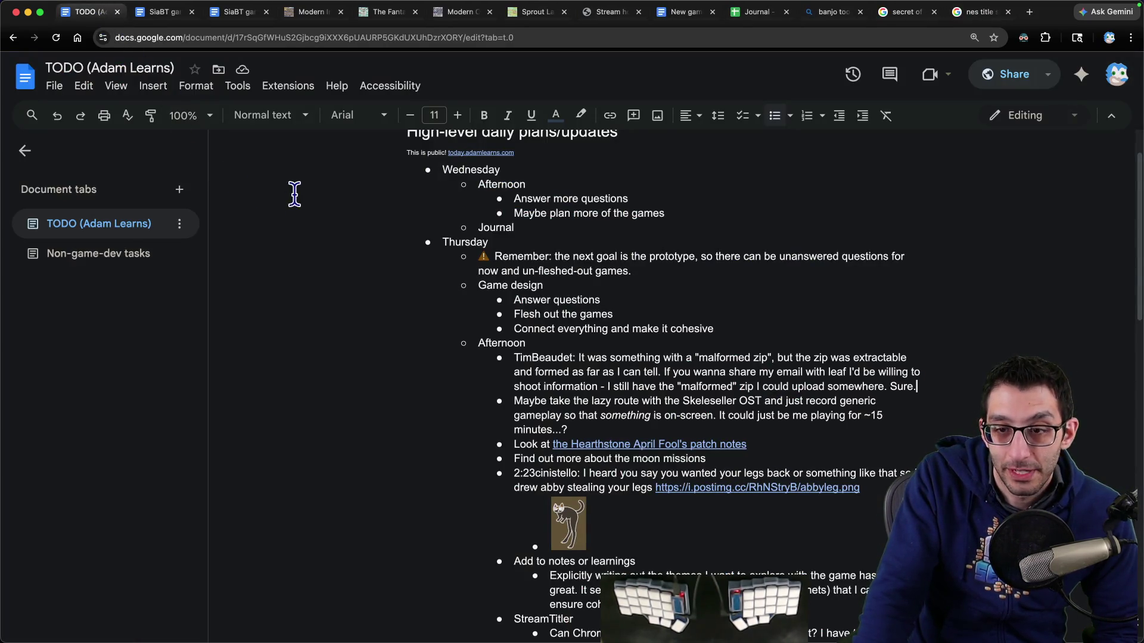
Step: In the SiaBT doc, reread the question about introducing a new game, then return to Game mechanics
{"action": "key", "text": "ctrl+Tab"}
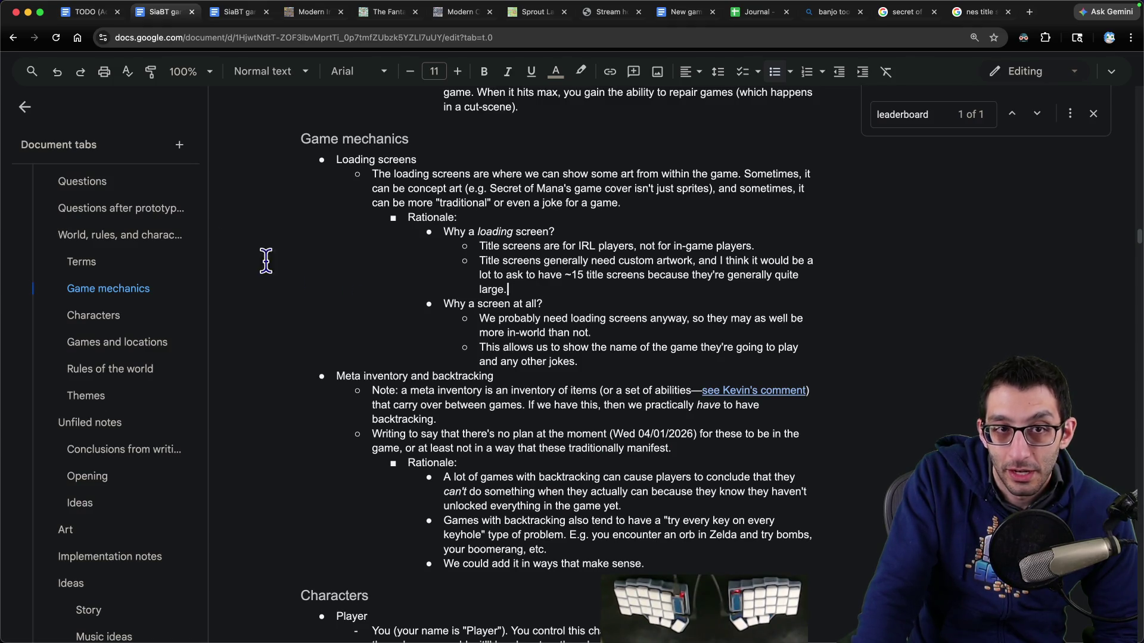
{"action": "scroll", "coordinate": [149, 263], "scroll_direction": "up", "scroll_amount": 5}
{"action": "left_click", "coordinate": [99, 365]}
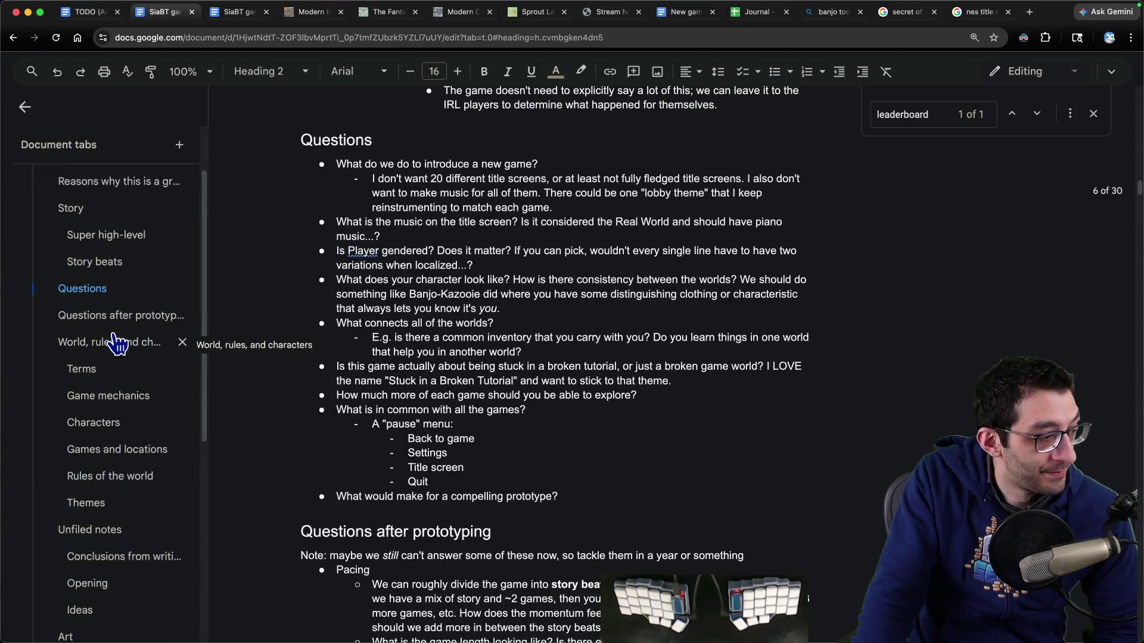
{"action": "mouse_move", "coordinate": [344, 164]}
{"action": "left_mouse_down"}
{"action": "mouse_move", "coordinate": [548, 163]}
{"action": "mouse_move", "coordinate": [581, 209]}
{"action": "mouse_move", "coordinate": [286, 173]}
{"action": "mouse_move", "coordinate": [278, 163]}
{"action": "left_mouse_up"}
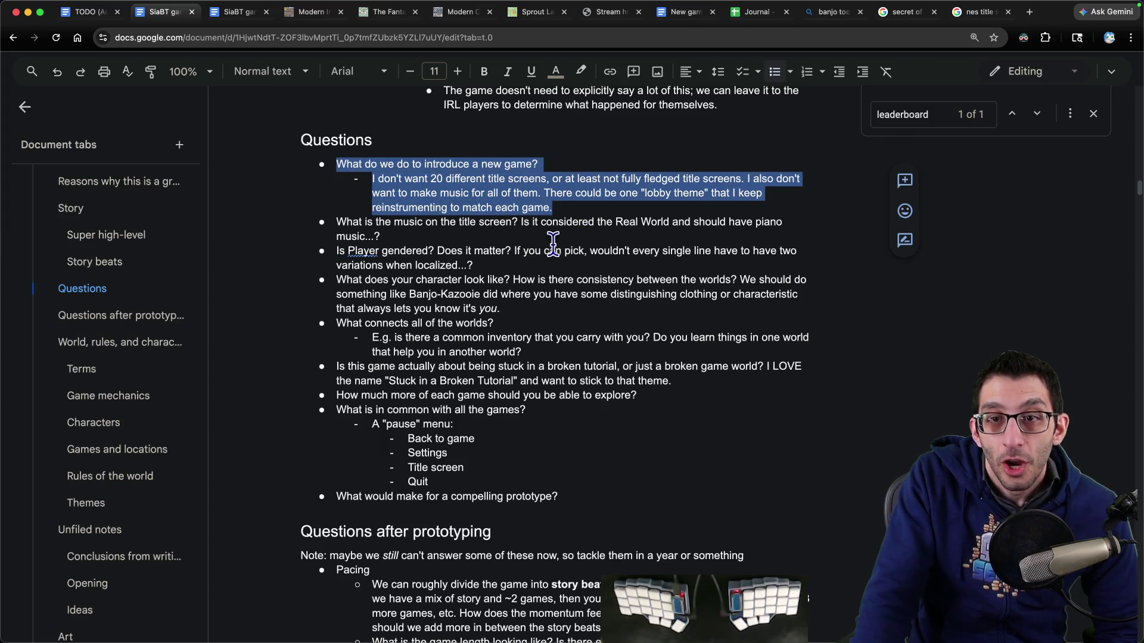
{"action": "scroll", "coordinate": [107, 393], "scroll_direction": "up", "scroll_amount": 3}
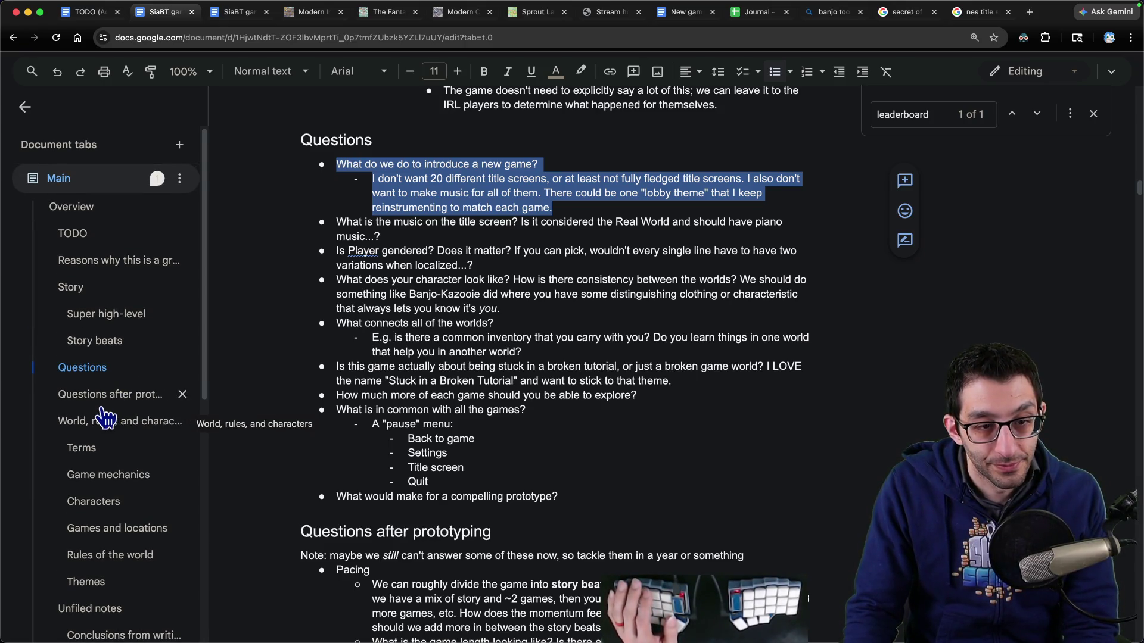
{"action": "scroll", "coordinate": [93, 381], "scroll_direction": "down", "scroll_amount": 5}
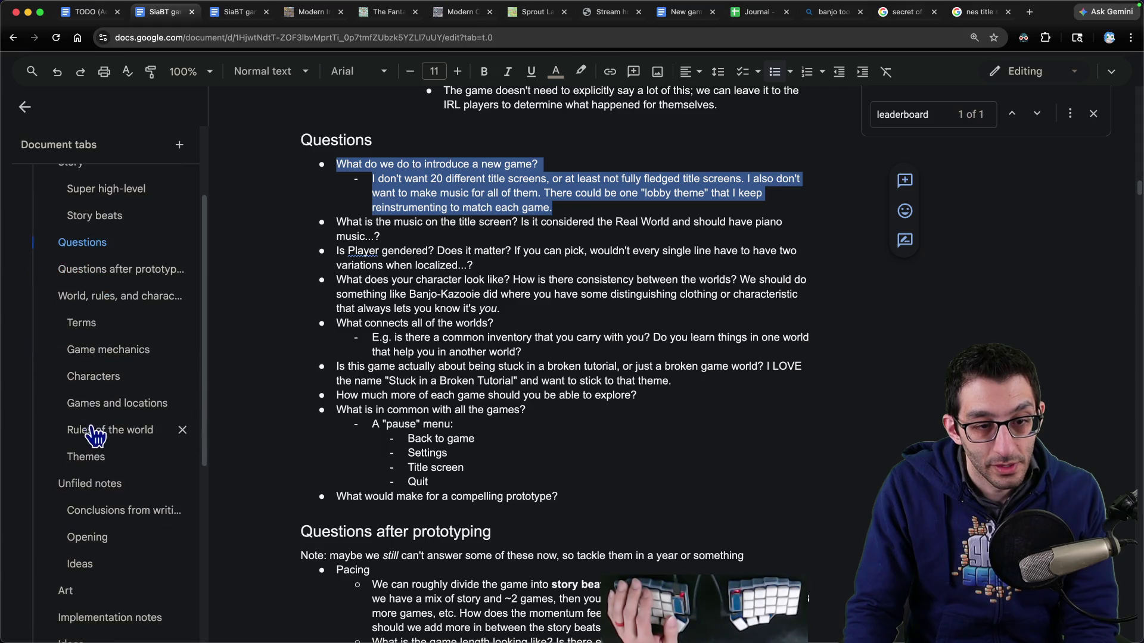
{"action": "left_click", "coordinate": [91, 351]}
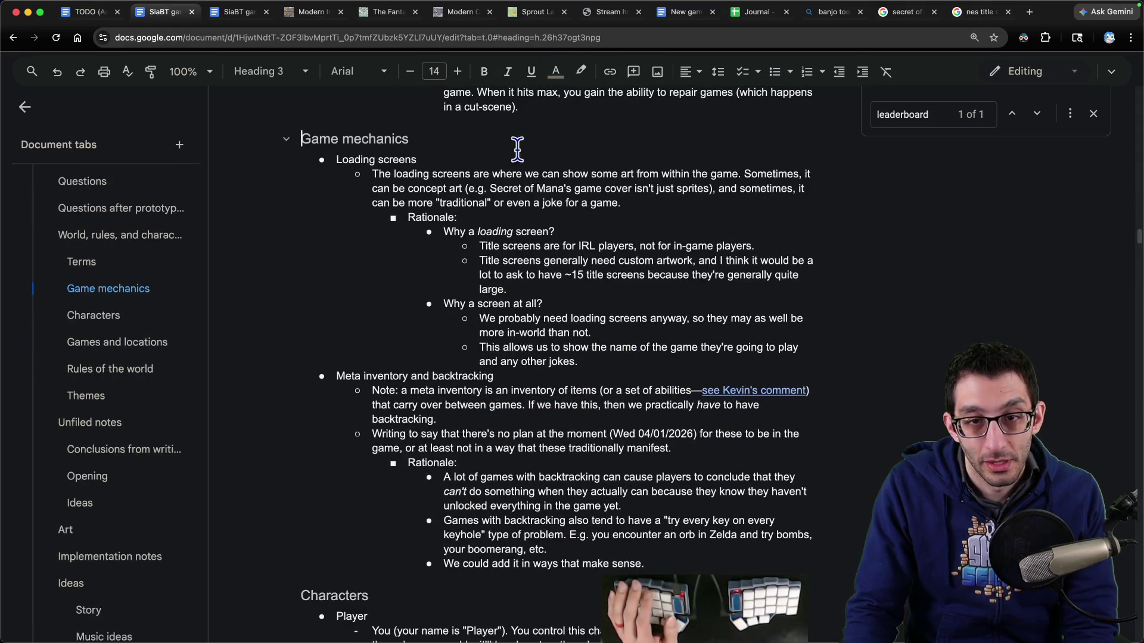
{"action": "left_click", "coordinate": [625, 202]}
Step: Write the 'Musically, we could have a single lobby motif…' sentence after 'game.', italicizing 'could'
{"action": "type", "text": "We"}
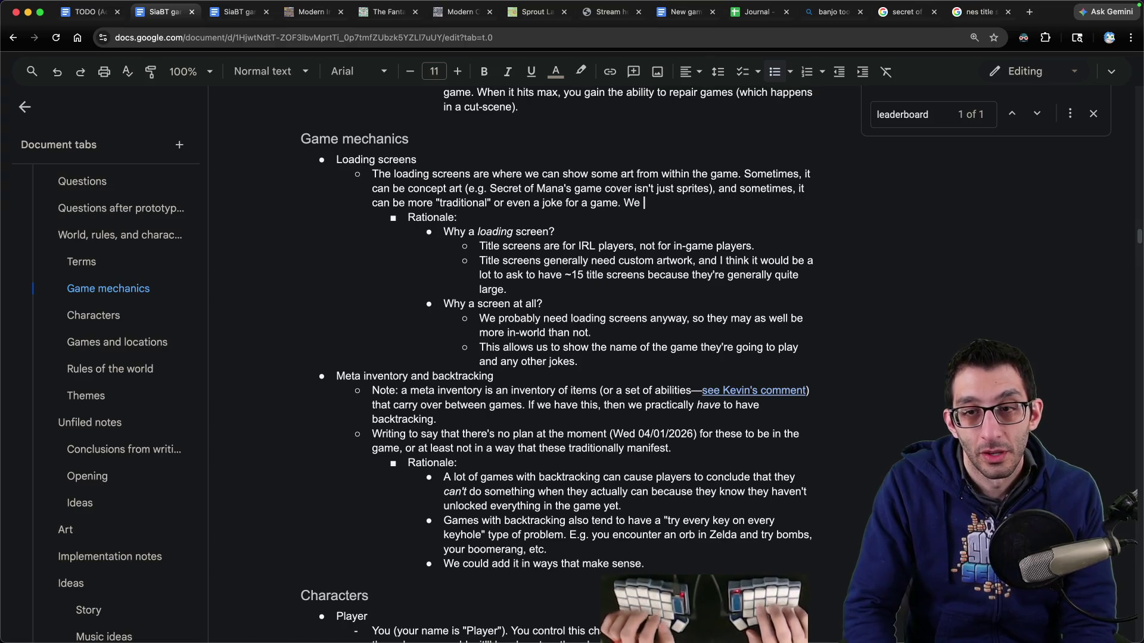
{"action": "key", "text": "ctrl+i"}
{"action": "type", "text": "could"}
{"action": "key", "text": "ctrl+i"}
{"action": "type", "text": " have a singl"}
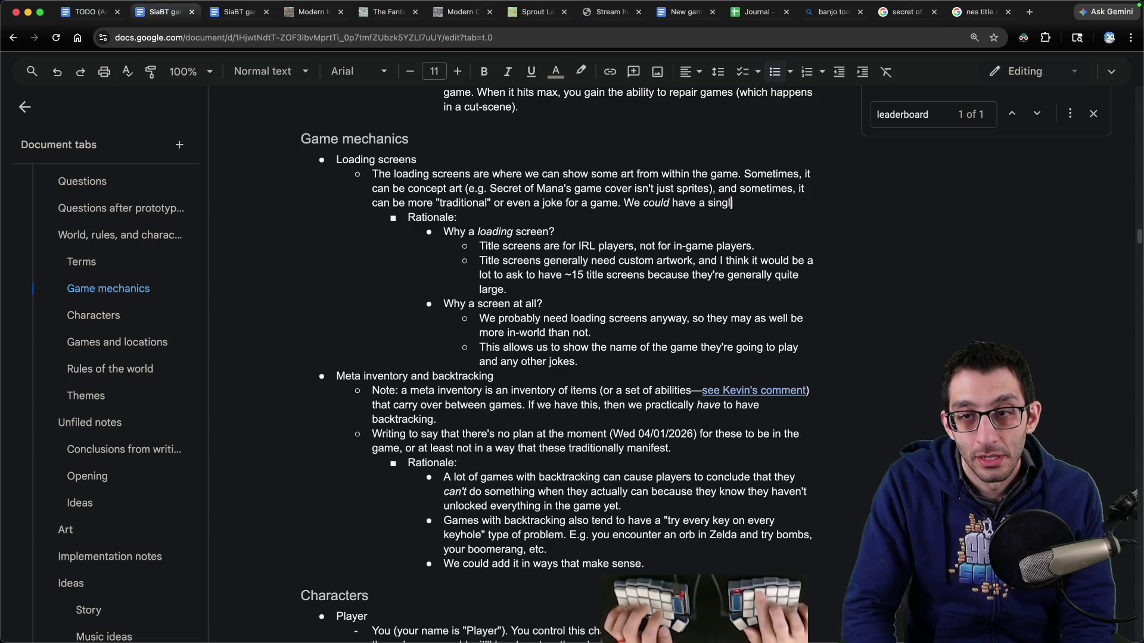
{"action": "type", "text": "e lobby motif"}
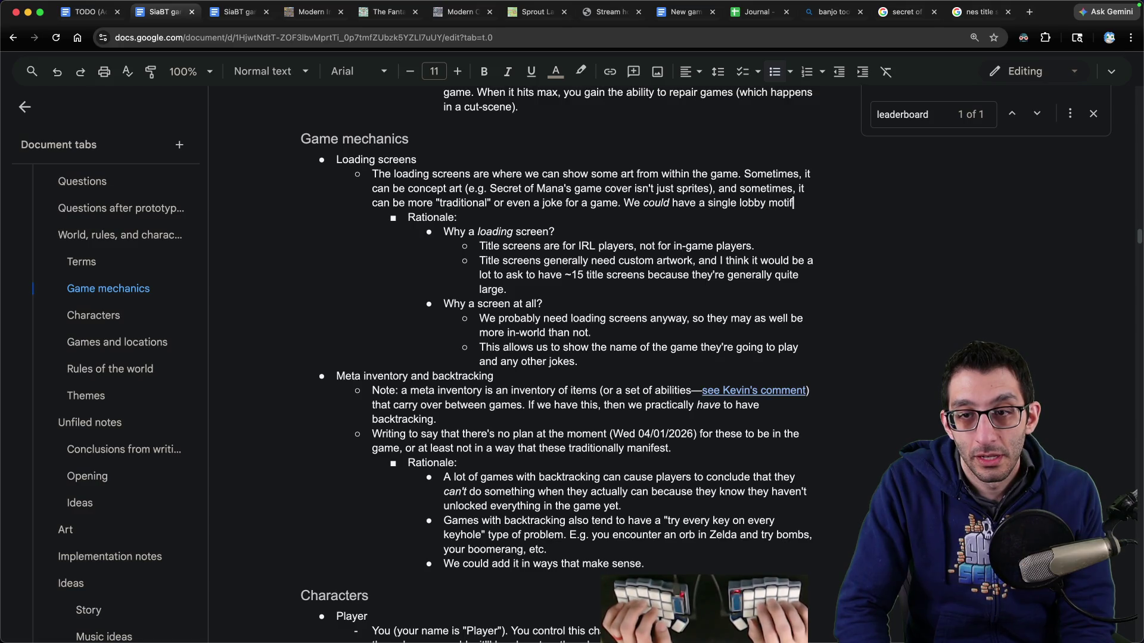
{"action": "key", "text": "Delete"}
{"action": "type", "text": "musically, w"}
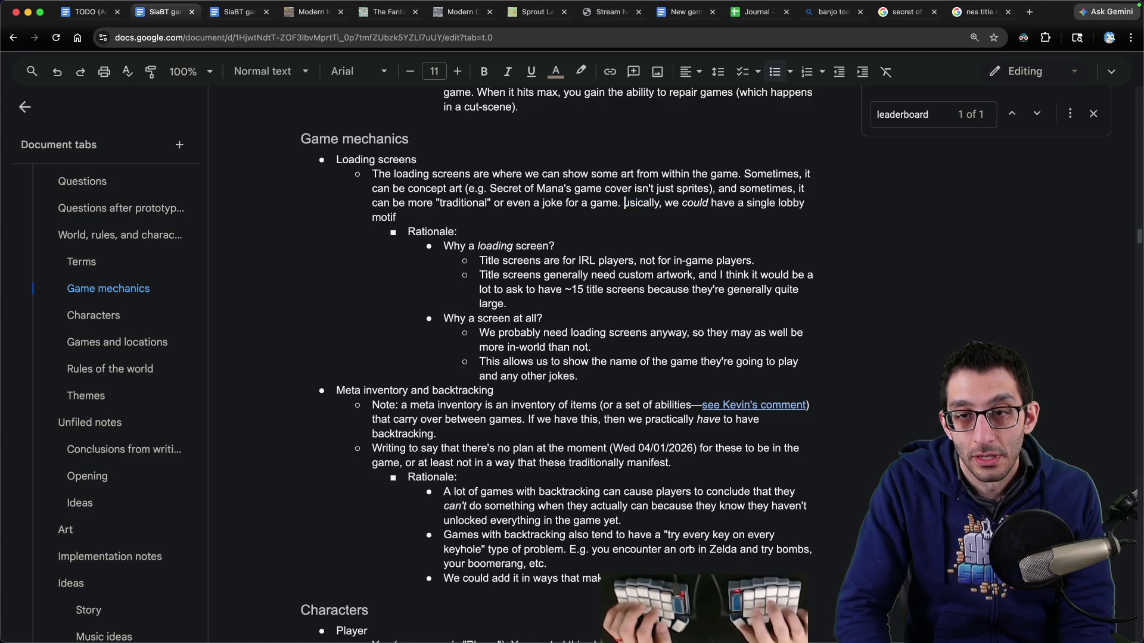
{"action": "key", "text": "End"}
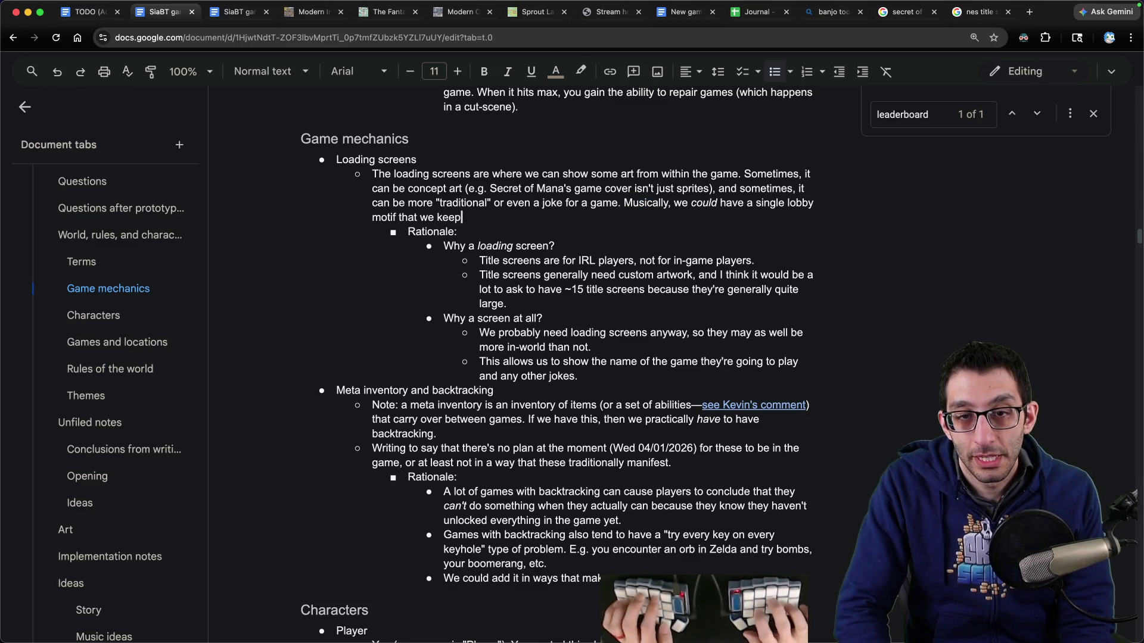
{"action": "type", "text": "ing to fit the music track of that game."}
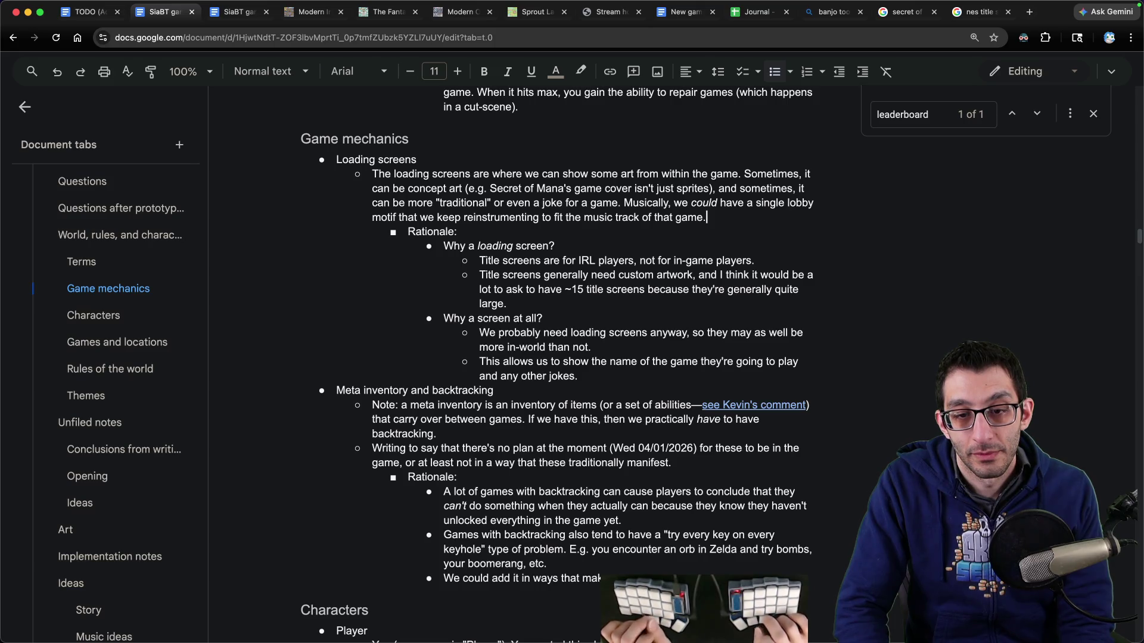
Step: Select the new music sentence to review it before looking up a term
{"action": "key", "text": "shift+Up"}
{"action": "key", "text": "alt+shift+Left"}
{"action": "key", "text": "alt+shift+Left"}
{"action": "key", "text": "alt+shift+Left"}
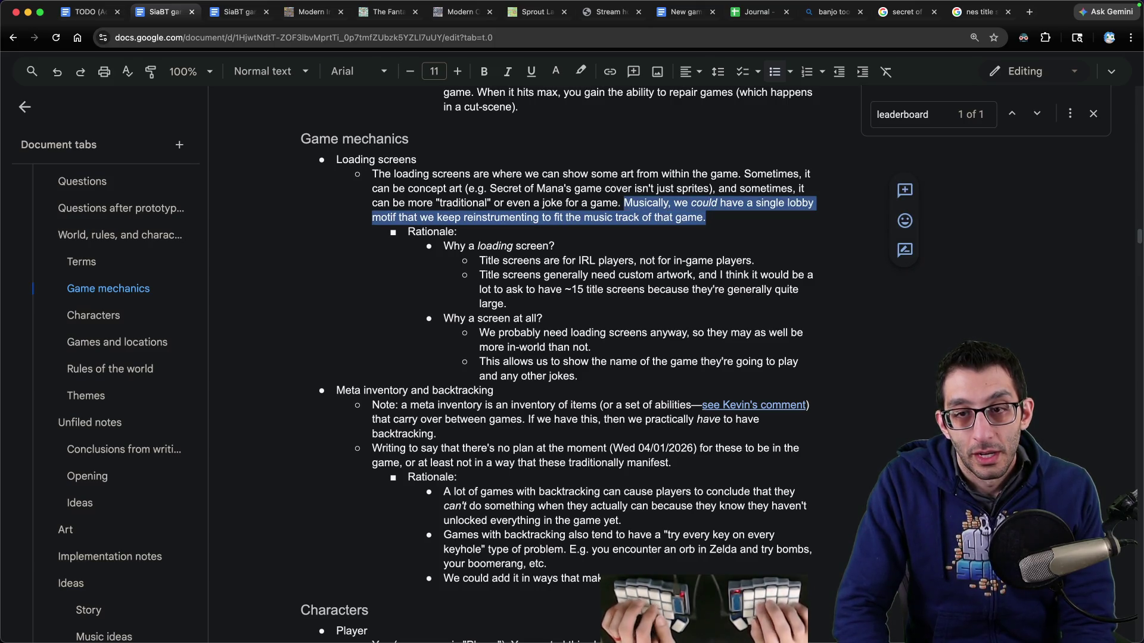
{"action": "key", "text": "super+Tab"}
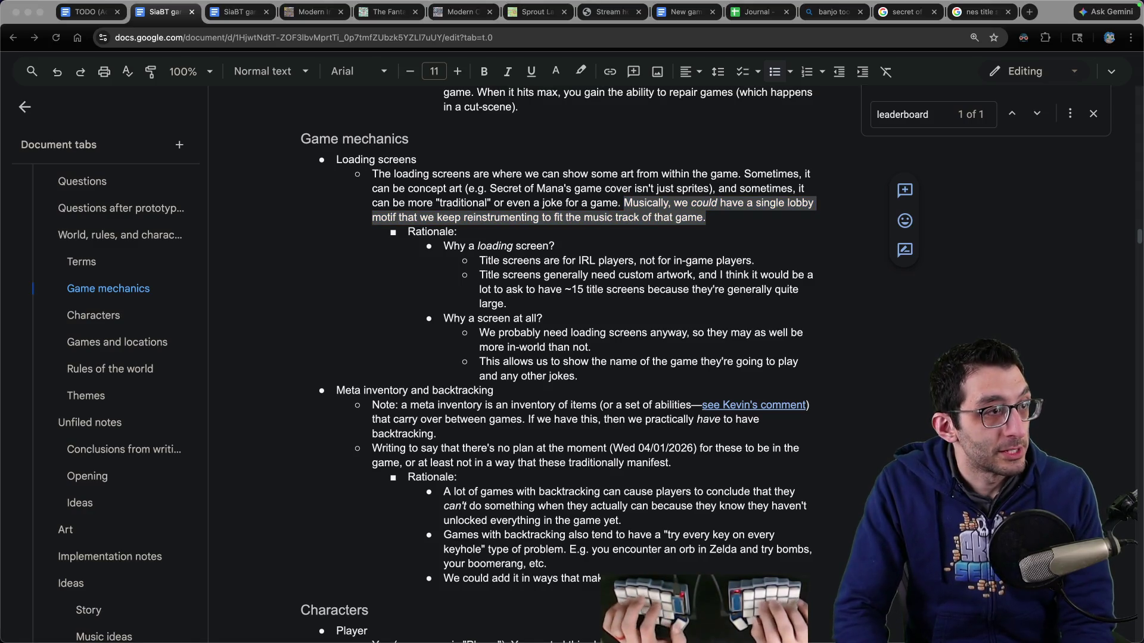
{"action": "key", "text": "super+n"}
Step: Search Bing for 'leitmotif', read its definition, and return to the design doc
{"action": "type", "text": "leitmoti"}
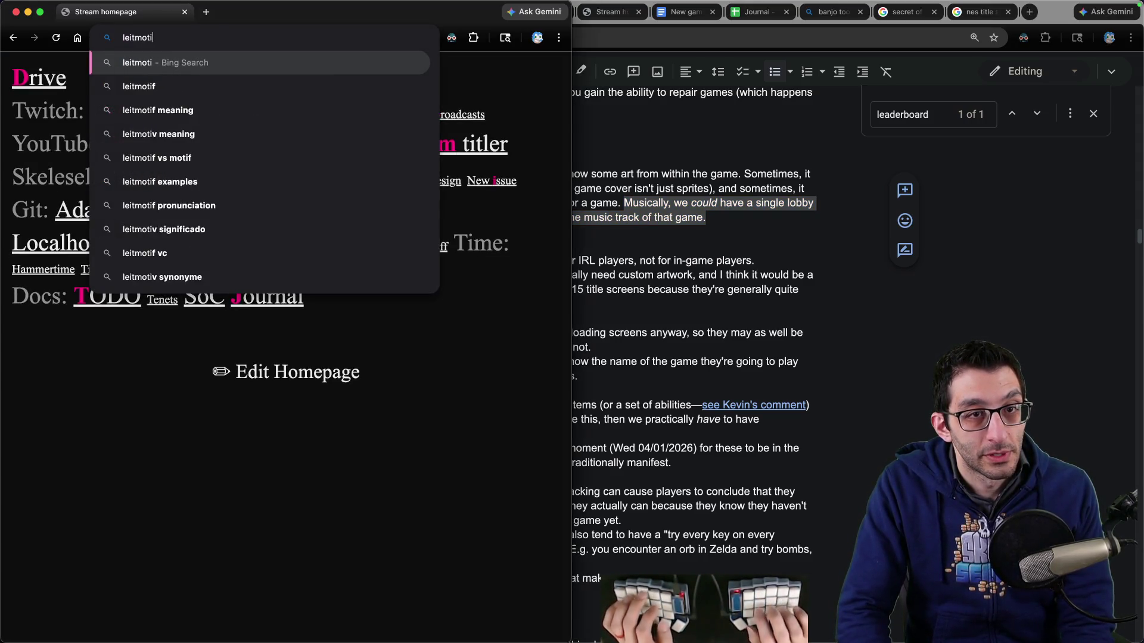
{"action": "type", "text": "f"}
{"action": "key", "text": "Return"}
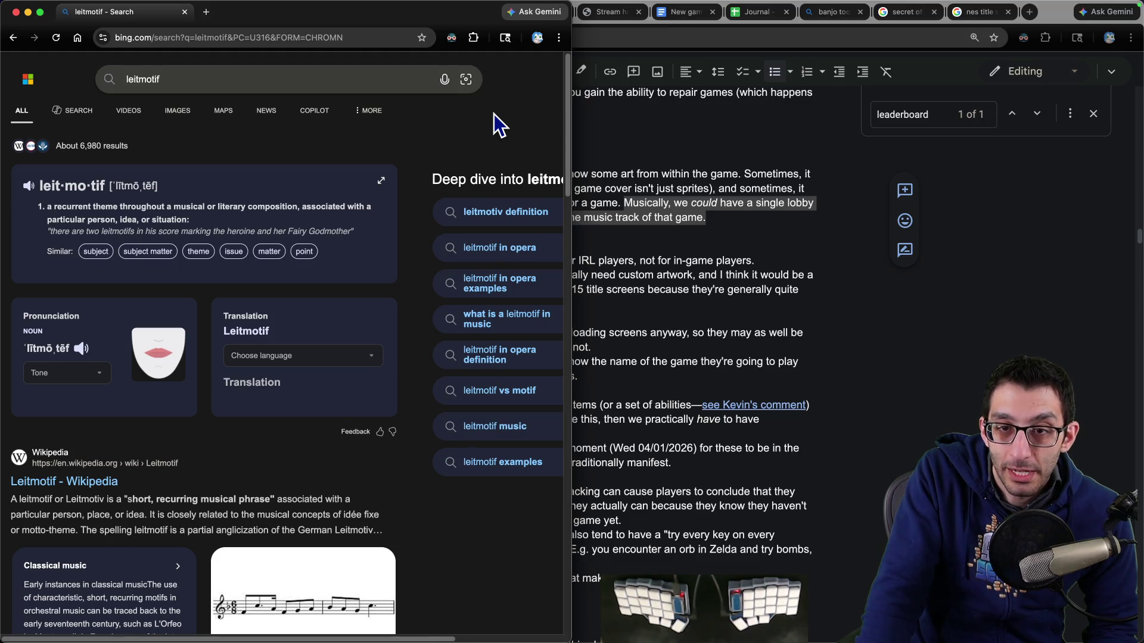
{"action": "left_click", "coordinate": [655, 197]}
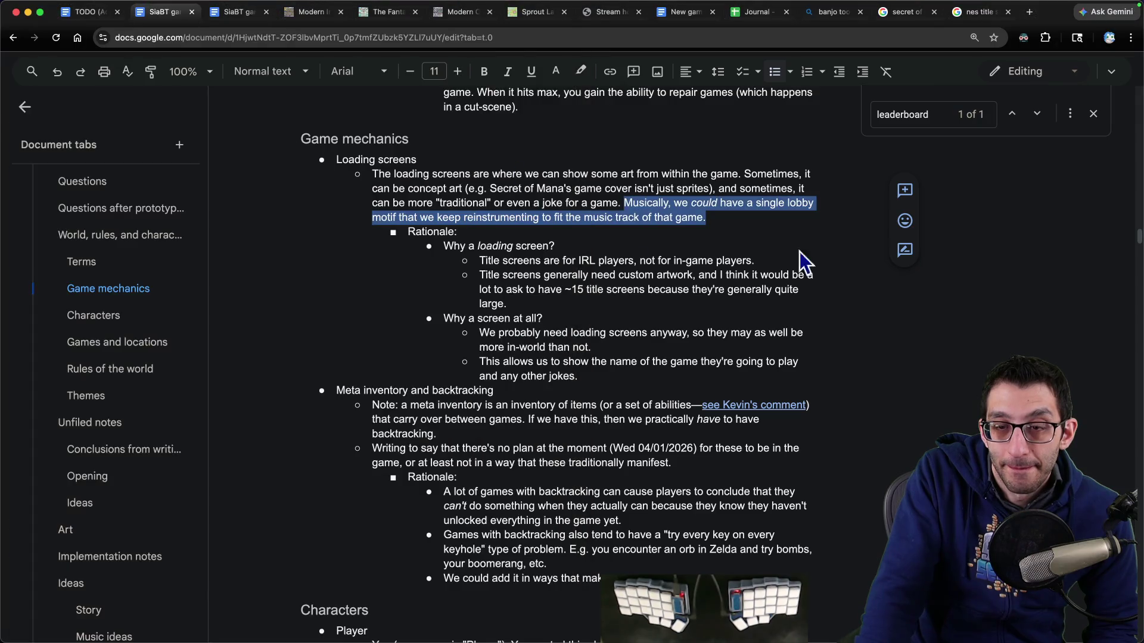
Step: Reread the new lobby-motif sentence in the Loading screens bullet
{"action": "left_click", "coordinate": [766, 231]}
{"action": "left_click", "coordinate": [766, 222]}
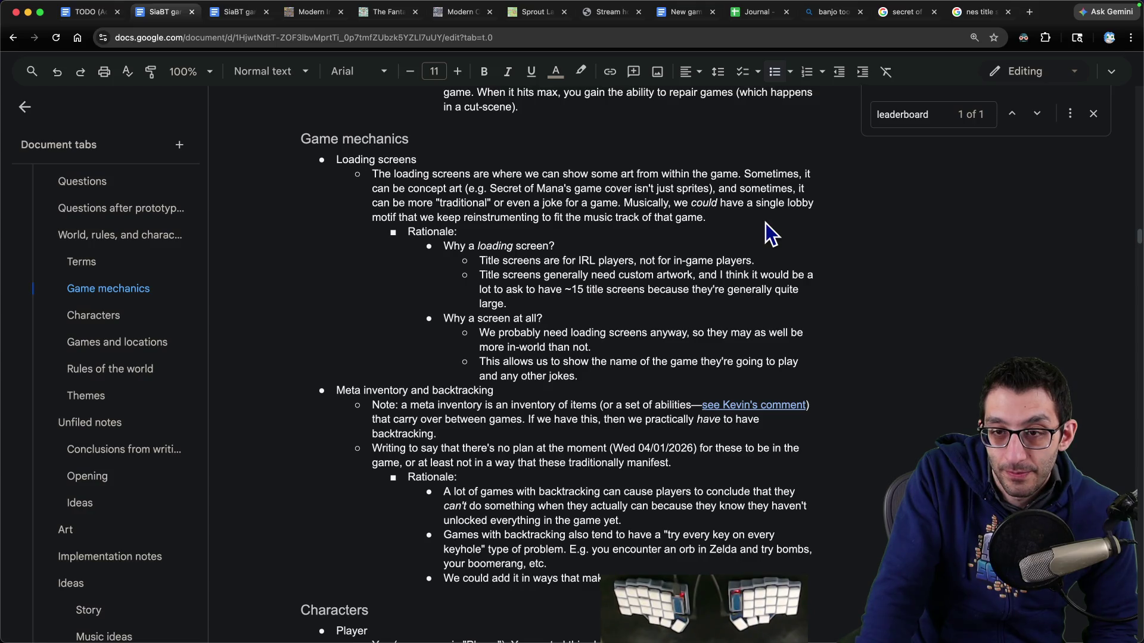
{"action": "mouse_move", "coordinate": [766, 223]}
{"action": "left_mouse_down"}
{"action": "mouse_move", "coordinate": [613, 221]}
{"action": "mouse_move", "coordinate": [624, 205]}
{"action": "left_mouse_up"}
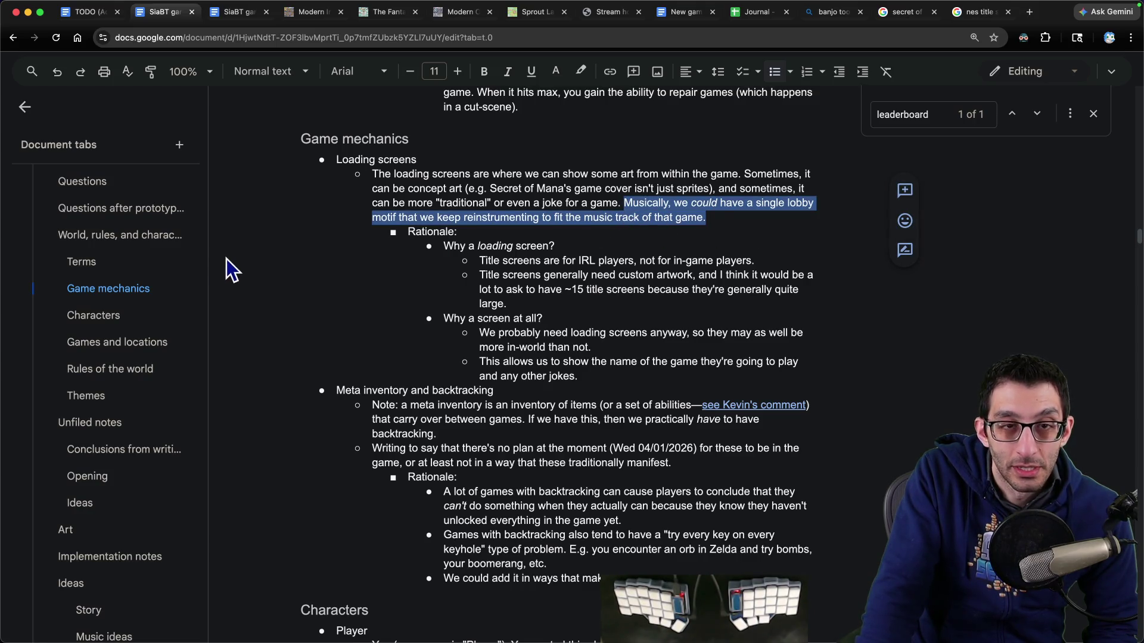
{"action": "scroll", "coordinate": [122, 301], "scroll_direction": "up", "scroll_amount": 1}
{"action": "scroll", "coordinate": [119, 304], "scroll_direction": "up", "scroll_amount": 4}
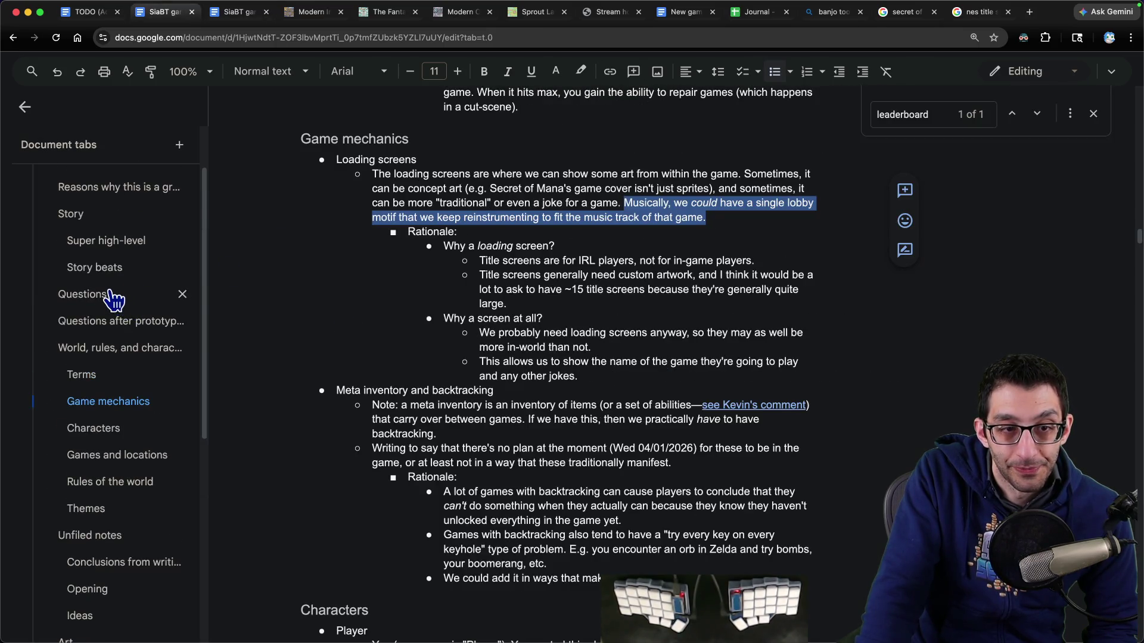
Step: Delete the introducing-a-new-game question from Questions, then review the title-screen music question
{"action": "left_click", "coordinate": [112, 298]}
{"action": "mouse_move", "coordinate": [335, 165]}
{"action": "left_mouse_down"}
{"action": "mouse_move", "coordinate": [404, 165]}
{"action": "mouse_move", "coordinate": [545, 209]}
{"action": "left_mouse_up"}
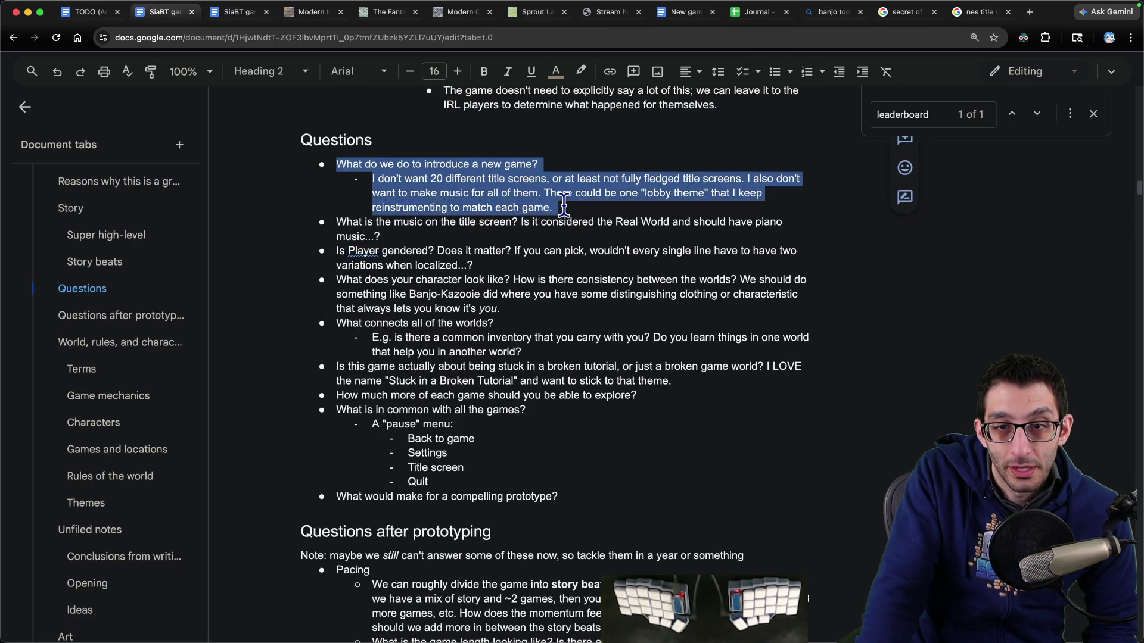
{"action": "key", "text": "BackSpace"}
{"action": "triple_click", "coordinate": [397, 172]}
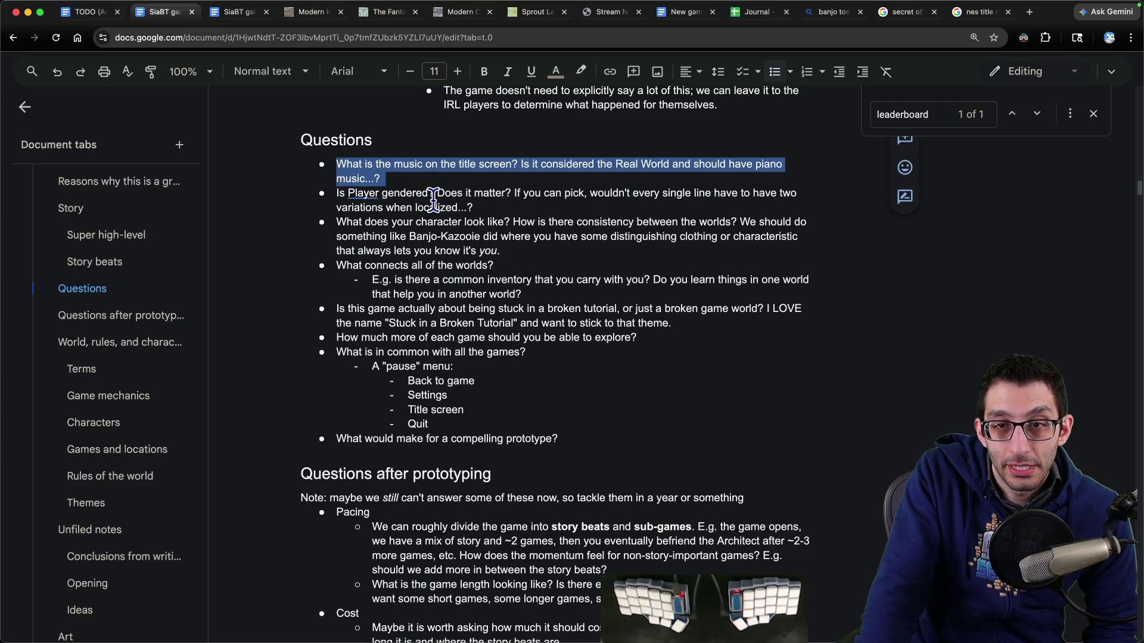
{"action": "triple_click", "coordinate": [431, 178]}
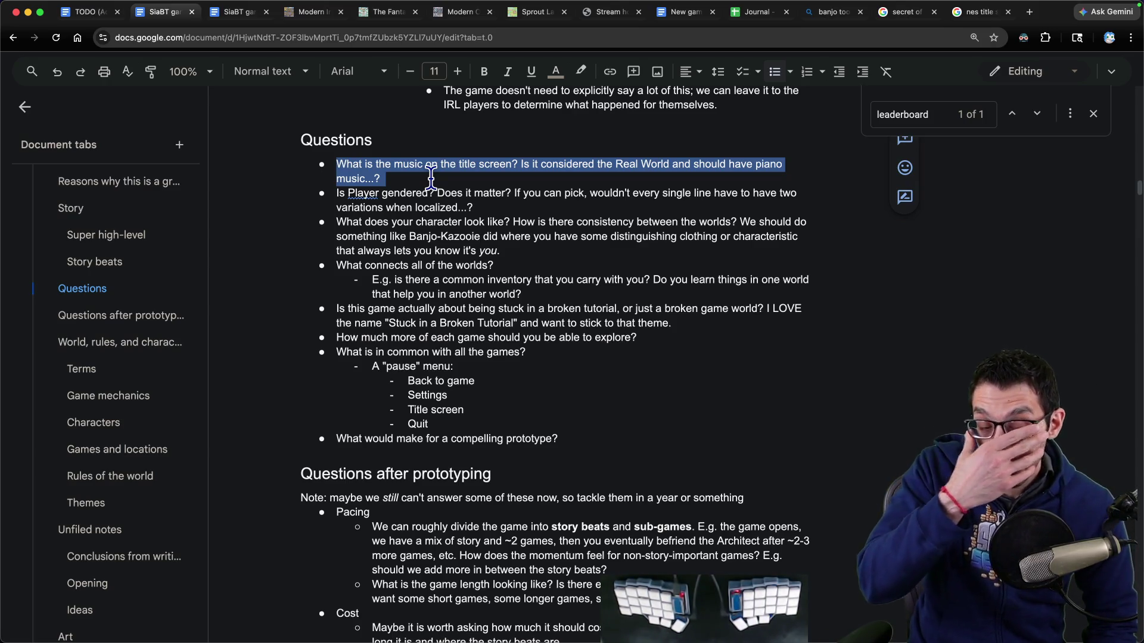
{"action": "key", "text": "super+Tab"}
{"action": "key", "text": "super+n"}
Step: Start the note with 'Real World' and indented points 'just piano music' and 'sombre'
{"action": "type", "text": "Real World"}
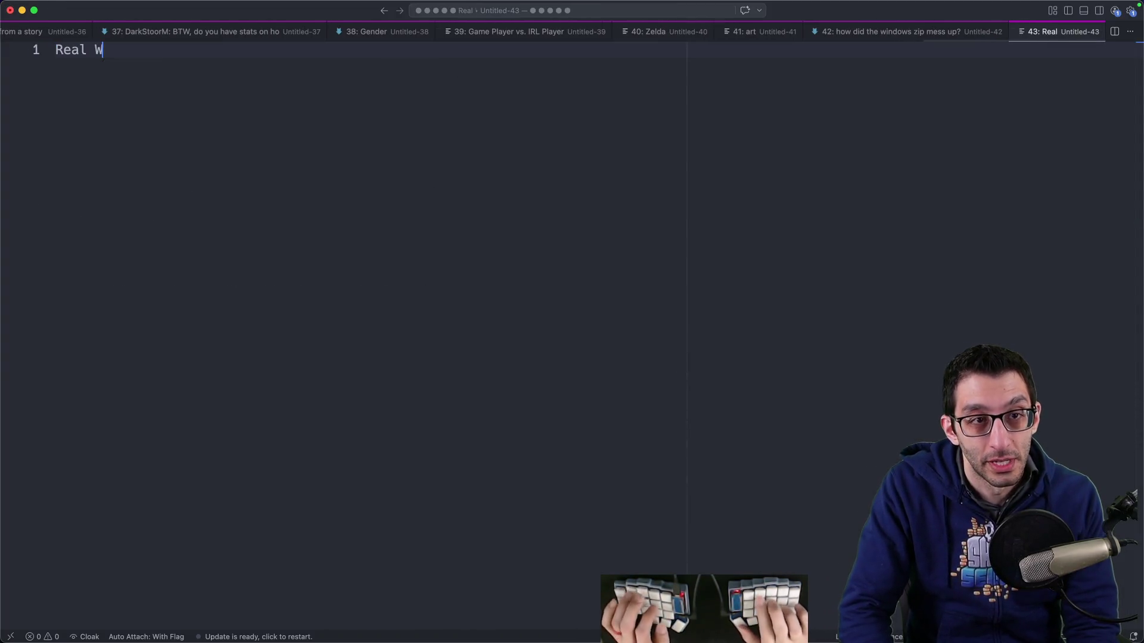
{"action": "key", "text": "Return"}
{"action": "key", "text": "Tab"}
{"action": "type", "text": "just piano music"}
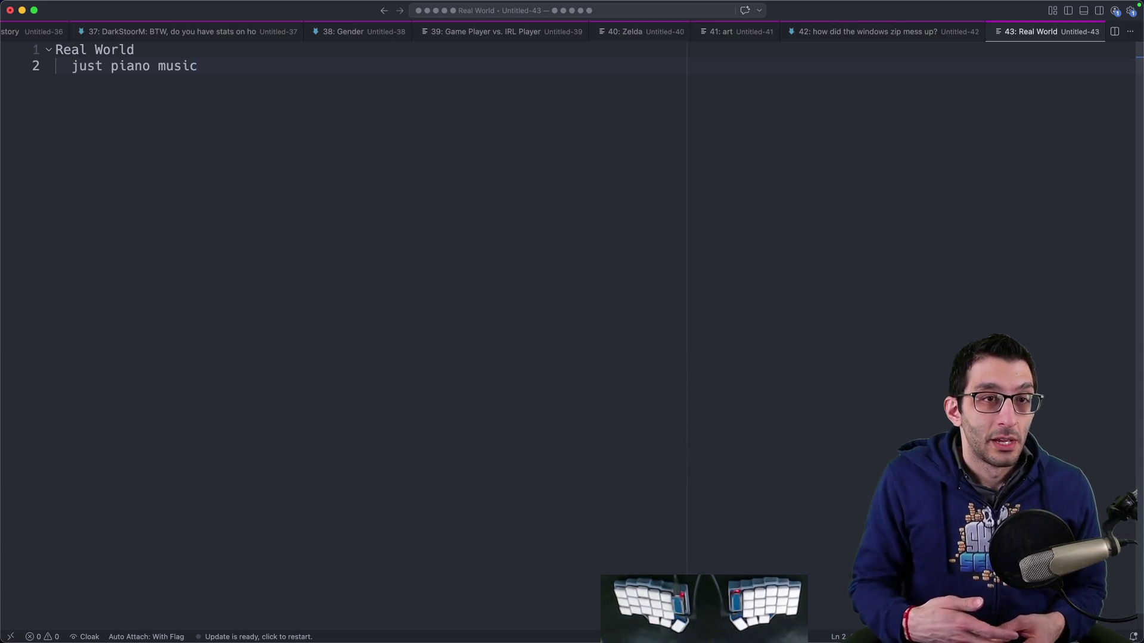
{"action": "key", "text": "Return"}
{"action": "key", "text": "Return"}
{"action": "type", "text": "sombre"}
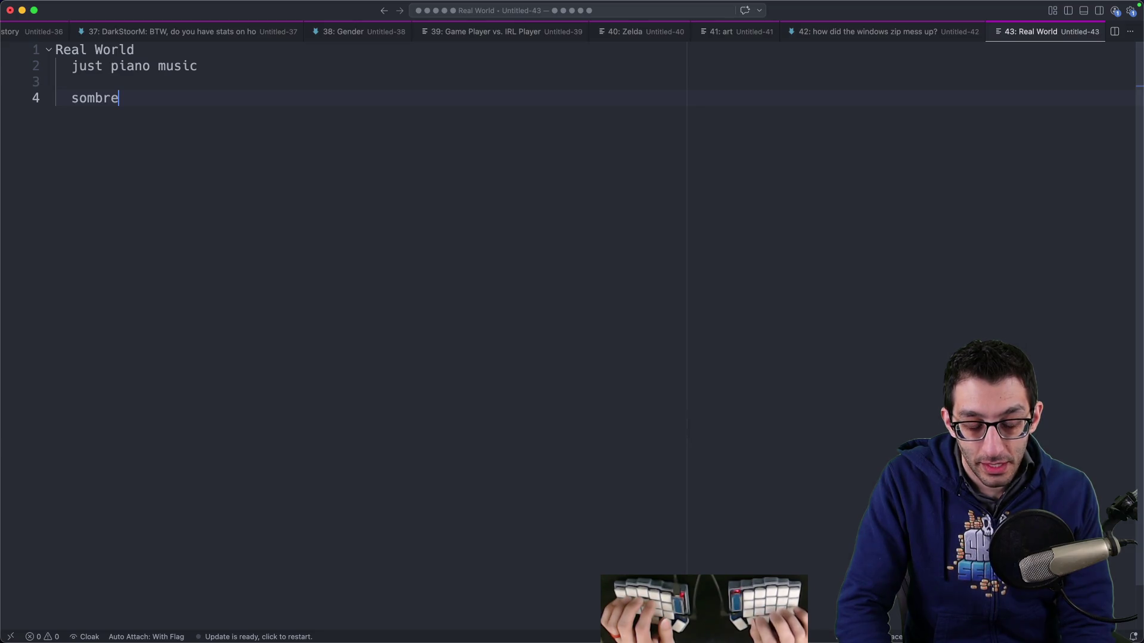
Step: Add a 'Title screen' heading with 'Settings', 'change keybindings' and 'change languages' lines
{"action": "key", "text": "Return"}
{"action": "key", "text": "Return"}
{"action": "key", "text": "Return"}
{"action": "key", "text": "BackSpace"}
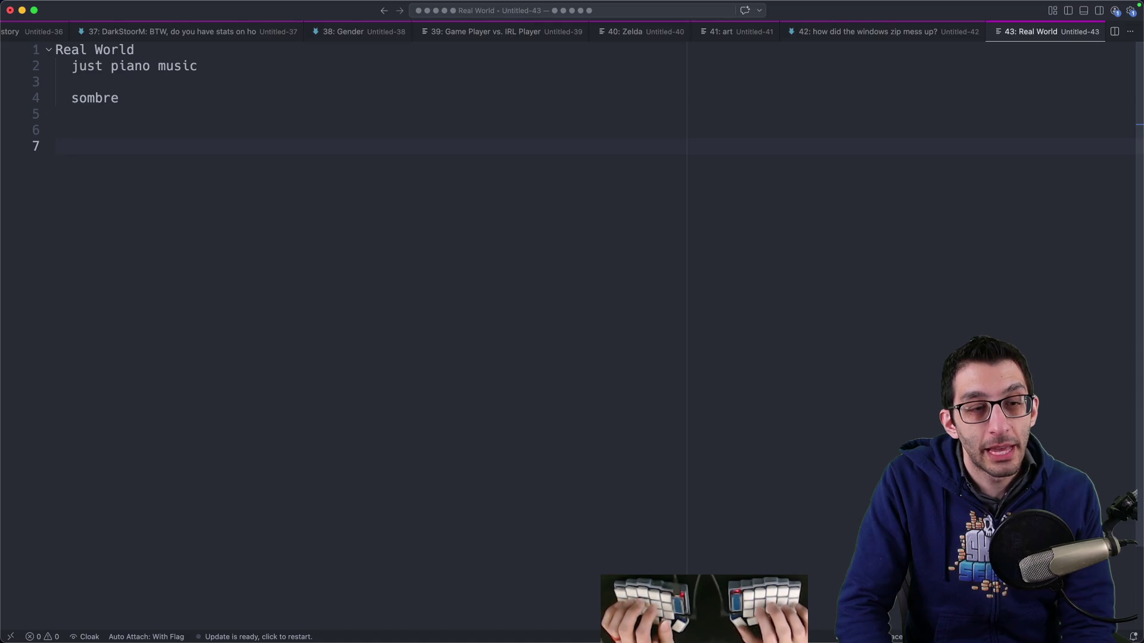
{"action": "type", "text": "Title screen"}
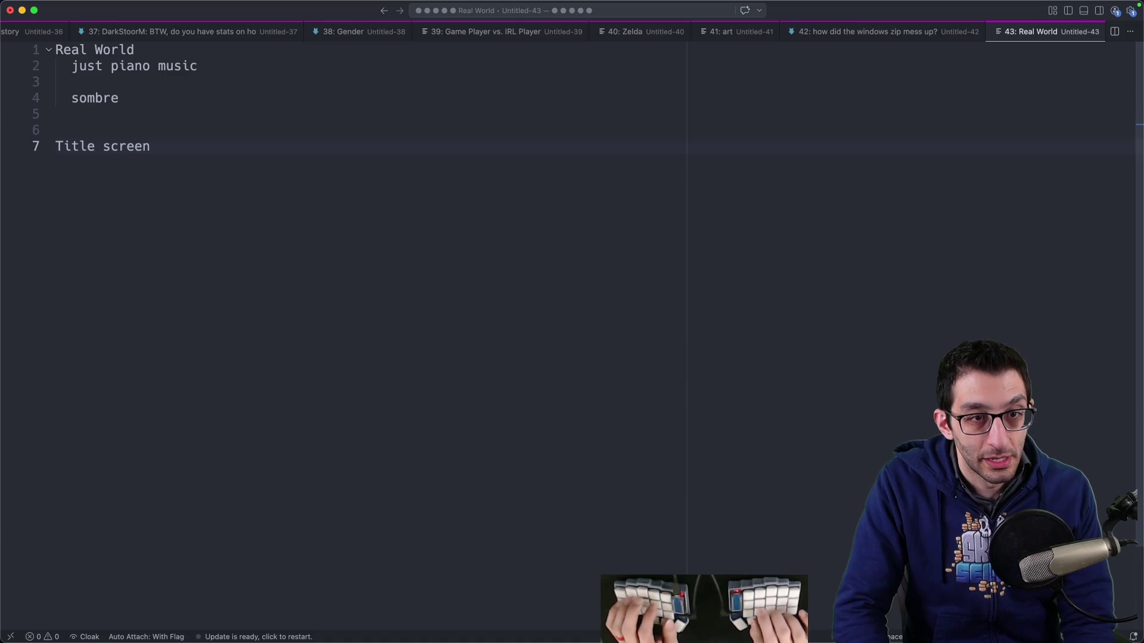
{"action": "key", "text": "Return"}
{"action": "key", "text": "Tab"}
{"action": "type", "text": "Settings"}
{"action": "key", "text": "Return"}
{"action": "type", "text": "chang"}
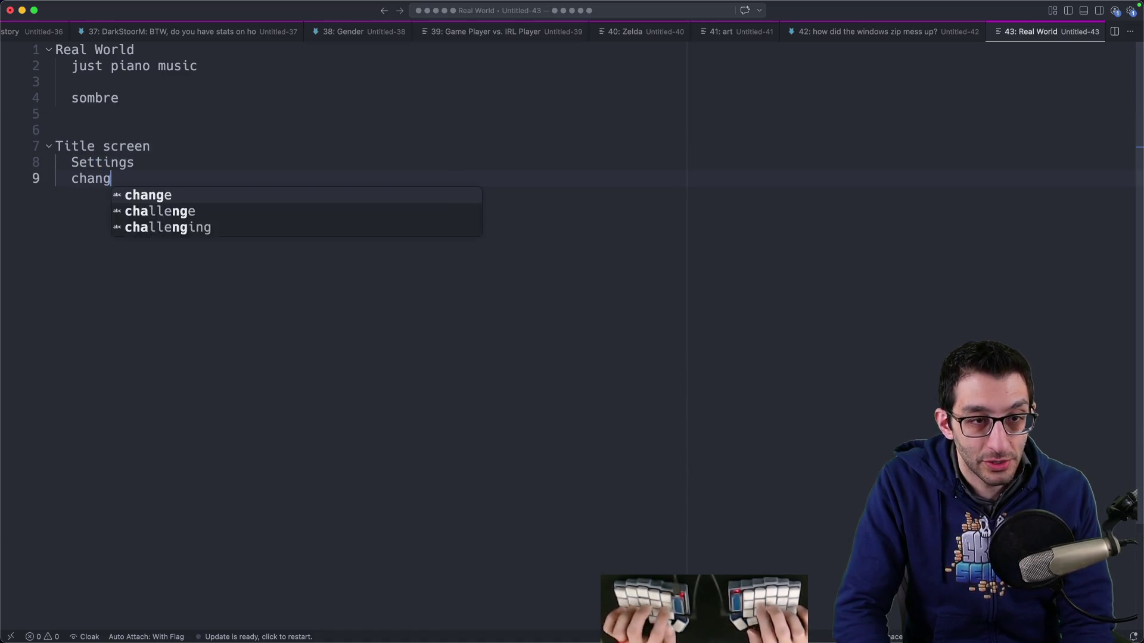
{"action": "type", "text": "e keybindings"}
{"action": "key", "text": "Return"}
{"action": "type", "text": "c"}
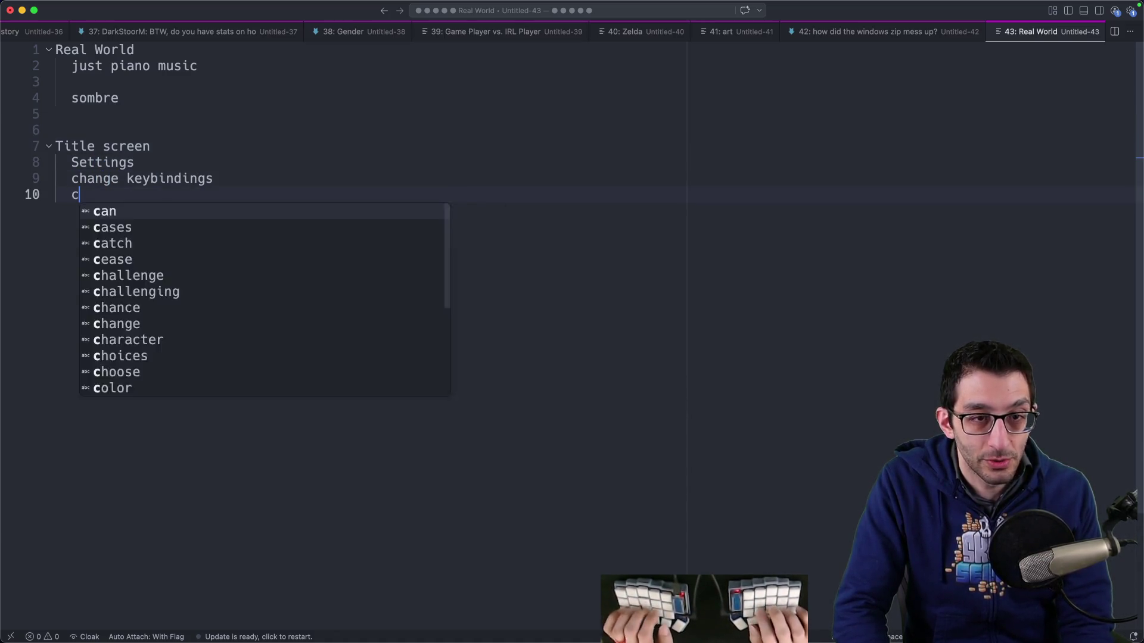
{"action": "type", "text": "hange languages"}
Step: Nest the keybindings and languages lines under Settings and add 'change volume levels'
{"action": "key", "text": "shift+Up"}
{"action": "key", "text": "Tab"}
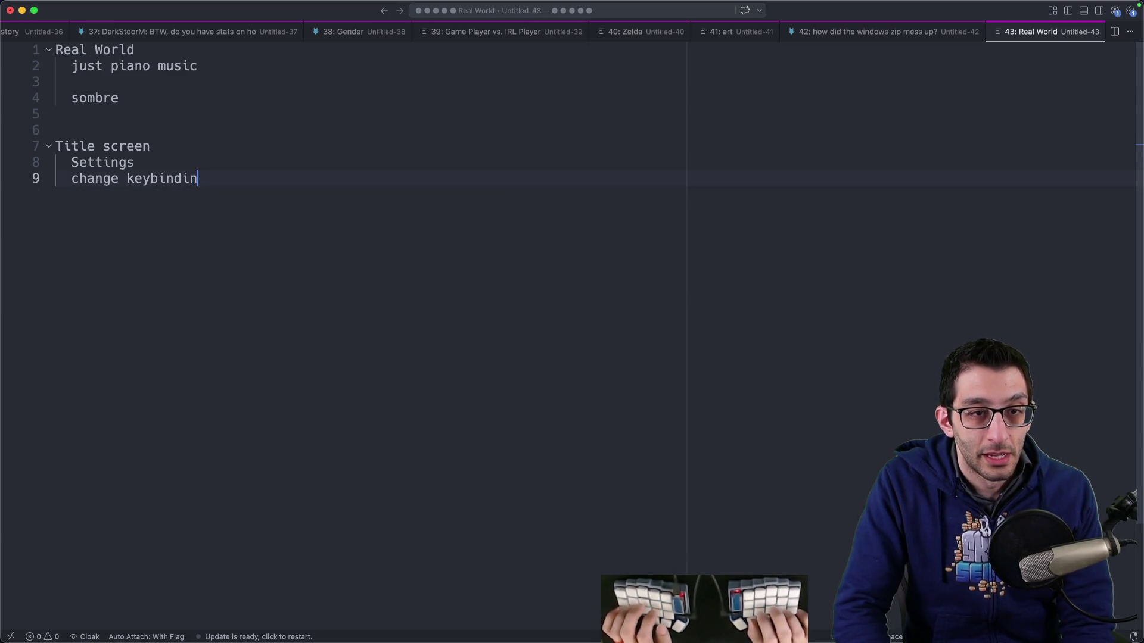
{"action": "key", "text": "Right"}
{"action": "key", "text": "Return"}
{"action": "type", "text": "change vol"}
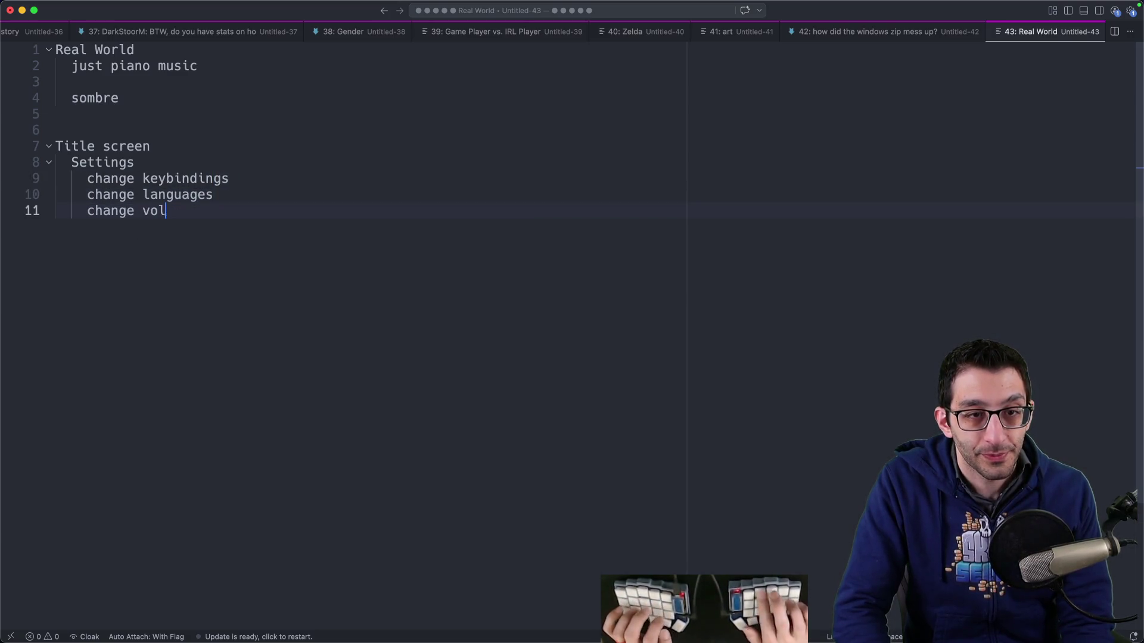
{"action": "type", "text": "ume levels"}
Step: Add 'Save slots' as the first menu item and 'Quit game' at the end
{"action": "key", "text": "Up"}
{"action": "key", "text": "Up"}
{"action": "key", "text": "Up"}
{"action": "key", "text": "Up"}
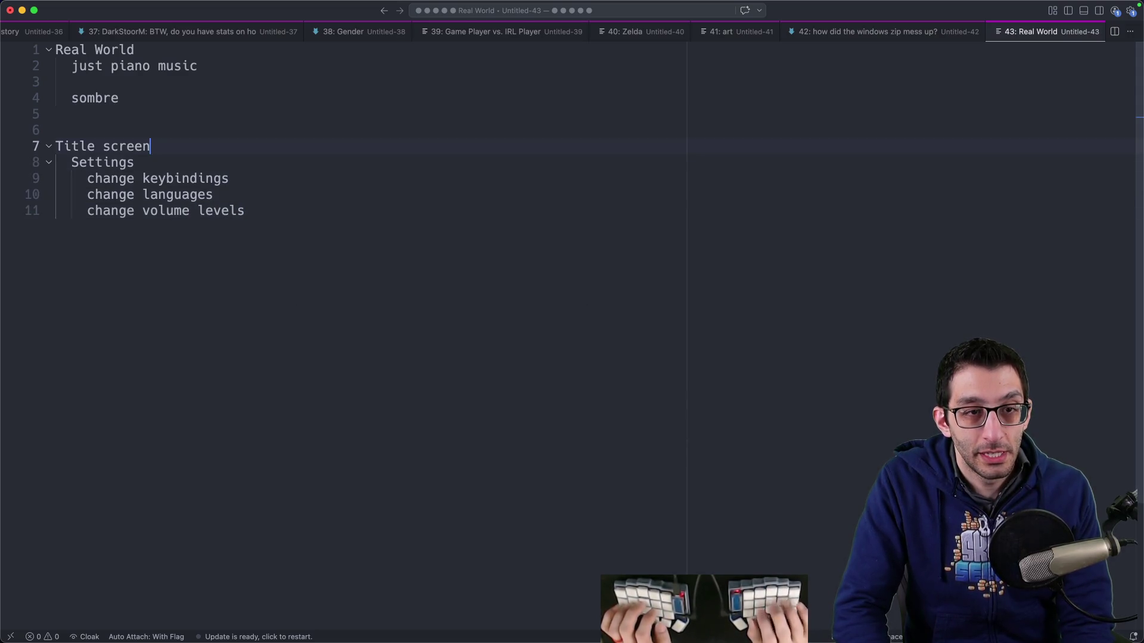
{"action": "key", "text": "Return"}
{"action": "type", "text": "Save slots"}
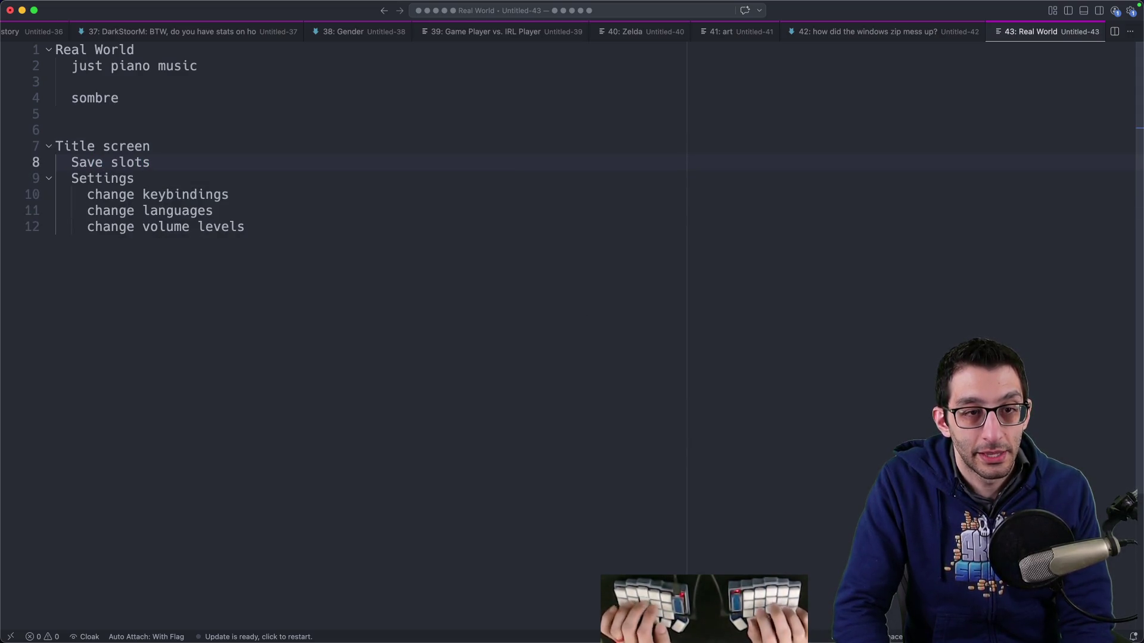
{"action": "key", "text": "super+Down"}
{"action": "key", "text": "Return"}
{"action": "key", "text": "shift+Tab"}
{"action": "type", "text": "Qui"}
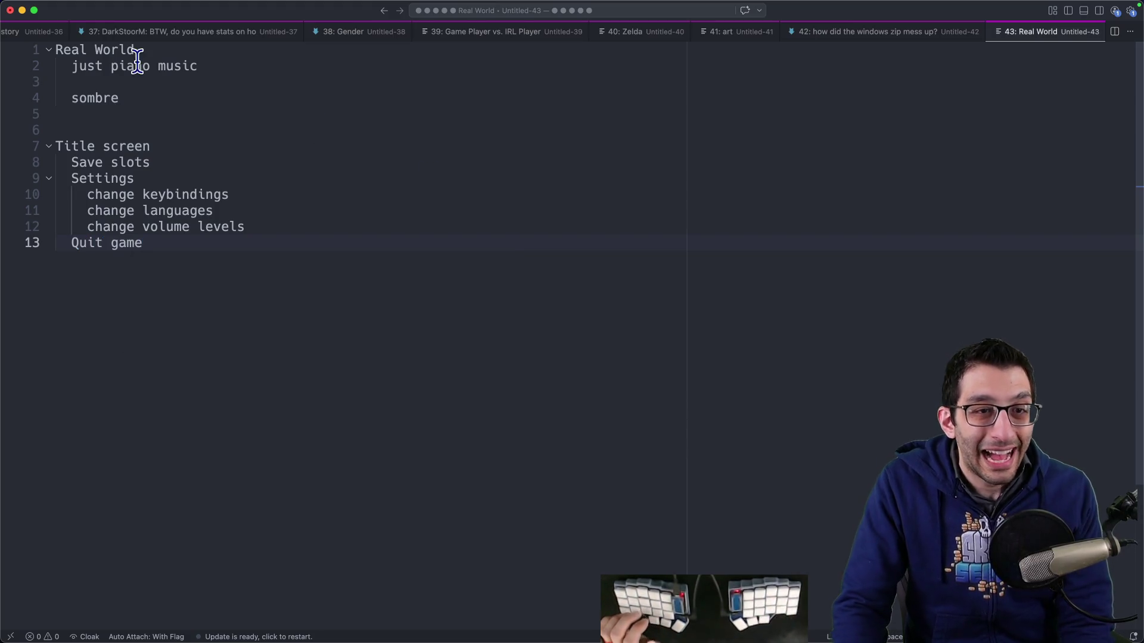
{"action": "left_click_drag", "start_coordinate": [55, 145], "coordinate": [283, 281]}
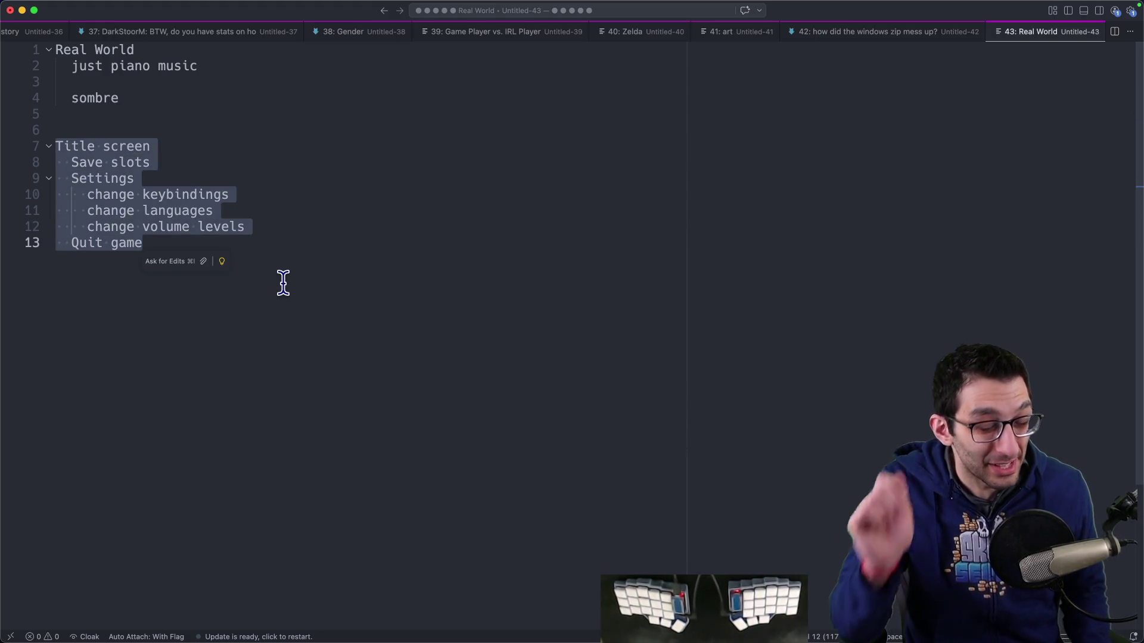
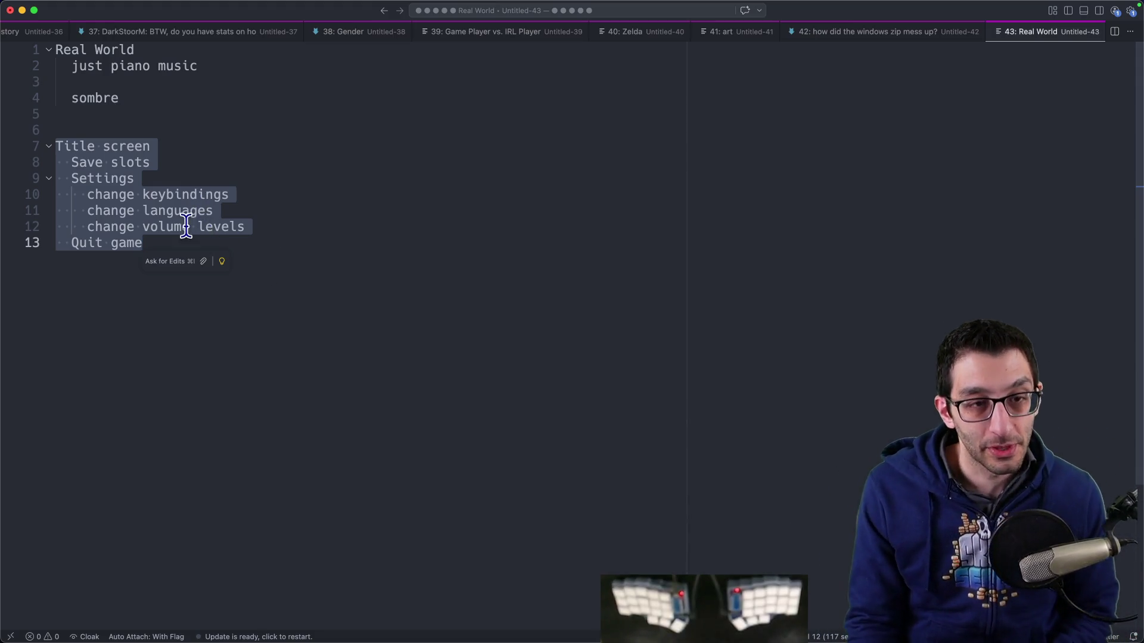
Step: Add the note 'title screens are great for streamers' below the Title screen outline
{"action": "key", "text": "Escape"}
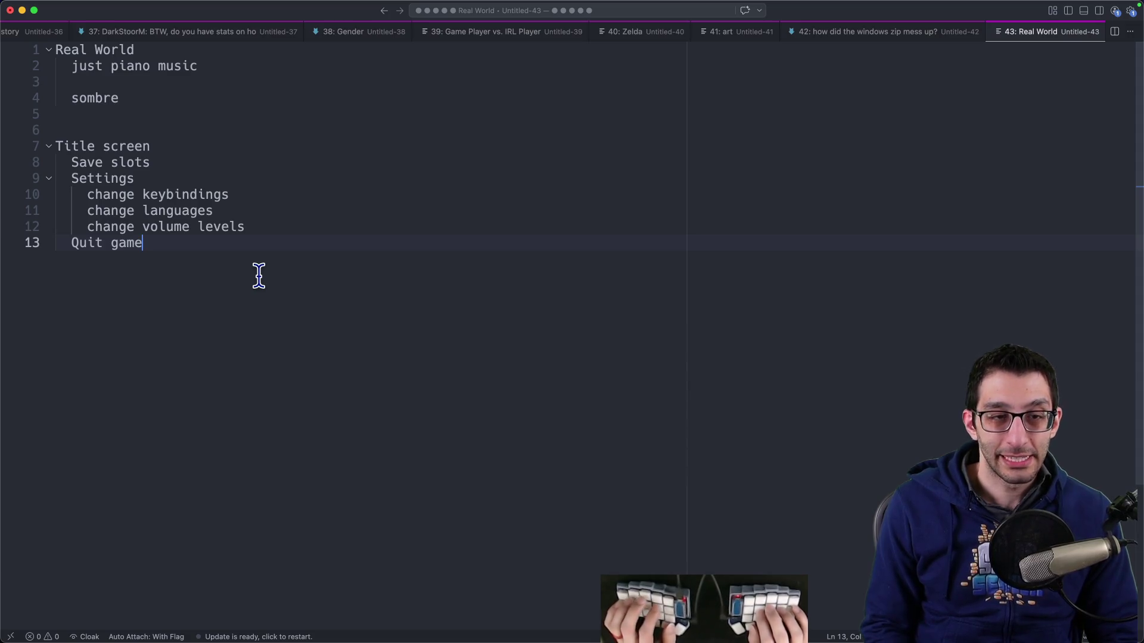
{"action": "key", "text": "shift+Up"}
{"action": "key", "text": "shift+Up"}
{"action": "key", "text": "shift+Up"}
{"action": "key", "text": "shift+Up"}
{"action": "key", "text": "Escape"}
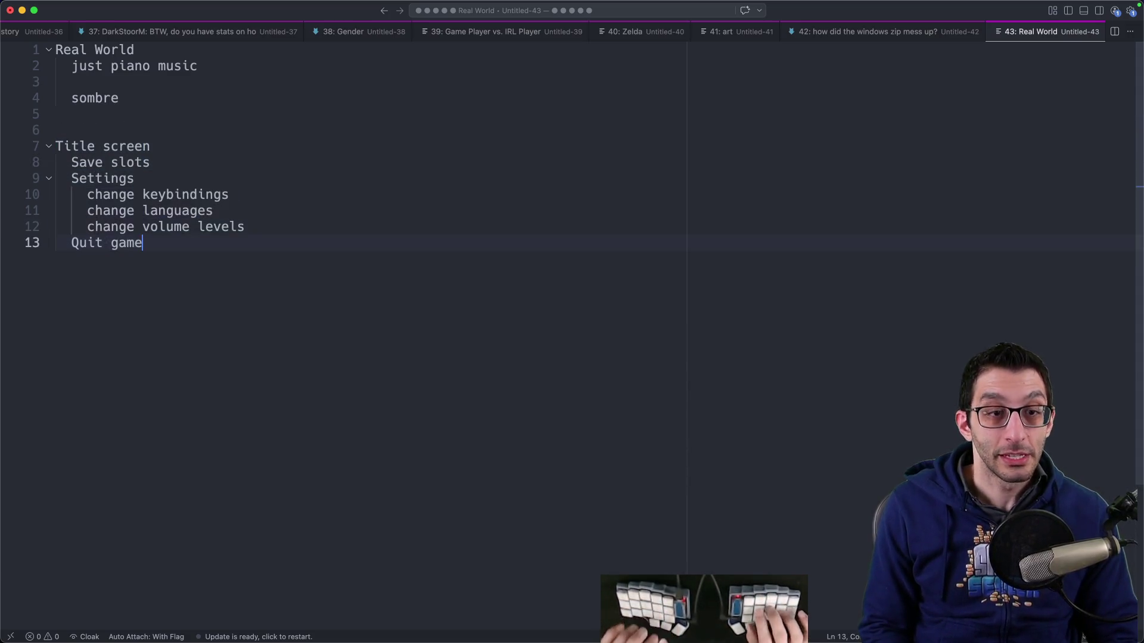
{"action": "key", "text": "Return"}
{"action": "key", "text": "Return"}
{"action": "key", "text": "Return"}
{"action": "key", "text": "Return"}
{"action": "type", "text": "title s"}
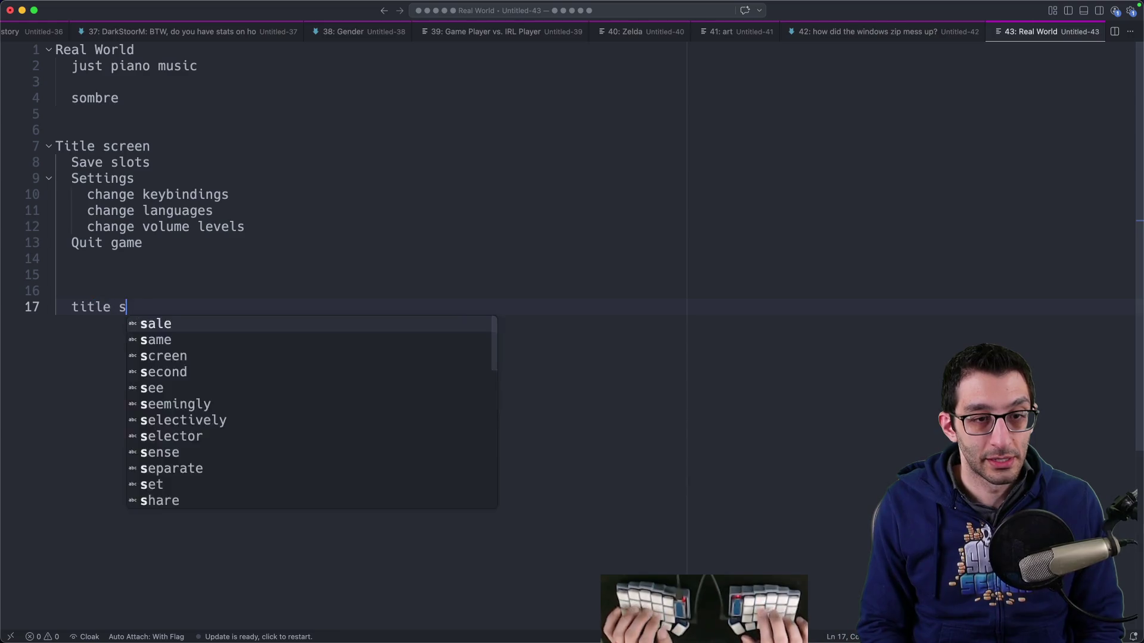
{"action": "type", "text": "creens are great for streamers"}
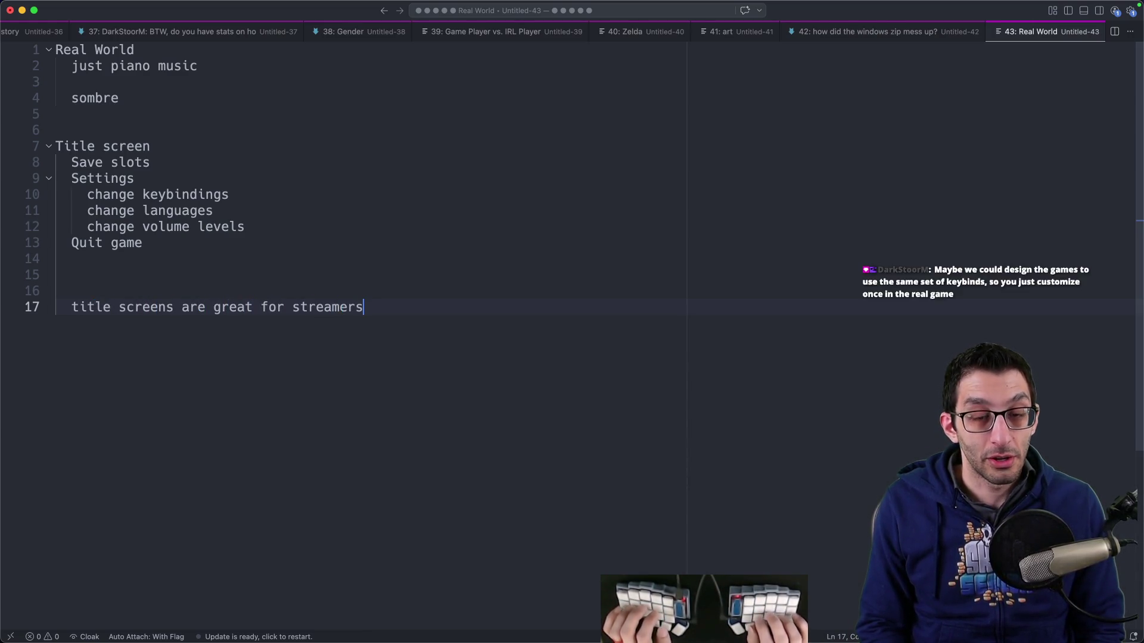
{"action": "key", "text": "shift+Home"}
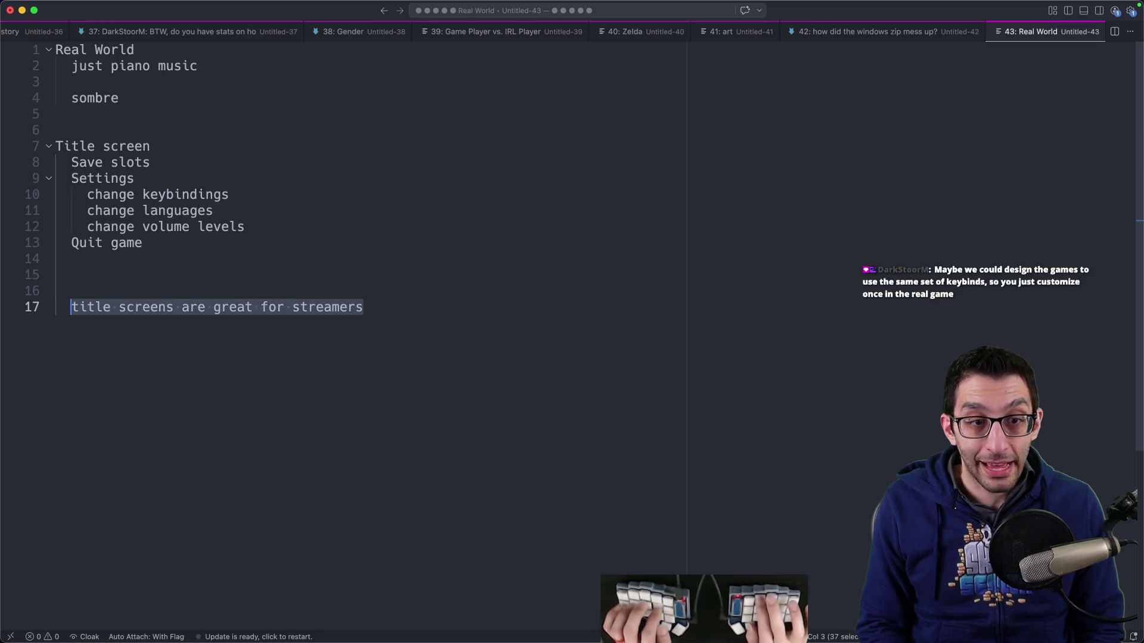
Step: Add the indented sub-point 'title screen → 5 minutes' under the streamers note
{"action": "key", "text": "End"}
{"action": "key", "text": "Return"}
{"action": "key", "text": "Tab"}
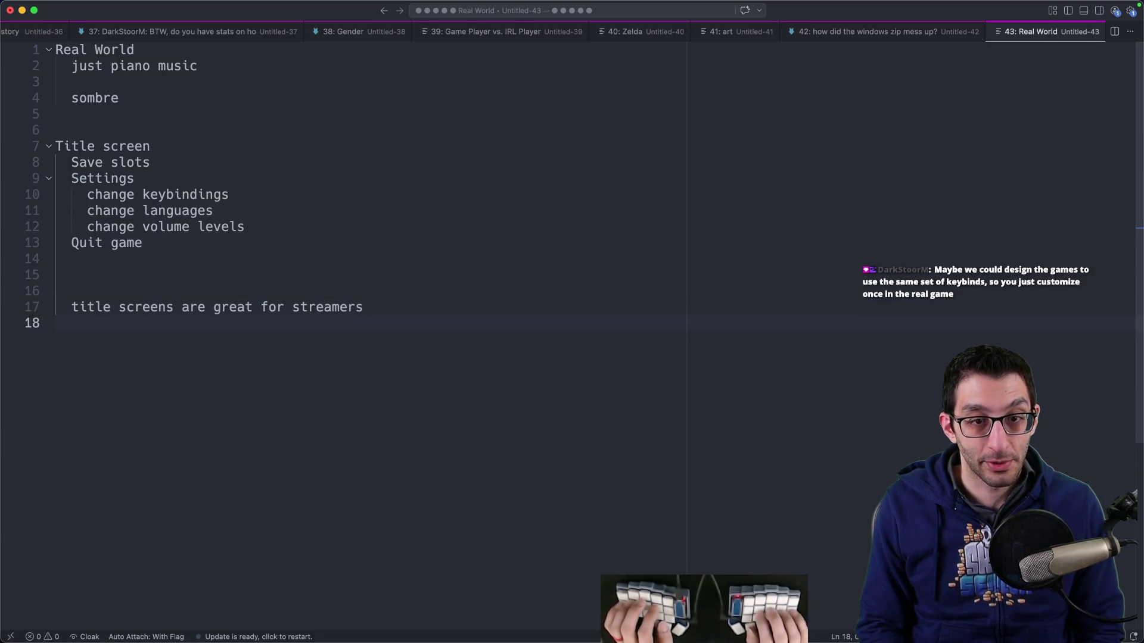
{"action": "type", "text": "title screen '"}
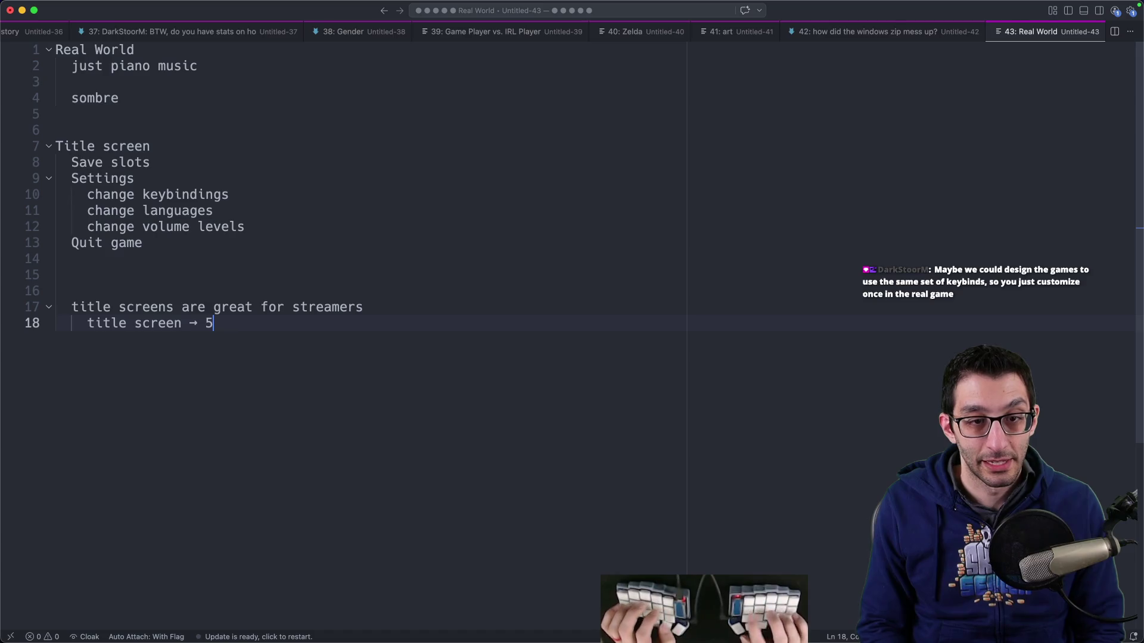
{"action": "type", "text": " minutes"}
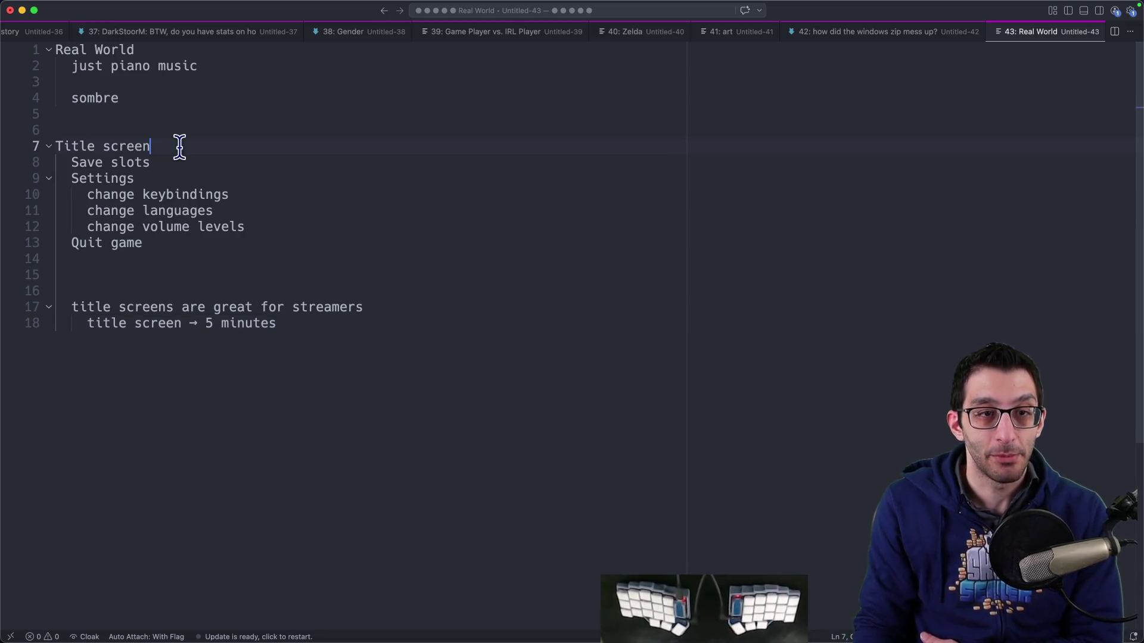
{"action": "left_click_drag", "start_coordinate": [179, 146], "coordinate": [56, 146]}
{"action": "left_click", "coordinate": [511, 345]}
Step: Add the note 'it's not the real world' with the sub-point 'it's not in the world at all'
{"action": "key", "text": "Return"}
{"action": "key", "text": "Return"}
{"action": "key", "text": "Return"}
{"action": "key", "text": "shift+Tab"}
{"action": "key", "text": "shift+Tab"}
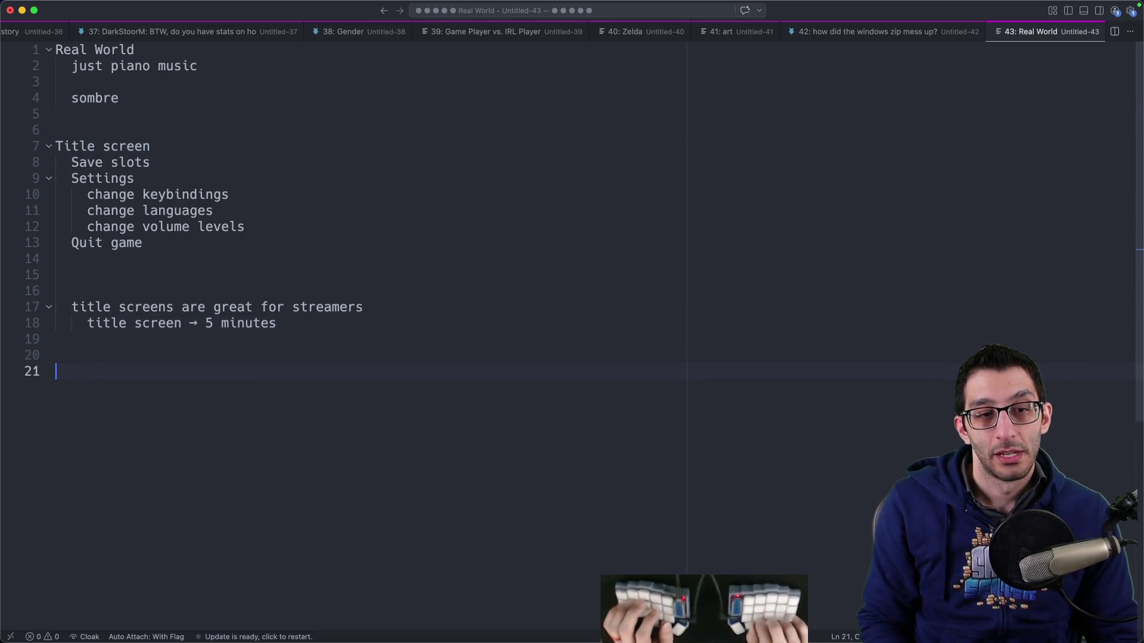
{"action": "type", "text": "it's not the real world"}
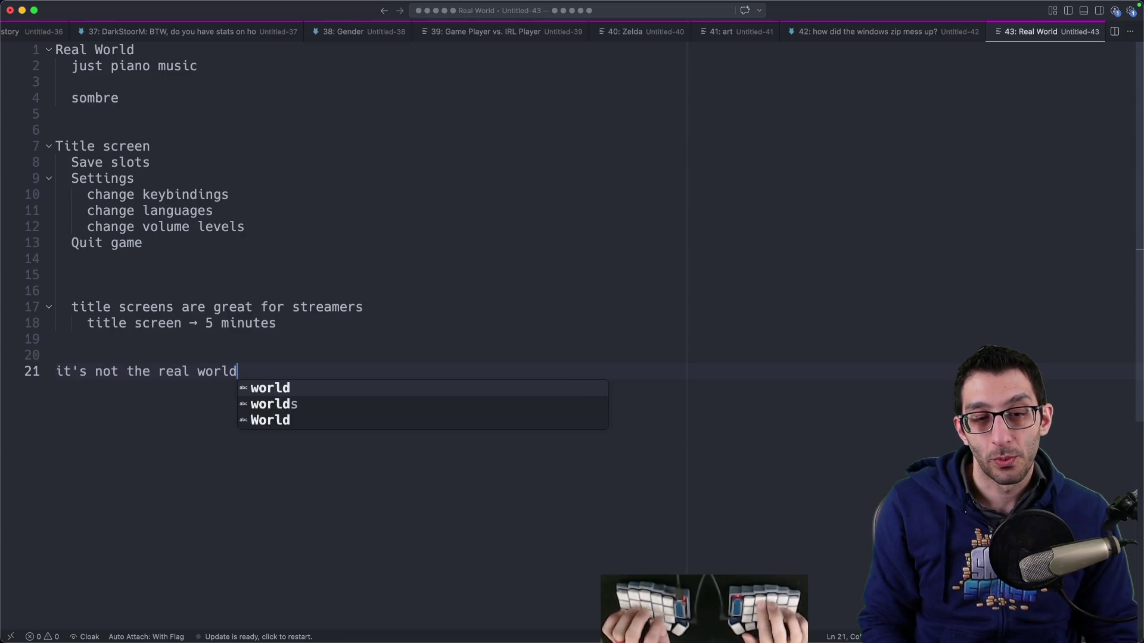
{"action": "key", "text": "Return"}
{"action": "key", "text": "Tab"}
{"action": "type", "text": "it's not in the w"}
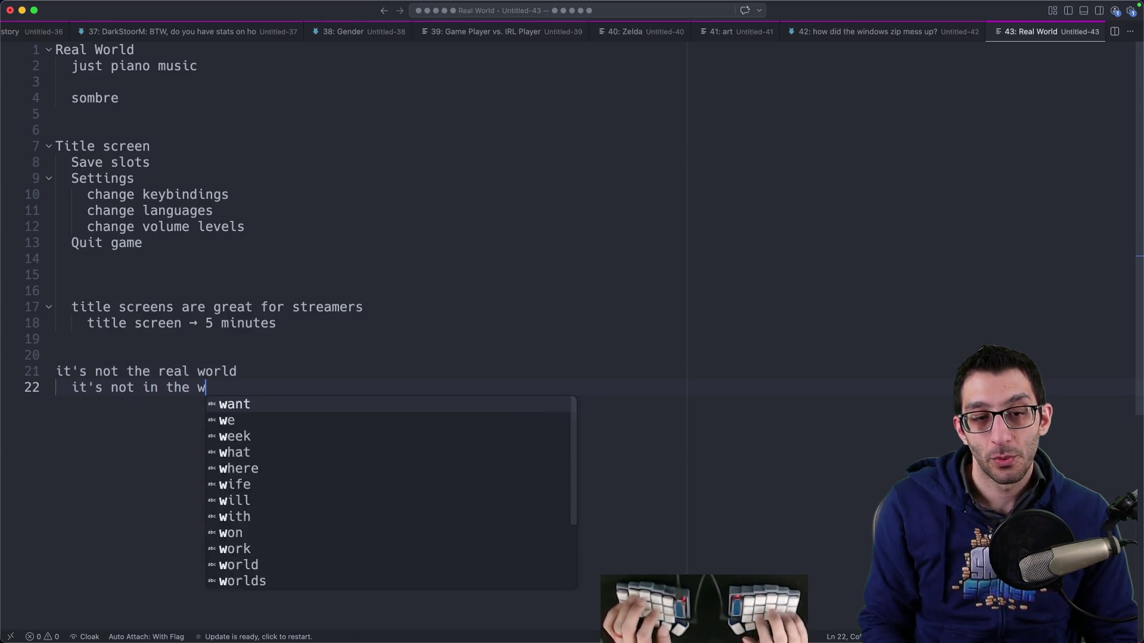
{"action": "type", "text": "orld at all"}
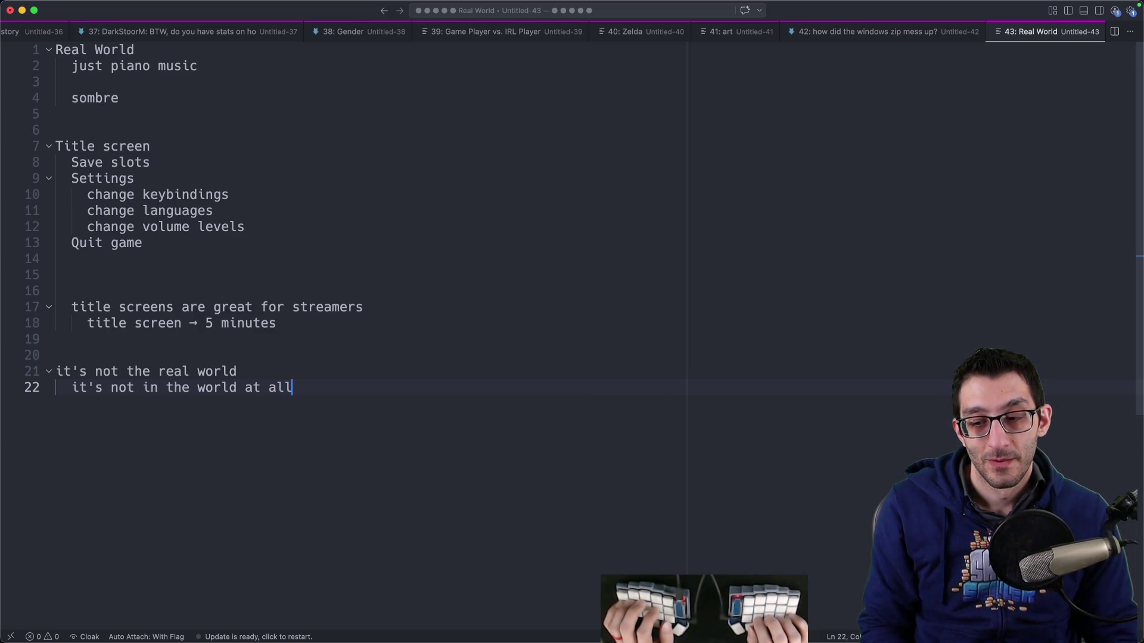
Step: Add a deeper sub-point 'special musical theme just for that' with blank lines below
{"action": "key", "text": "Return"}
{"action": "key", "text": "Return"}
{"action": "key", "text": "Tab"}
{"action": "type", "text": "special "}
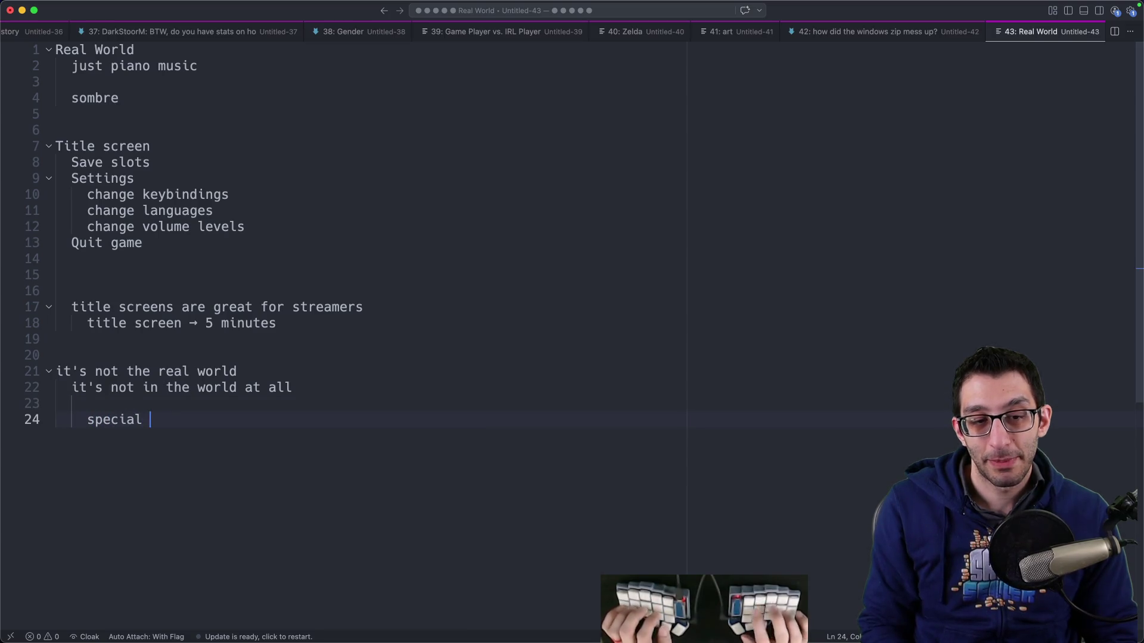
{"action": "type", "text": "musical theme just for t"}
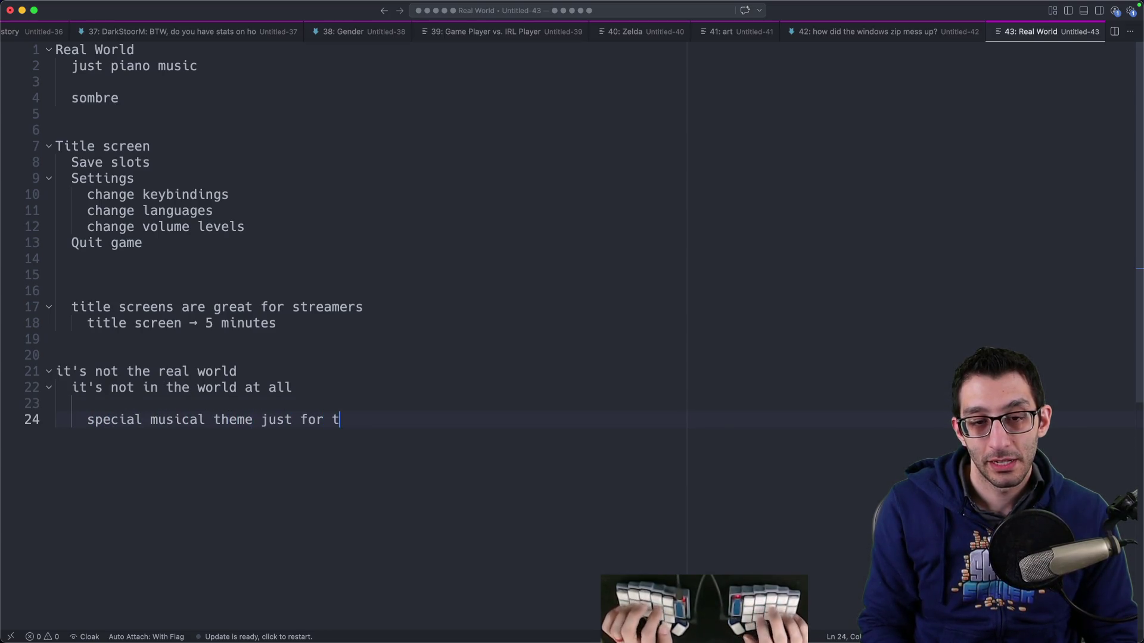
{"action": "type", "text": "hat"}
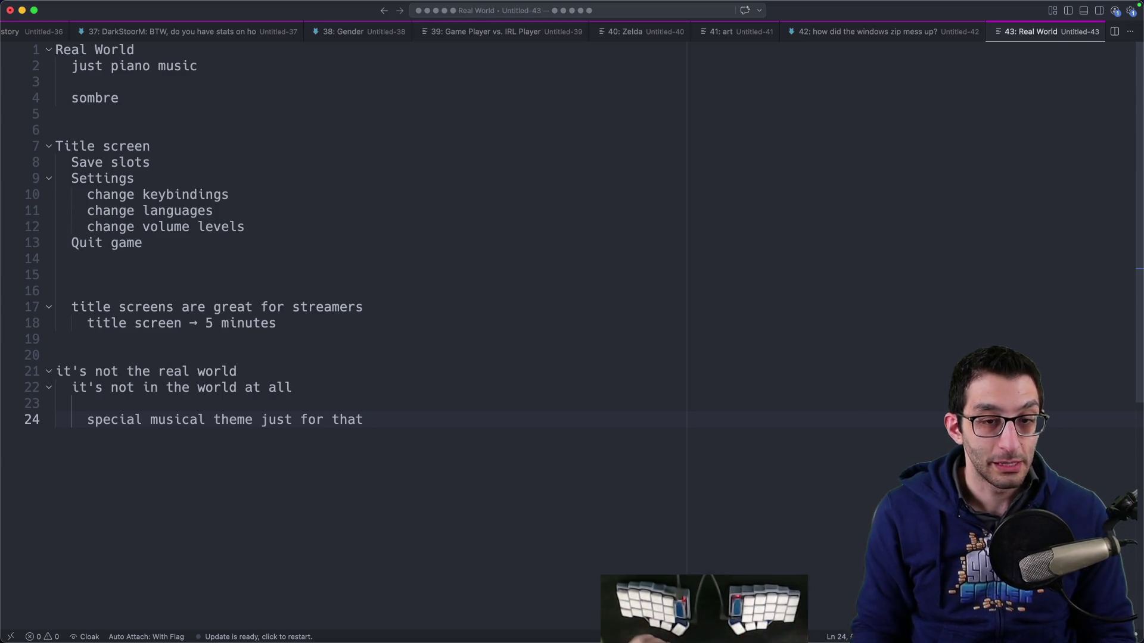
{"action": "scroll", "coordinate": [513, 356], "scroll_direction": "down", "scroll_amount": 5}
{"action": "key", "text": "Return"}
{"action": "key", "text": "Return"}
{"action": "key", "text": "Return"}
{"action": "key", "text": "BackSpace"}
Step: Add an SNES section listing buttons and a D-pad, LR, XYBA and start select
{"action": "type", "text": "SNES"}
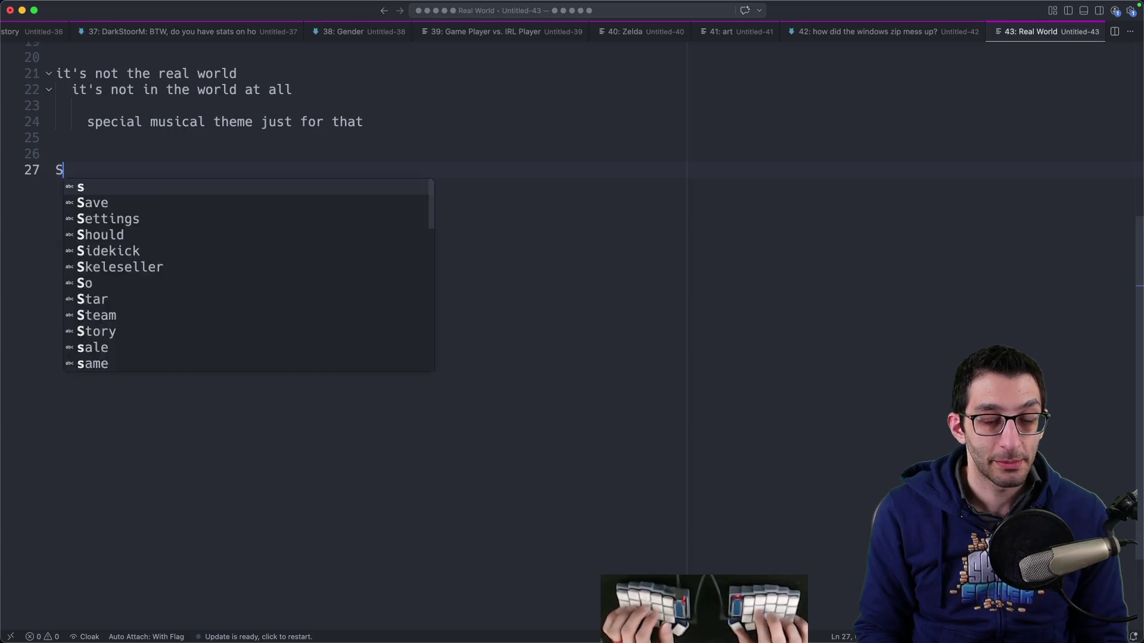
{"action": "key", "text": "Return"}
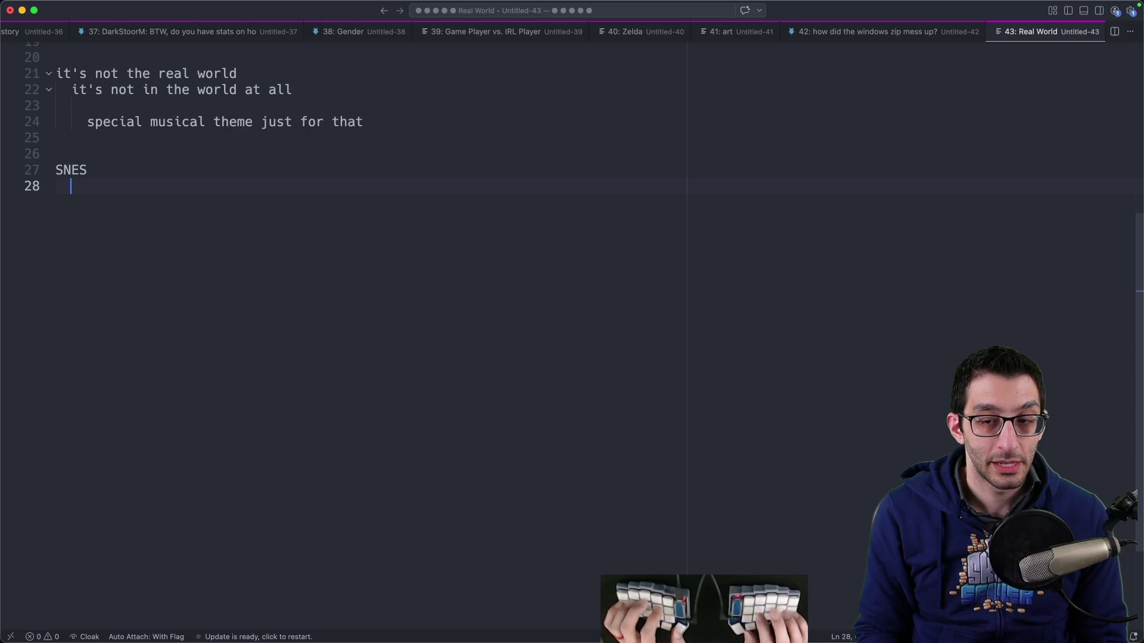
{"action": "type", "text": "8 buttons and a D-pad"}
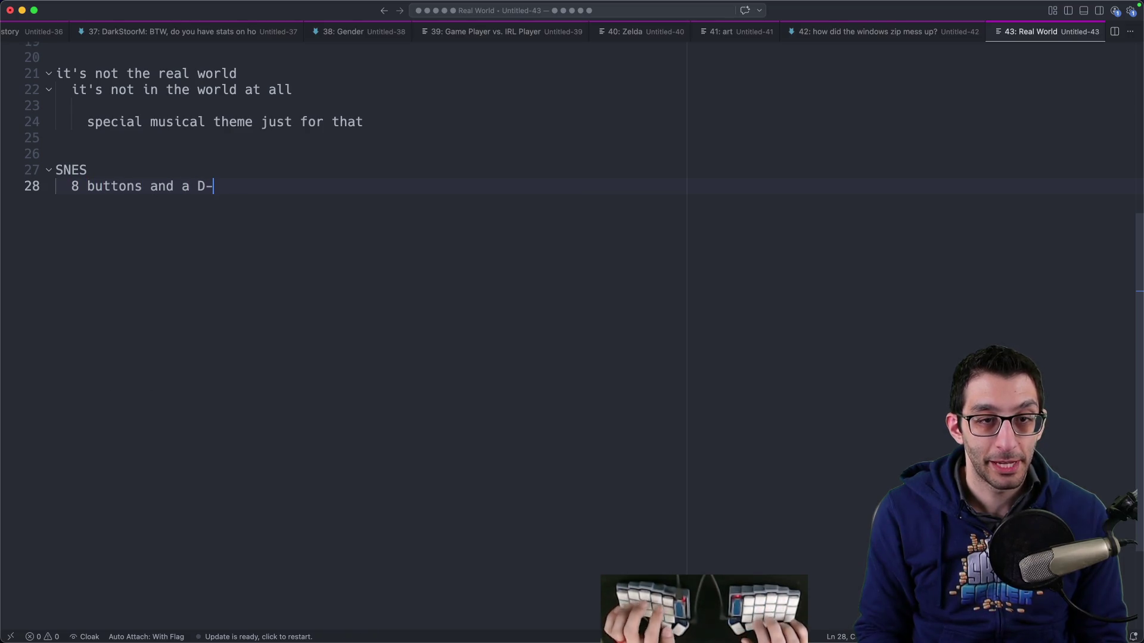
{"action": "key", "text": "Return"}
{"action": "type", "text": "LR"}
{"action": "key", "text": "Return"}
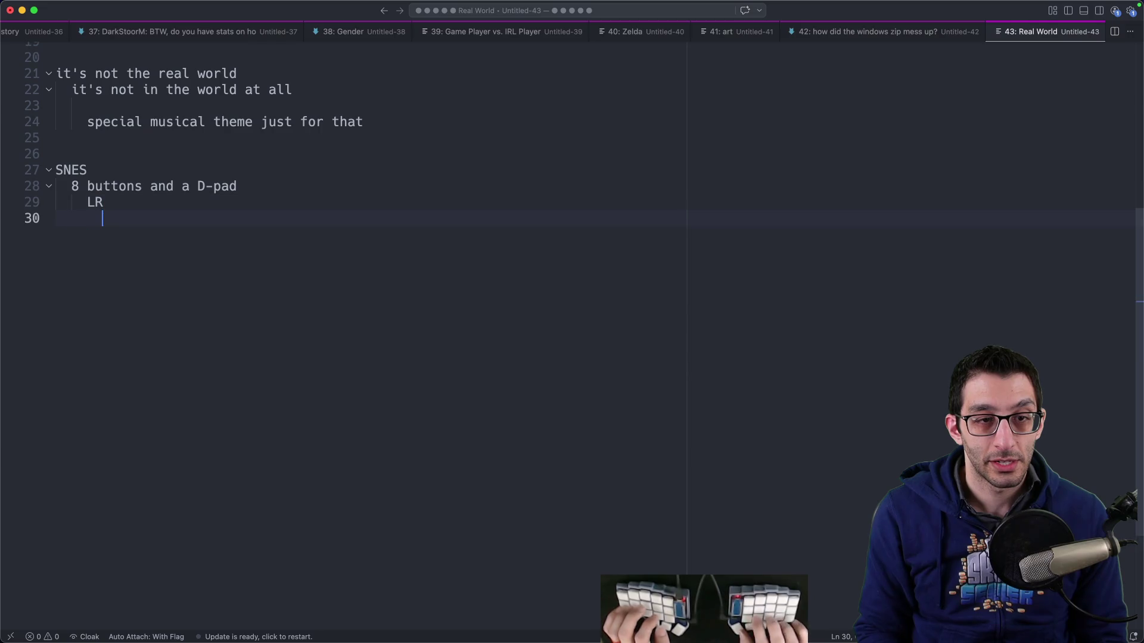
{"action": "type", "text": "XYBA"}
{"action": "key", "text": "Return"}
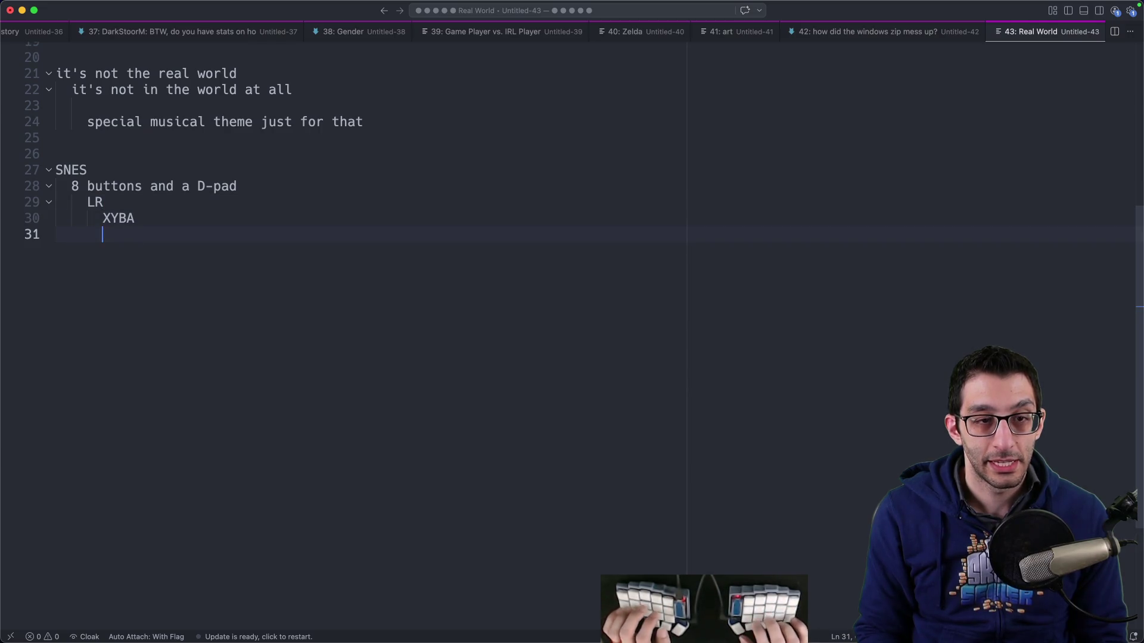
{"action": "type", "text": "start select"}
{"action": "key", "text": "shift+Up"}
{"action": "key", "text": "shift+Home"}
{"action": "key", "text": "shift+Tab"}
{"action": "key", "text": "Right"}
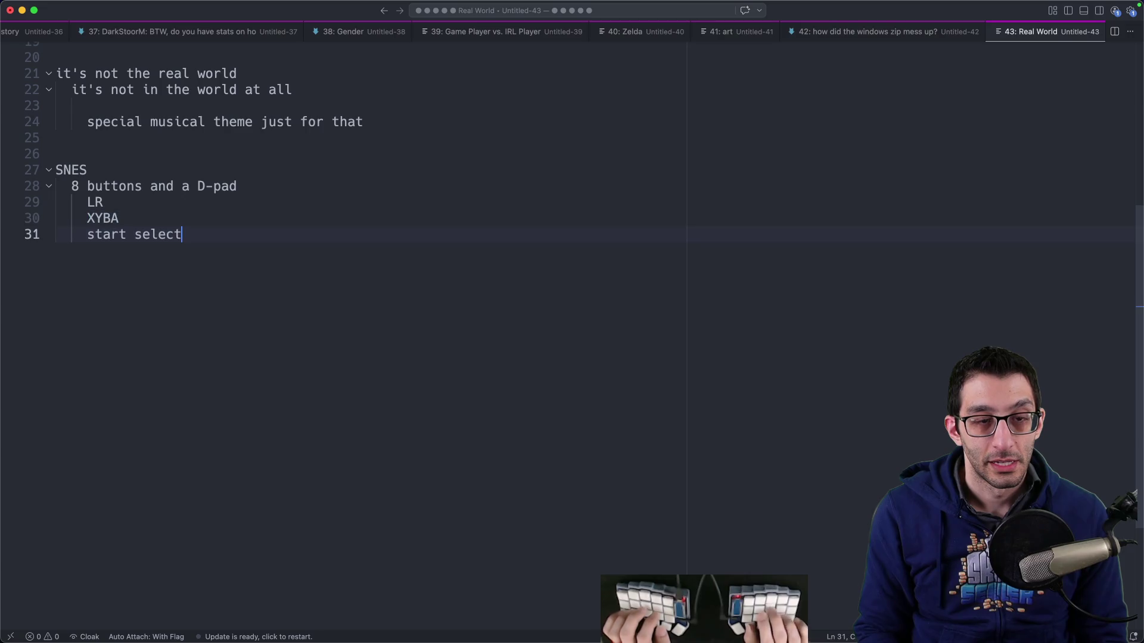
{"action": "key", "text": "Up"}
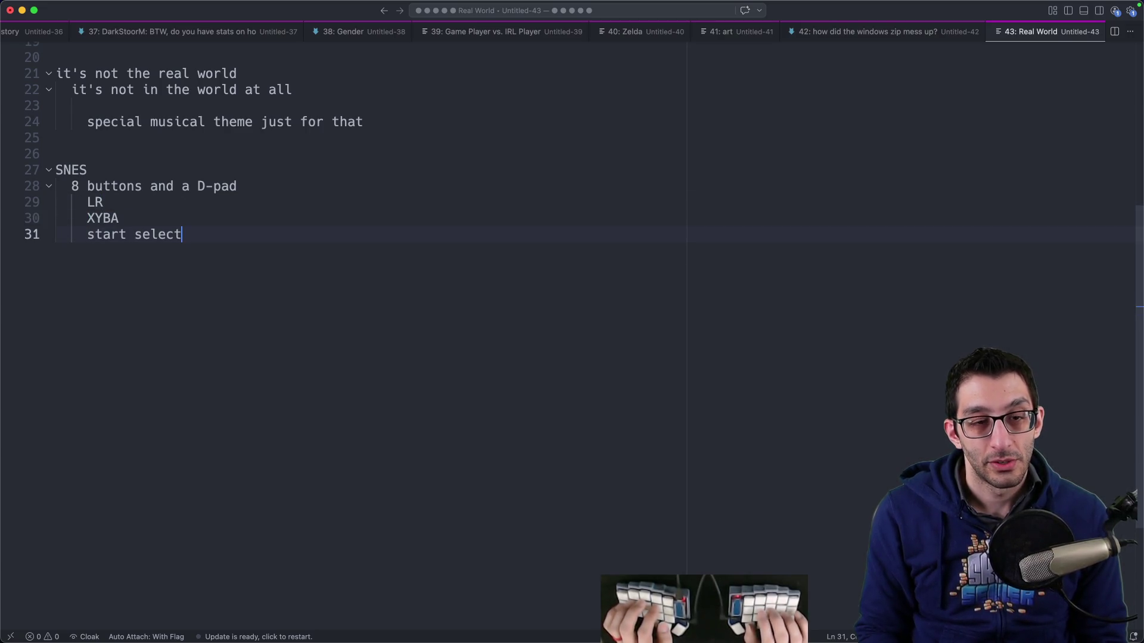
{"action": "key", "text": "Return"}
{"action": "key", "text": "Return"}
{"action": "key", "text": "shift+Tab"}
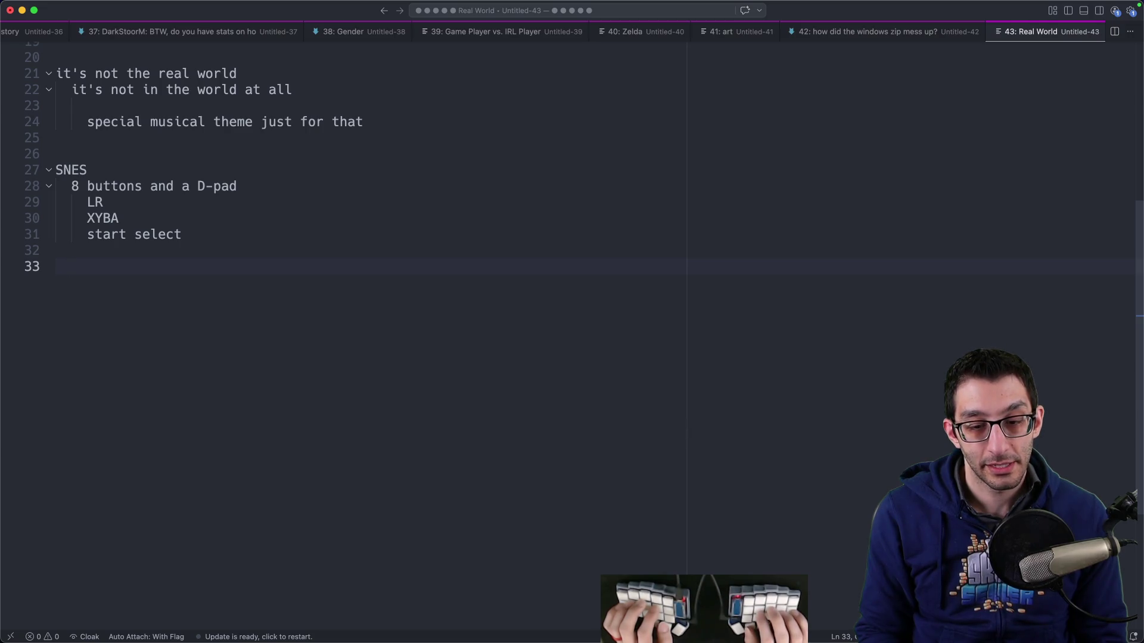
Step: Add the button mappings B == jump, Y == shoot, A == dash
{"action": "type", "text": "B == jump"}
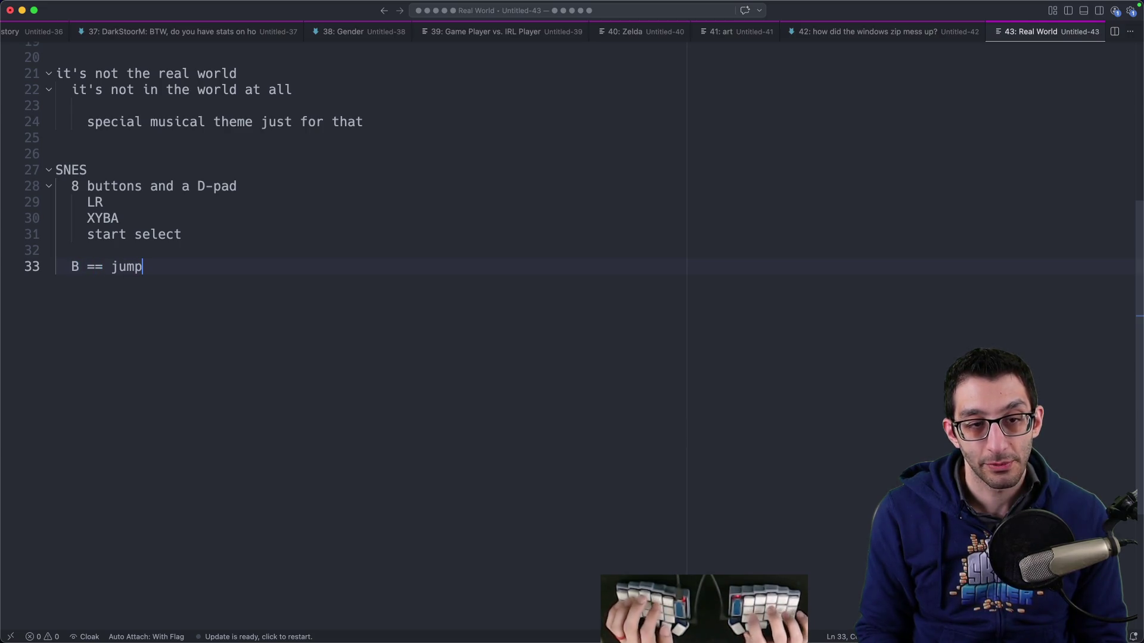
{"action": "key", "text": "Return"}
{"action": "type", "text": "Y ="}
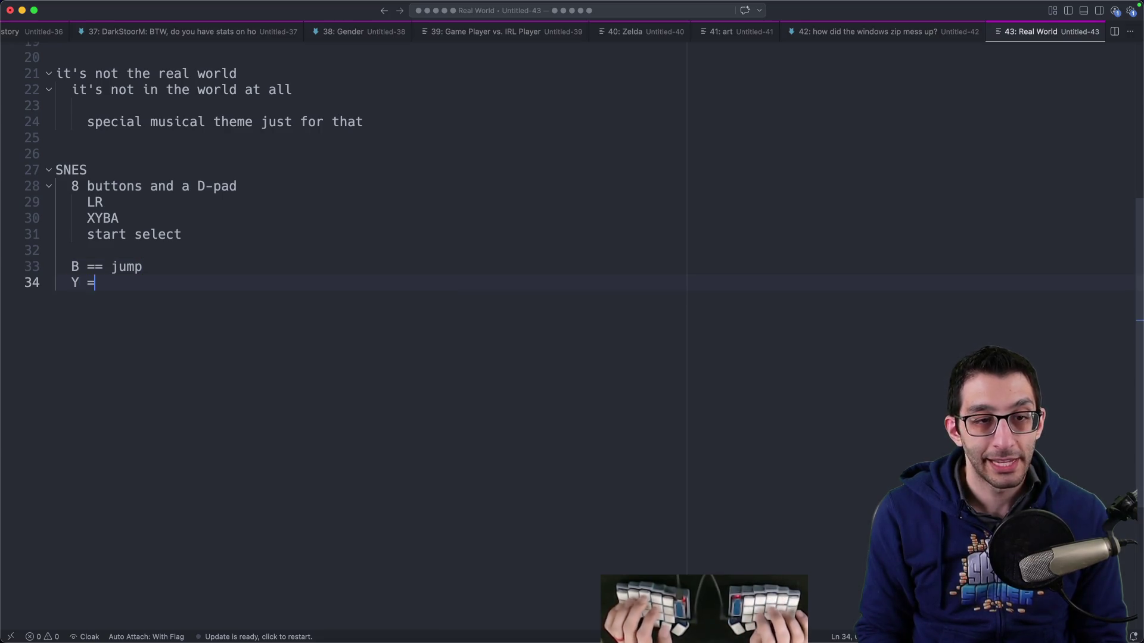
{"action": "type", "text": "= shoot"}
{"action": "key", "text": "Return"}
{"action": "type", "text": "A ="}
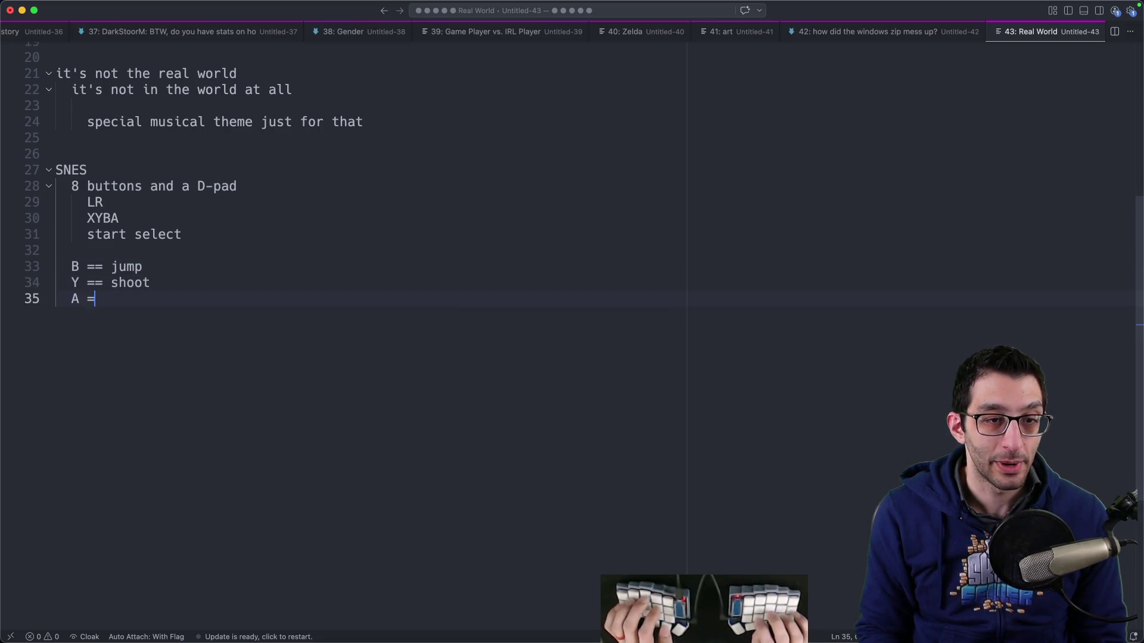
{"action": "type", "text": "= dash"}
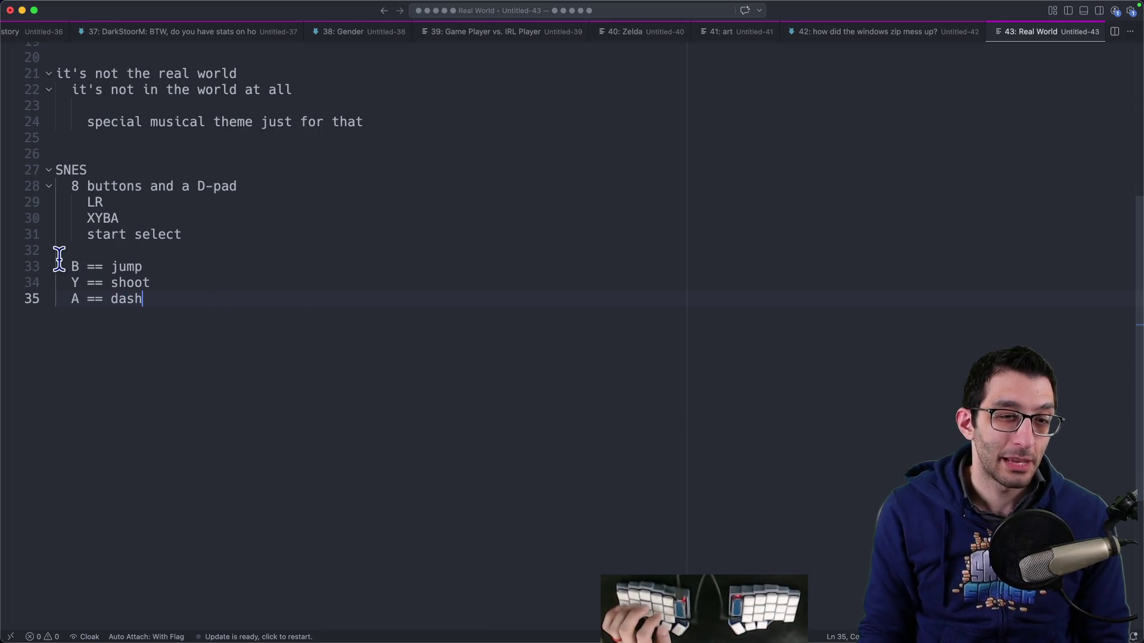
{"action": "left_click_drag", "start_coordinate": [60, 263], "coordinate": [70, 288]}
{"action": "left_click", "coordinate": [216, 292]}
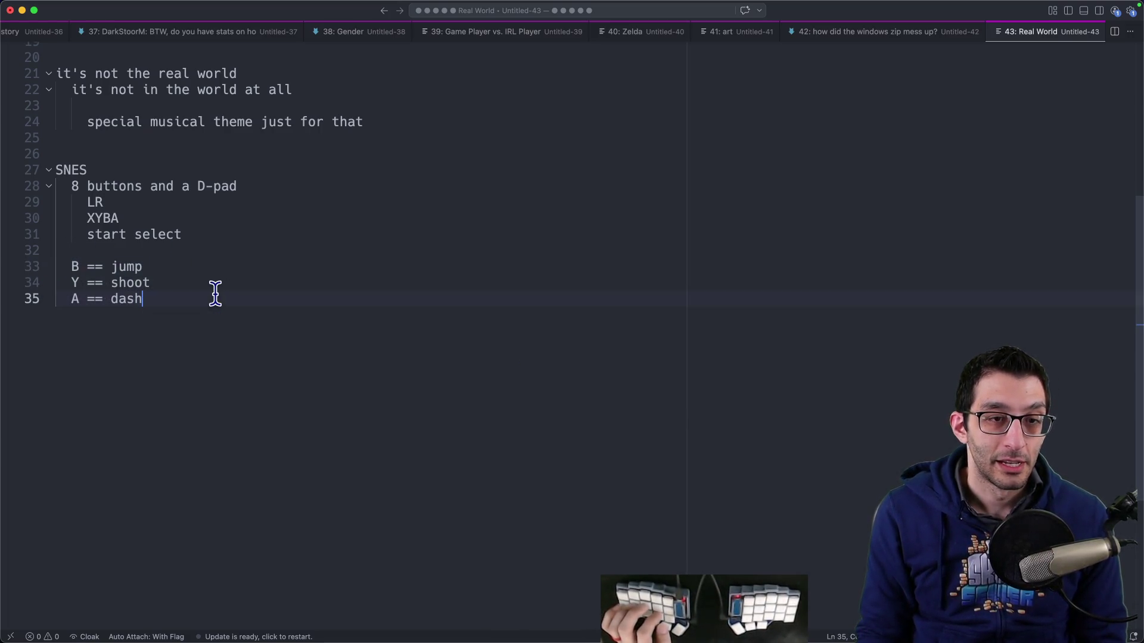
{"action": "left_click_drag", "start_coordinate": [71, 266], "coordinate": [243, 327]}
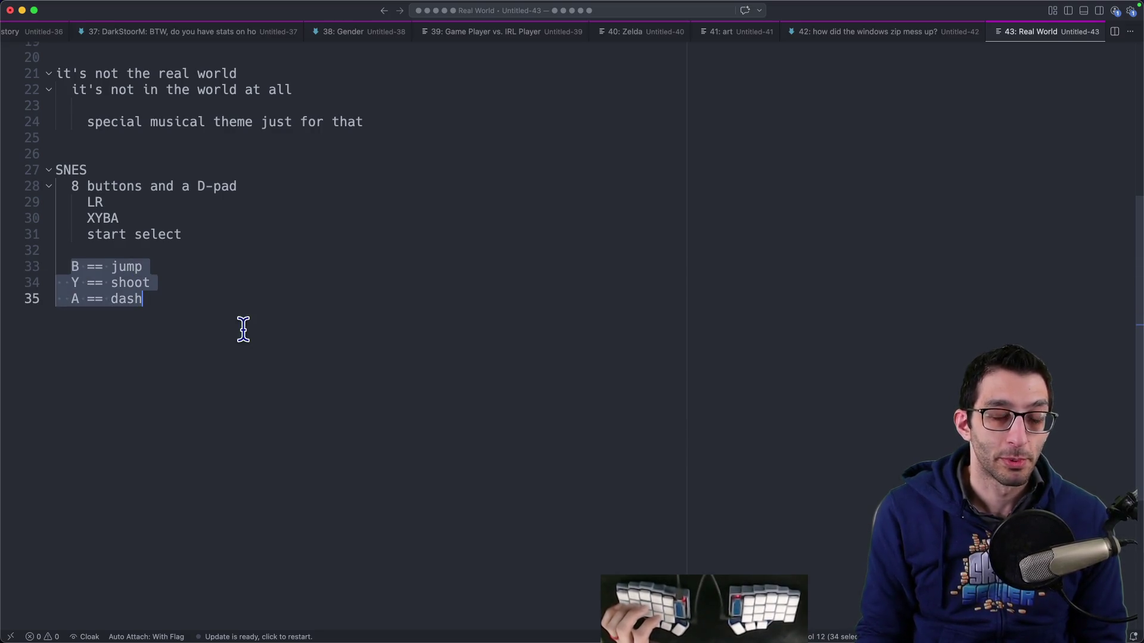
{"action": "left_click", "coordinate": [292, 338]}
Step: Select the SNES button-mapping block and switch to the game design document
{"action": "key", "text": "Up"}
{"action": "key", "text": "Up"}
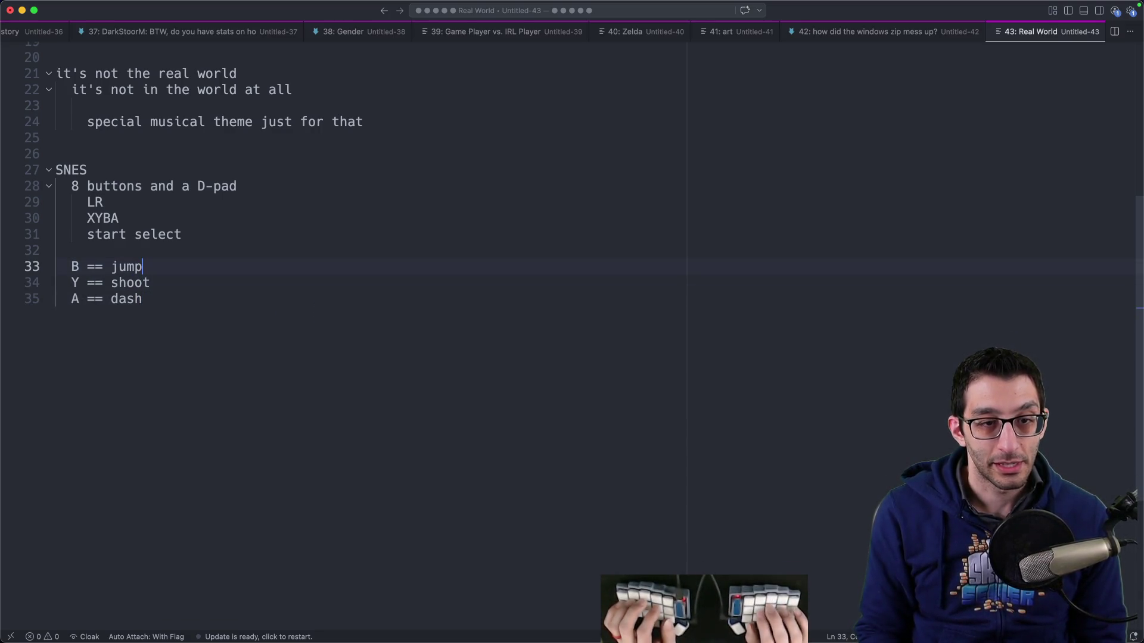
{"action": "key", "text": "Down"}
{"action": "key", "text": "Down"}
{"action": "key", "text": "Up"}
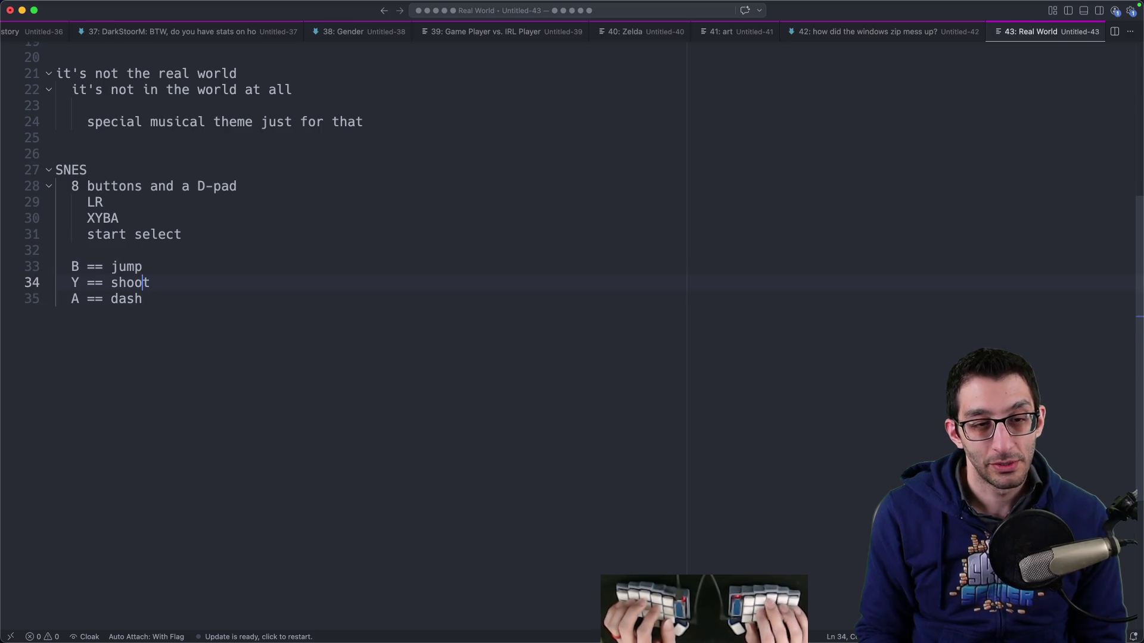
{"action": "key", "text": "Down"}
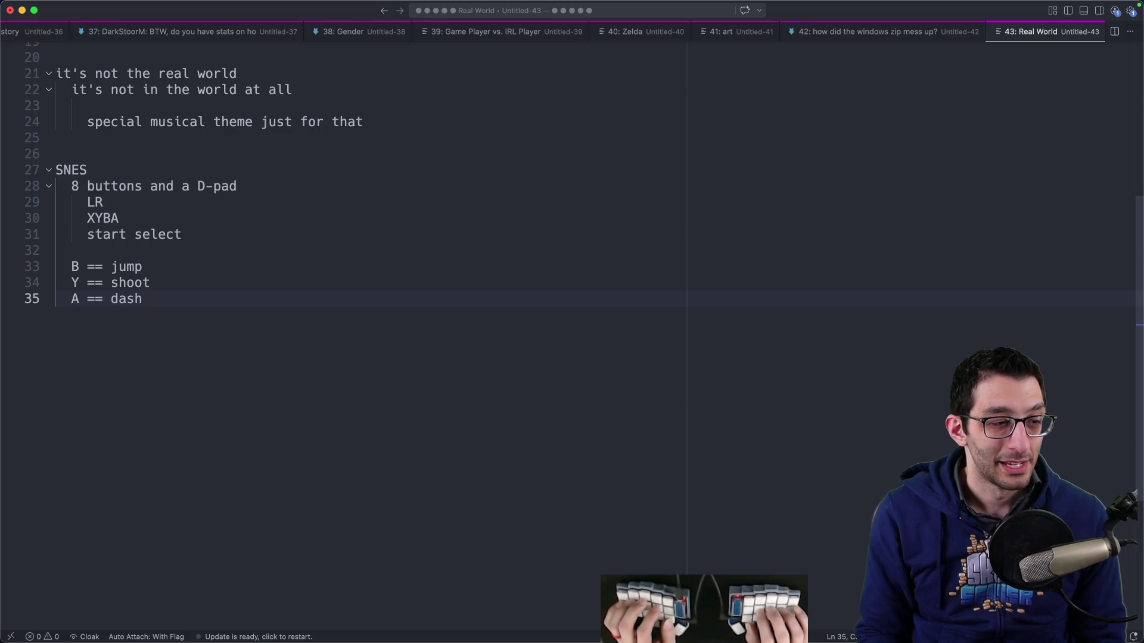
{"action": "key", "text": "shift+Up"}
{"action": "key", "text": "shift+Up"}
{"action": "key", "text": "shift+Up"}
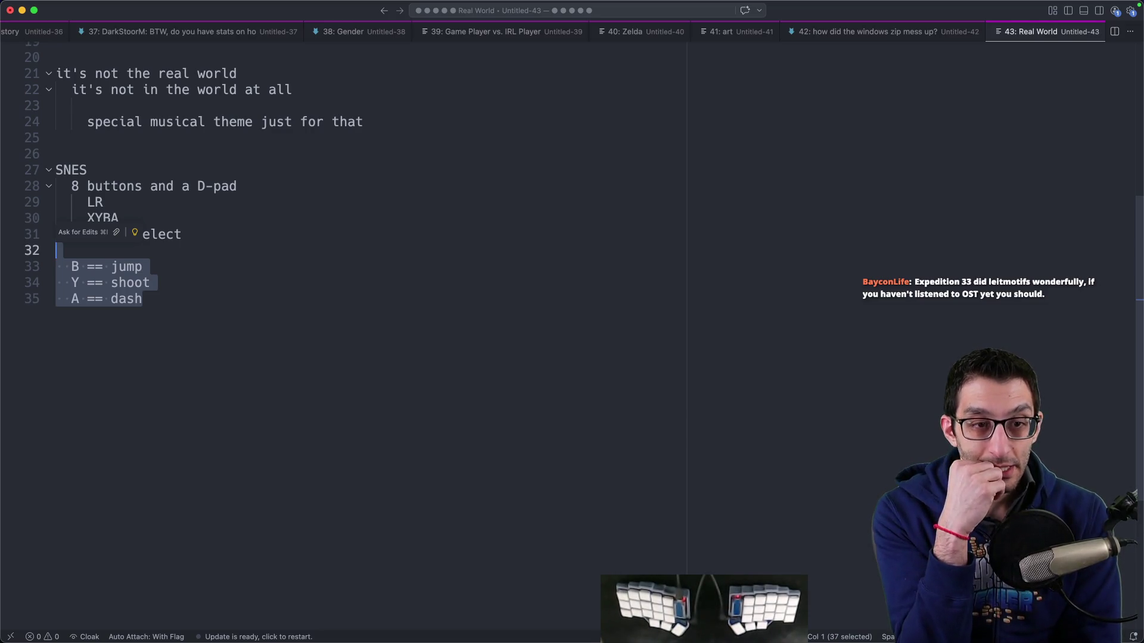
{"action": "key", "text": "super+Tab"}
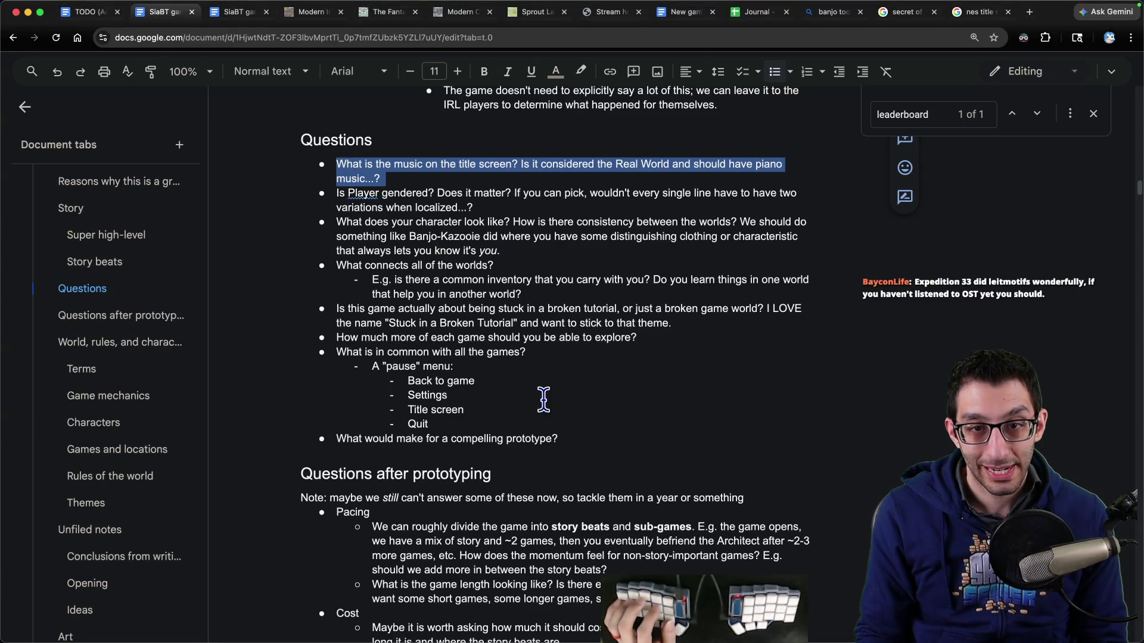
Step: Below 'Extra button 2', add a bullet that unknown games need generic action bindings or mid-game rebinding
{"action": "scroll", "coordinate": [90, 339], "scroll_direction": "up", "scroll_amount": 3}
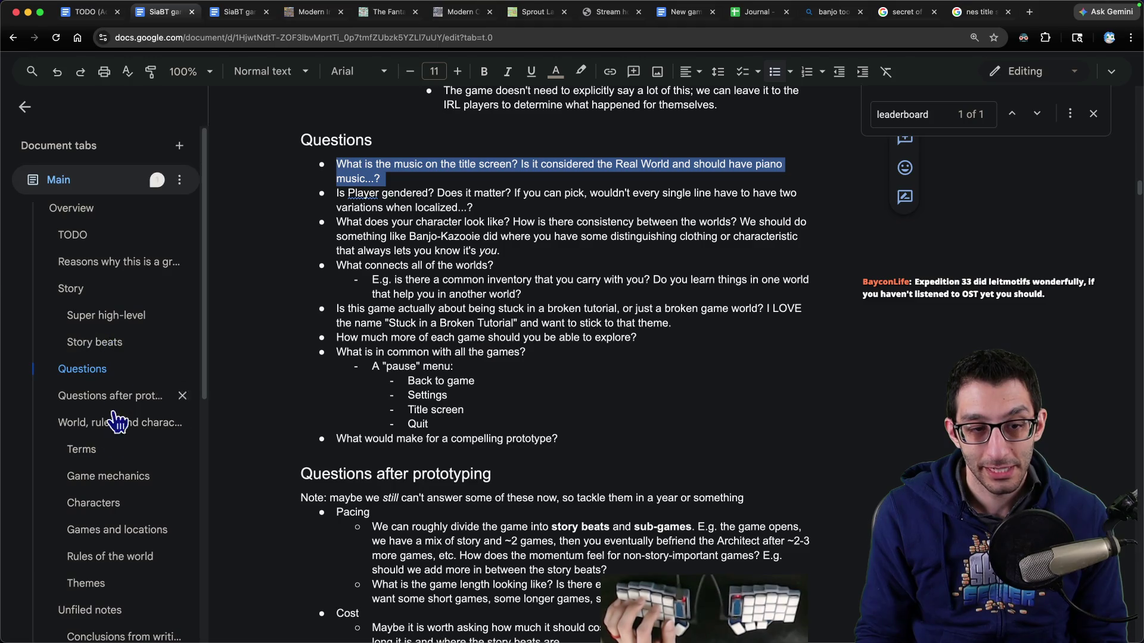
{"action": "scroll", "coordinate": [100, 532], "scroll_direction": "down", "scroll_amount": 4}
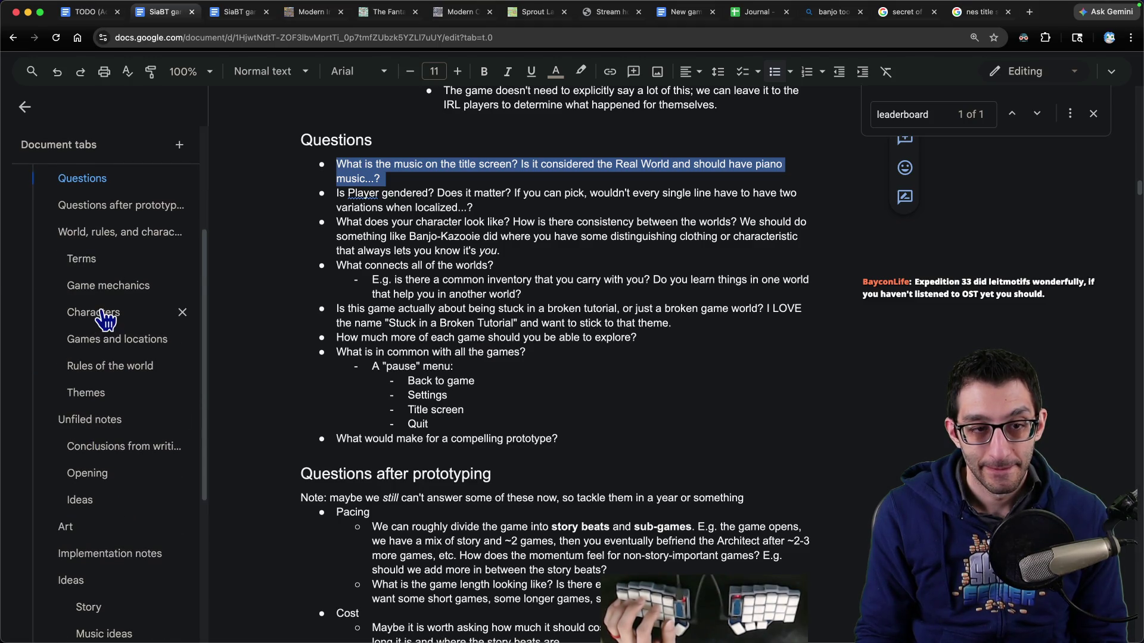
{"action": "left_click", "coordinate": [102, 554]}
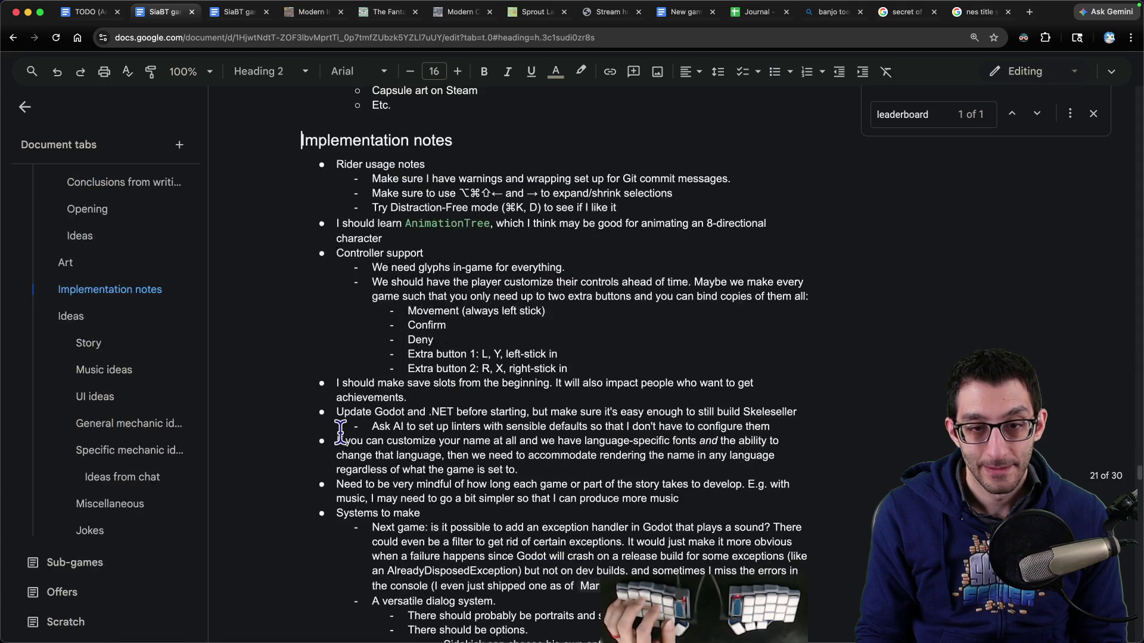
{"action": "left_click", "coordinate": [573, 365]}
{"action": "key", "text": "Return"}
{"action": "key", "text": "shift+Tab"}
{"action": "type", "text": "You"}
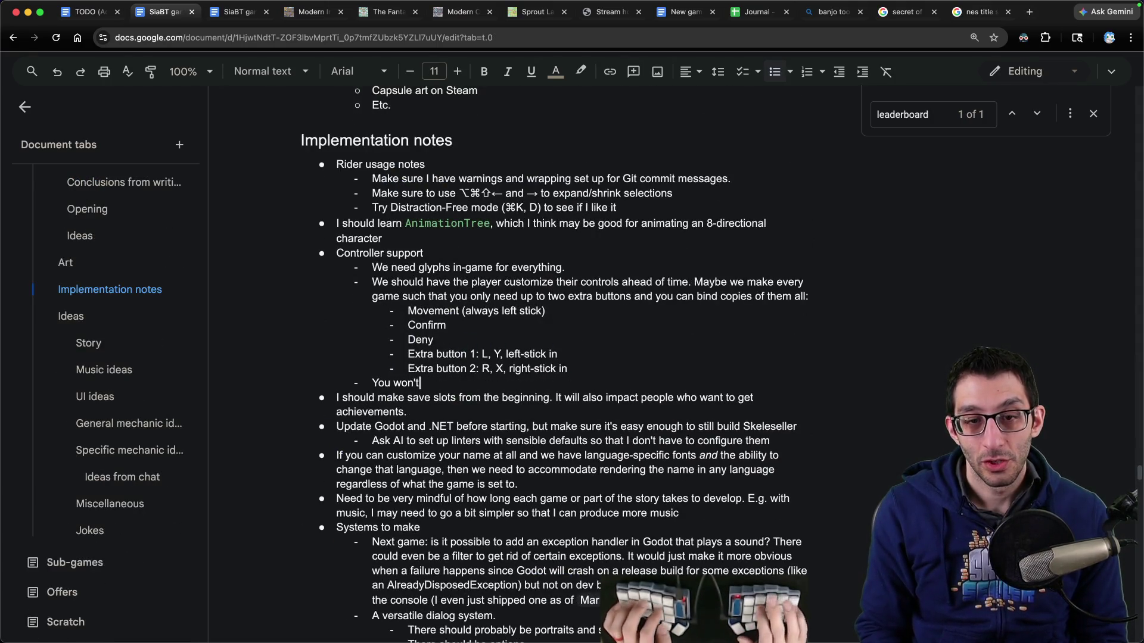
{"action": "type", "text": " won't know what the games are ahead of time to be able to customize properly. E.g. on"}
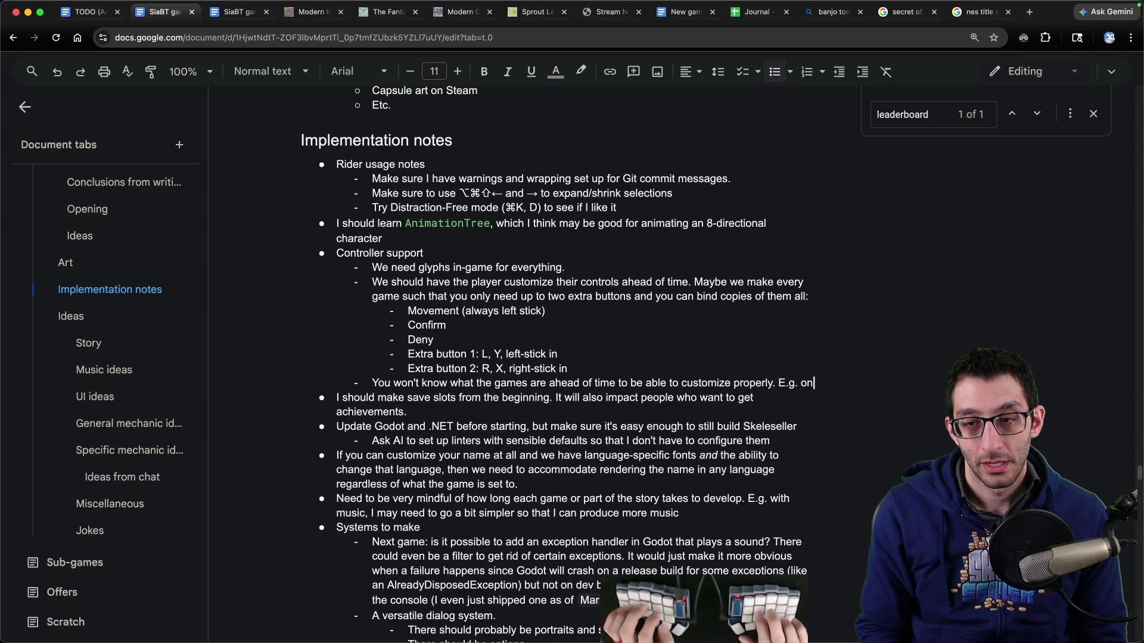
{"action": "key", "text": "BackSpace"}
{"action": "key", "text": "BackSpace"}
{"action": "type", "text": "if you knew you'd be playi"}
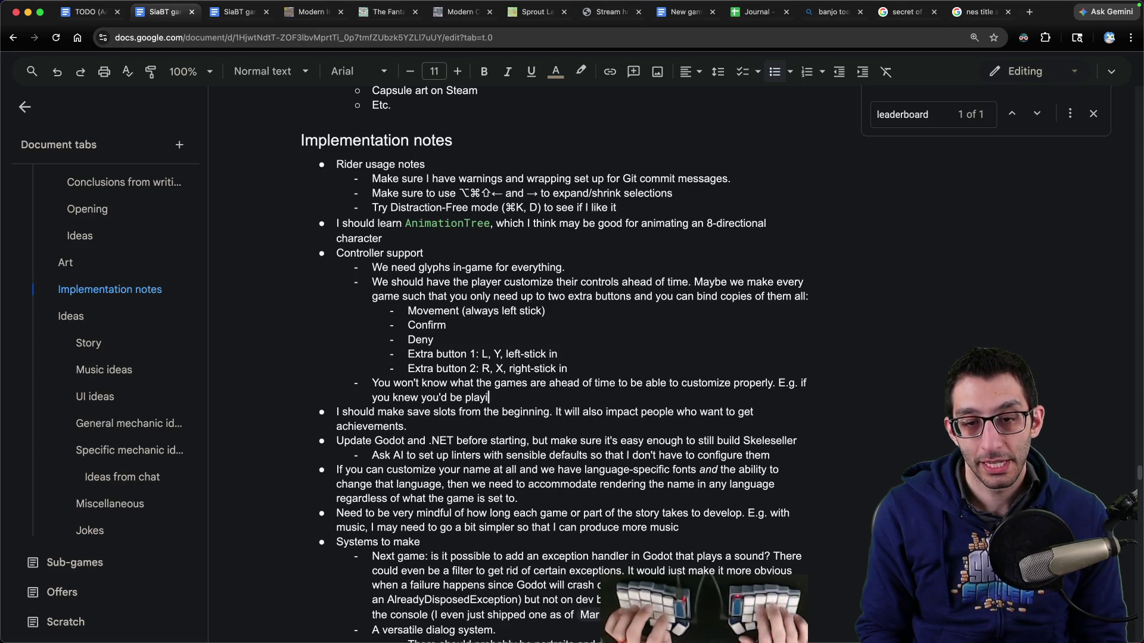
{"action": "type", "text": "game, you may bind B to be jump"}
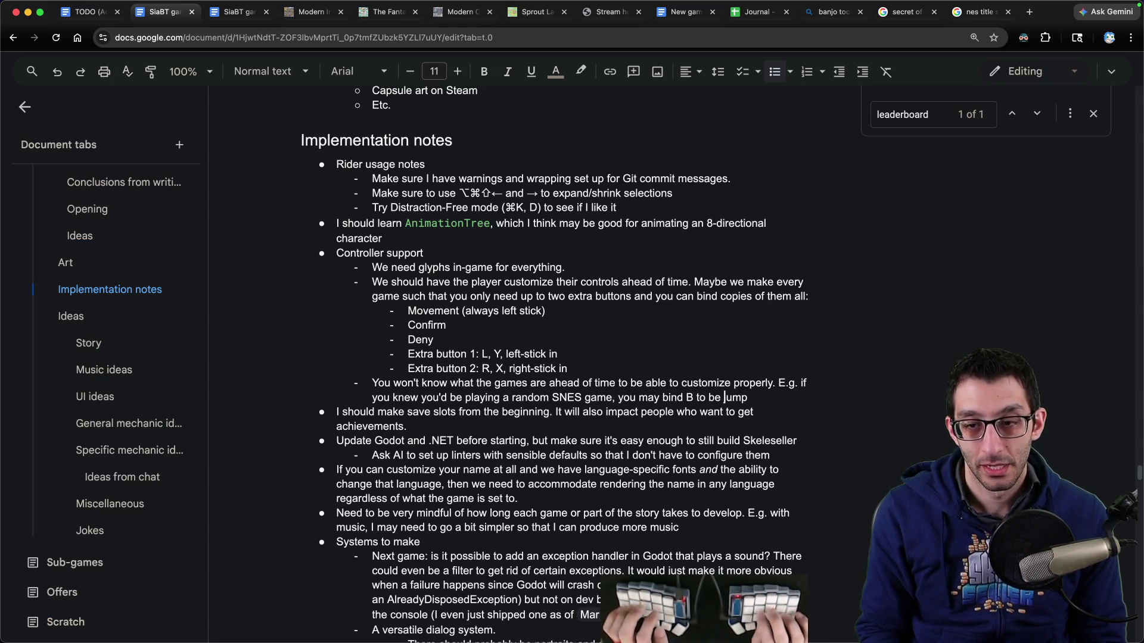
{"action": "type", "text": "\""}
{"action": "key", "text": "alt+Right"}
{"action": "type", "text": "\""}
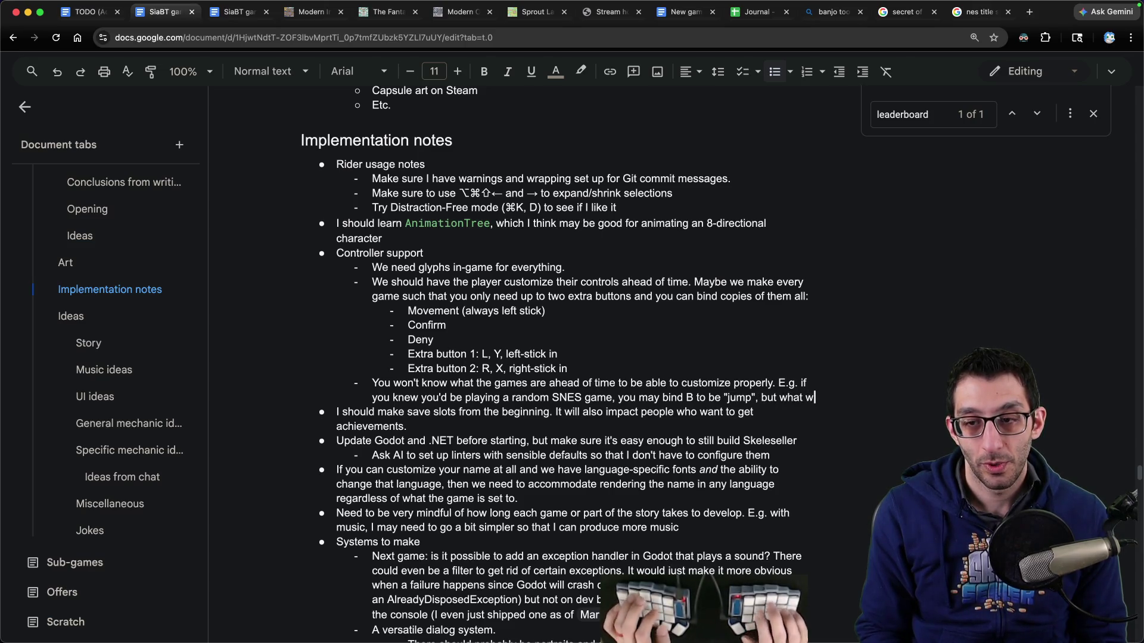
{"action": "type", "text": "ould that mean in Super Mario Kart? We probably generally need to say \"Attack/shoot/"}
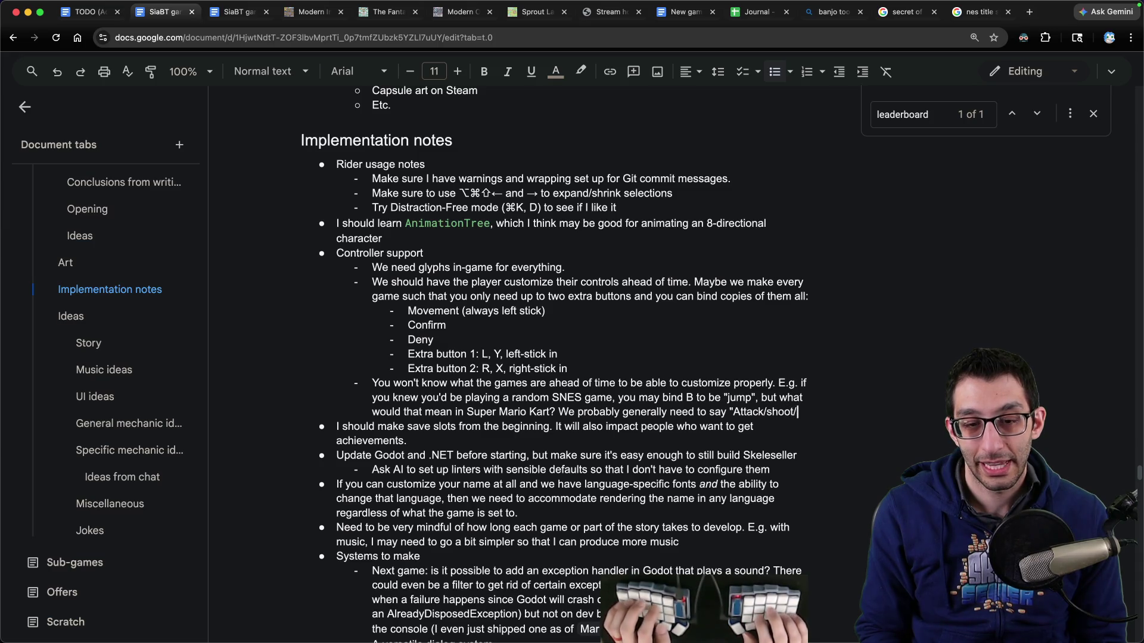
{"action": "type", "text": "perform action\", \"Jum"}
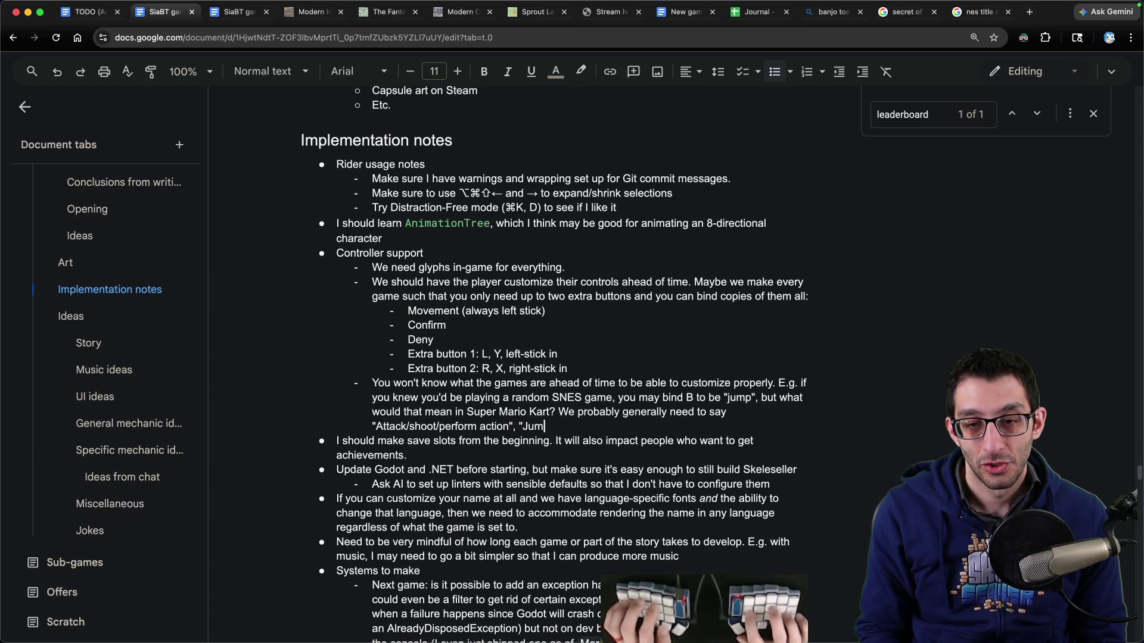
{"action": "type", "text": "p/dash/w"}
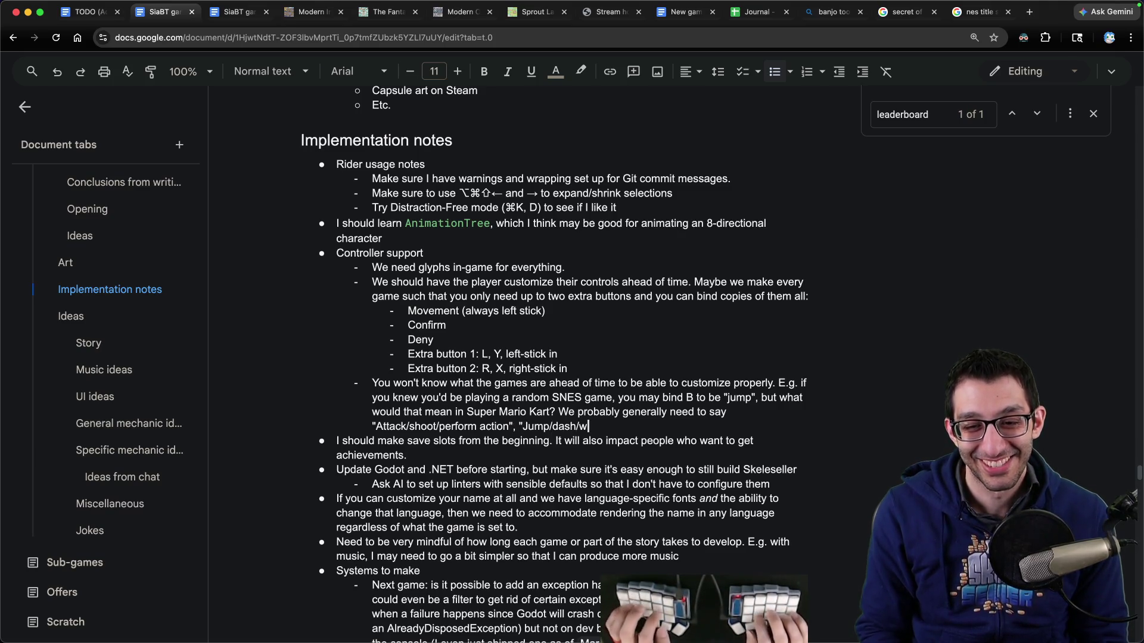
{"action": "type", "text": "hatever else\"...? Or just allow rebinding mi"}
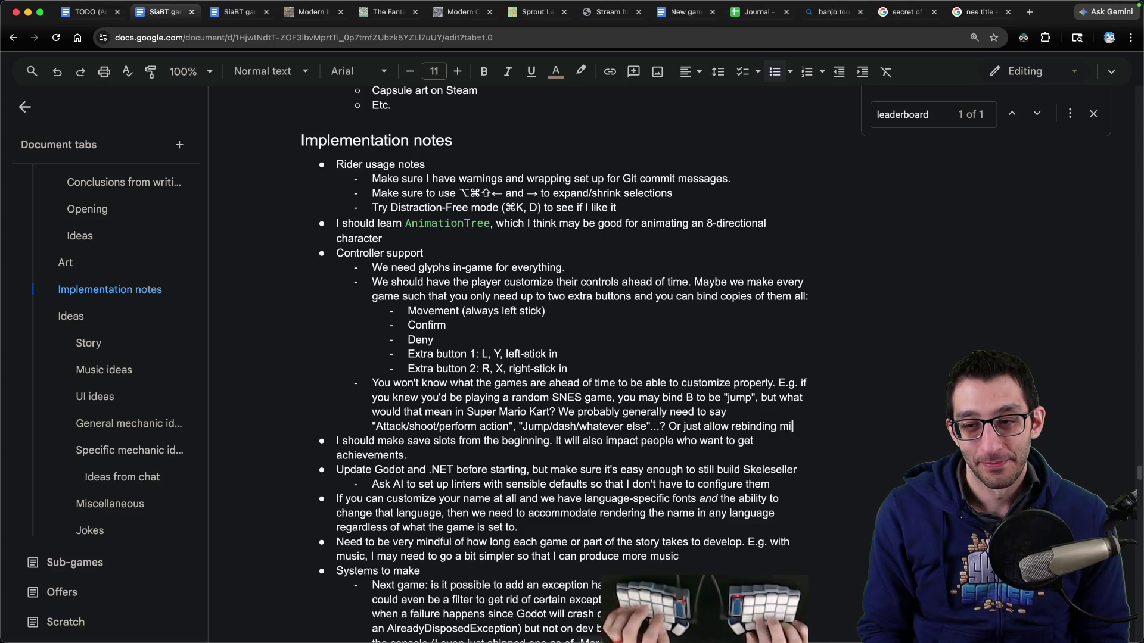
{"action": "type", "text": "d-game."}
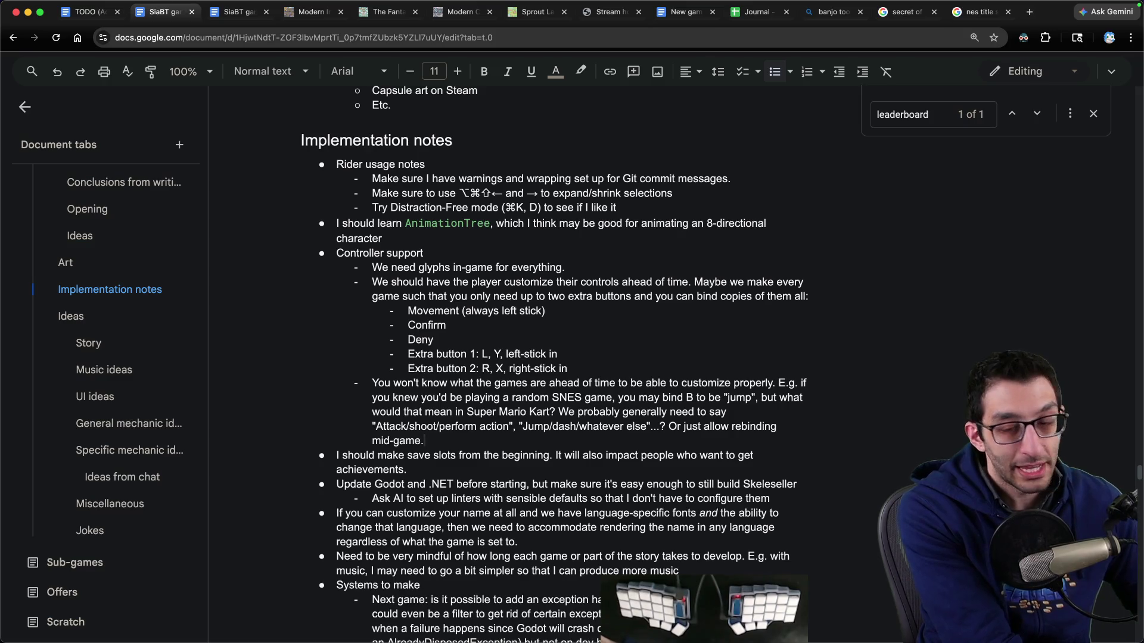
{"action": "key", "text": "super+Tab"}
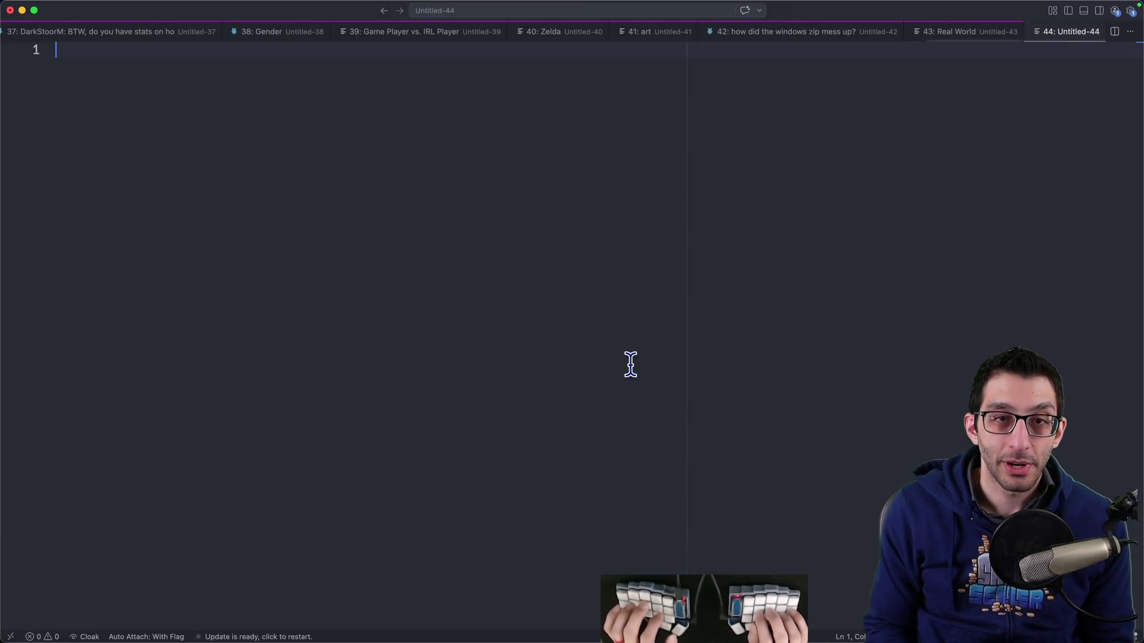
Step: Draft an OST note listing Banjo-Kazooie ~14 tracks and underwater ambient noises
{"action": "type", "text": "OST"}
{"action": "key", "text": "Return"}
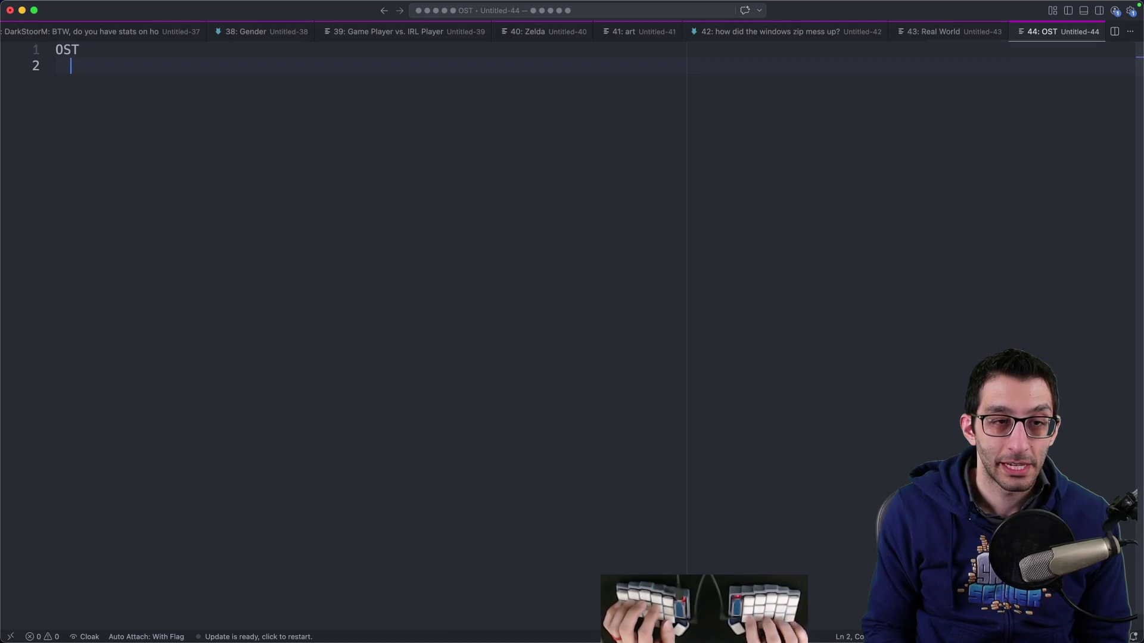
{"action": "key", "text": "Tab"}
{"action": "type", "text": "Banjo Kazooie"}
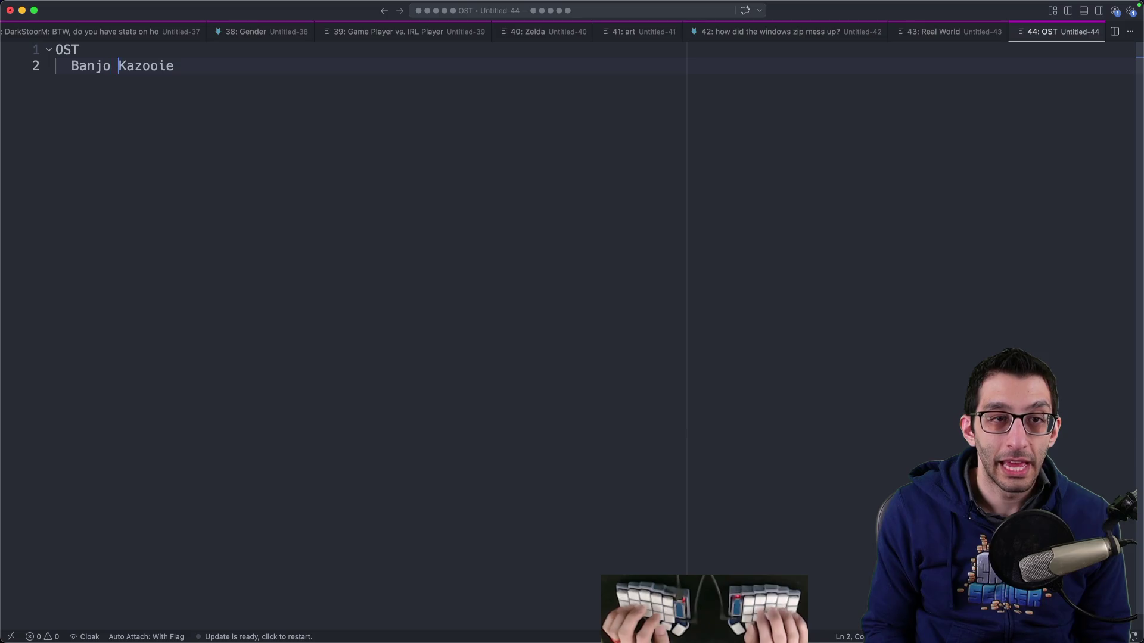
{"action": "key", "text": "BackSpace"}
{"action": "type", "text": "-"}
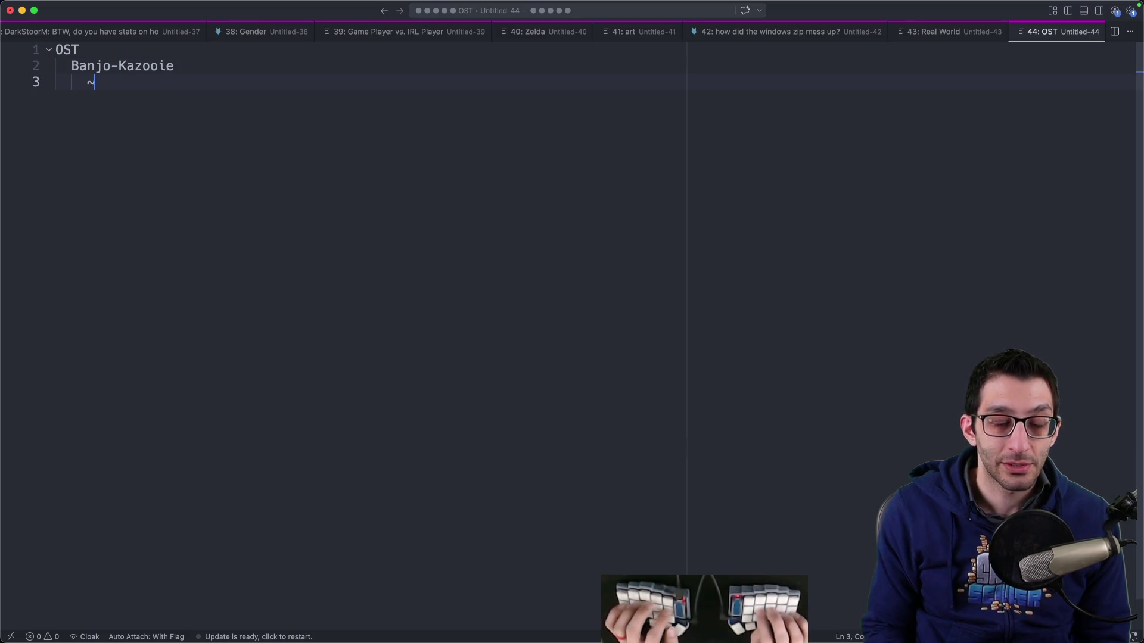
{"action": "type", "text": "14 tracks"}
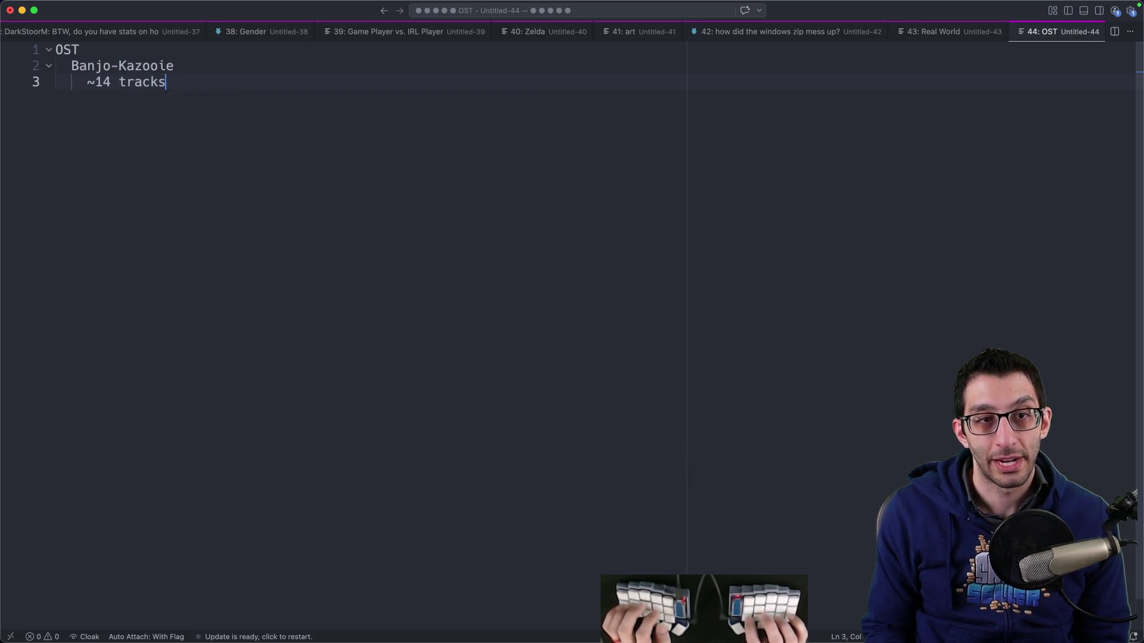
{"action": "key", "text": "Return"}
{"action": "key", "text": "Return"}
{"action": "type", "text": "underwater"}
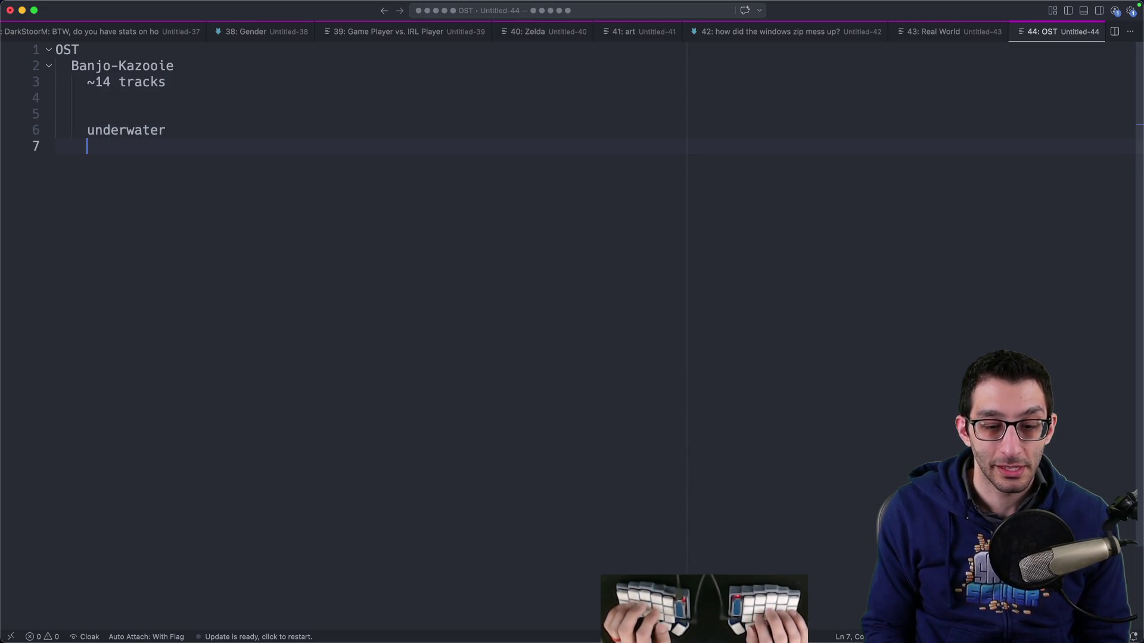
{"action": "type", "text": " ambient noi"}
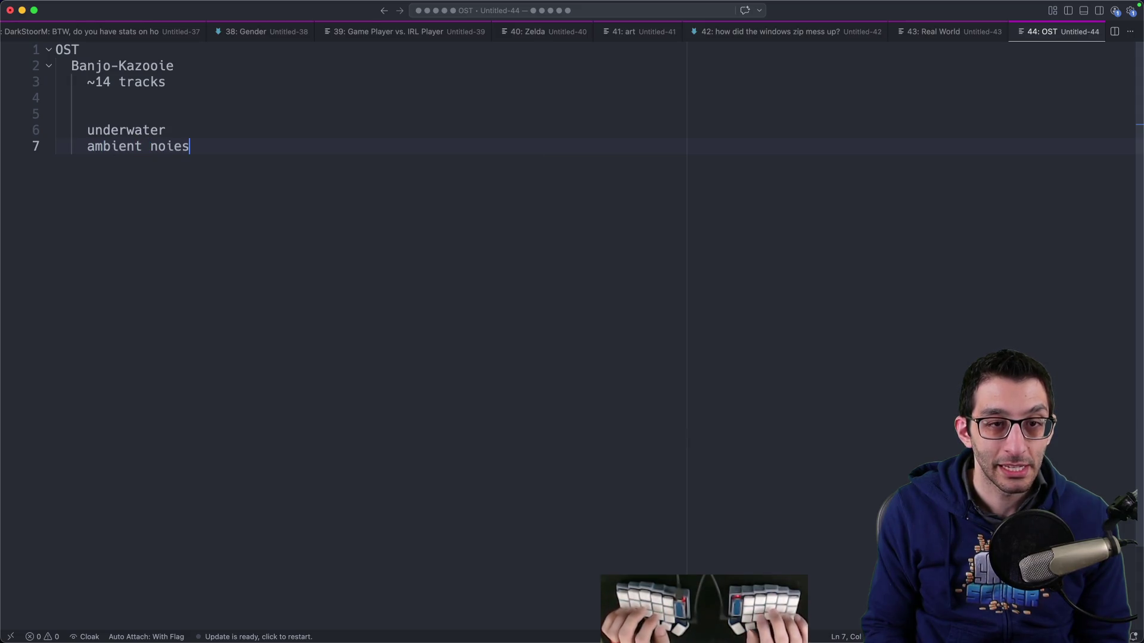
{"action": "type", "text": "s"}
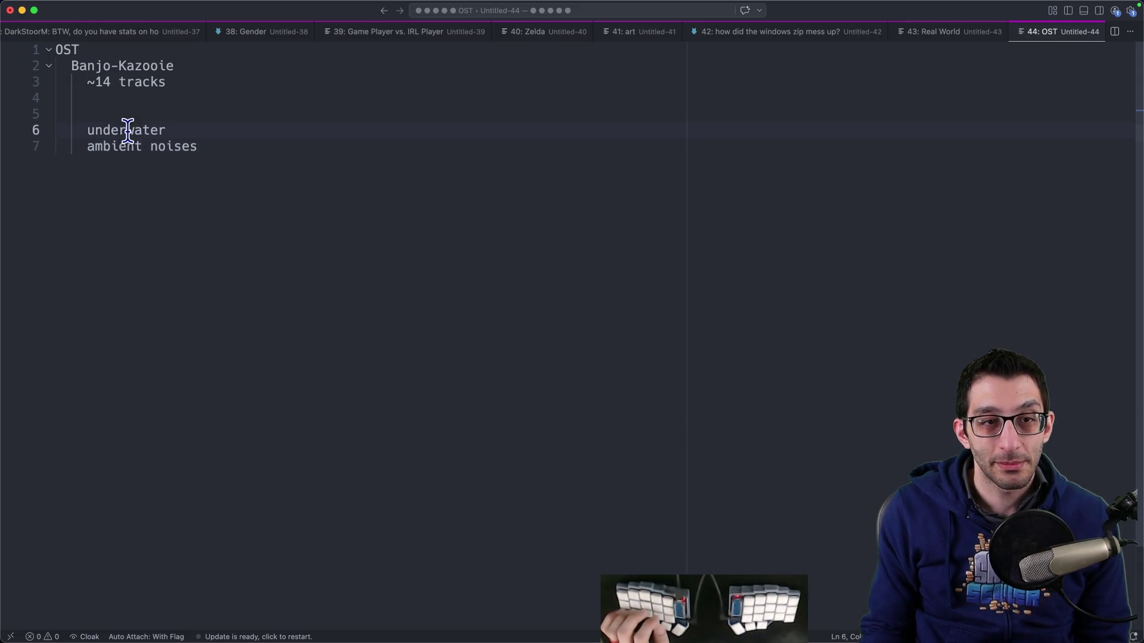
{"action": "double_click", "coordinate": [127, 130]}
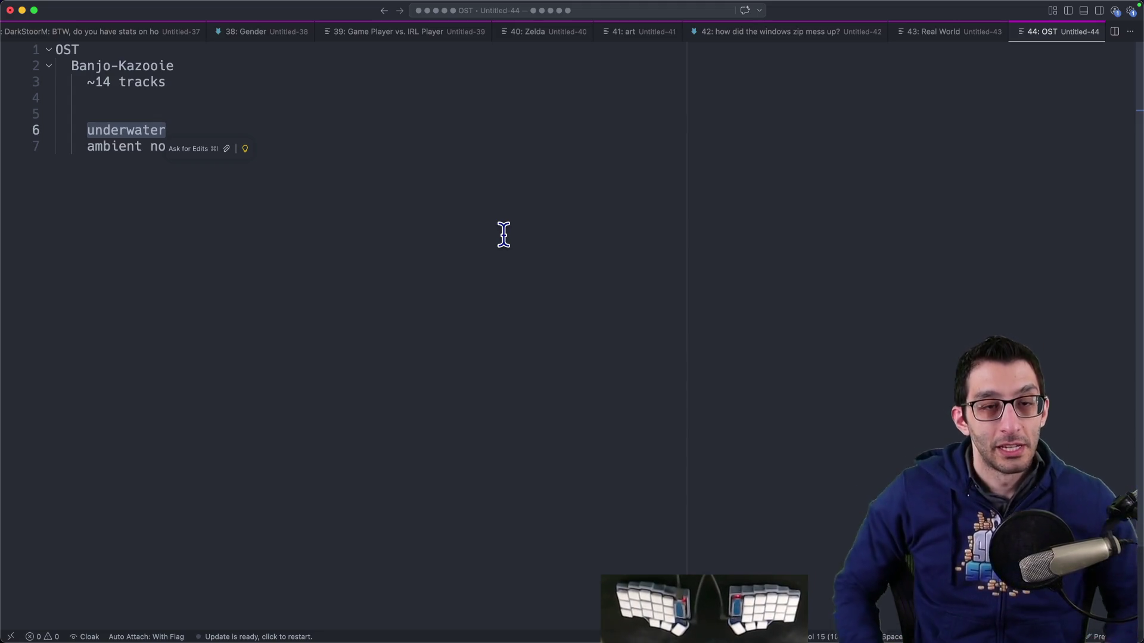
{"action": "key", "text": "Down"}
{"action": "key", "text": "End"}
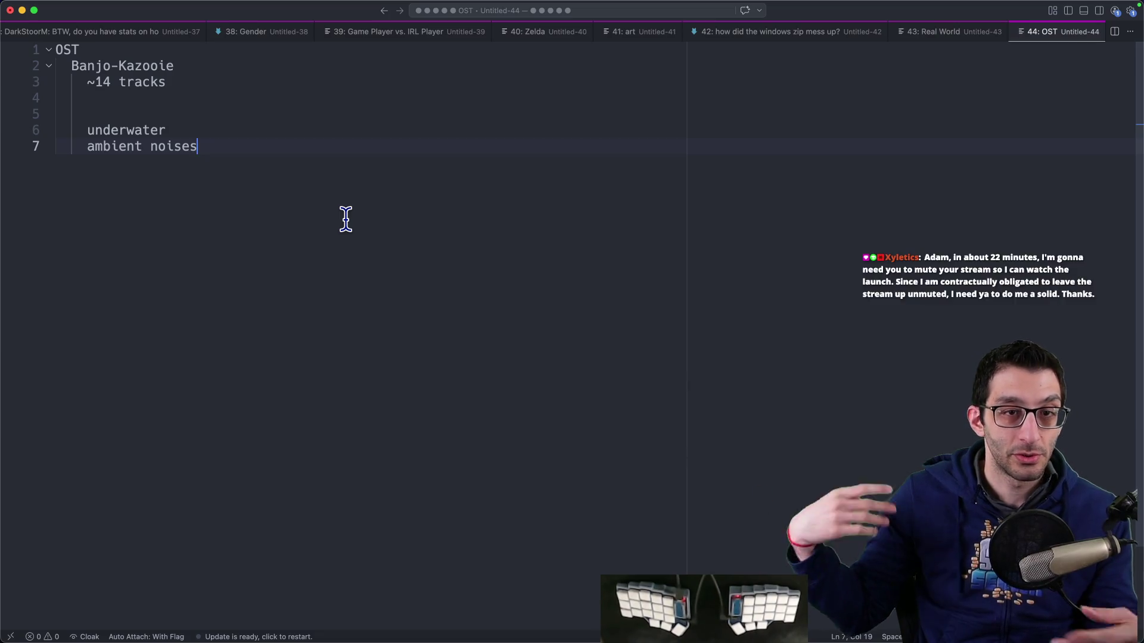
Step: Close the OST note without saving and start a new note containing "thinking"
{"action": "key", "text": "super+w"}
{"action": "key", "text": "super+d"}
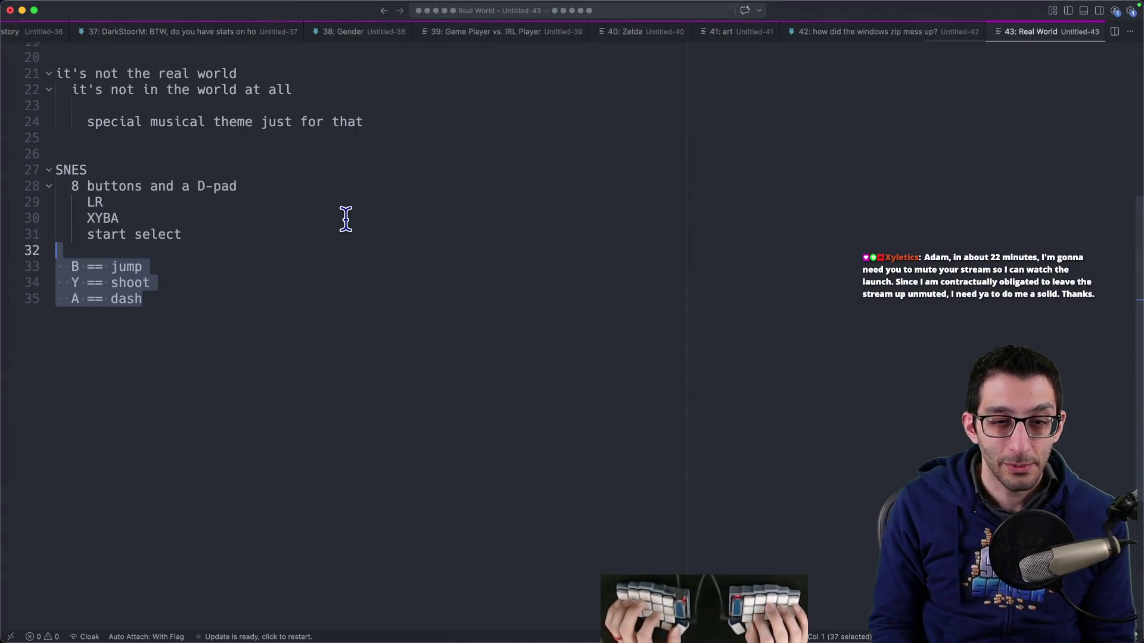
{"action": "key", "text": "super+n"}
{"action": "type", "text": "\"thinking\""}
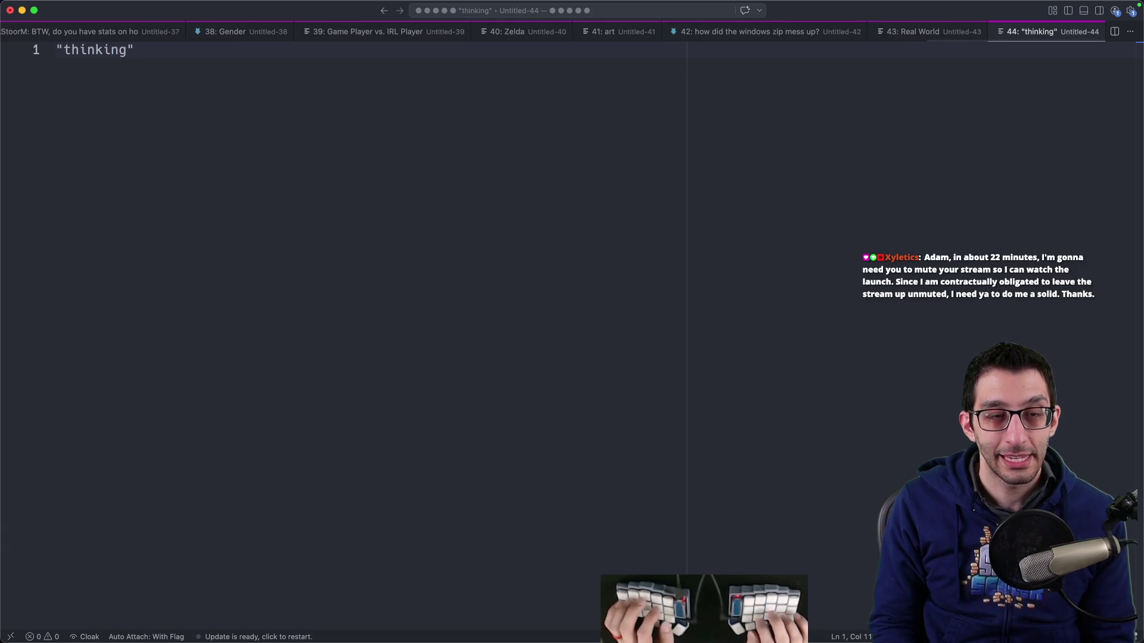
{"action": "key", "text": "super+Tab"}
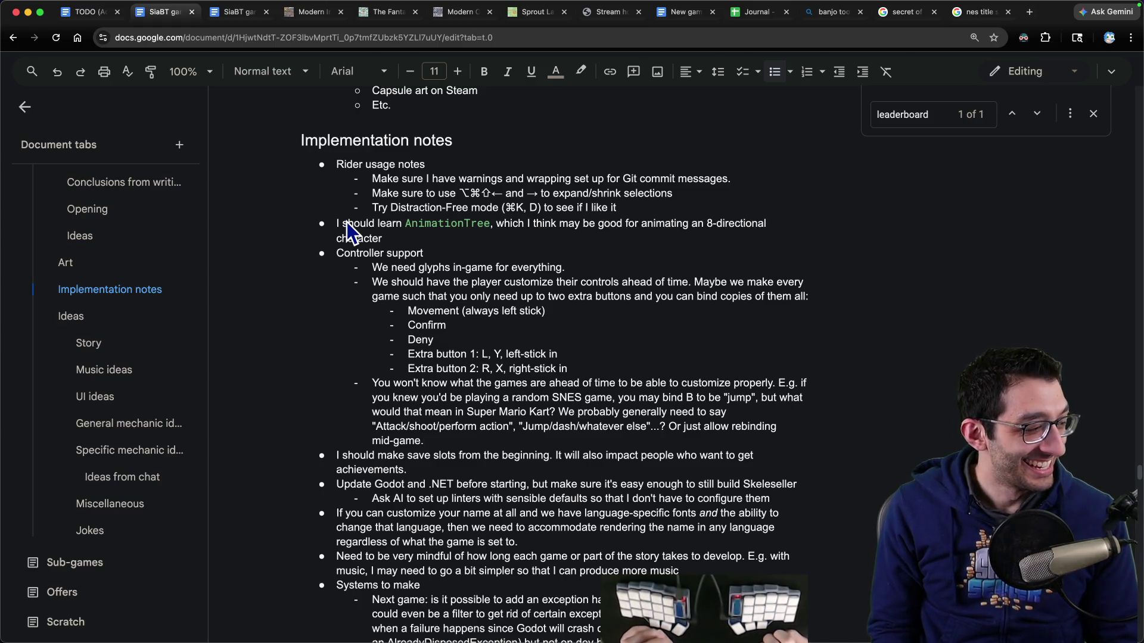
Step: Go to the Questions section and select the title-screen music question
{"action": "mouse_move", "coordinate": [115, 3]}
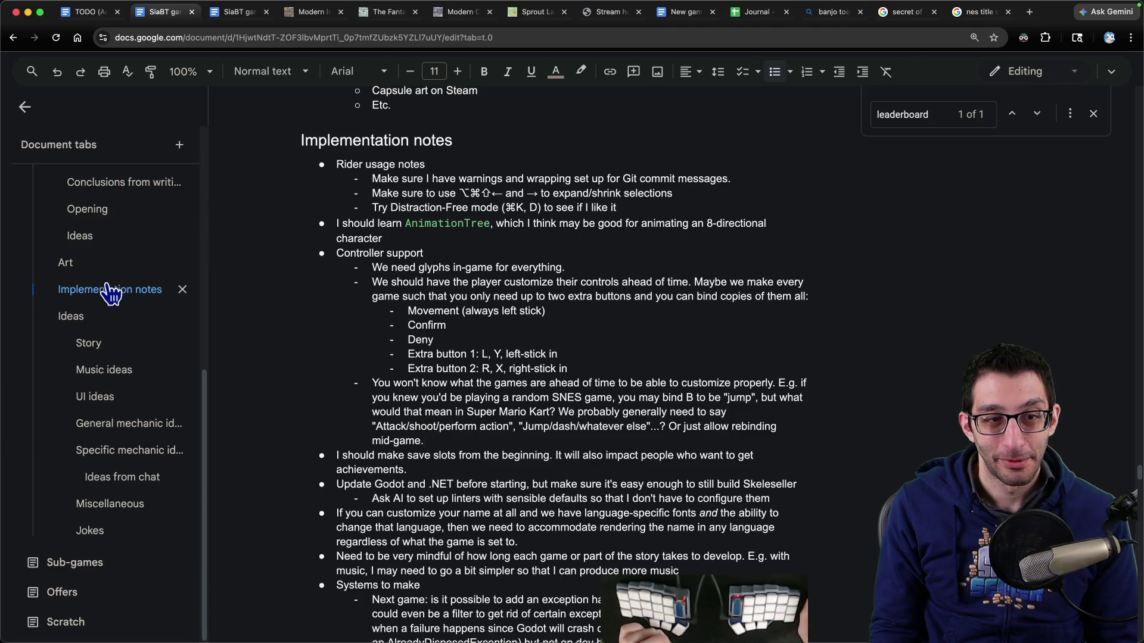
{"action": "scroll", "coordinate": [119, 310], "scroll_direction": "up", "scroll_amount": 8}
{"action": "left_click", "coordinate": [83, 370]}
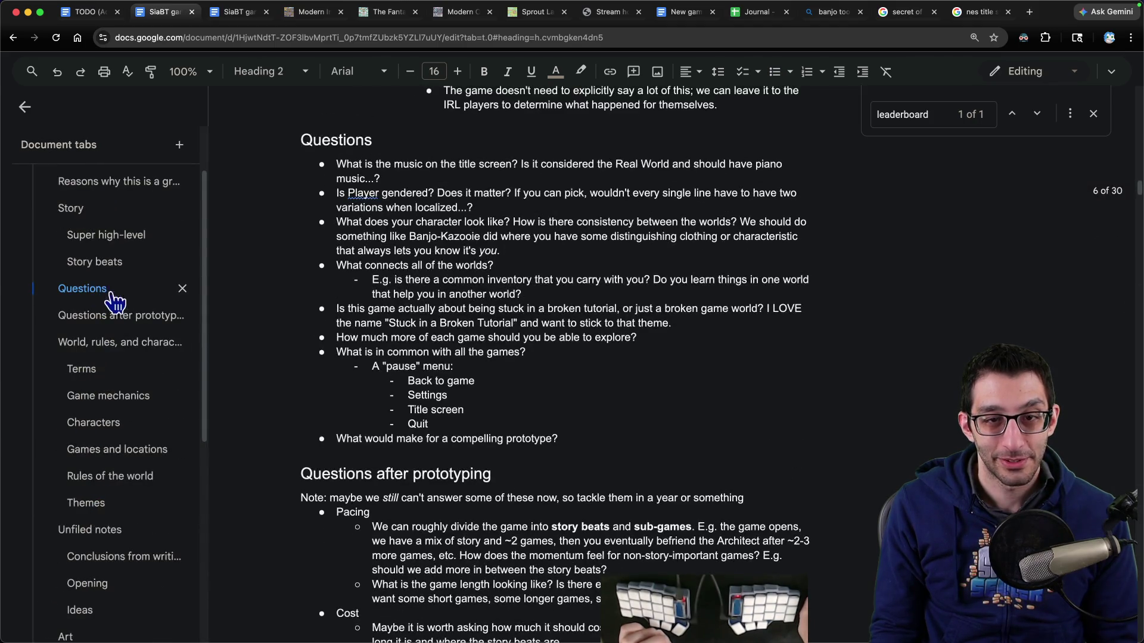
{"action": "triple_click", "coordinate": [351, 172]}
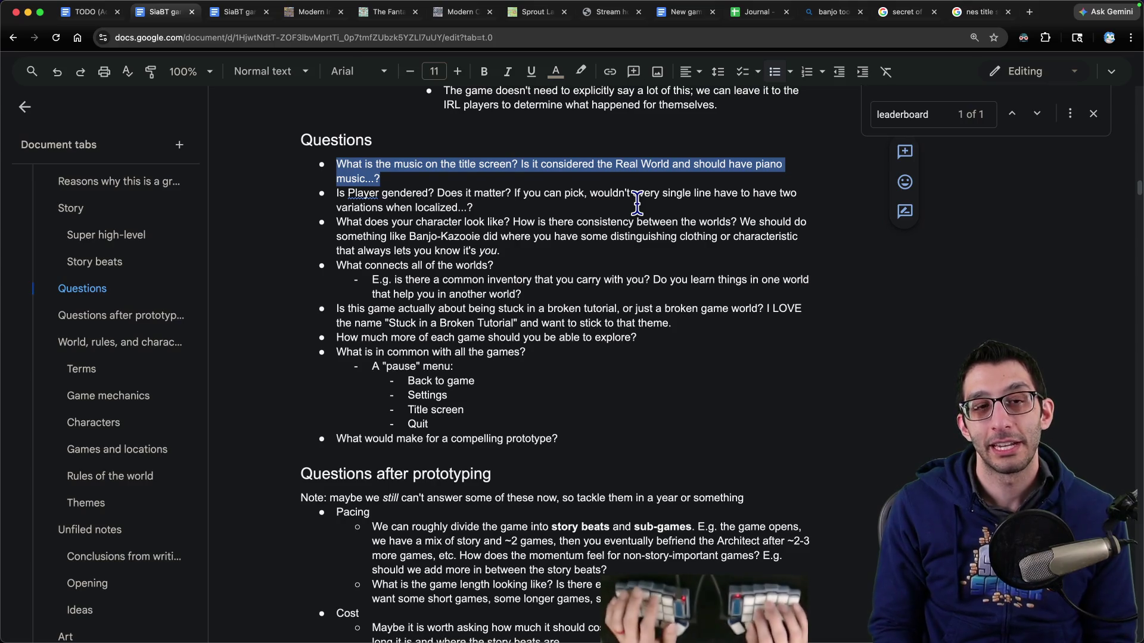
Step: Look over the Real World note and its musical theme line in the code editor
{"action": "key", "text": "ctrl+Tab"}
{"action": "key", "text": "super+Tab"}
{"action": "key", "text": "ctrl+shift+Tab"}
{"action": "key", "text": "ctrl+shift+Tab"}
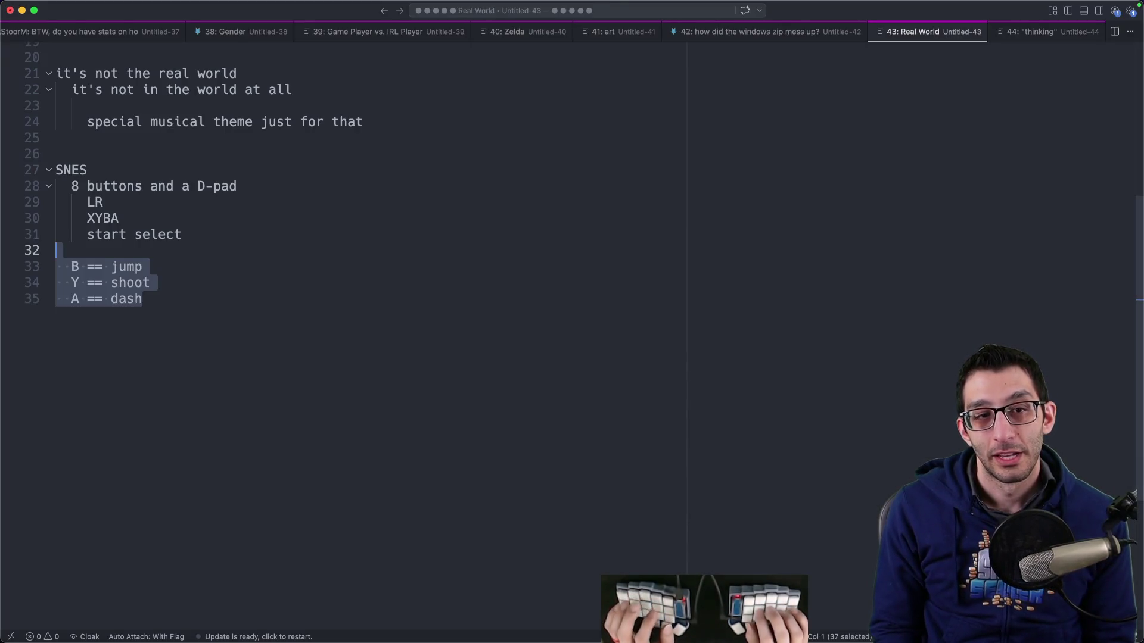
{"action": "key", "text": "ctrl+shift+Tab"}
{"action": "key", "text": "ctrl+Tab"}
{"action": "key", "text": "ctrl+Tab"}
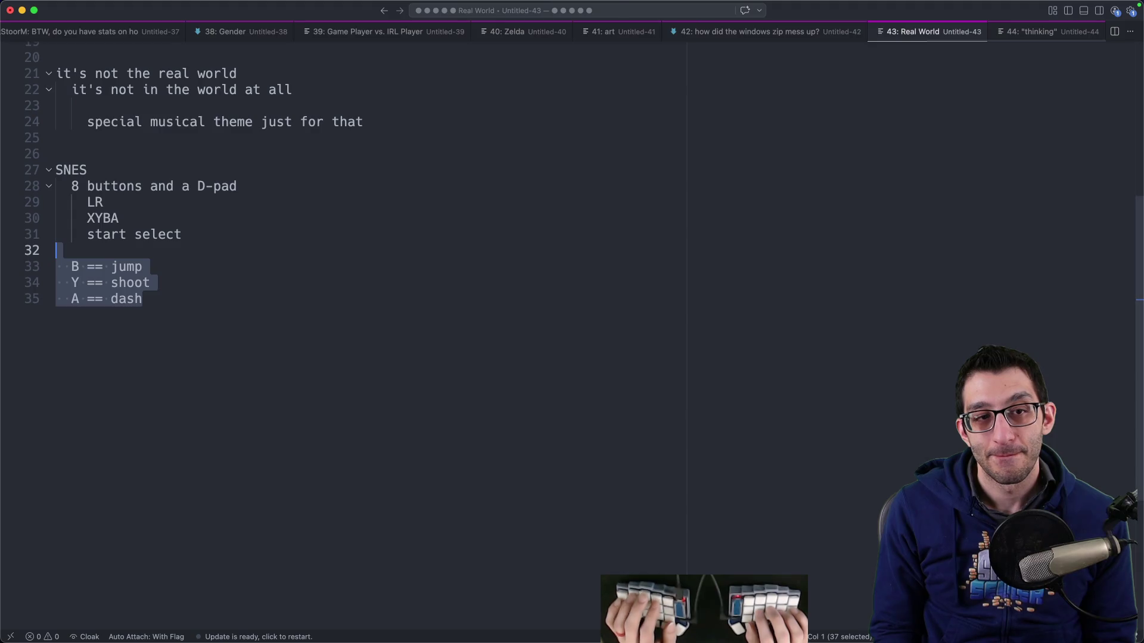
{"action": "key", "text": "super+Up"}
{"action": "key", "text": "Down"}
{"action": "key", "text": "Down"}
{"action": "key", "text": "Down"}
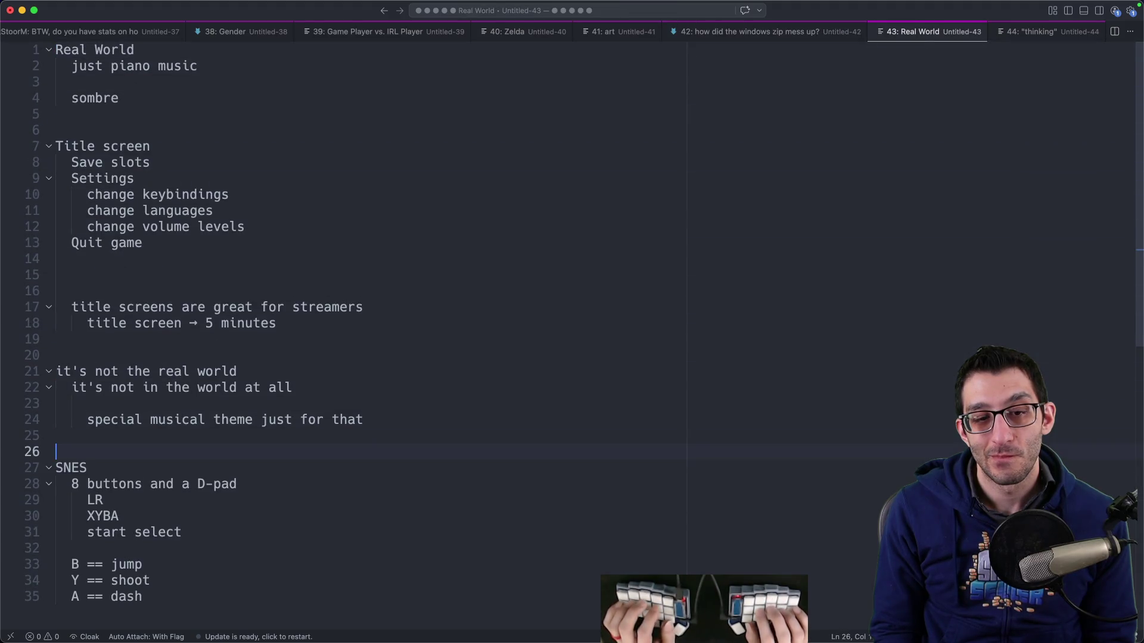
{"action": "key", "text": "Up"}
{"action": "key", "text": "Up"}
{"action": "key", "text": "End"}
Step: Return to the design document and jump to the Art section
{"action": "key", "text": "super+Tab"}
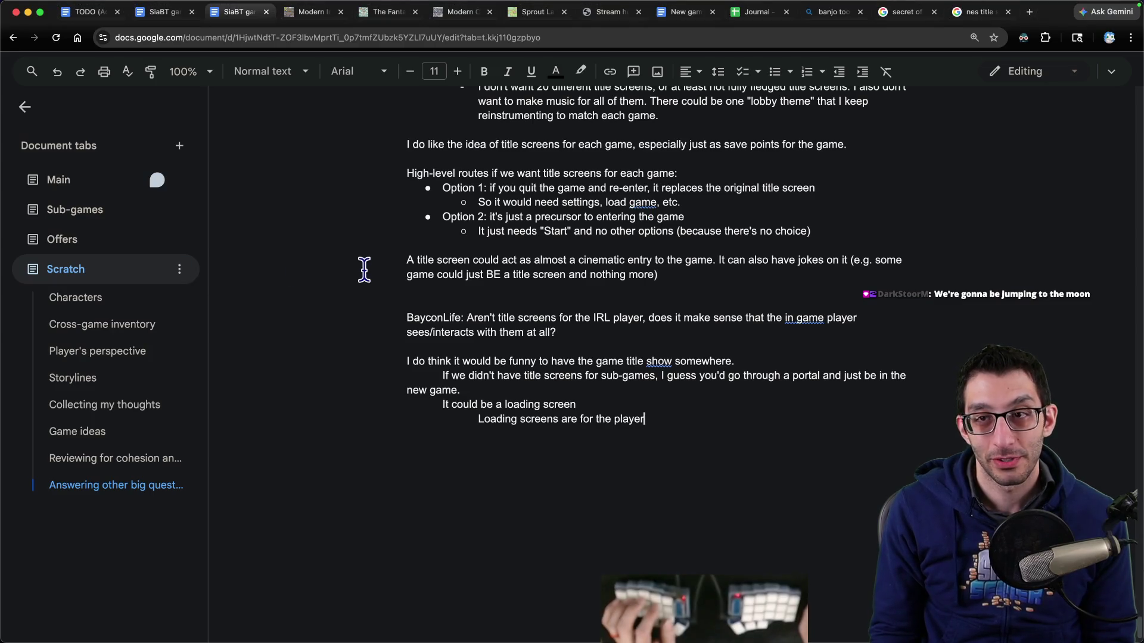
{"action": "key", "text": "ctrl+shift+Tab"}
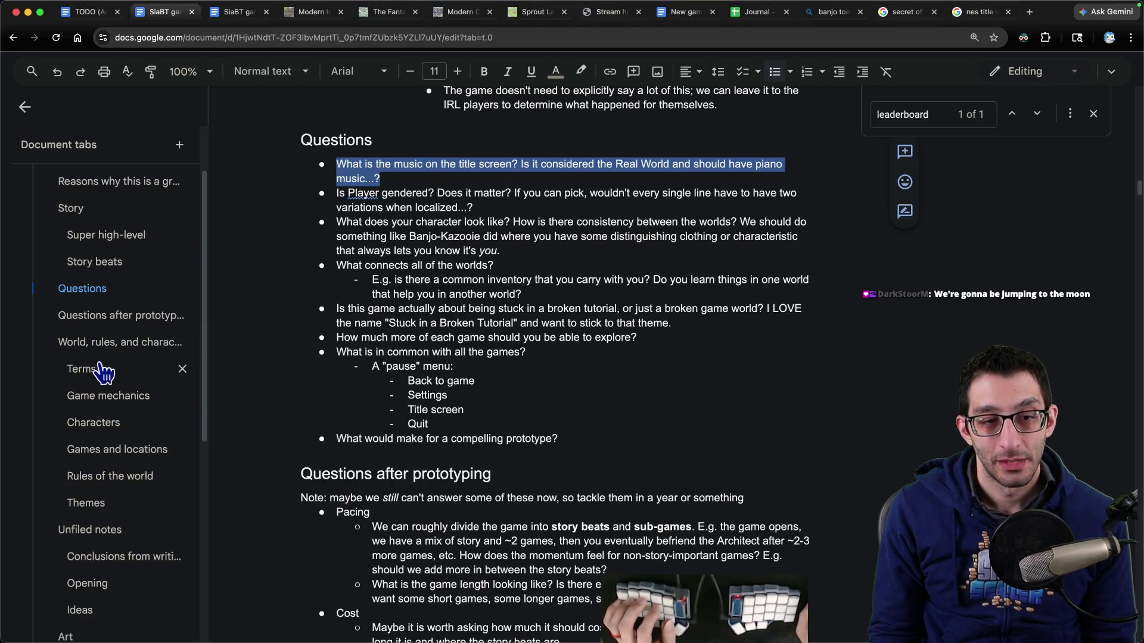
{"action": "scroll", "coordinate": [120, 366], "scroll_direction": "down", "scroll_amount": 3}
{"action": "scroll", "coordinate": [102, 441], "scroll_direction": "down", "scroll_amount": 1}
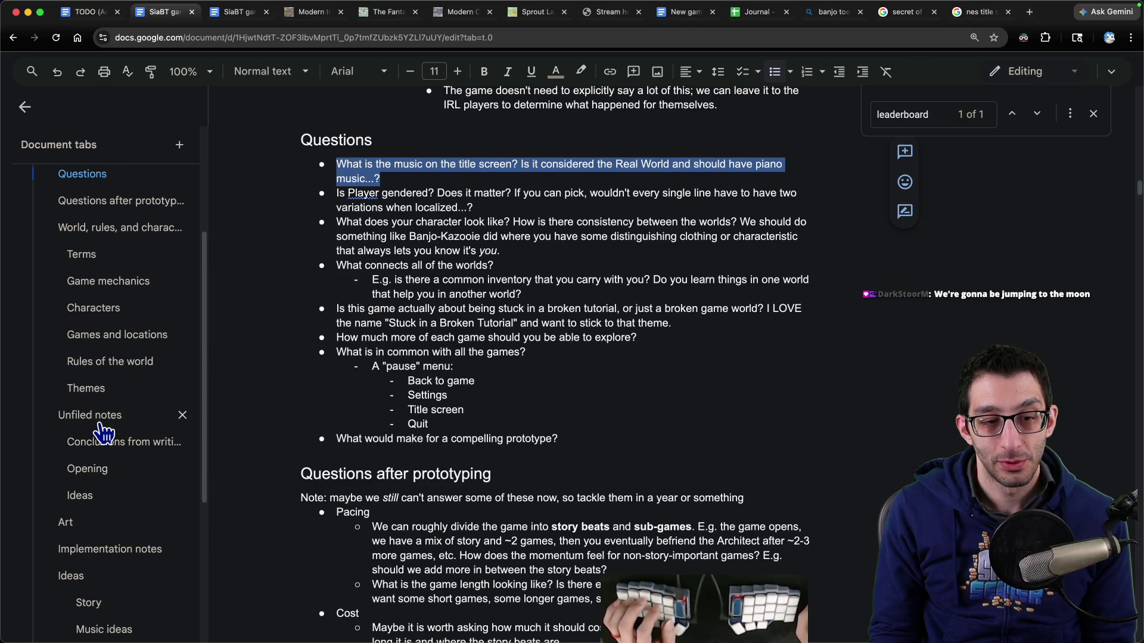
{"action": "left_click", "coordinate": [98, 526]}
Step: Insert a 'Music' heading above Art with a bullet committing to weekly music time
{"action": "key", "text": "Return"}
{"action": "key", "text": "Up"}
{"action": "type", "text": "Music"}
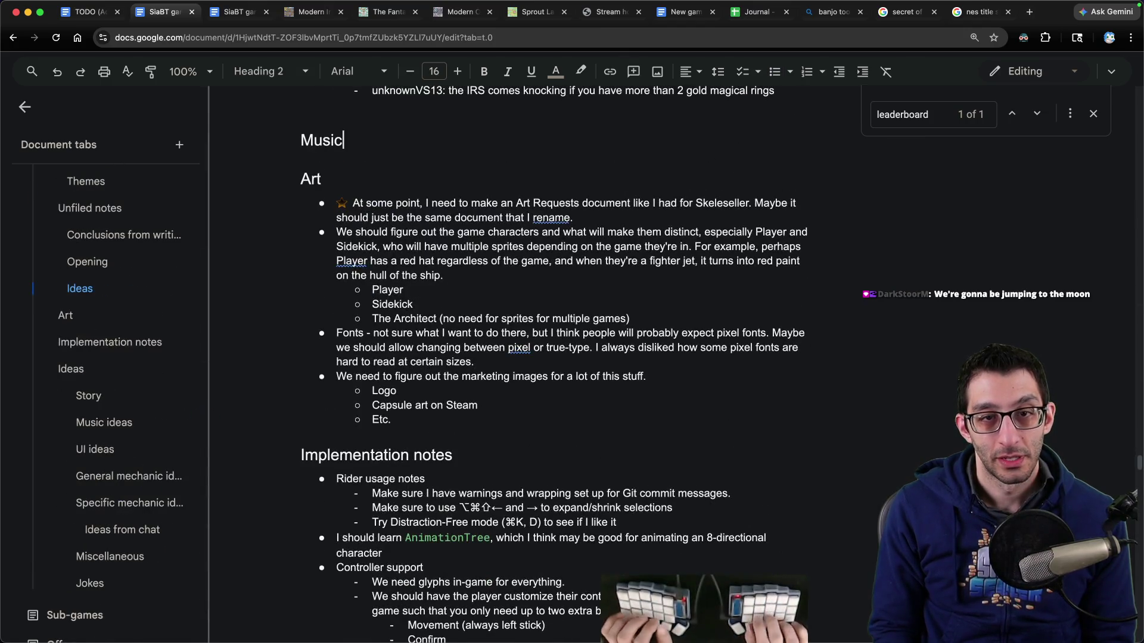
{"action": "key", "text": "Return"}
{"action": "key", "text": "super+shift+8"}
{"action": "type", "text": "I will need to devote"}
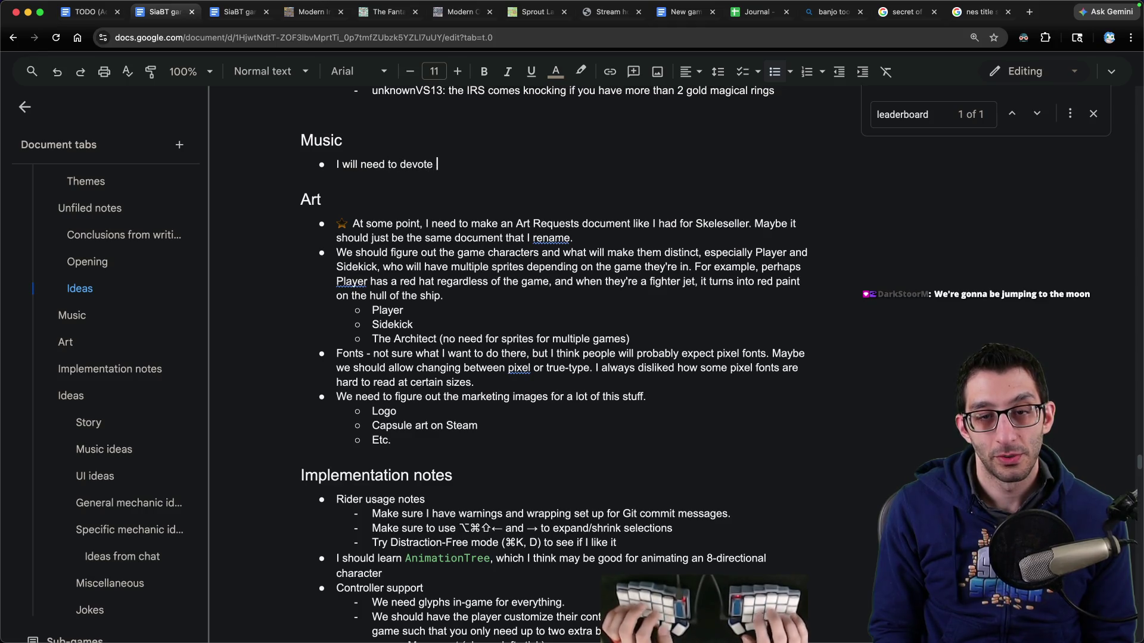
{"action": "type", "text": "some amount of time every week to music. Rationale:"}
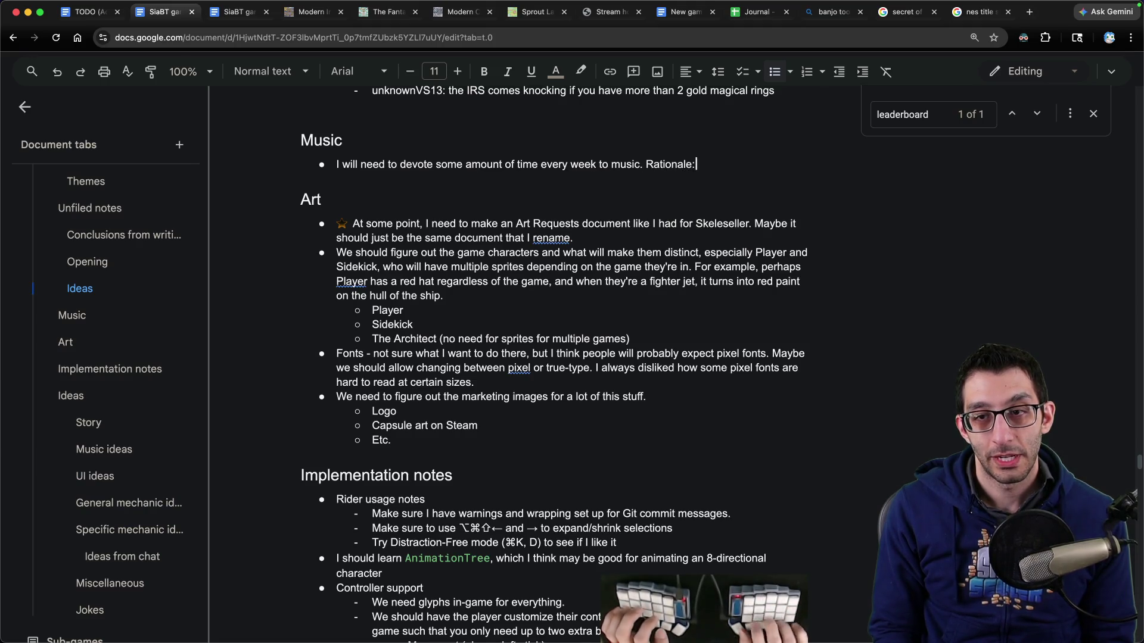
Step: Add three indented rationale sub-points under the Music bullet
{"action": "key", "text": "Return"}
{"action": "key", "text": "Tab"}
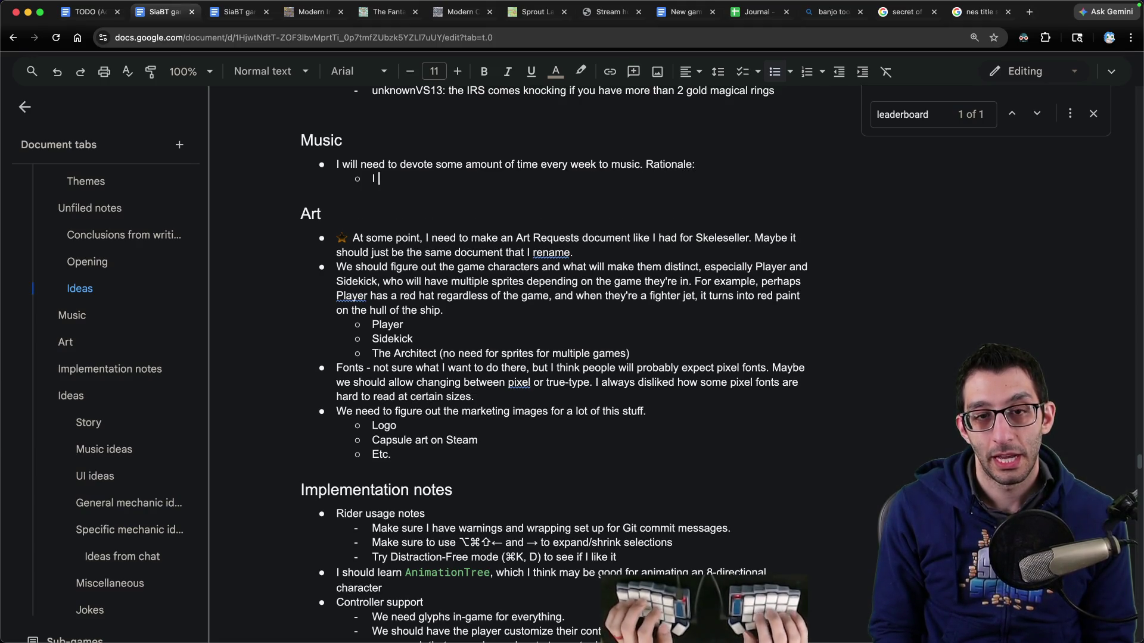
{"action": "type", "text": "backload all of this."}
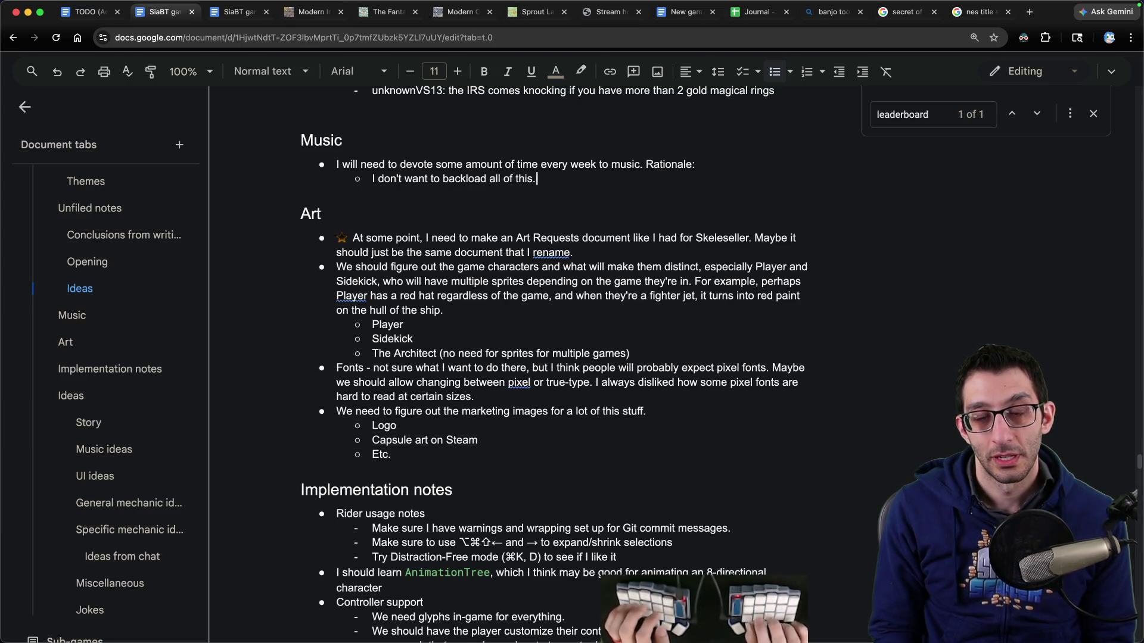
{"action": "key", "text": "Return"}
{"action": "type", "text": "I need to keep my music-making skills sharp."}
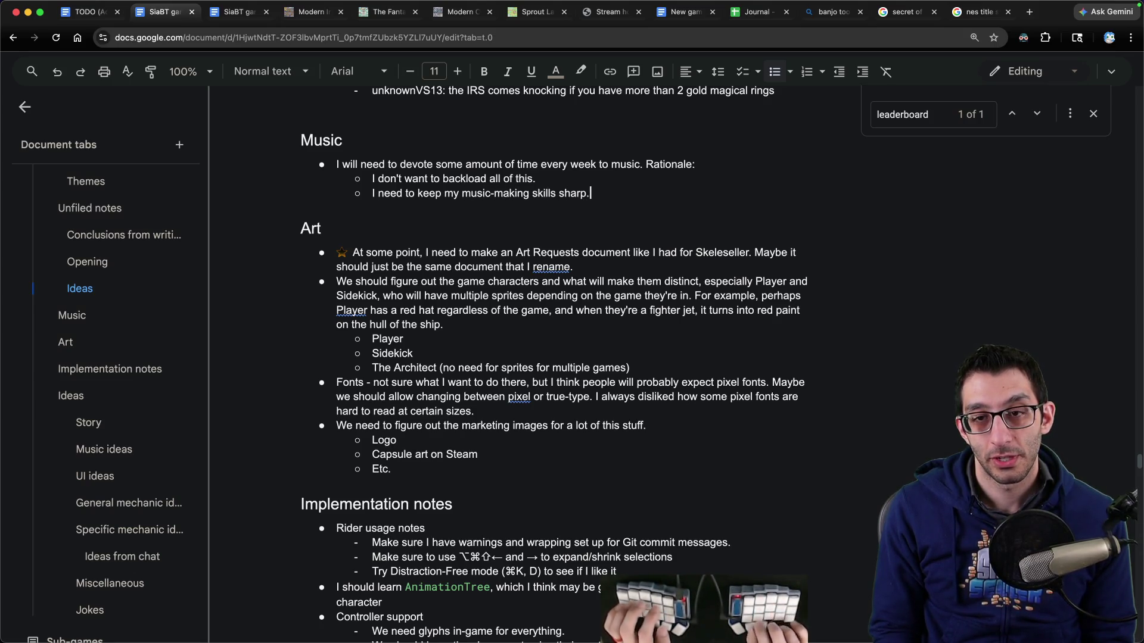
{"action": "key", "text": "Return"}
{"action": "type", "text": "I may as well share t"}
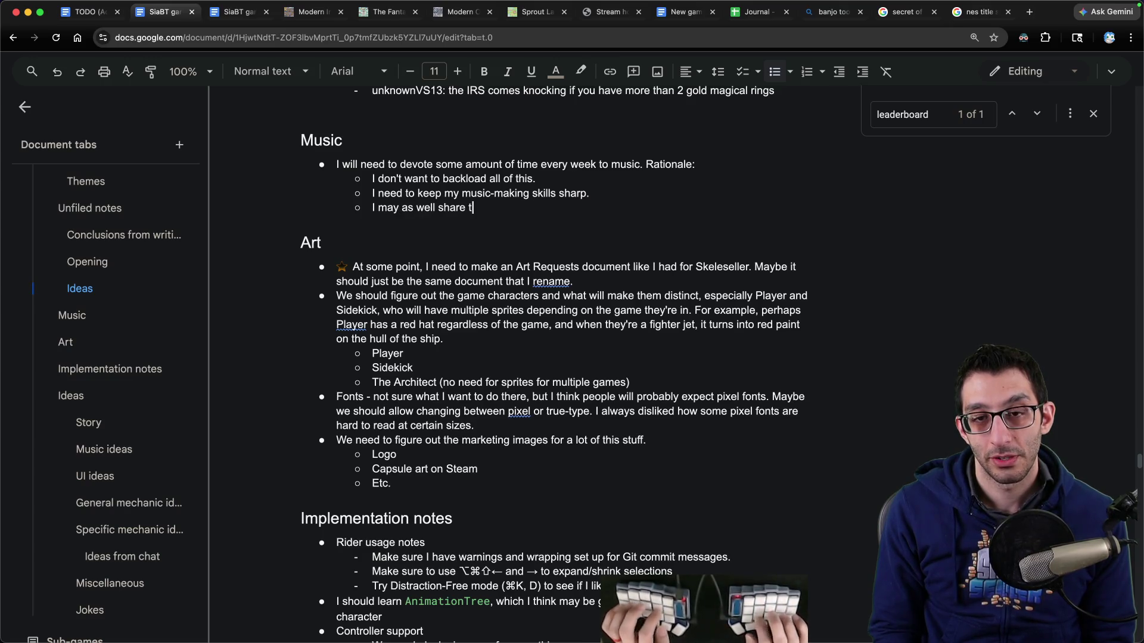
{"action": "type", "text": "m."}
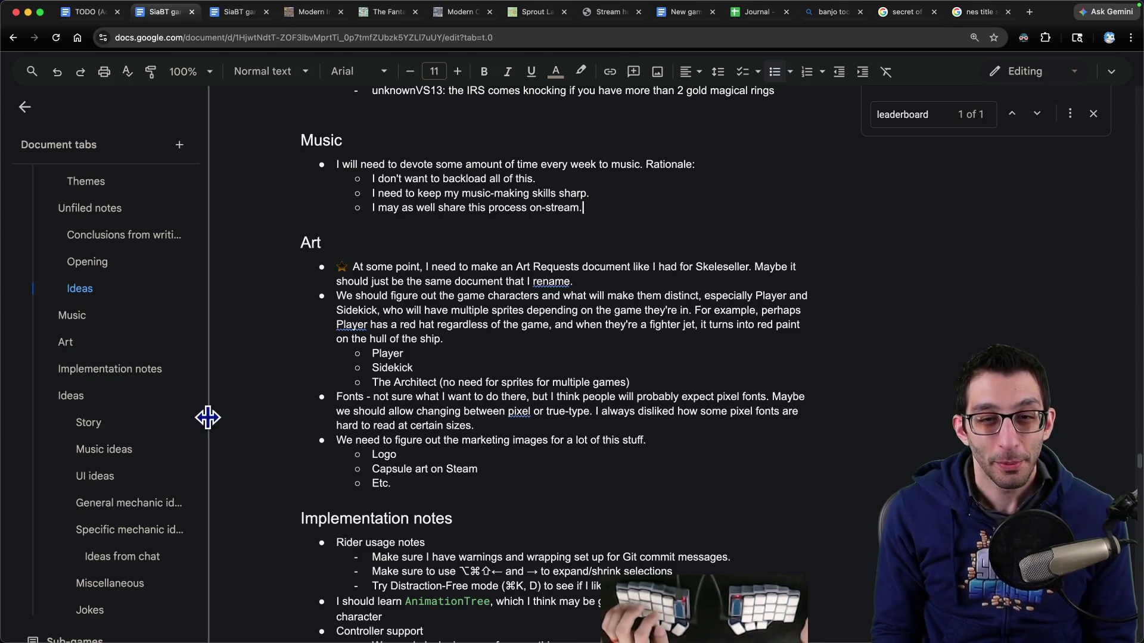
{"action": "left_click_drag", "start_coordinate": [589, 193], "coordinate": [301, 164]}
{"action": "left_click_drag", "start_coordinate": [570, 196], "coordinate": [639, 201]}
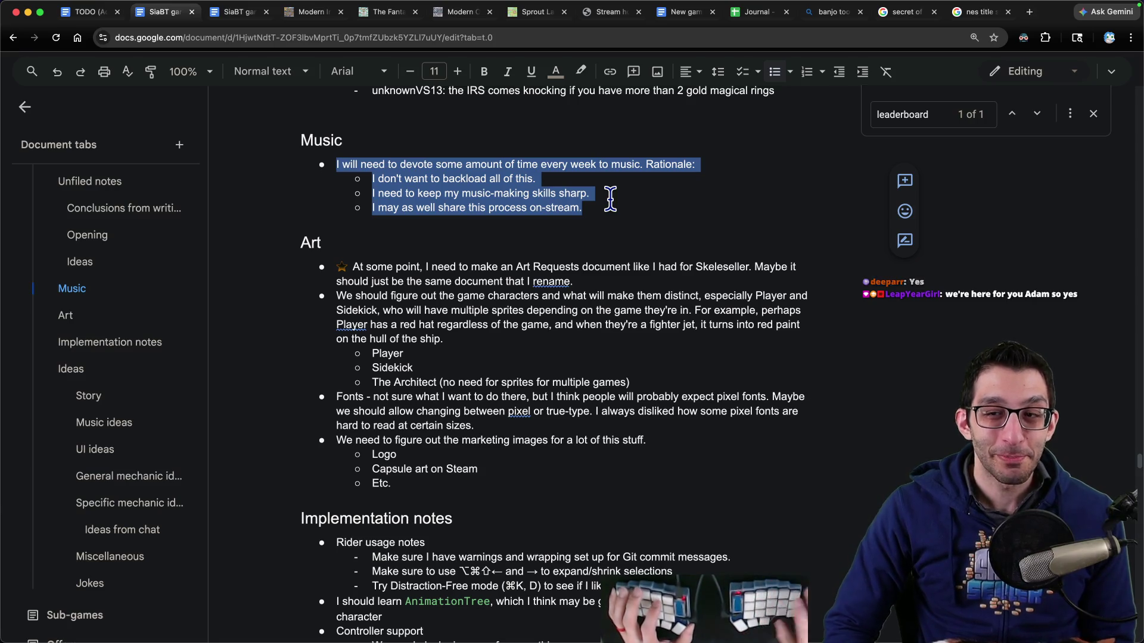
{"action": "left_click", "coordinate": [617, 203]}
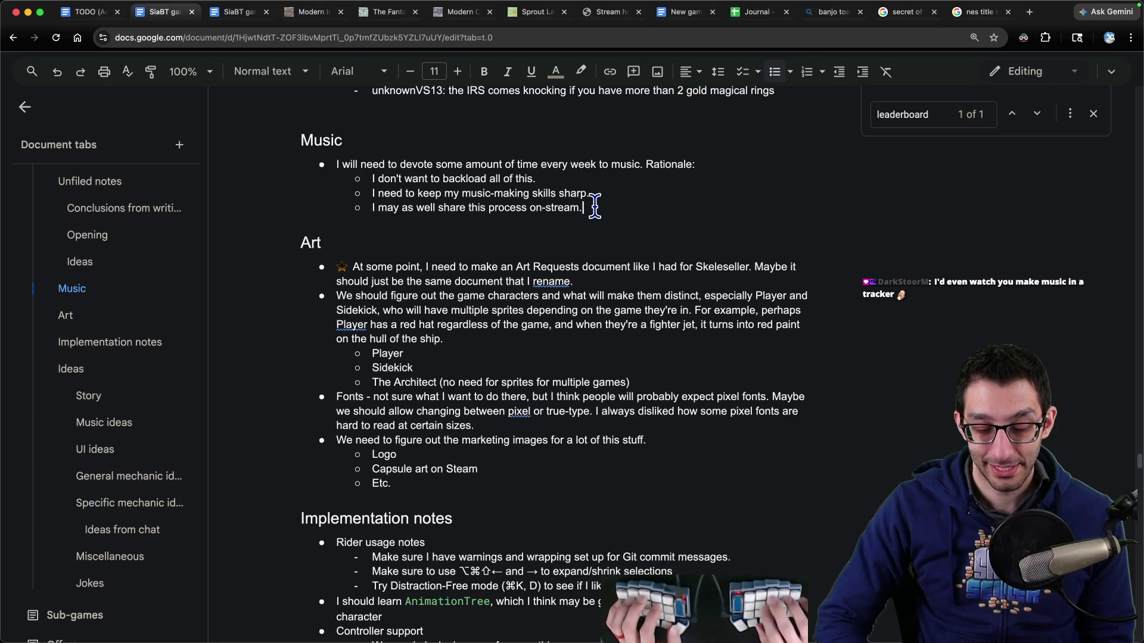
Step: Open the picoTracker product page and choose the Launch limited edition variant
{"action": "key", "text": "super+t"}
{"action": "type", "text": "pico"}
{"action": "key", "text": "Return"}
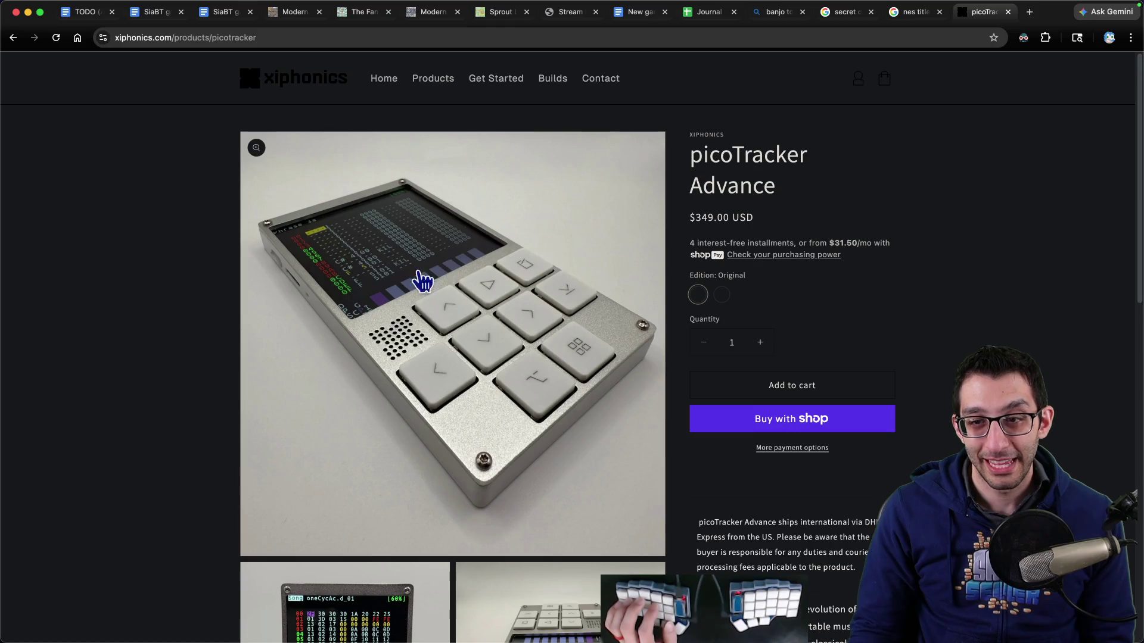
{"action": "left_click", "coordinate": [722, 294]}
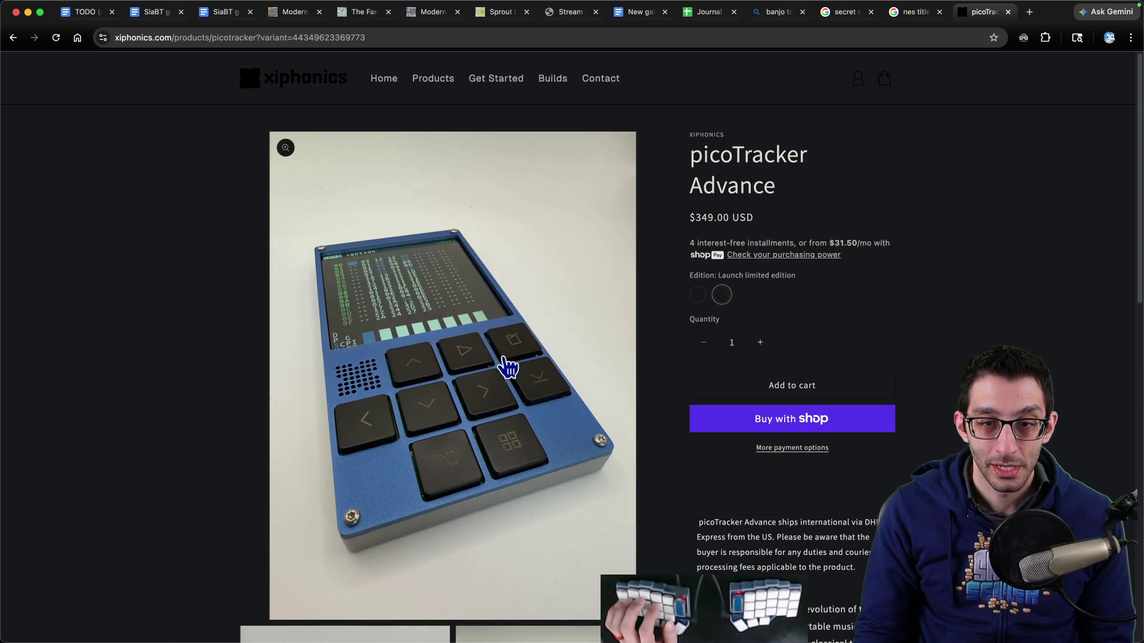
Step: Browse the picoTracker Advance page and its enlarged photo, then bring up the Skeleseller folder
{"action": "scroll", "coordinate": [474, 369], "scroll_direction": "down", "scroll_amount": 10}
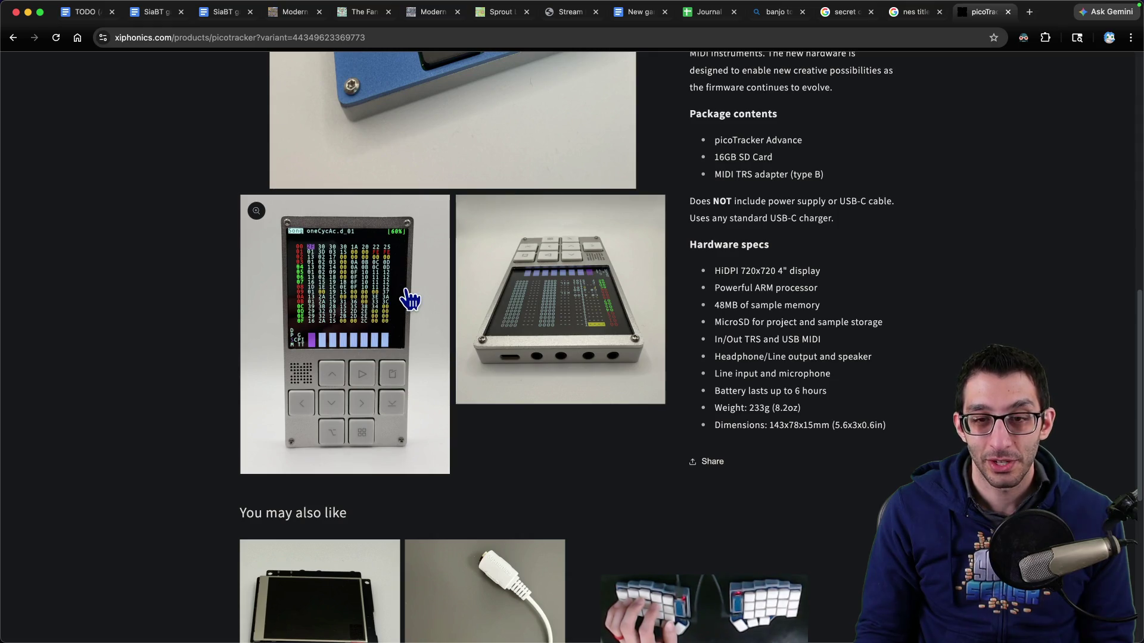
{"action": "scroll", "coordinate": [409, 304], "scroll_direction": "up", "scroll_amount": 9}
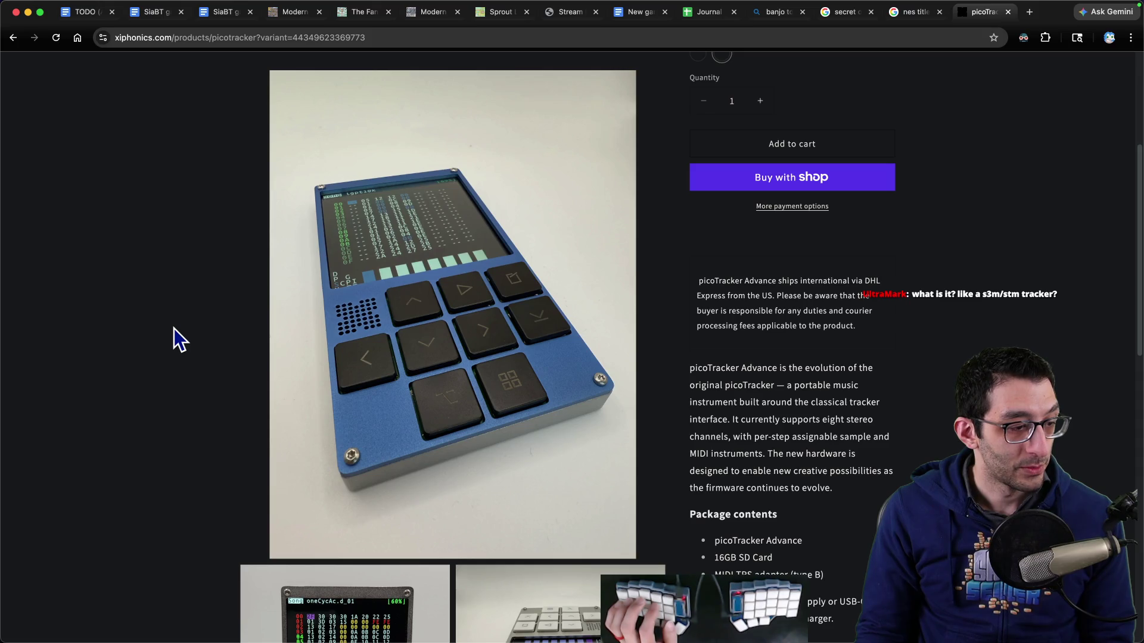
{"action": "scroll", "coordinate": [173, 328], "scroll_direction": "down", "scroll_amount": 7}
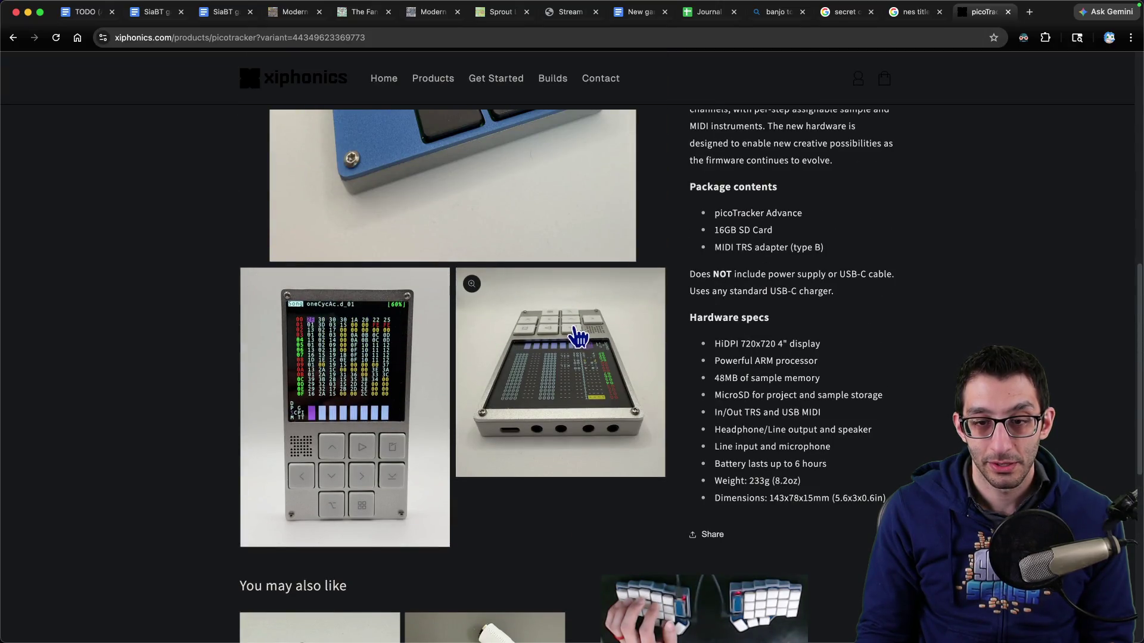
{"action": "scroll", "coordinate": [536, 332], "scroll_direction": "up", "scroll_amount": 7}
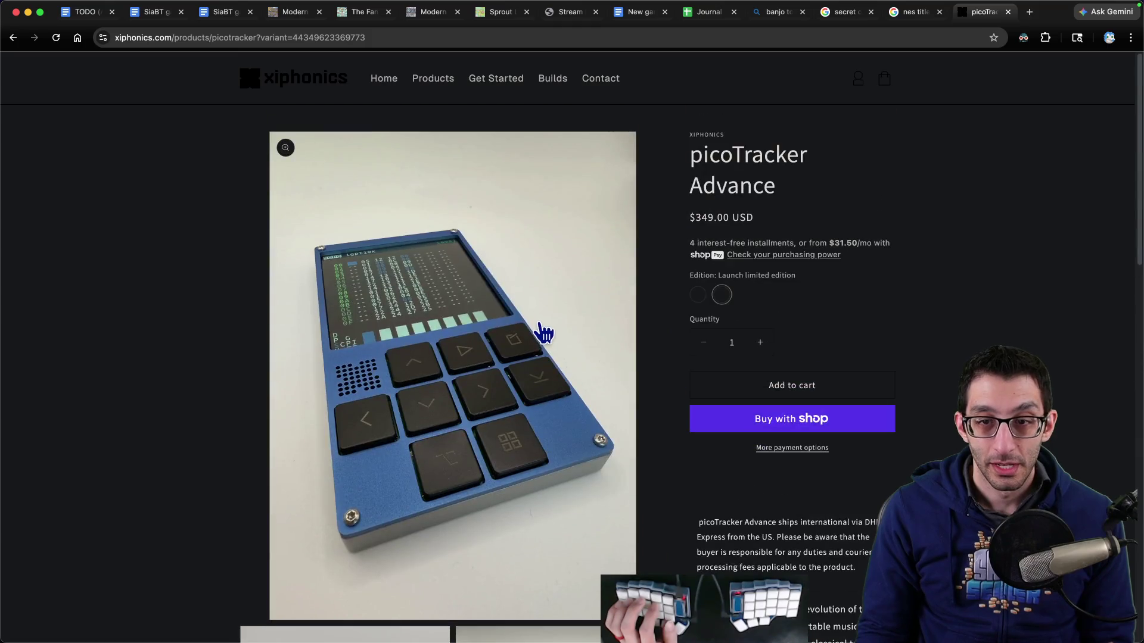
{"action": "left_click", "coordinate": [387, 422]}
{"action": "scroll", "coordinate": [427, 409], "scroll_direction": "down", "scroll_amount": 4}
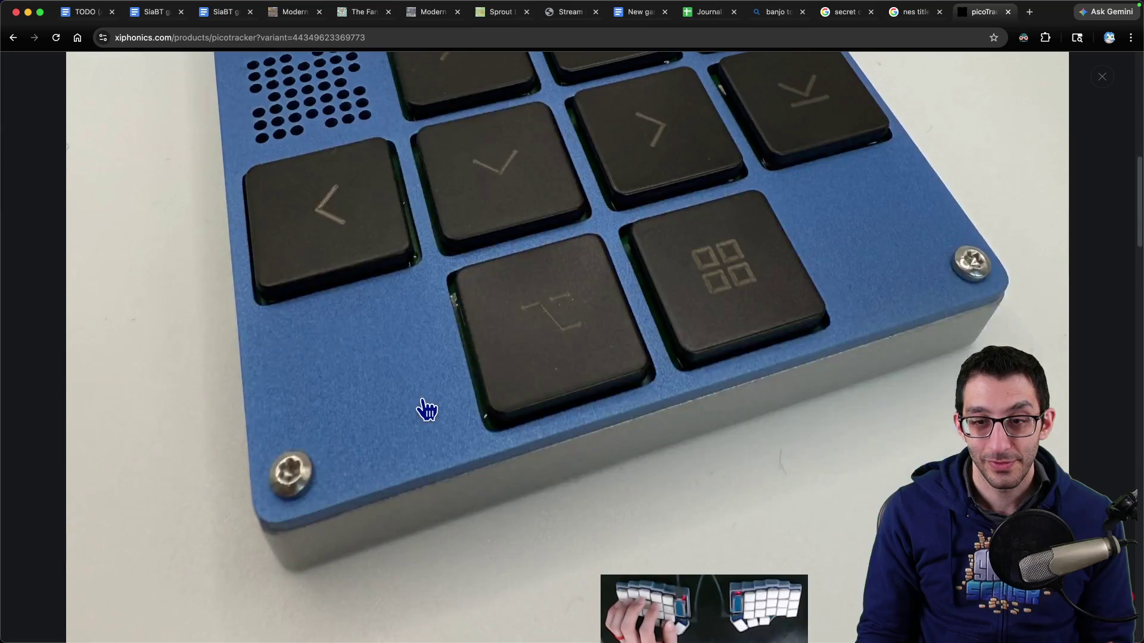
{"action": "left_click", "coordinate": [422, 408]}
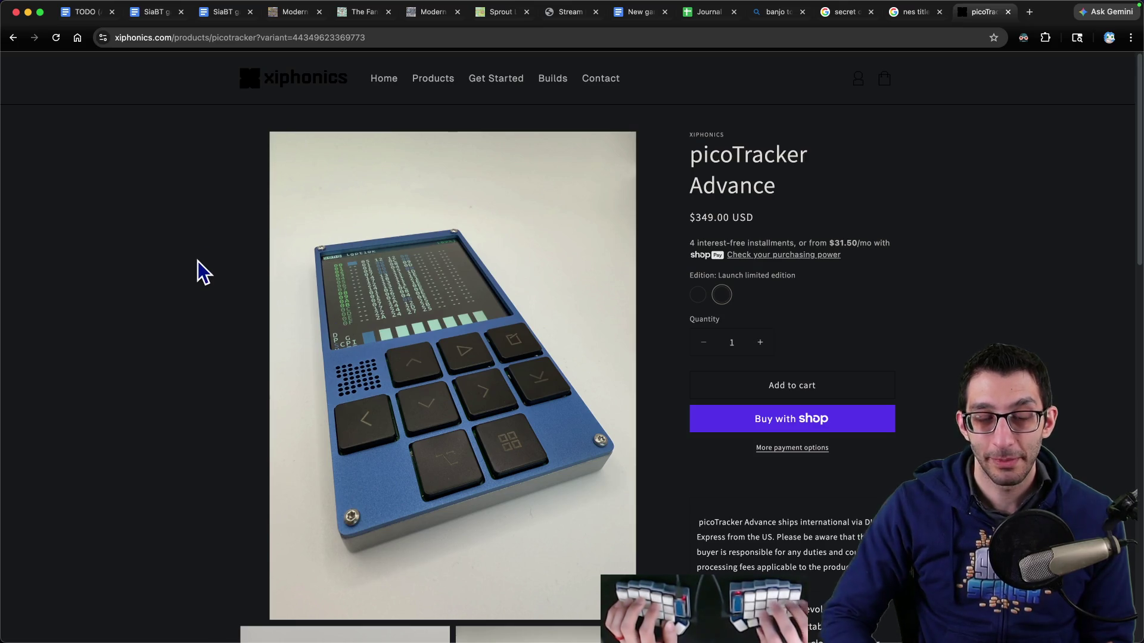
{"action": "key", "text": "super+Tab"}
{"action": "key", "text": "super+n"}
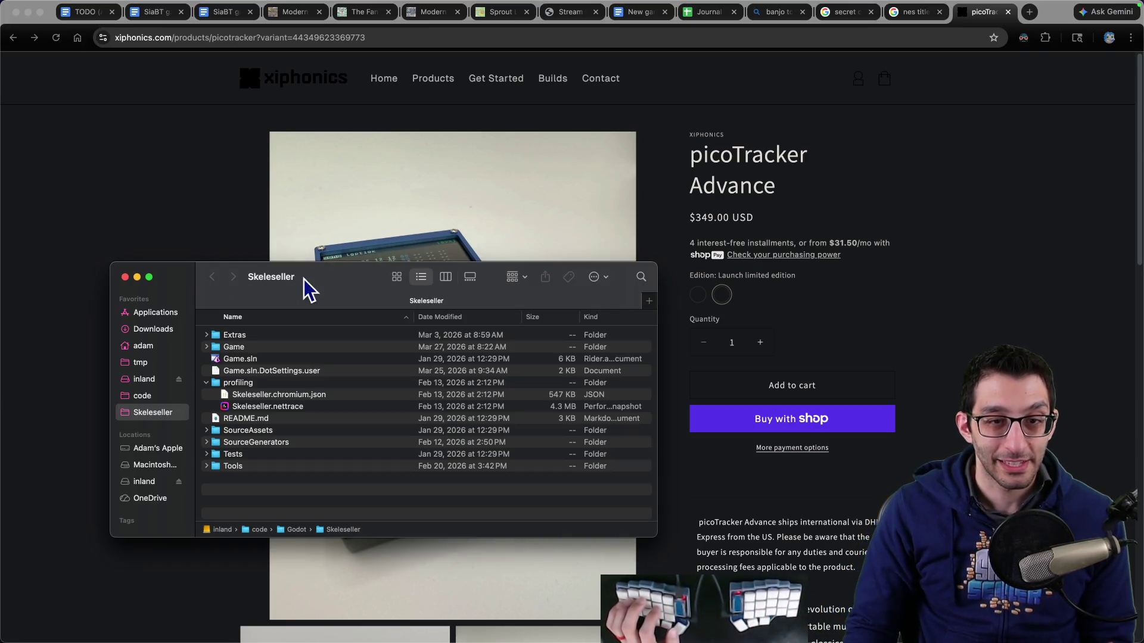
Step: Close the Skeleseller Finder window
{"action": "key", "text": "super+w"}
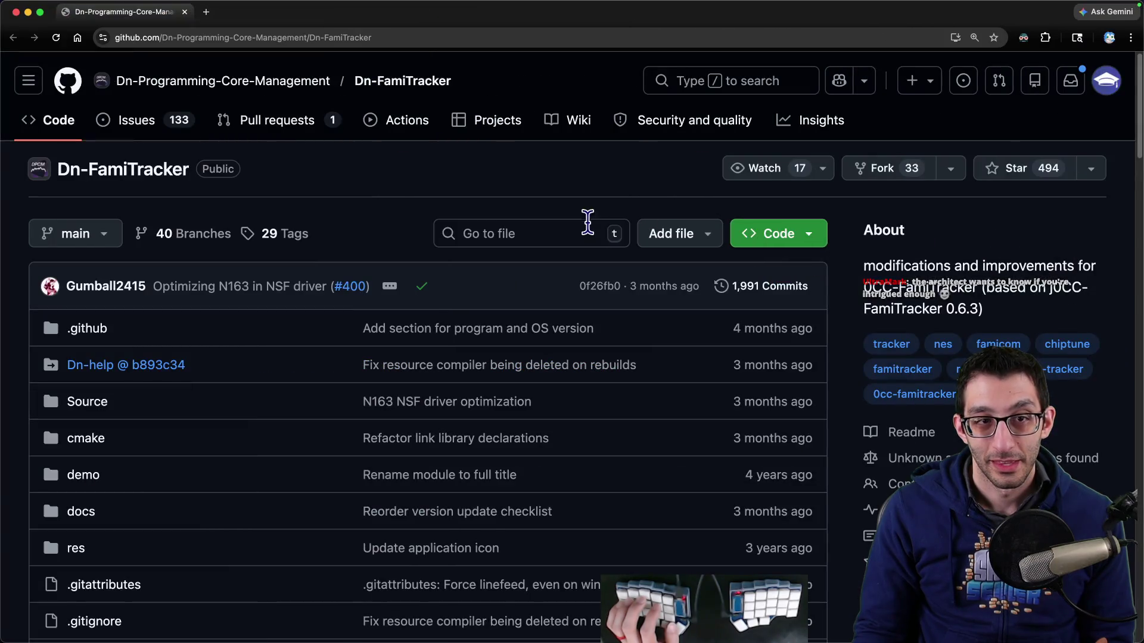
Step: Scroll through the Dn-FamiTracker README on GitHub
{"action": "scroll", "coordinate": [571, 247], "scroll_direction": "down", "scroll_amount": 10}
{"action": "scroll", "coordinate": [571, 246], "scroll_direction": "down", "scroll_amount": 10}
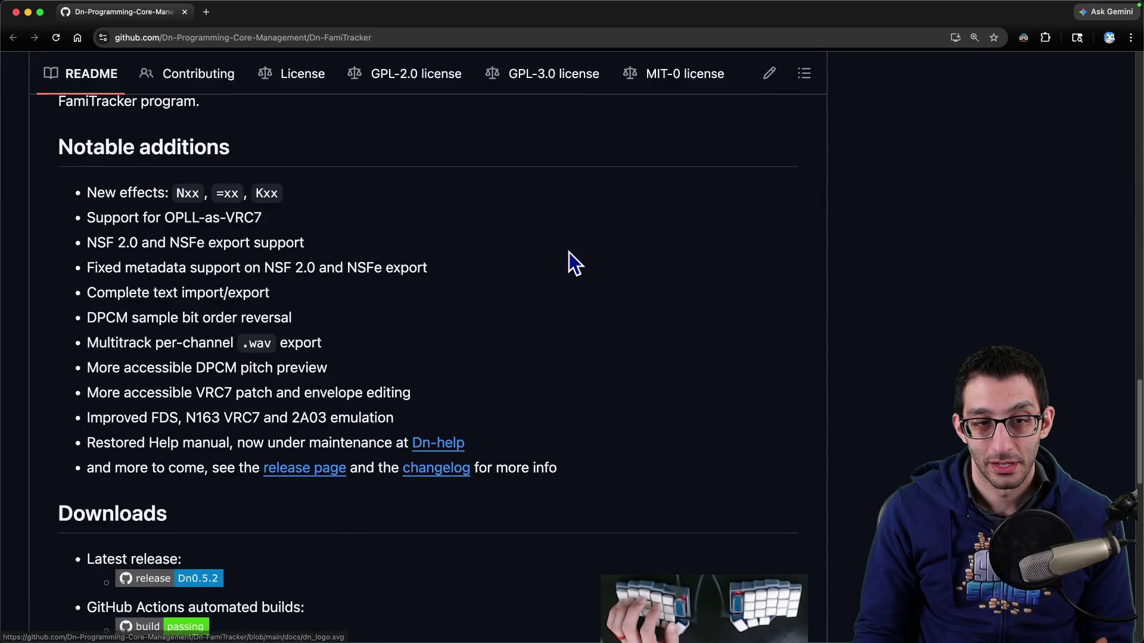
{"action": "scroll", "coordinate": [570, 262], "scroll_direction": "down", "scroll_amount": 10}
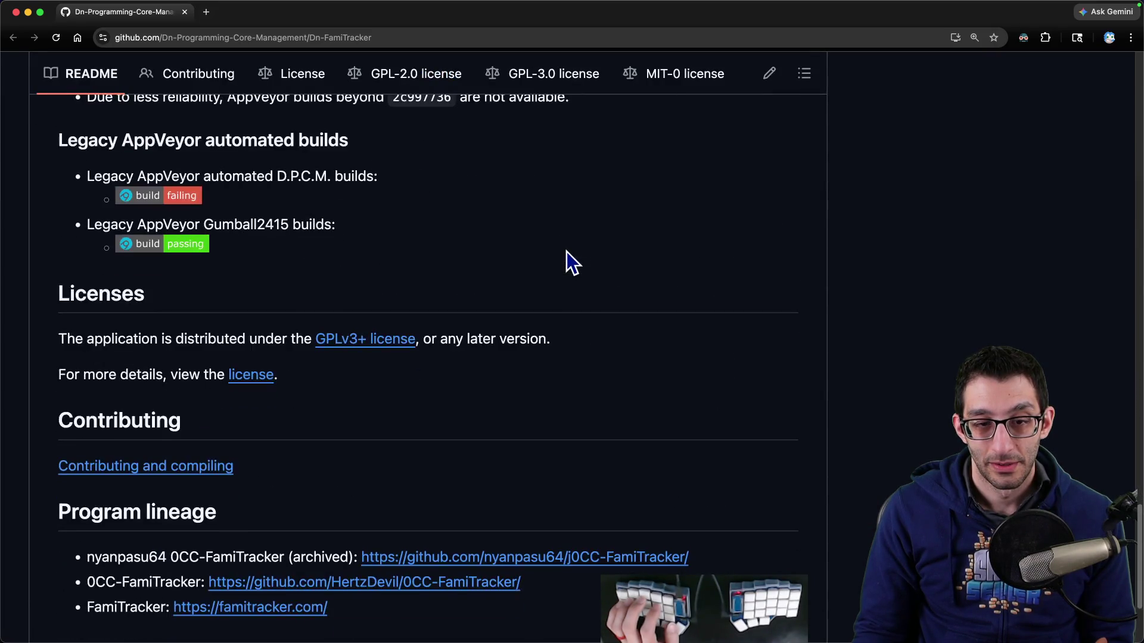
{"action": "scroll", "coordinate": [563, 262], "scroll_direction": "up", "scroll_amount": 15}
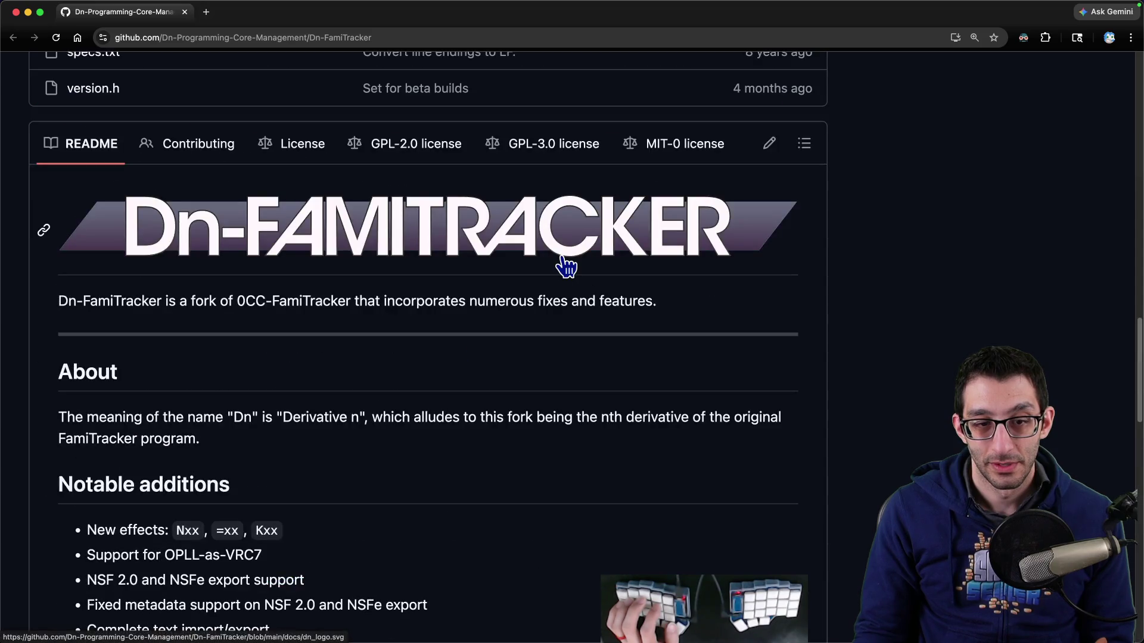
{"action": "scroll", "coordinate": [536, 268], "scroll_direction": "down", "scroll_amount": 10}
{"action": "scroll", "coordinate": [511, 274], "scroll_direction": "down", "scroll_amount": 4}
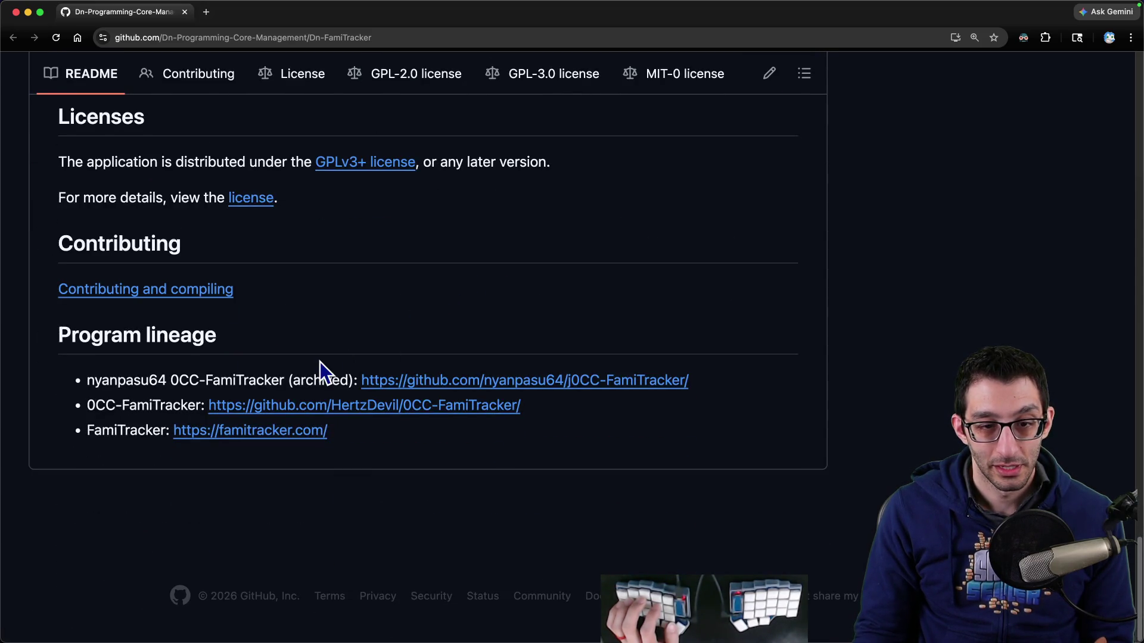
Step: Open the famitracker.com homepage link, close its privacy-error tab, and return to 'nes title screens' image results
{"action": "left_click", "coordinate": [273, 437]}
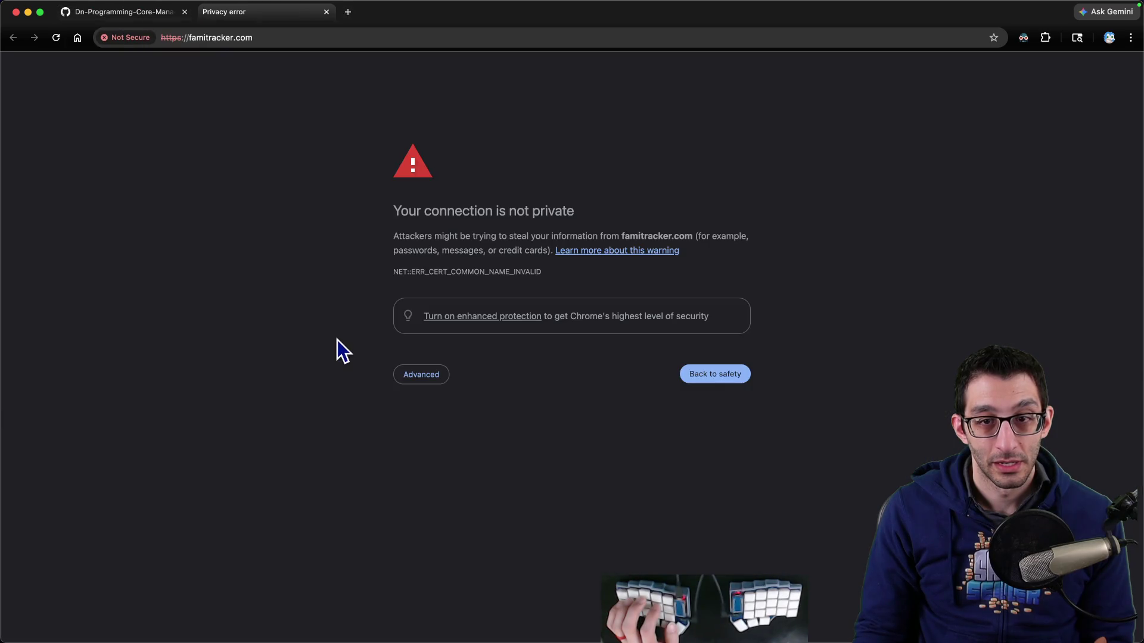
{"action": "key", "text": "super+w"}
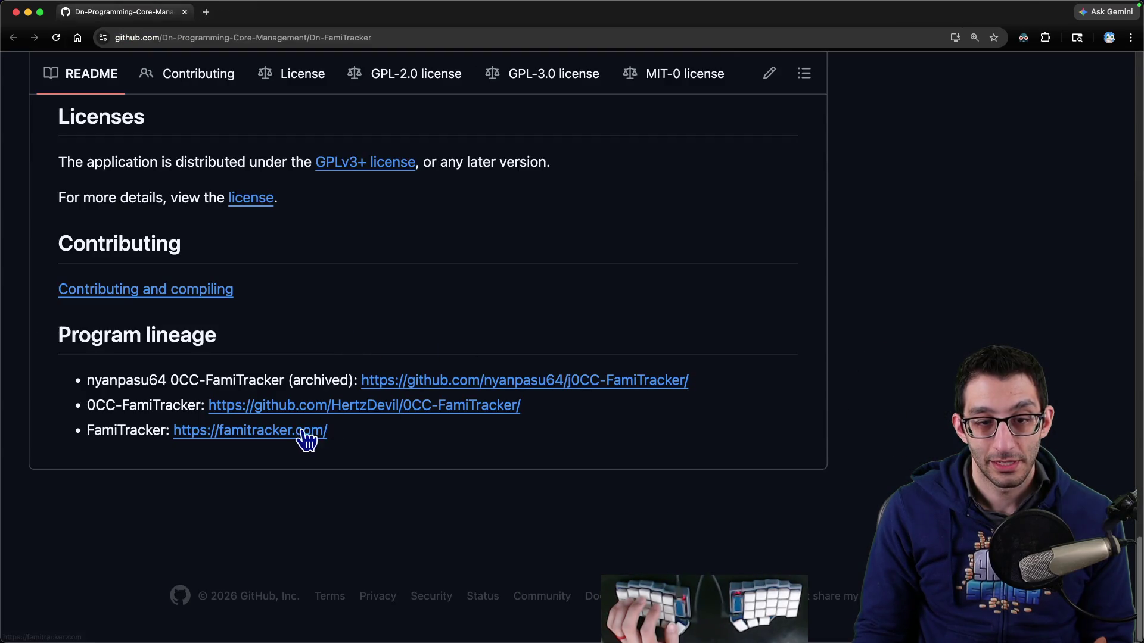
{"action": "scroll", "coordinate": [662, 393], "scroll_direction": "up", "scroll_amount": 10}
{"action": "scroll", "coordinate": [656, 393], "scroll_direction": "up", "scroll_amount": 20}
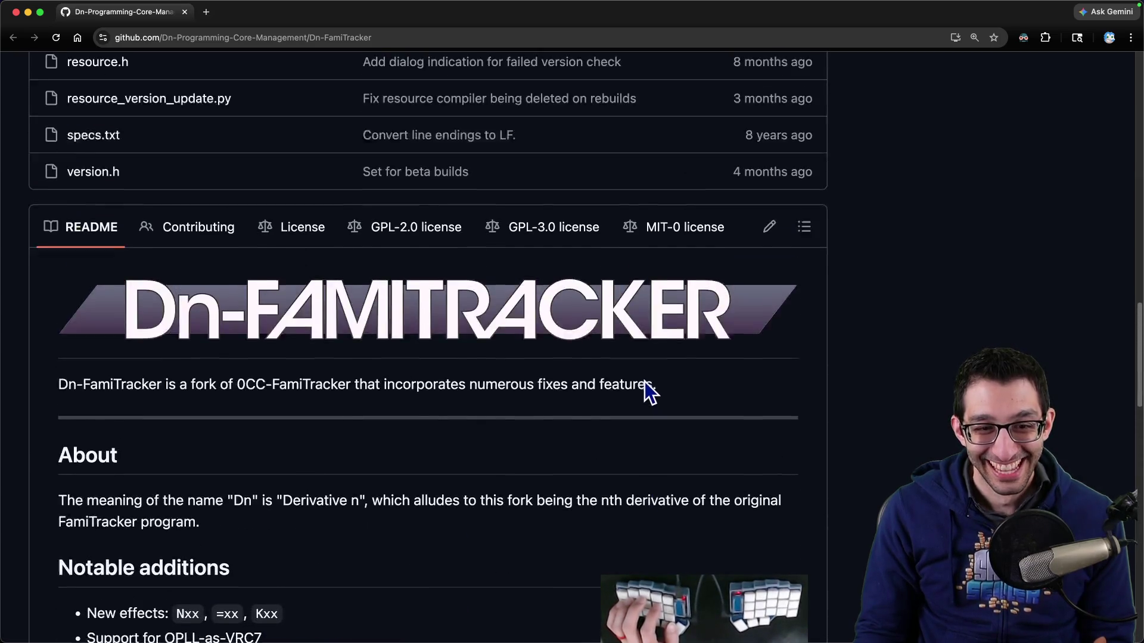
{"action": "scroll", "coordinate": [645, 378], "scroll_direction": "up", "scroll_amount": 10}
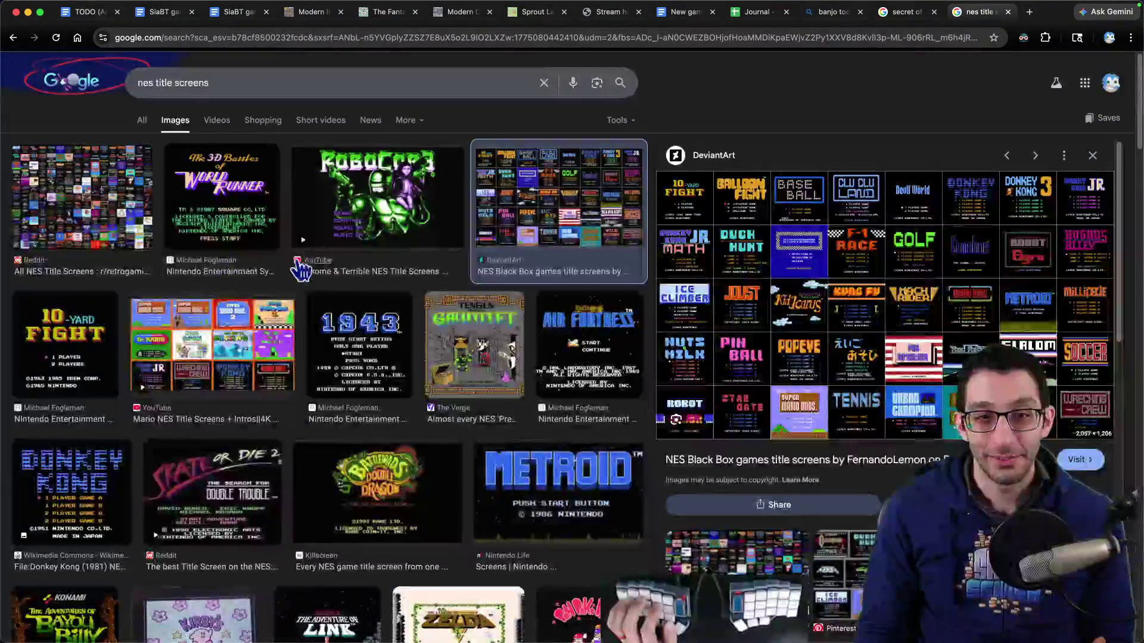
Step: Review the TODO document's Wednesday and Thursday plans, placing the caret after 'Maybe plan more of the games'
{"action": "key", "text": "super+1"}
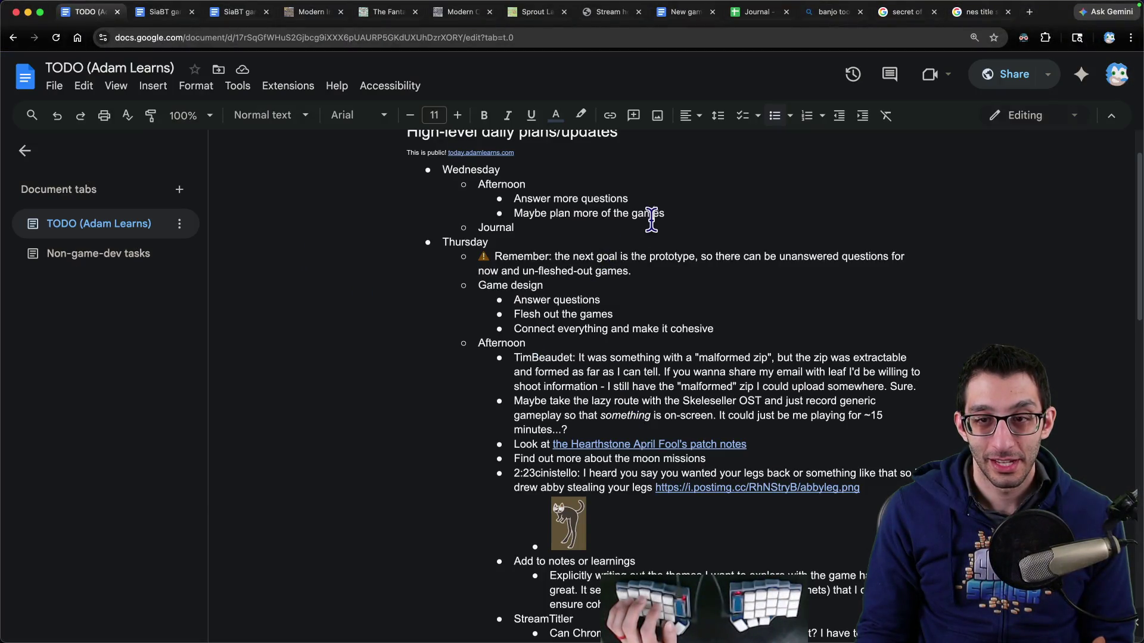
{"action": "left_click_drag", "start_coordinate": [671, 225], "coordinate": [700, 169]}
{"action": "left_click", "coordinate": [693, 212]}
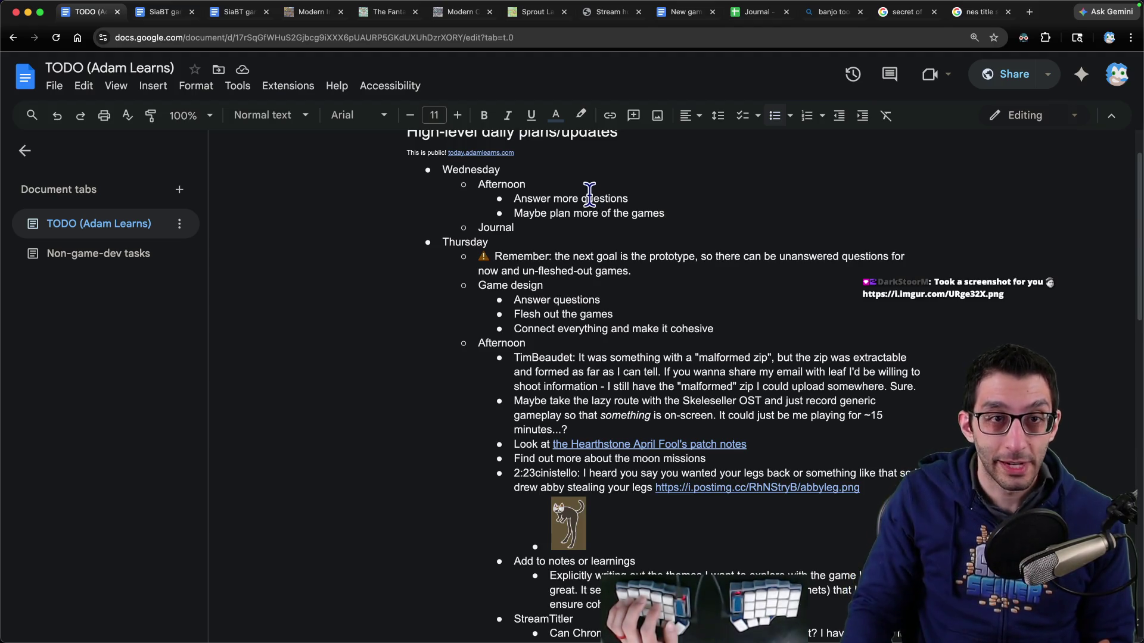
{"action": "key", "text": "ctrl+Tab"}
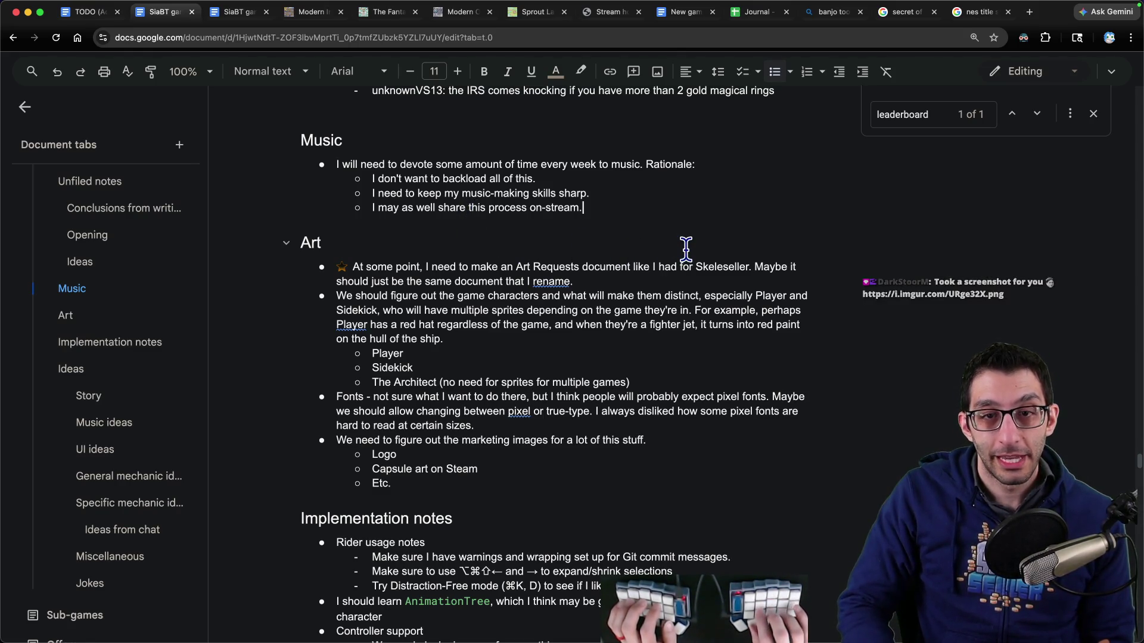
Step: Add the sub-bullet 'People seem generally interested (at least as of Wed 04/01/2026).' under the on-stream point
{"action": "key", "text": "Return"}
{"action": "key", "text": "Tab"}
{"action": "type", "text": "People seem gen"}
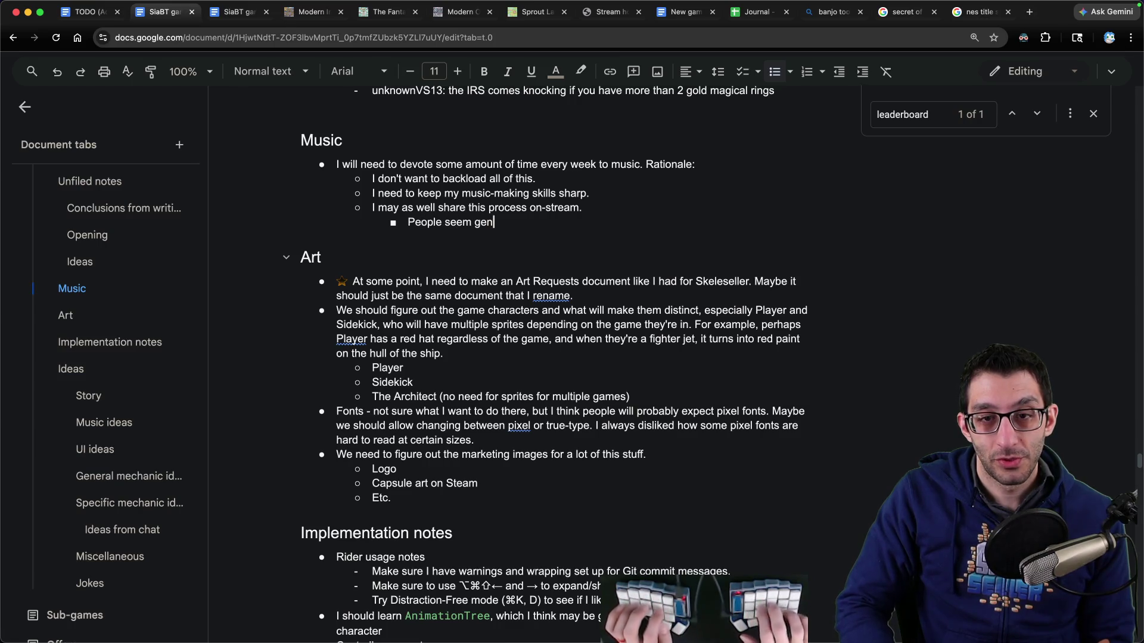
{"action": "type", "text": "erally interested "}
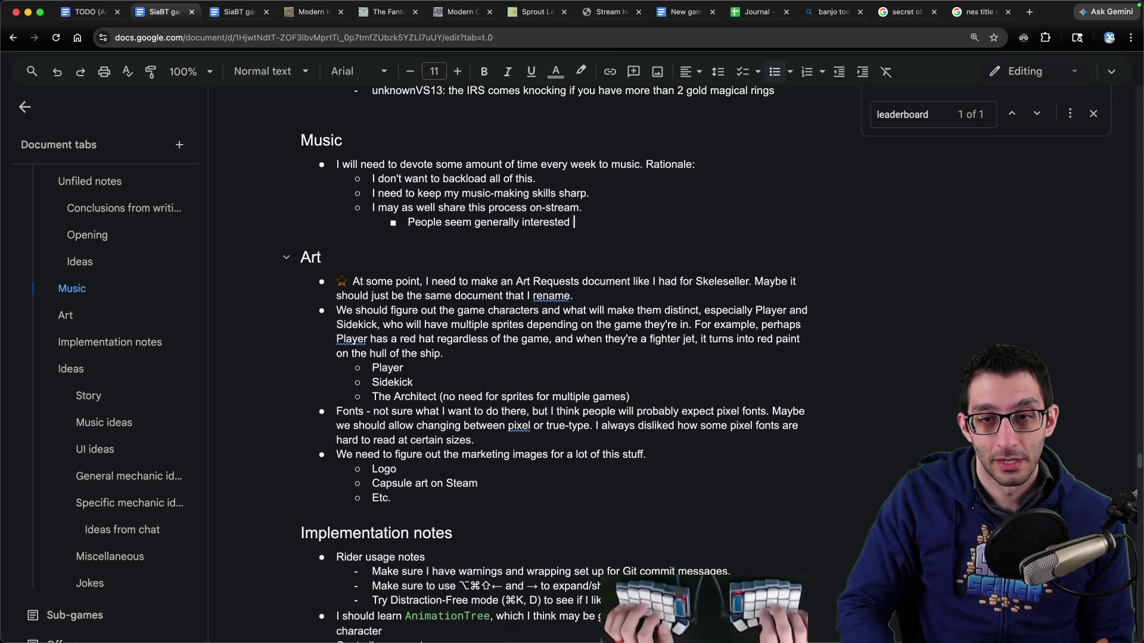
{"action": "type", "text": "(at least as of @today"}
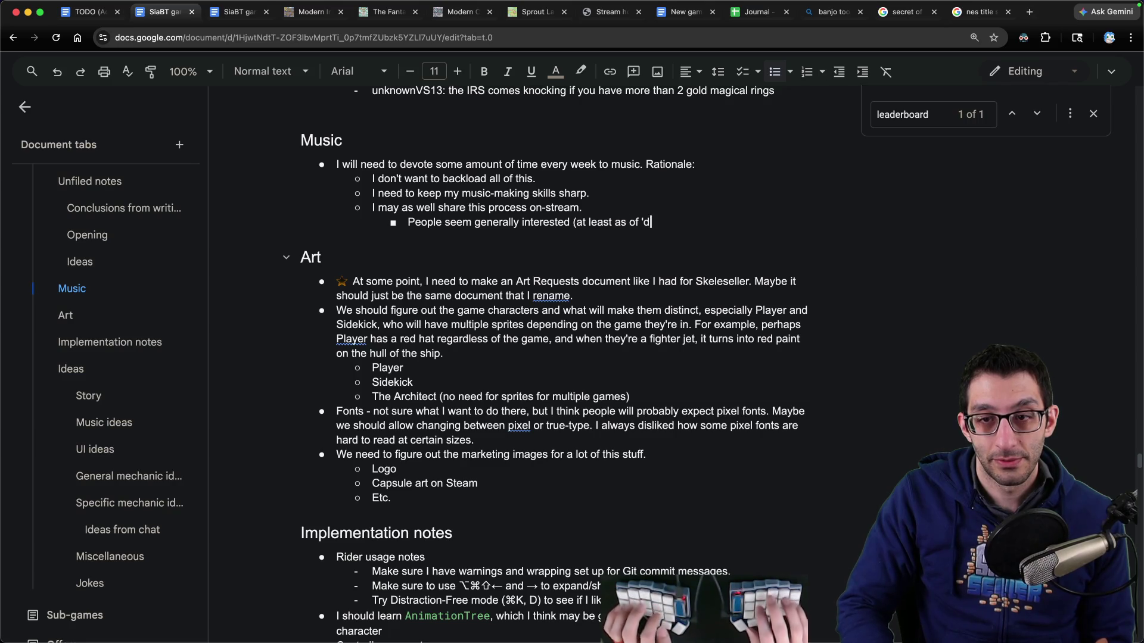
{"action": "key", "text": "Return"}
{"action": "type", "text": ")."}
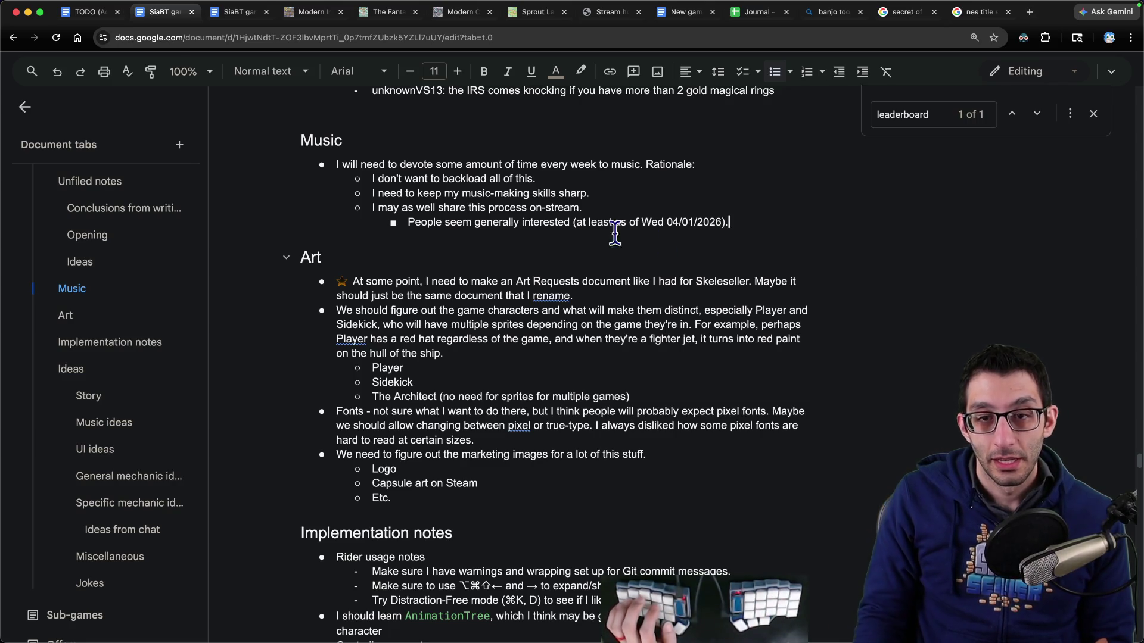
{"action": "left_click_drag", "start_coordinate": [679, 207], "coordinate": [599, 190]}
{"action": "left_click_drag", "start_coordinate": [335, 164], "coordinate": [796, 217]}
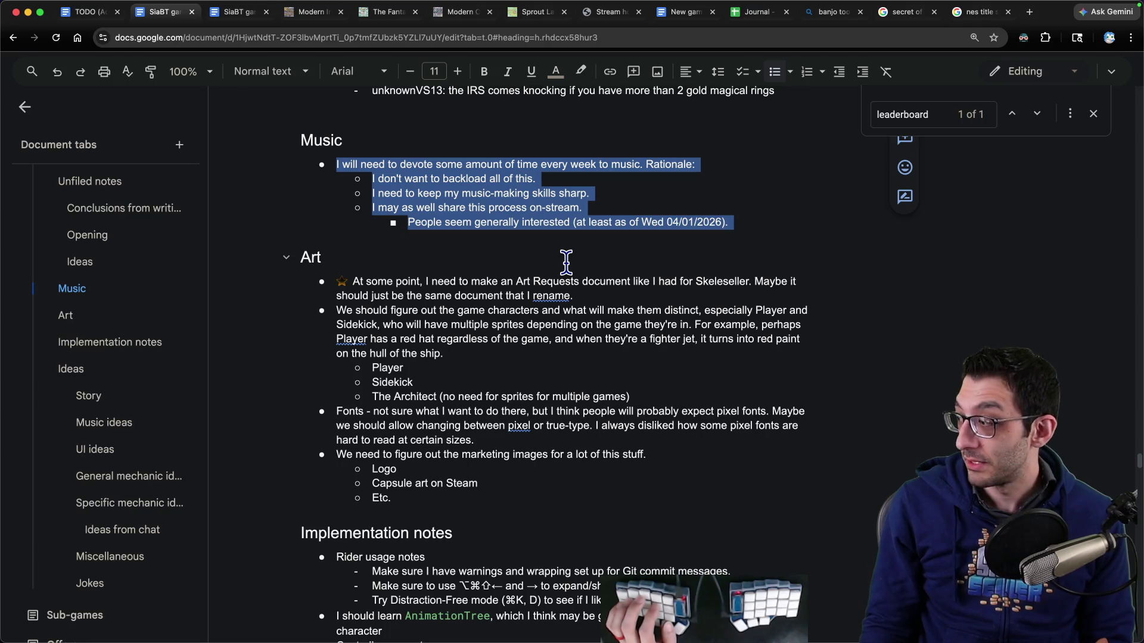
{"action": "left_click", "coordinate": [744, 221]}
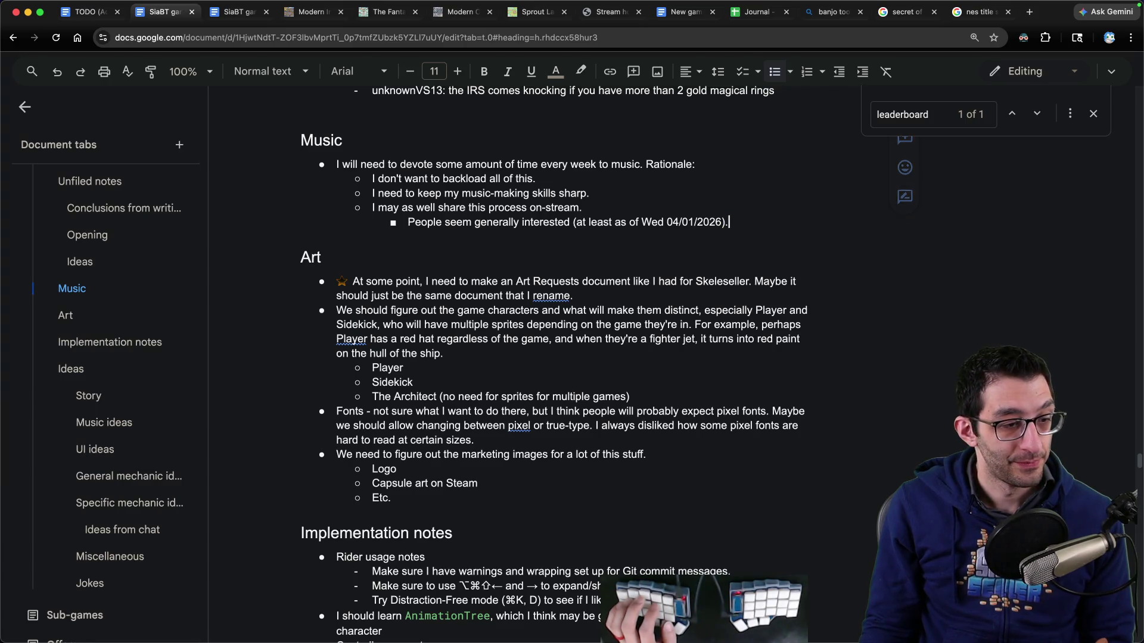
{"action": "key", "text": "super+Tab"}
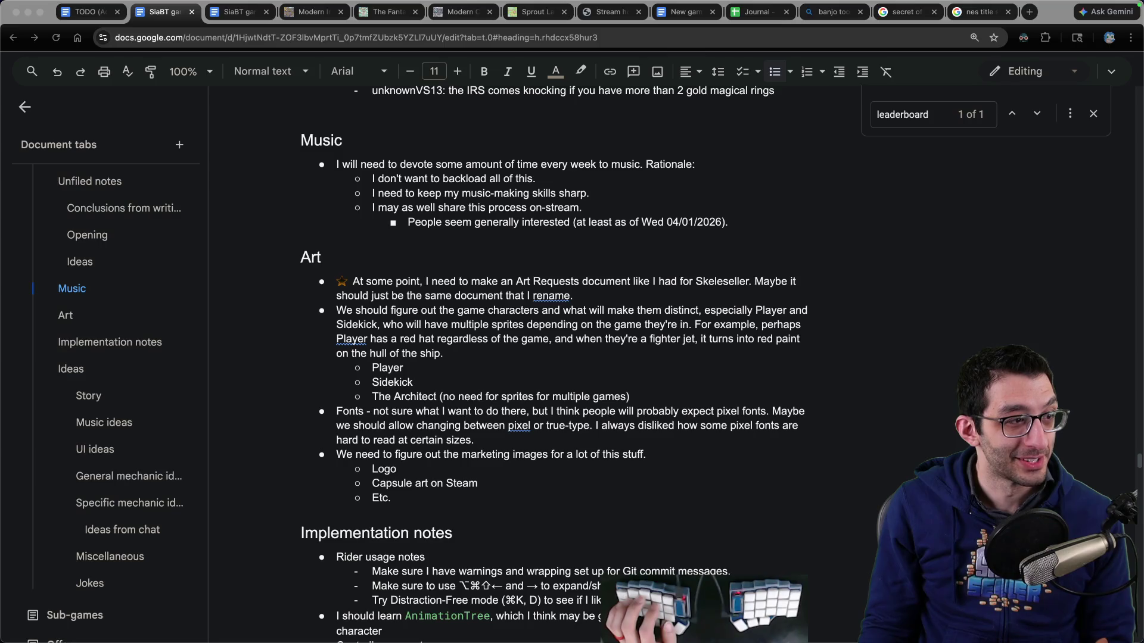
Step: Scroll the Imgur post to watch the Dn-FamiTracker clip, then return to the SiaBT document
{"action": "scroll", "coordinate": [387, 274], "scroll_direction": "down", "scroll_amount": 3}
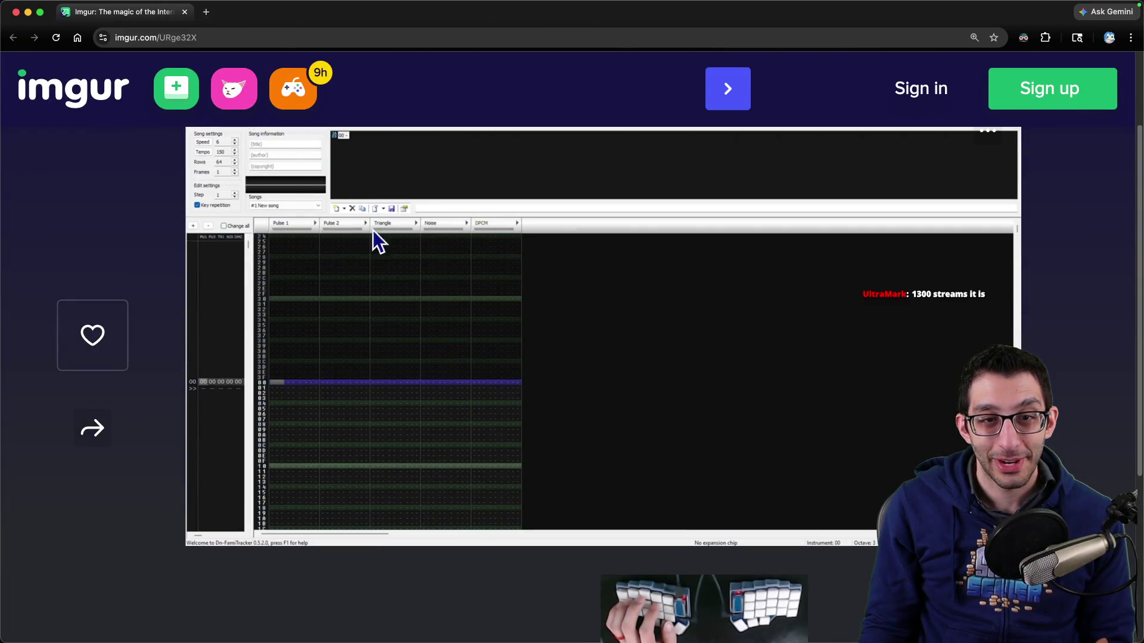
{"action": "scroll", "coordinate": [603, 385], "scroll_direction": "up", "scroll_amount": 2}
{"action": "scroll", "coordinate": [442, 329], "scroll_direction": "down", "scroll_amount": 2}
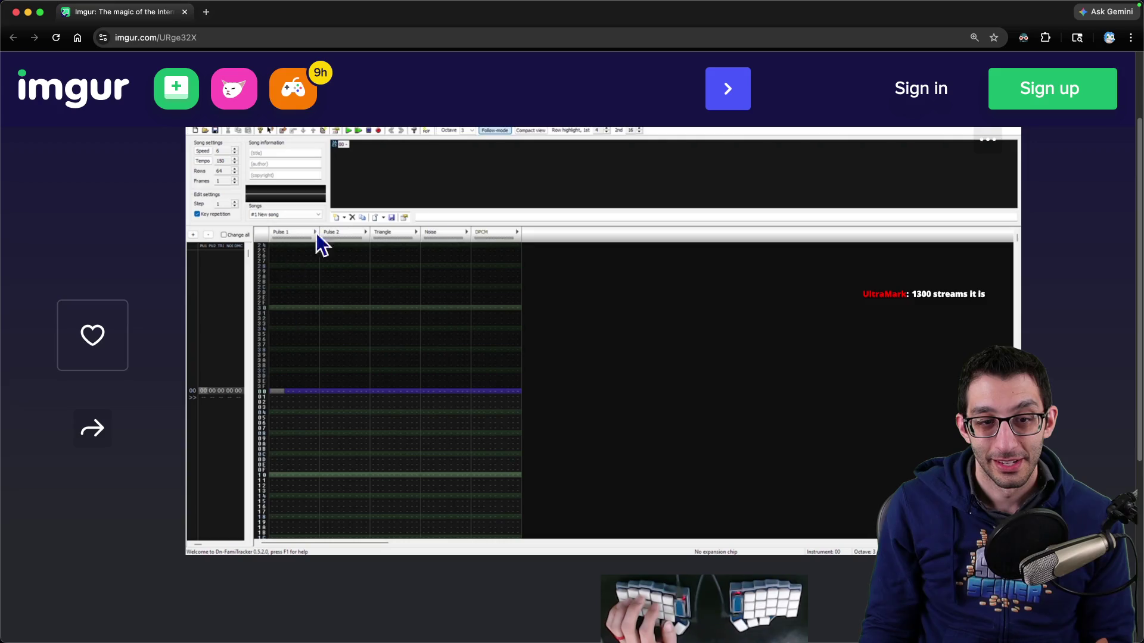
{"action": "scroll", "coordinate": [409, 345], "scroll_direction": "up", "scroll_amount": 2}
{"action": "scroll", "coordinate": [404, 327], "scroll_direction": "down", "scroll_amount": 2}
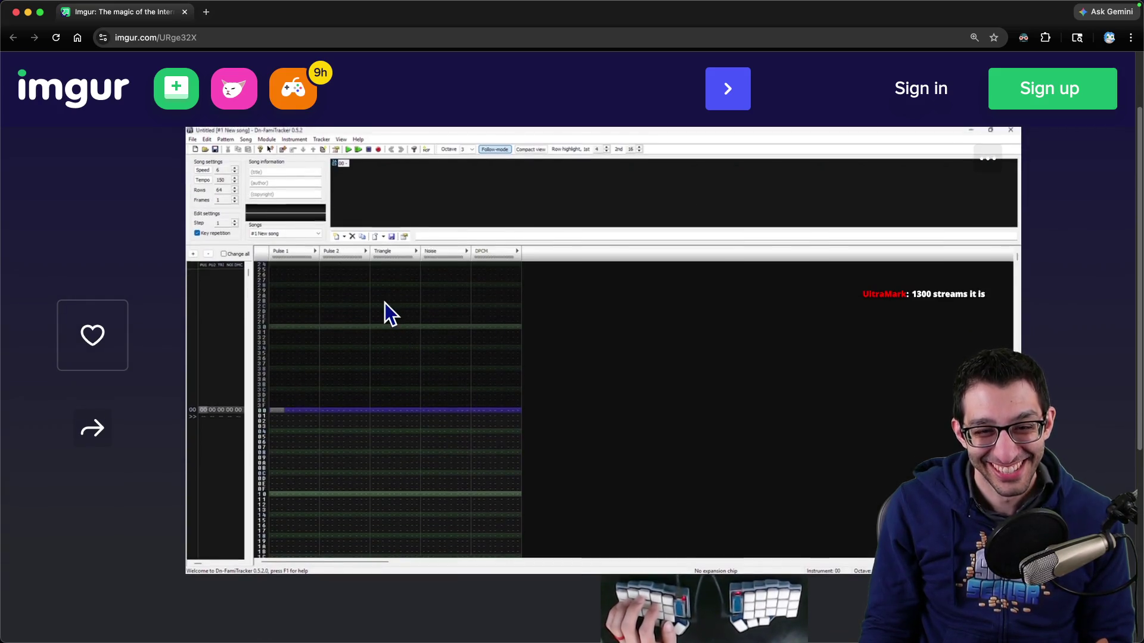
{"action": "scroll", "coordinate": [603, 358], "scroll_direction": "up", "scroll_amount": 1}
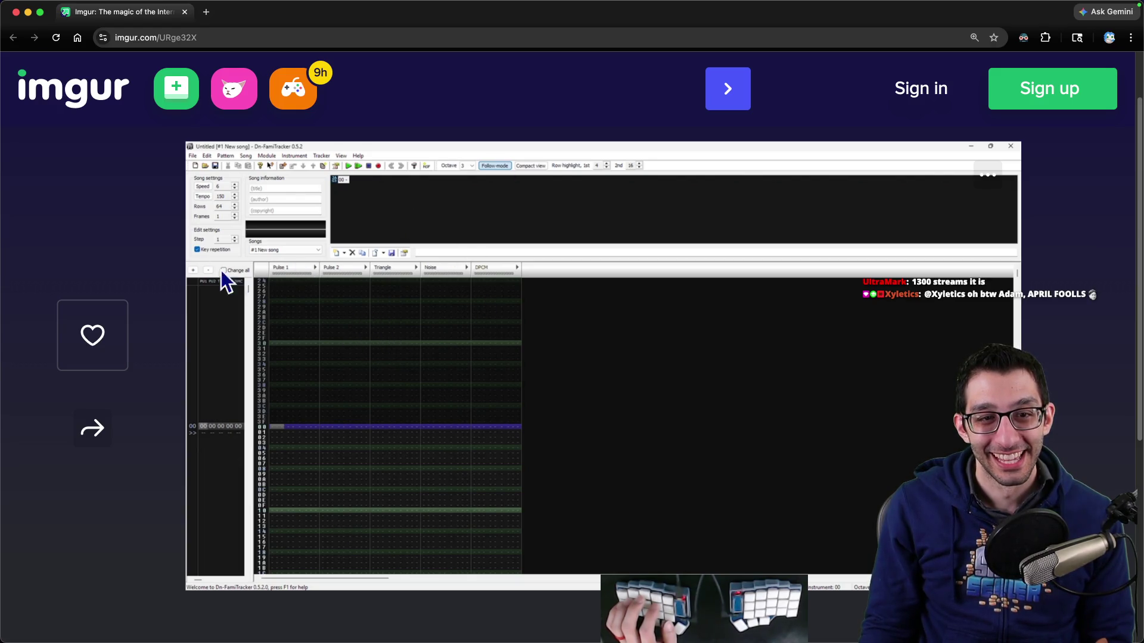
{"action": "key", "text": "super+w"}
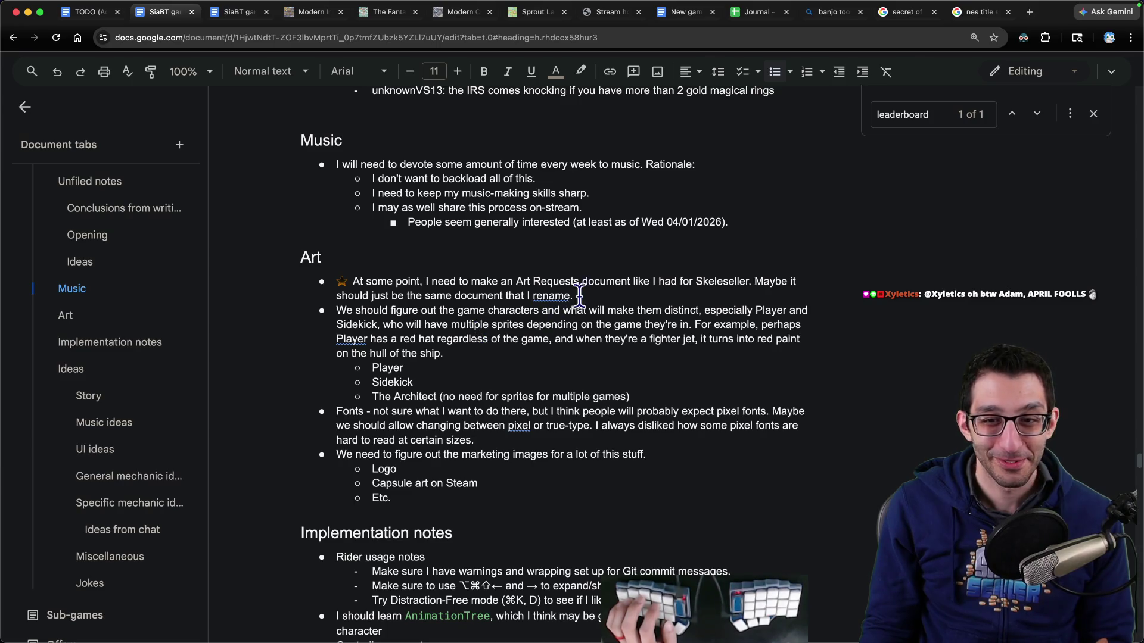
Step: Add a Music bullet noting that Skeleseller's title-screen theme worked
{"action": "left_click", "coordinate": [790, 221]}
{"action": "key", "text": "super+1"}
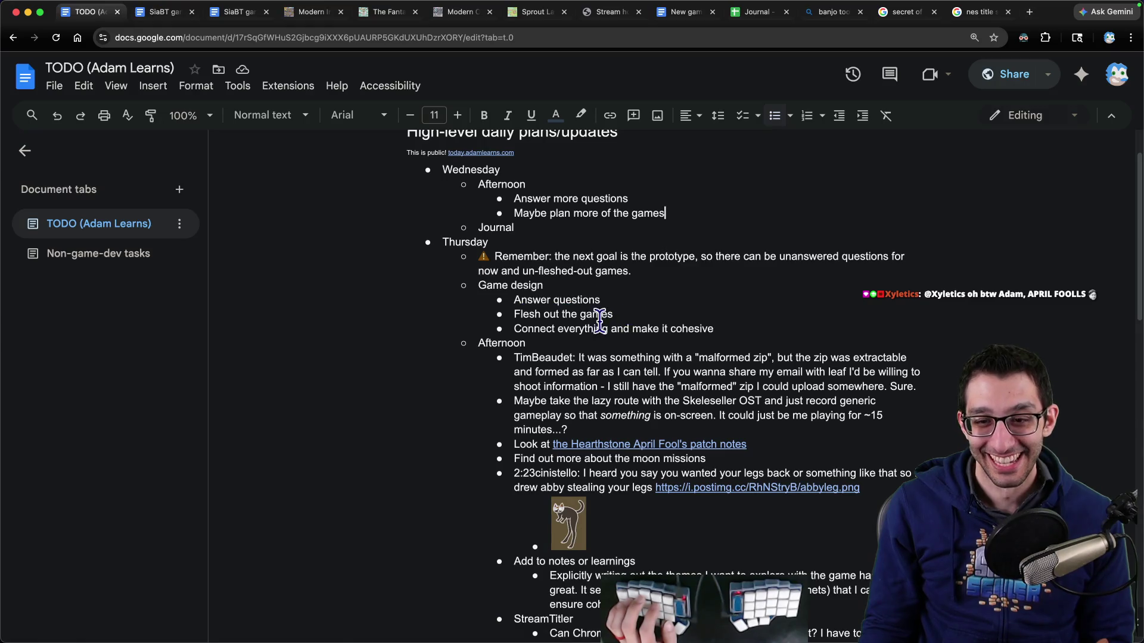
{"action": "key", "text": "super+2"}
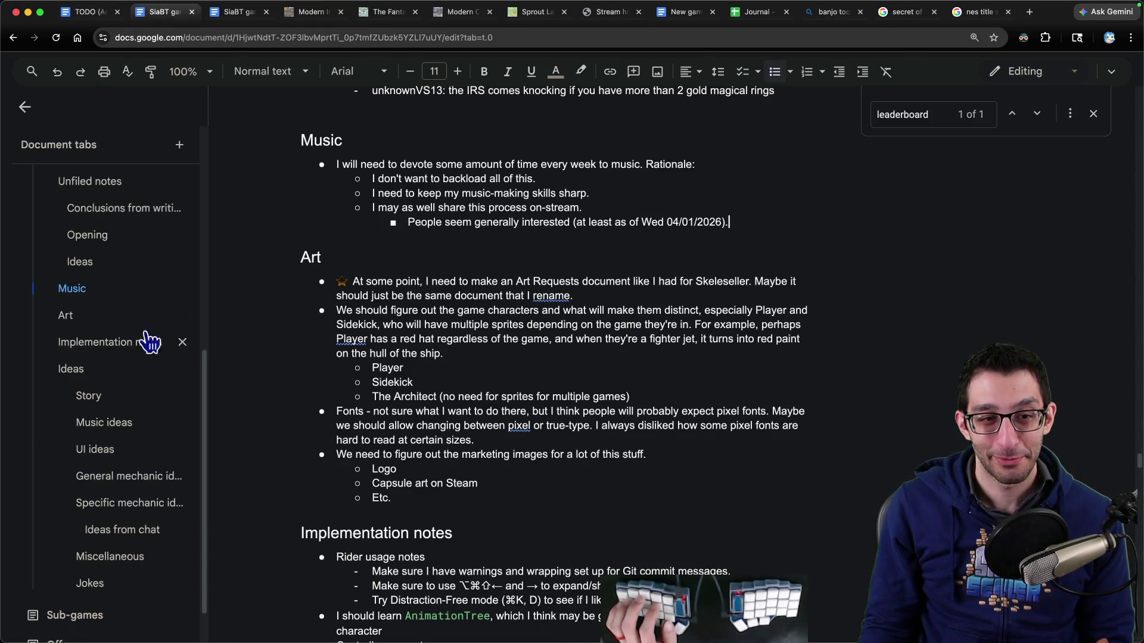
{"action": "scroll", "coordinate": [128, 312], "scroll_direction": "up", "scroll_amount": 5}
{"action": "key", "text": "super+3"}
{"action": "key", "text": "super+2"}
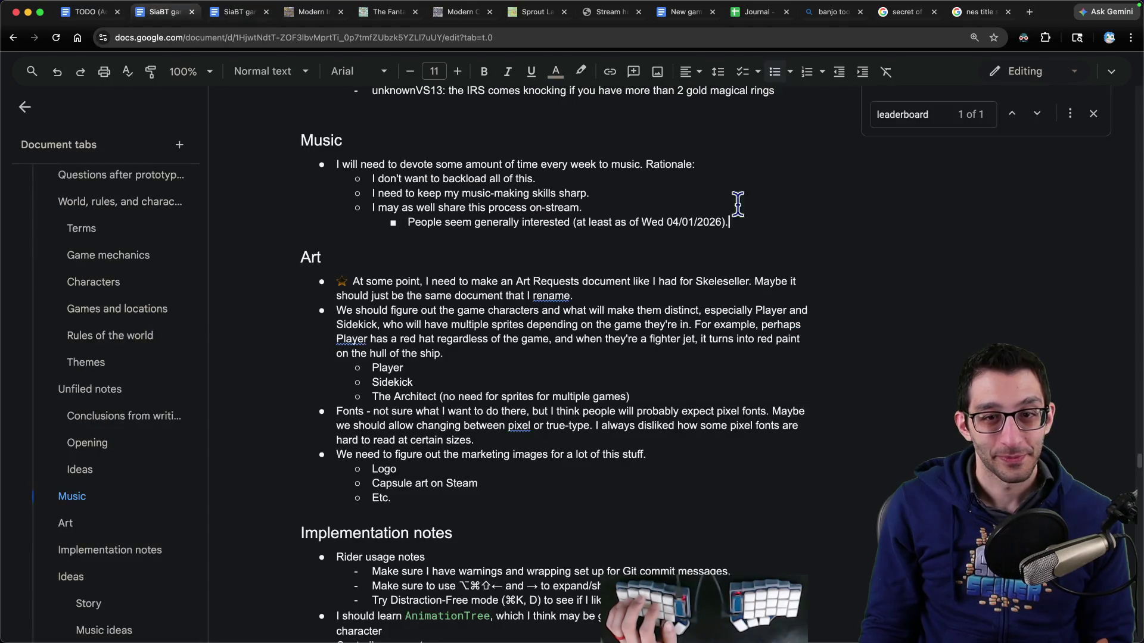
{"action": "key", "text": "Return"}
{"action": "key", "text": "shift+Tab"}
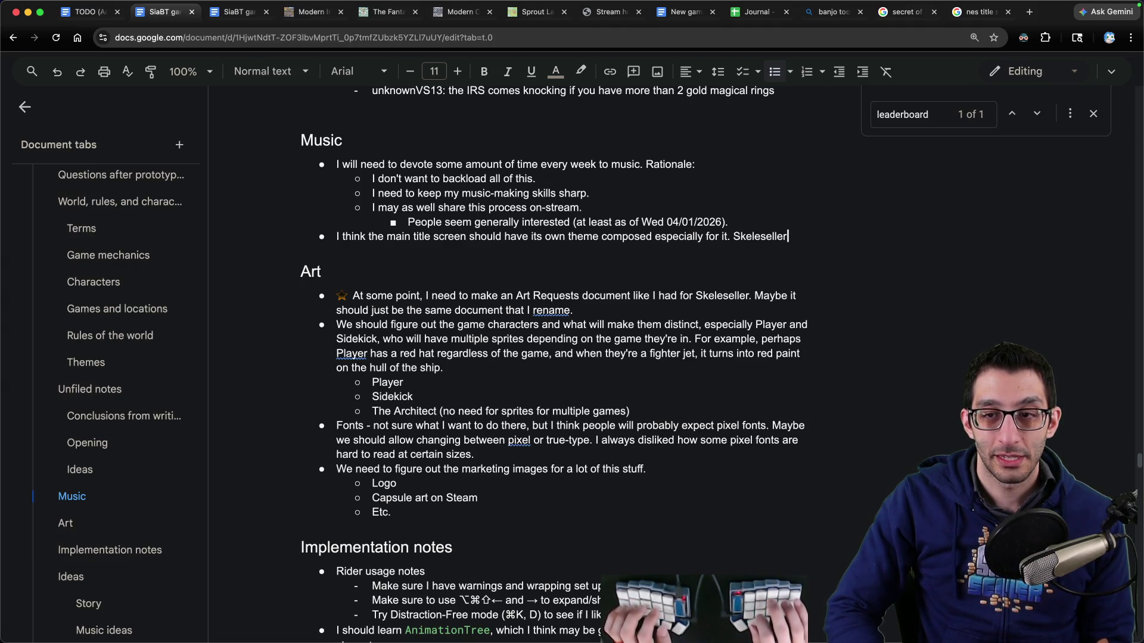
{"action": "type", "text": "'s worked pretty well and wasn't too long."}
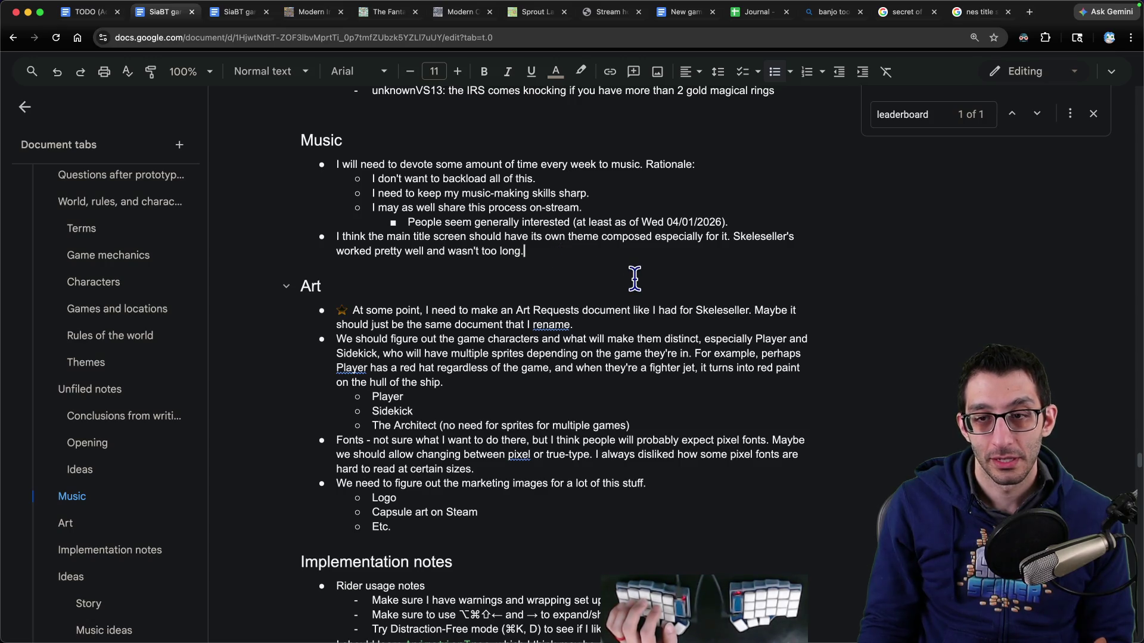
{"action": "type", "text": " Players aren't typically on the title s"}
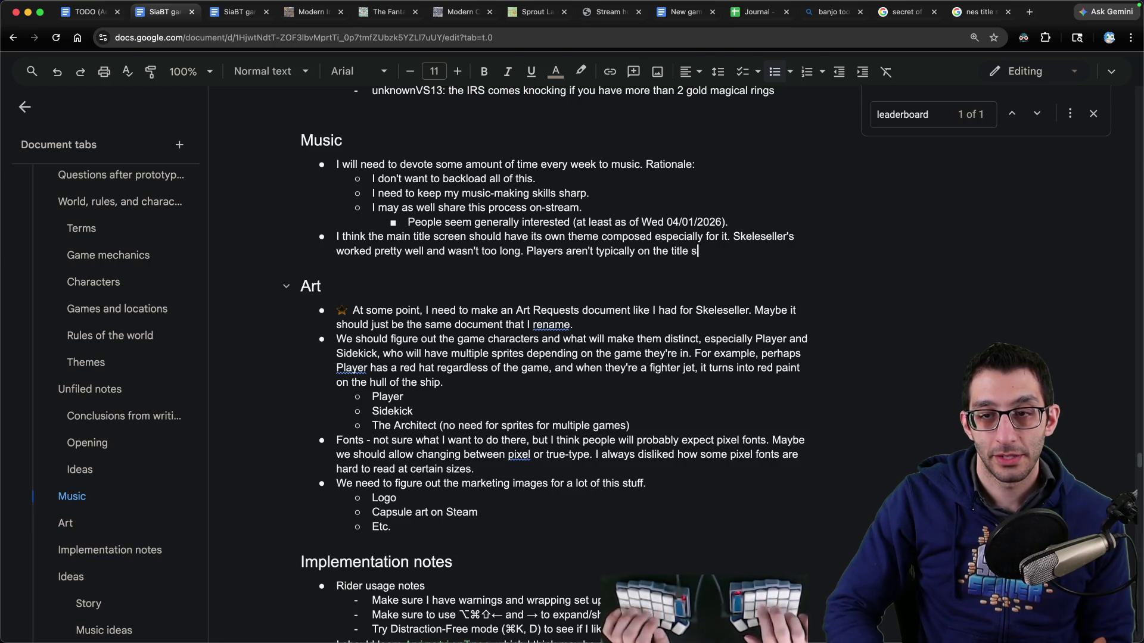
{"action": "type", "text": "."}
Step: Add the sub-bullet 'worst-case scenario, I could reuse what I did for Idle Ascendants'
{"action": "key", "text": "Return"}
{"action": "key", "text": "Tab"}
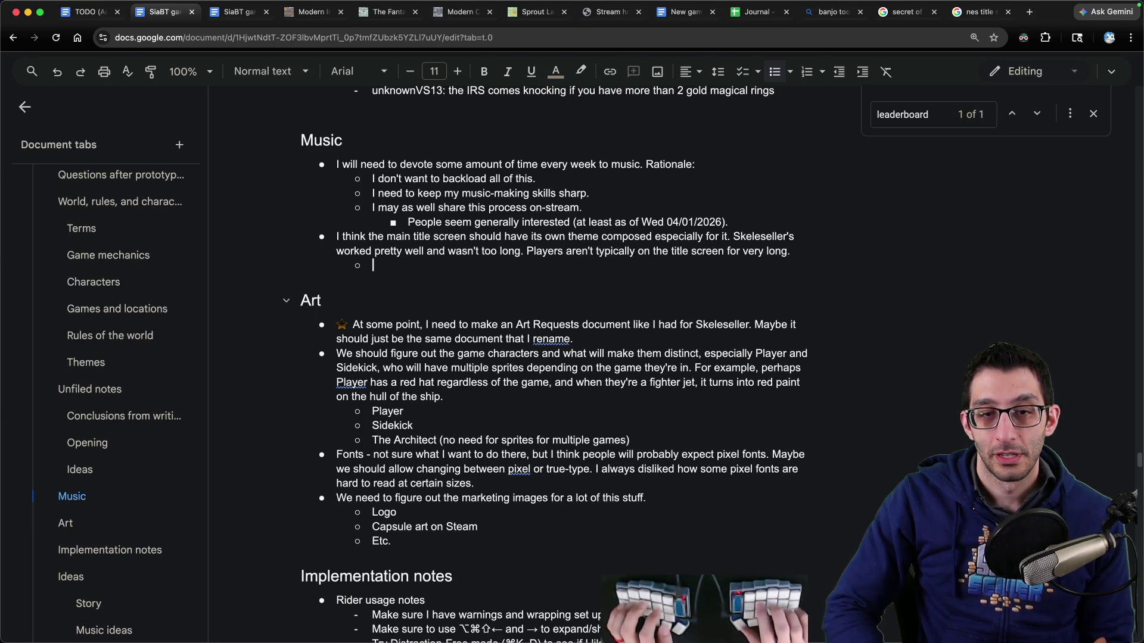
{"action": "type", "text": "Worst-casescenario, I could r"}
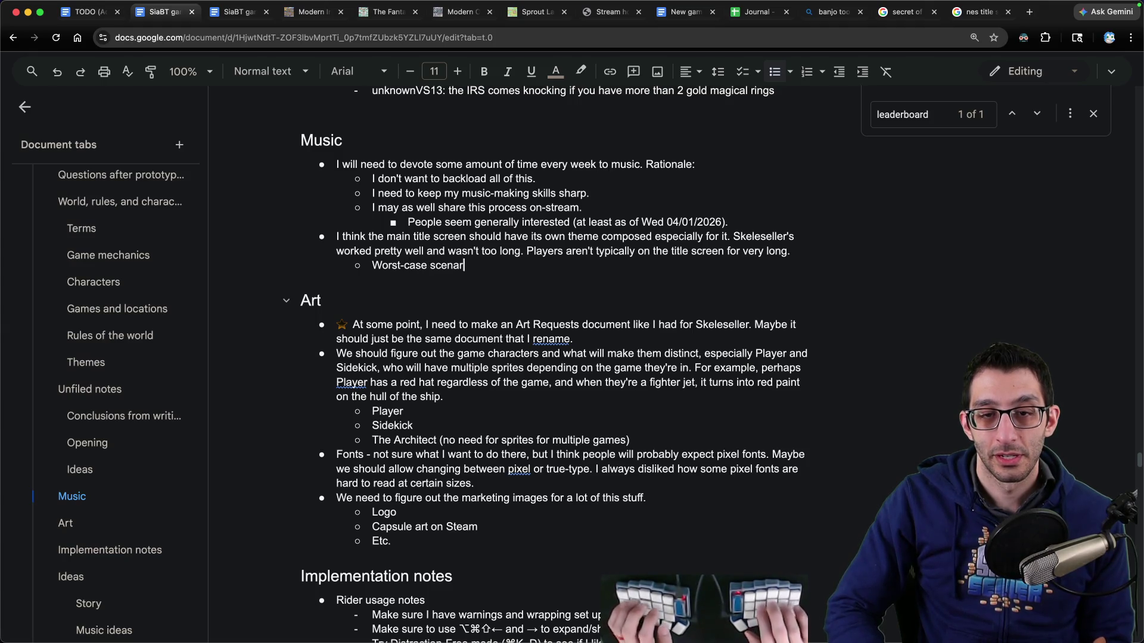
{"action": "type", "text": "e"}
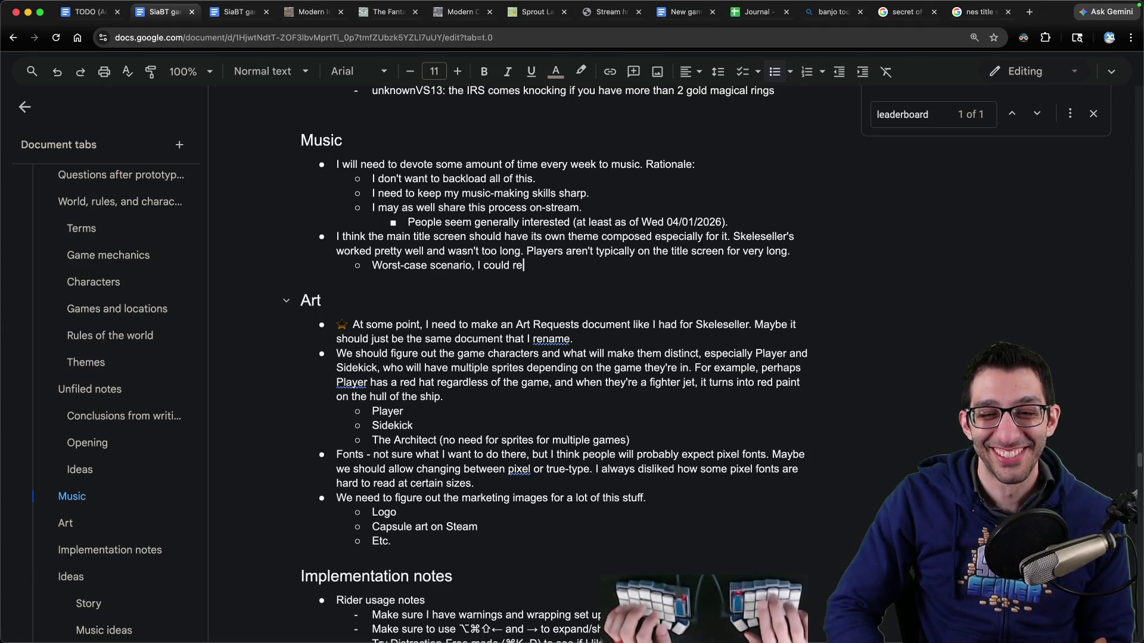
{"action": "type", "text": "use what I did for Idle Ascendants."}
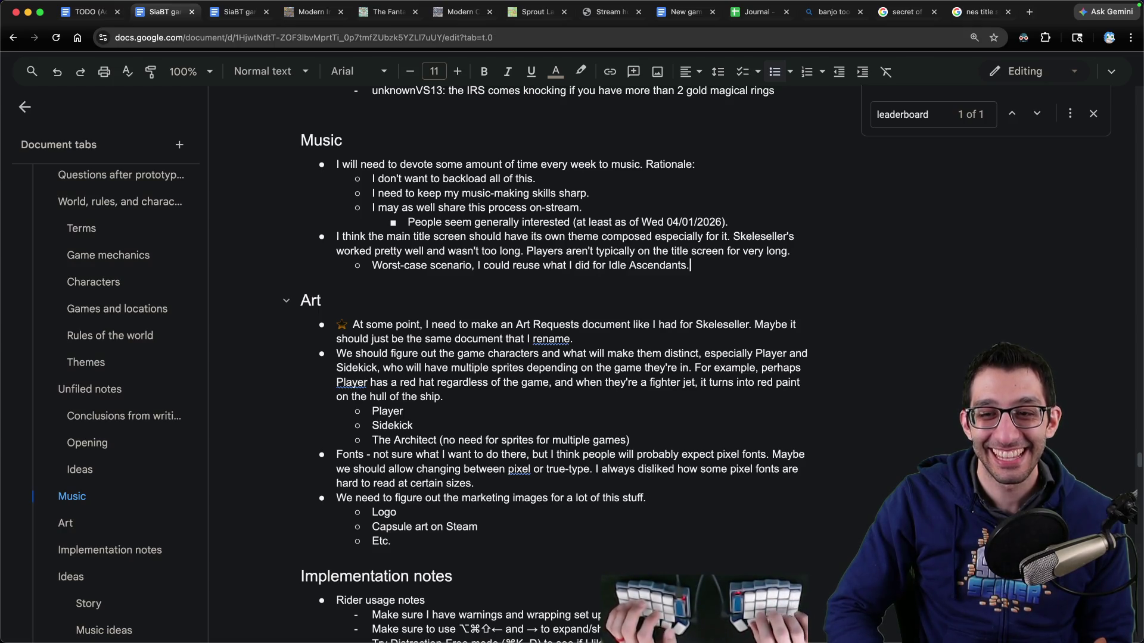
Step: Open the Idle Ascendants itch.io page in a new tab
{"action": "key", "text": "ctrl+t"}
{"action": "type", "text": "idle"}
{"action": "key", "text": "Return"}
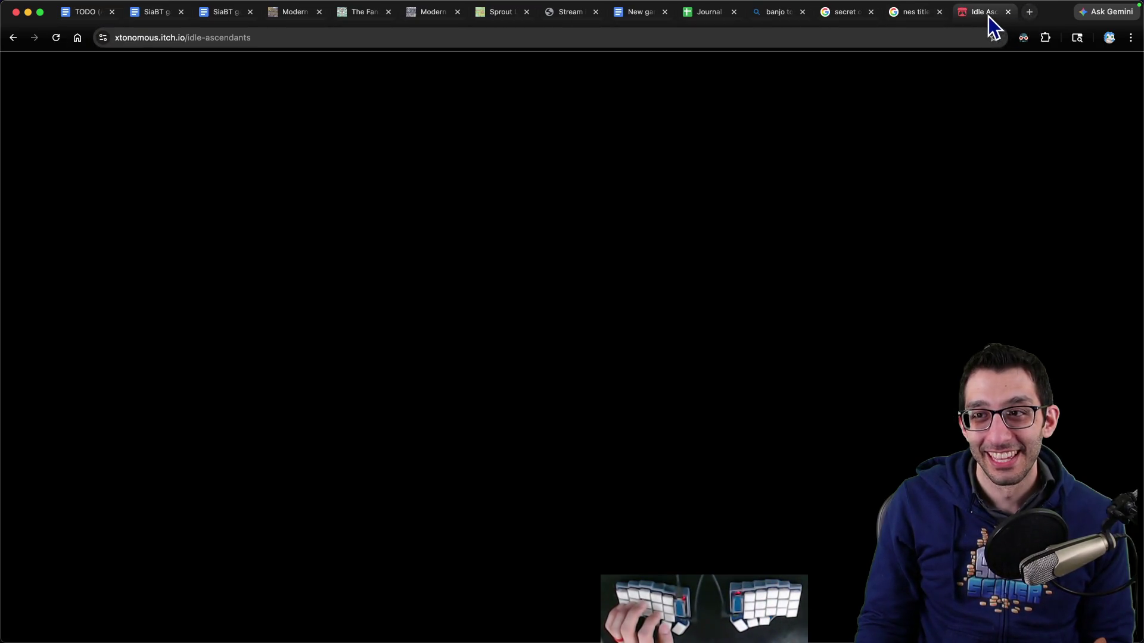
Step: Unmute the Idle Ascendants site and flip between its title screen and the design document
{"action": "right_click", "coordinate": [984, 14]}
{"action": "left_click", "coordinate": [1024, 122]}
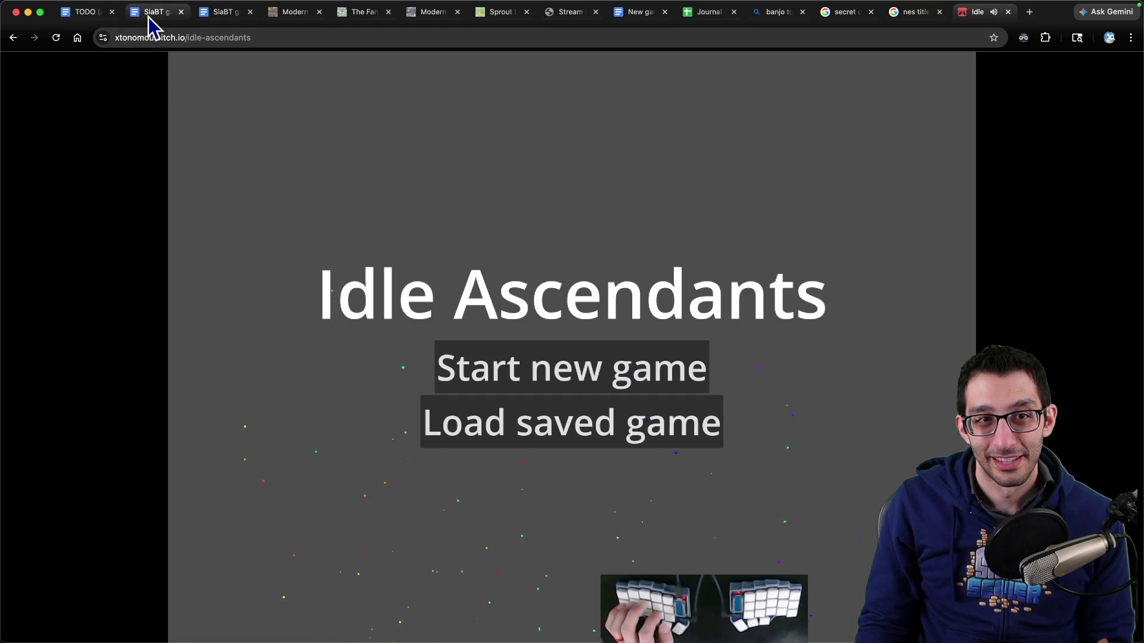
{"action": "left_click", "coordinate": [150, 17]}
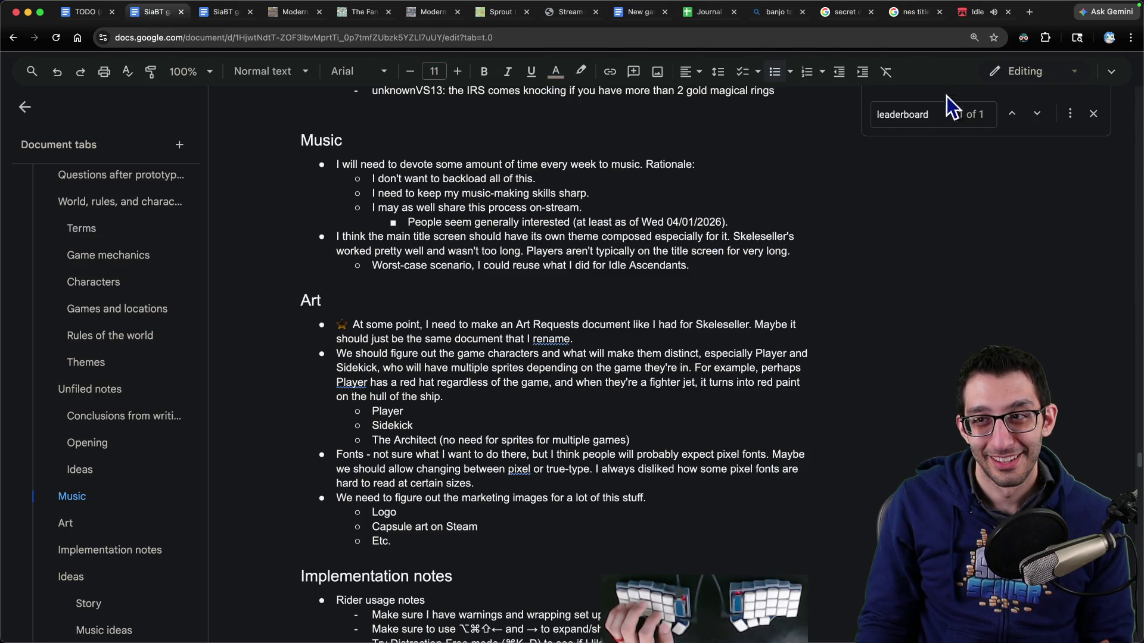
{"action": "left_click", "coordinate": [979, 12]}
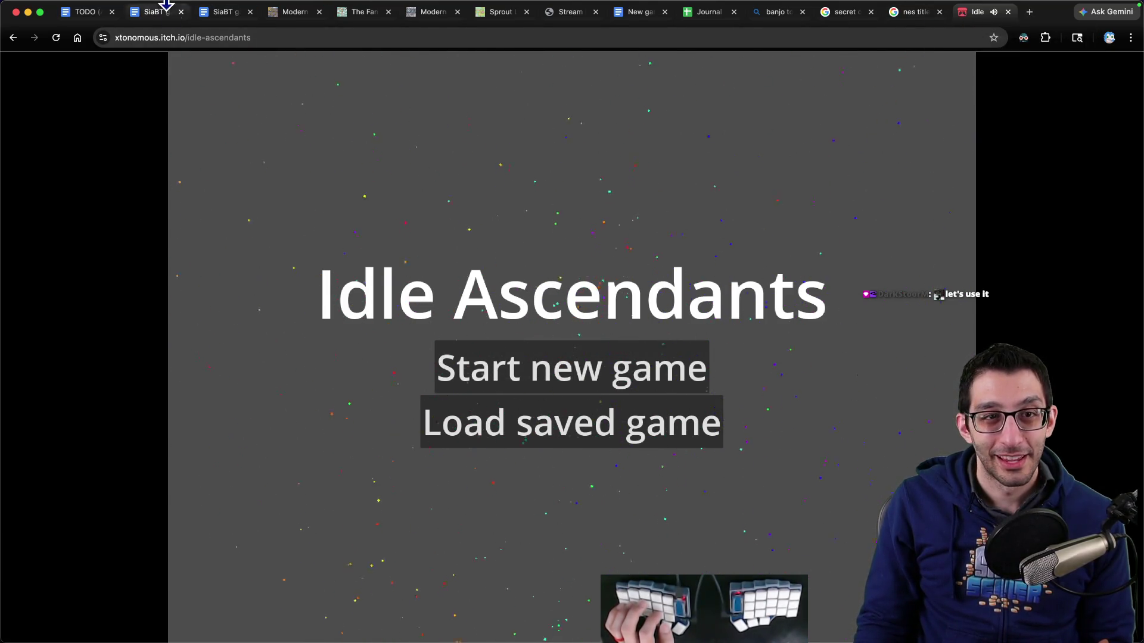
{"action": "left_click", "coordinate": [150, 17]}
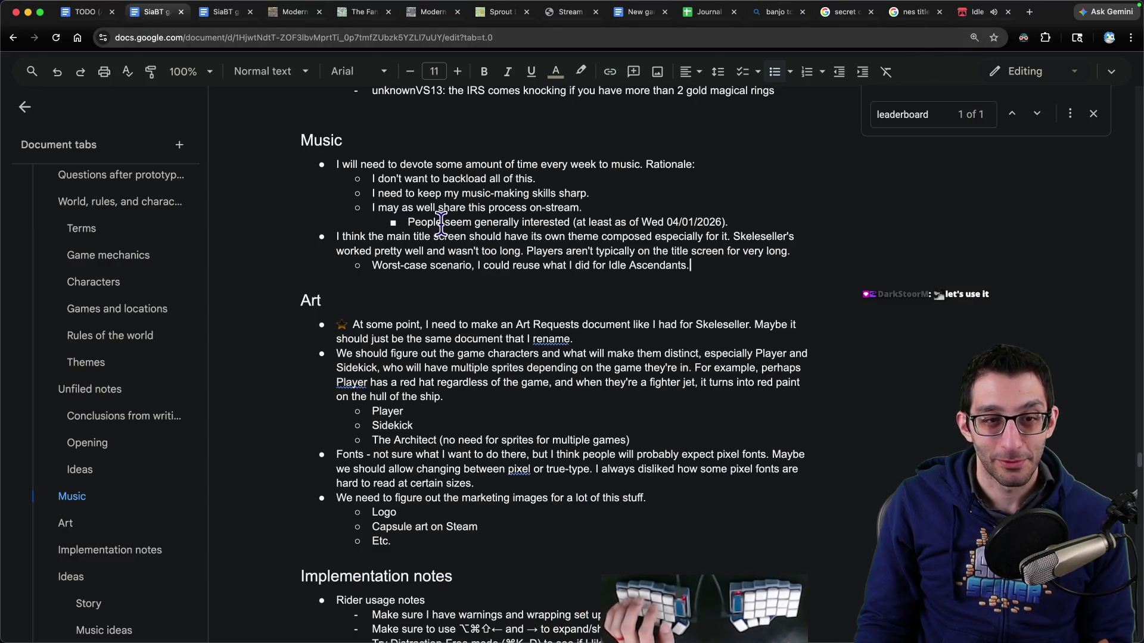
Step: Close the Idle Ascendants tab and remove the blank line above the Music heading
{"action": "scroll", "coordinate": [387, 232], "scroll_direction": "up", "scroll_amount": 2}
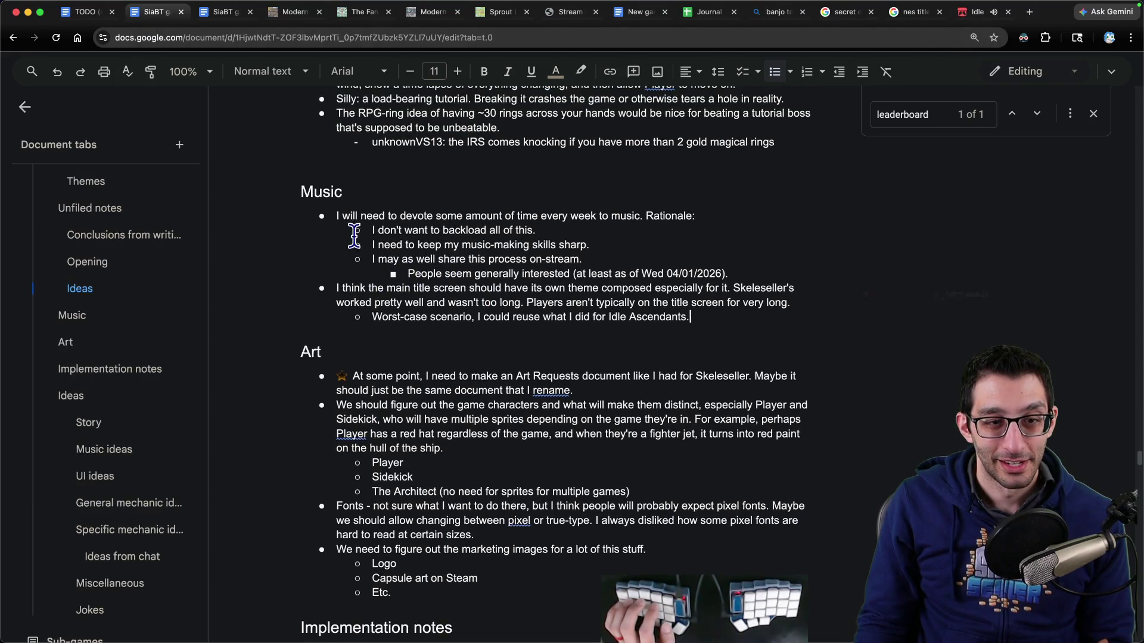
{"action": "middle_click", "coordinate": [975, 18]}
{"action": "mouse_move", "coordinate": [303, 196]}
{"action": "left_mouse_down"}
{"action": "mouse_move", "coordinate": [728, 275]}
{"action": "mouse_move", "coordinate": [729, 319]}
{"action": "left_mouse_up"}
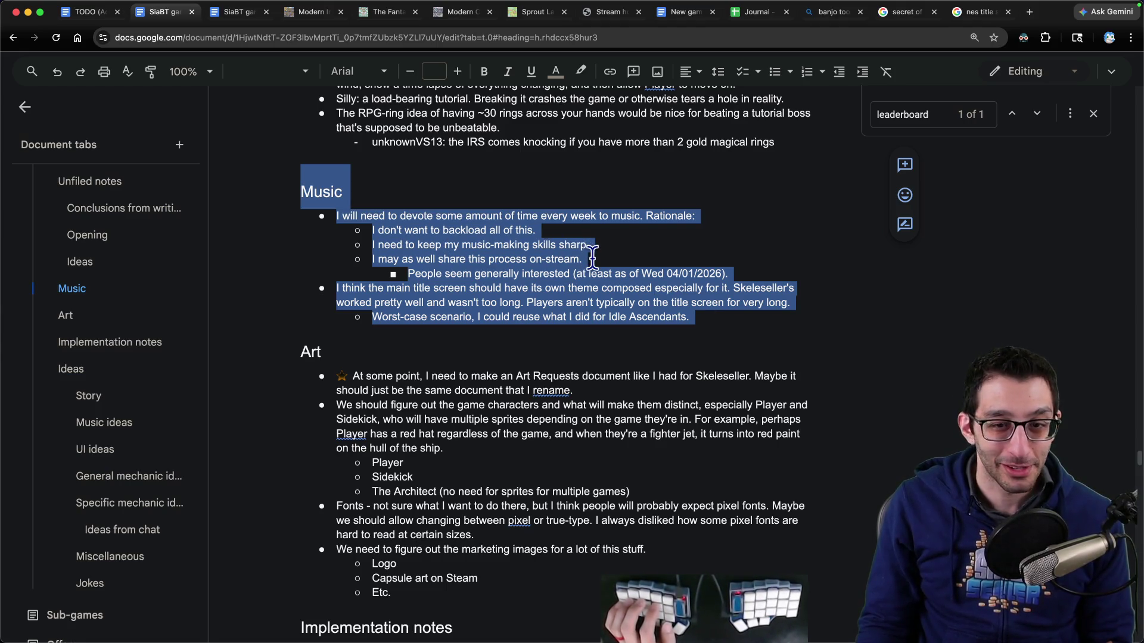
{"action": "scroll", "coordinate": [95, 304], "scroll_direction": "up", "scroll_amount": 3}
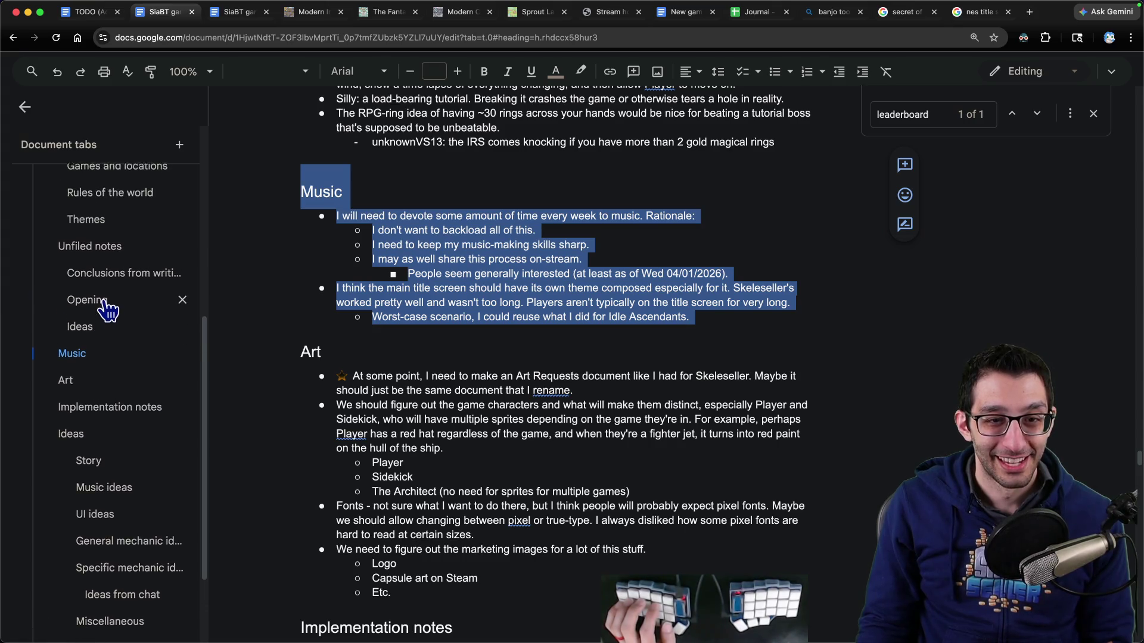
{"action": "scroll", "coordinate": [109, 316], "scroll_direction": "up", "scroll_amount": 3}
{"action": "scroll", "coordinate": [108, 337], "scroll_direction": "down", "scroll_amount": 8}
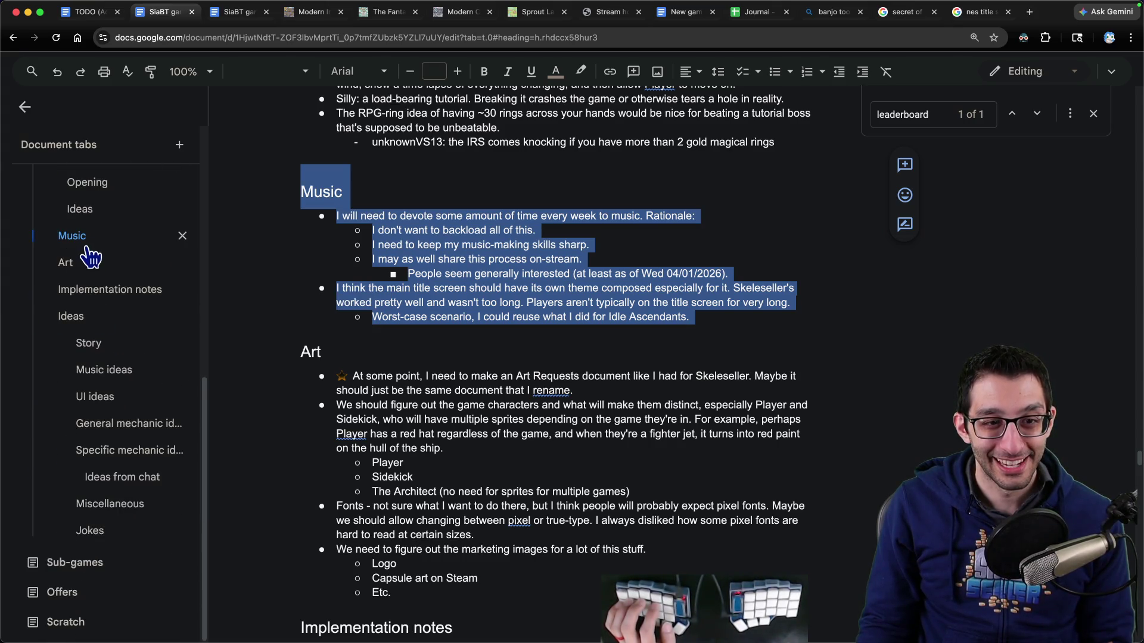
{"action": "left_click", "coordinate": [77, 289]}
{"action": "key", "text": "Left"}
{"action": "key", "text": "BackSpace"}
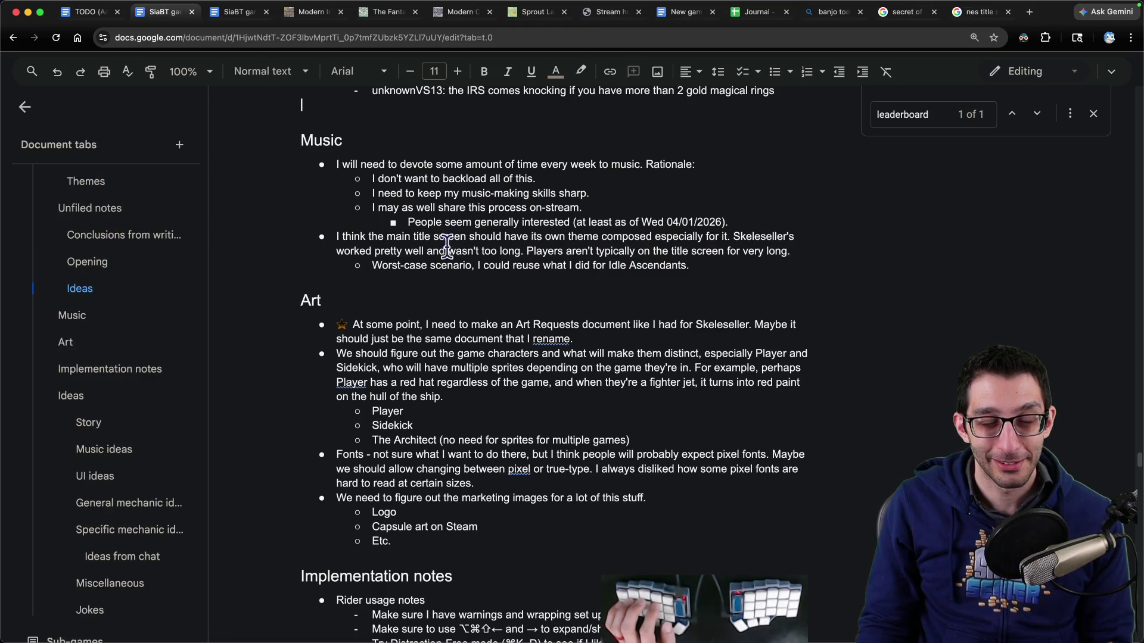
Step: Review the Music and Art sections, briefly glancing at the other document's Scratch tab
{"action": "mouse_move", "coordinate": [309, 154]}
{"action": "left_mouse_down"}
{"action": "mouse_move", "coordinate": [453, 227]}
{"action": "mouse_move", "coordinate": [301, 327]}
{"action": "left_mouse_up"}
{"action": "left_click", "coordinate": [301, 327]}
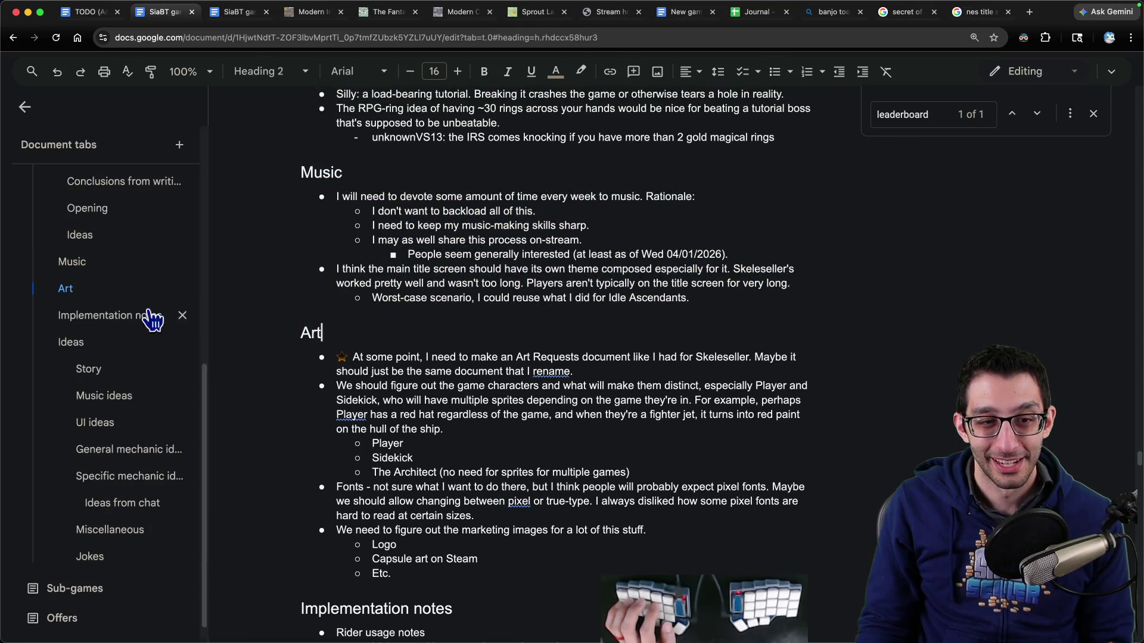
{"action": "key", "text": "ctrl+Tab"}
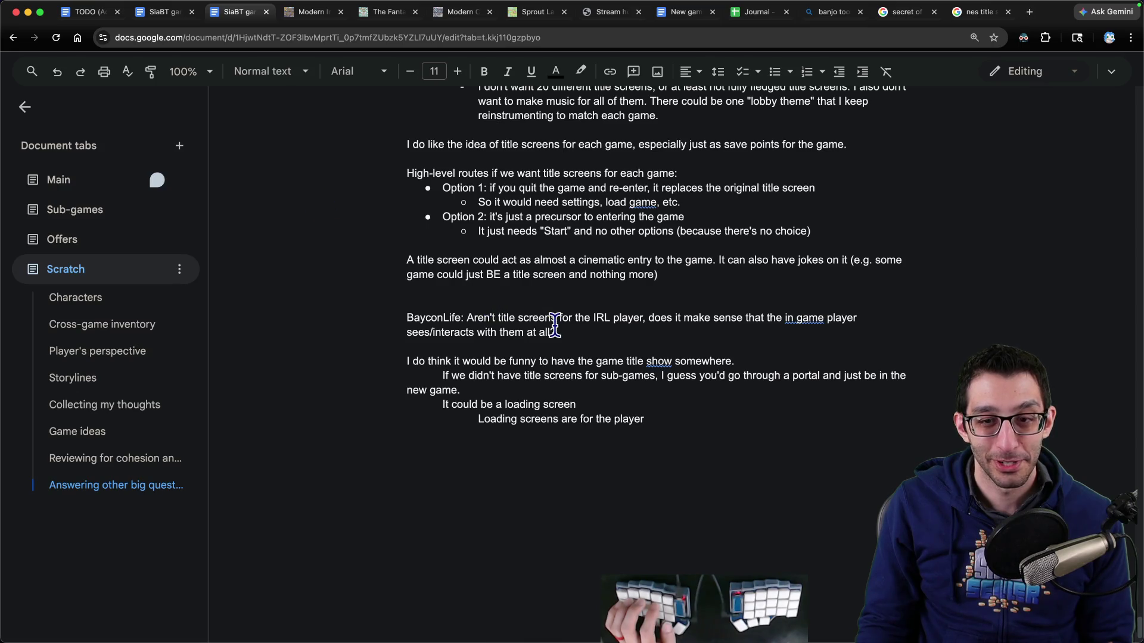
{"action": "key", "text": "ctrl+shift+Tab"}
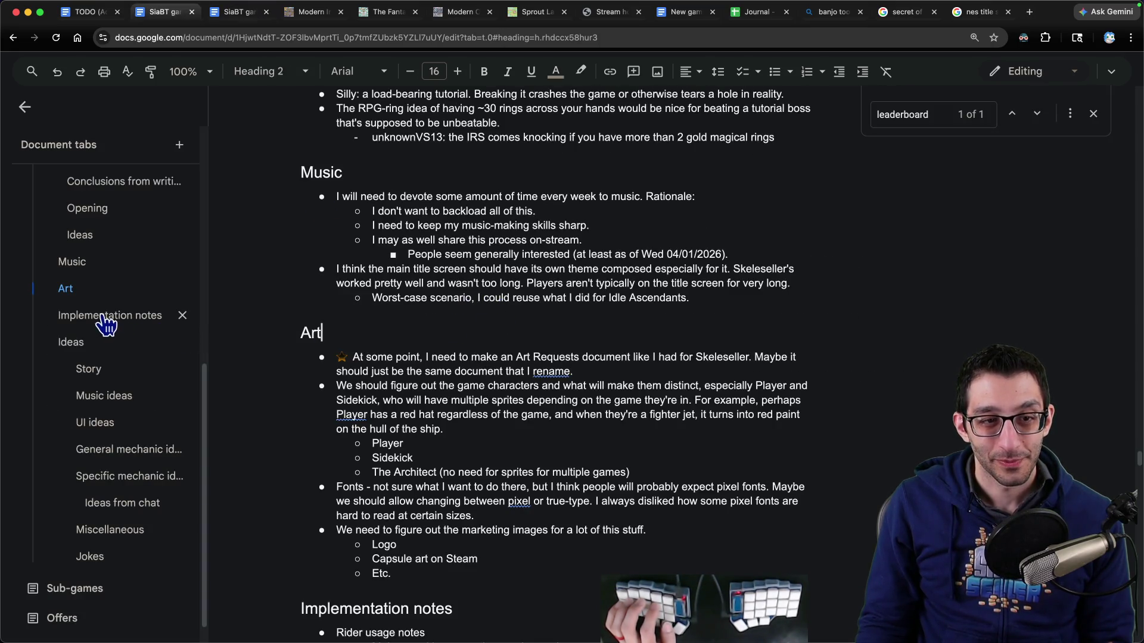
{"action": "scroll", "coordinate": [101, 323], "scroll_direction": "up", "scroll_amount": 5}
{"action": "scroll", "coordinate": [105, 238], "scroll_direction": "up", "scroll_amount": 1}
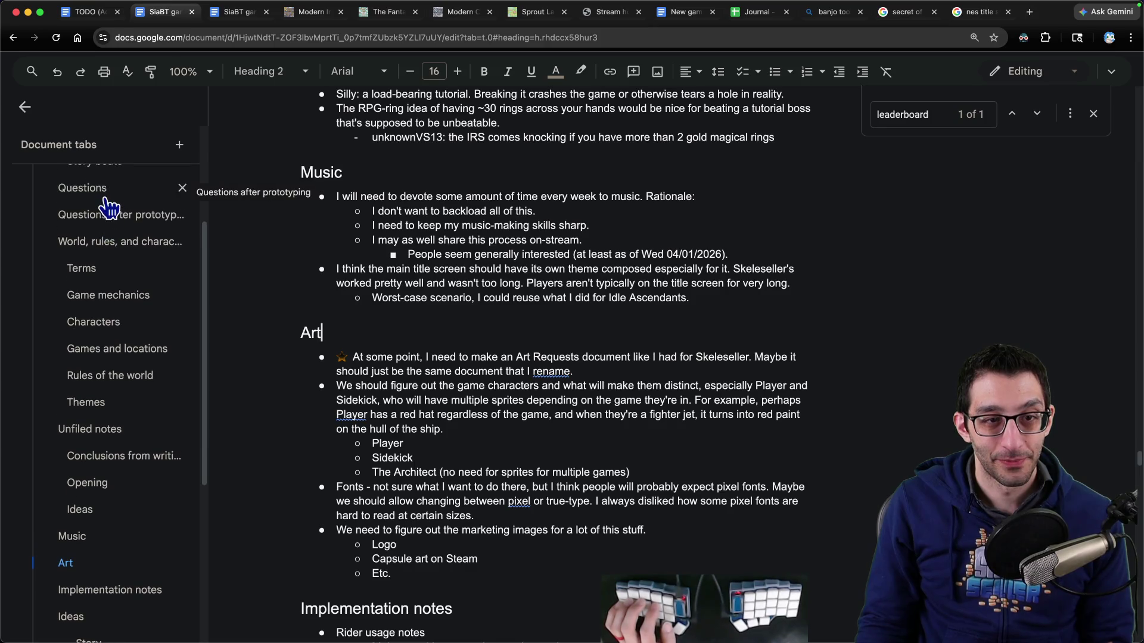
Step: Delete the empty first bullet in the Questions list, leaving 'Is Player gendered' selected
{"action": "left_click", "coordinate": [95, 185]}
{"action": "triple_click", "coordinate": [409, 165]}
{"action": "key", "text": "BackSpace"}
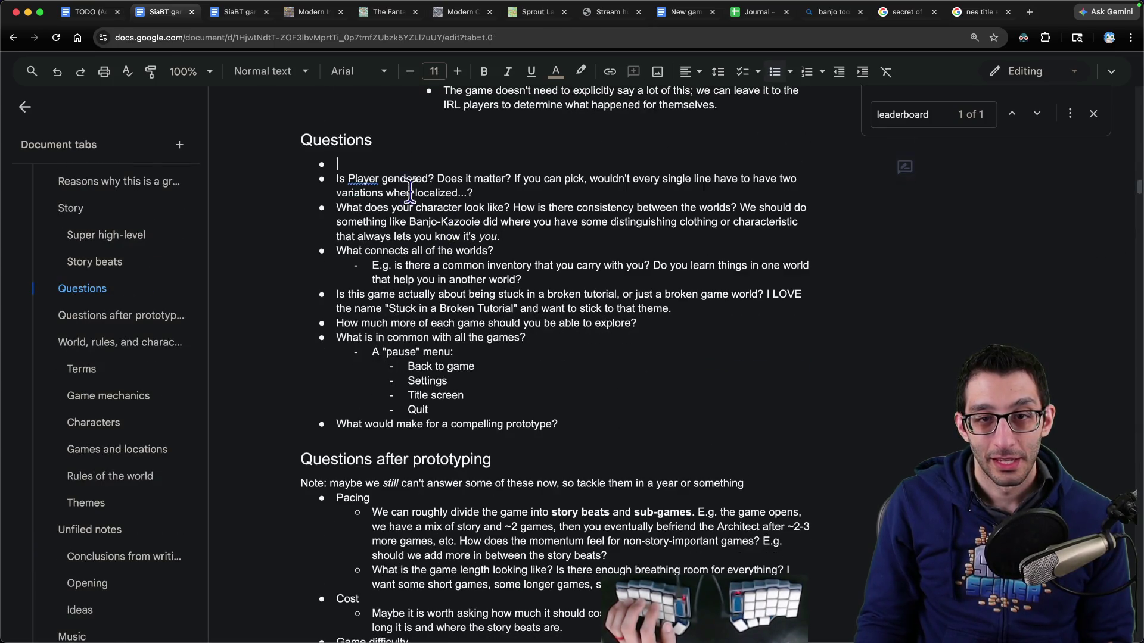
{"action": "key", "text": "Delete"}
{"action": "triple_click", "coordinate": [352, 166]}
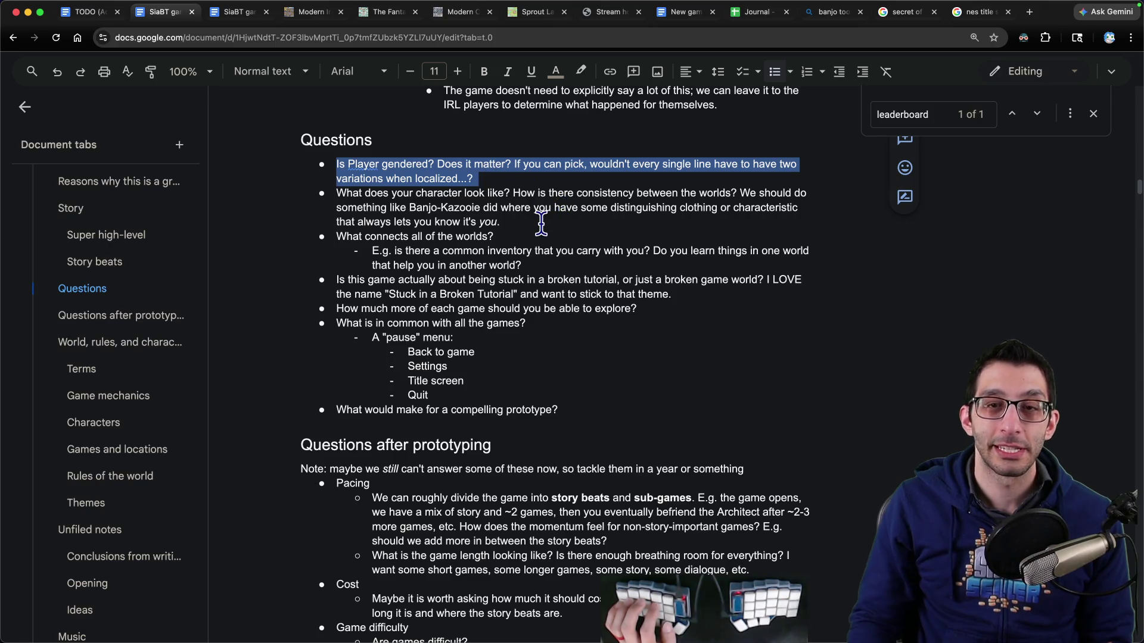
{"action": "key", "text": "ctrl+t"}
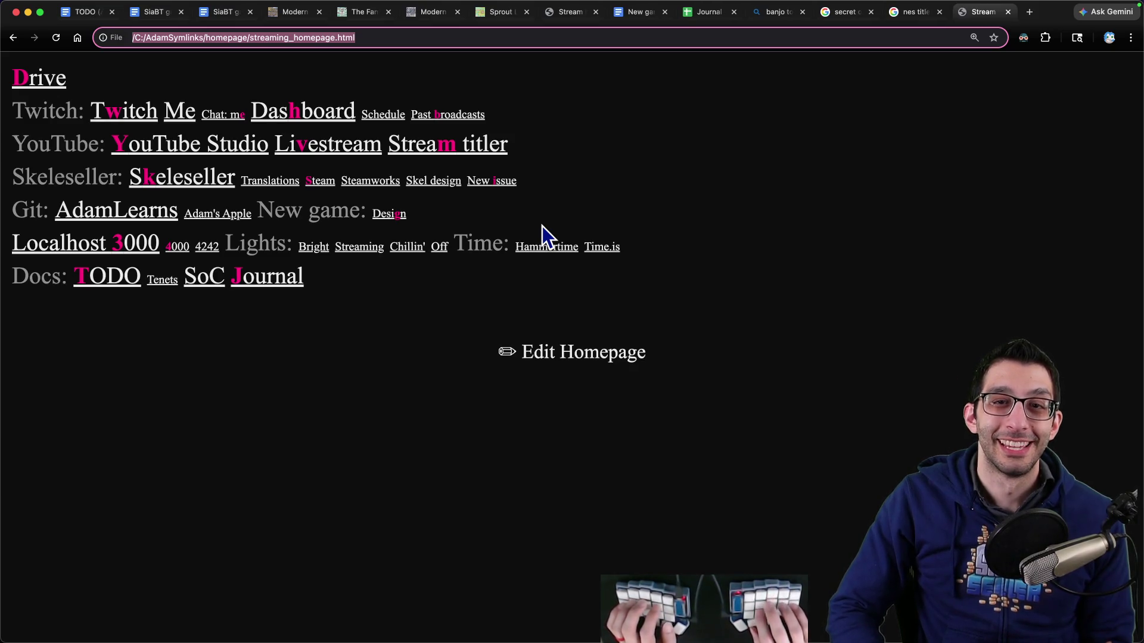
Step: Search Bing for 'does japanese have gendered conjugations', then move to the code editor note
{"action": "type", "text": "does japane"}
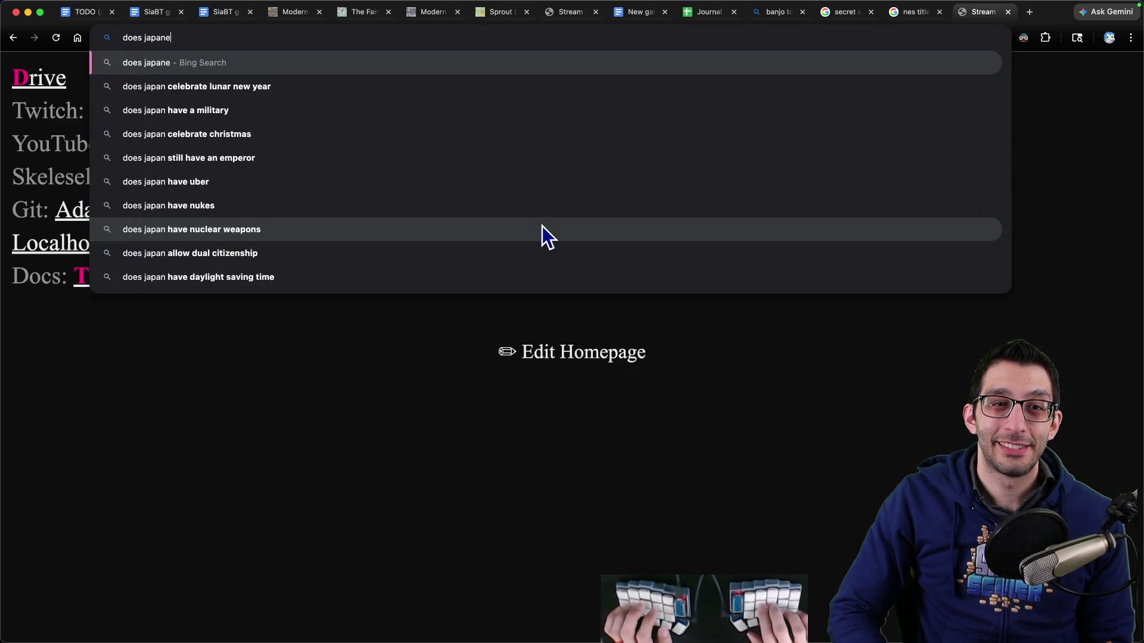
{"action": "type", "text": "se have genders f"}
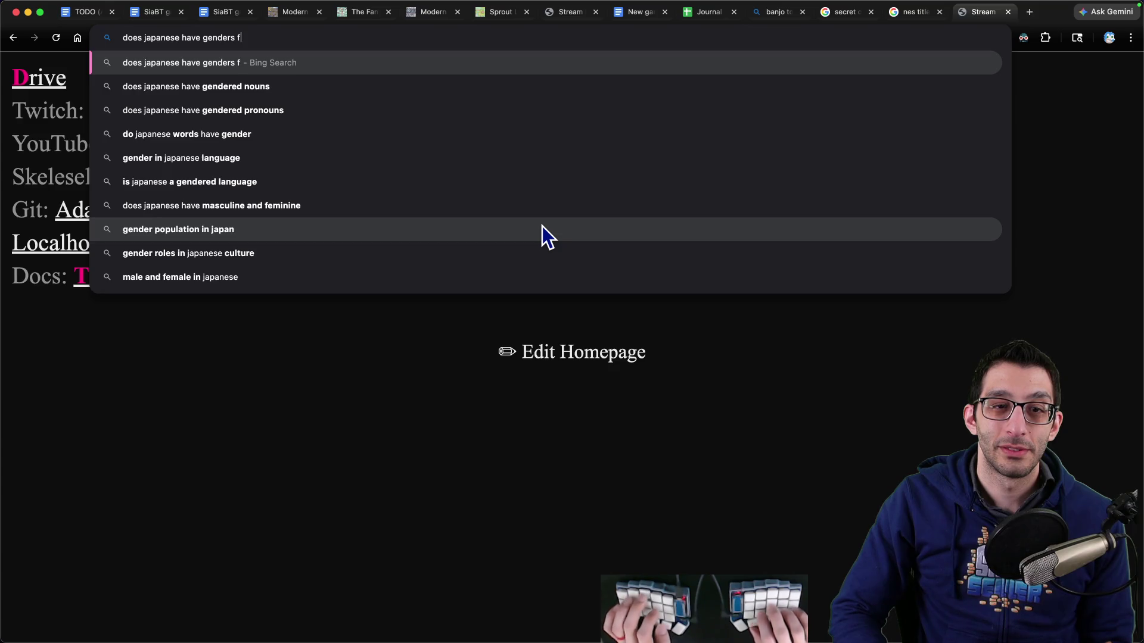
{"action": "type", "text": "or"}
{"action": "key", "text": "BackSpace"}
{"action": "key", "text": "BackSpace"}
{"action": "key", "text": "BackSpace"}
{"action": "type", "text": "ed "}
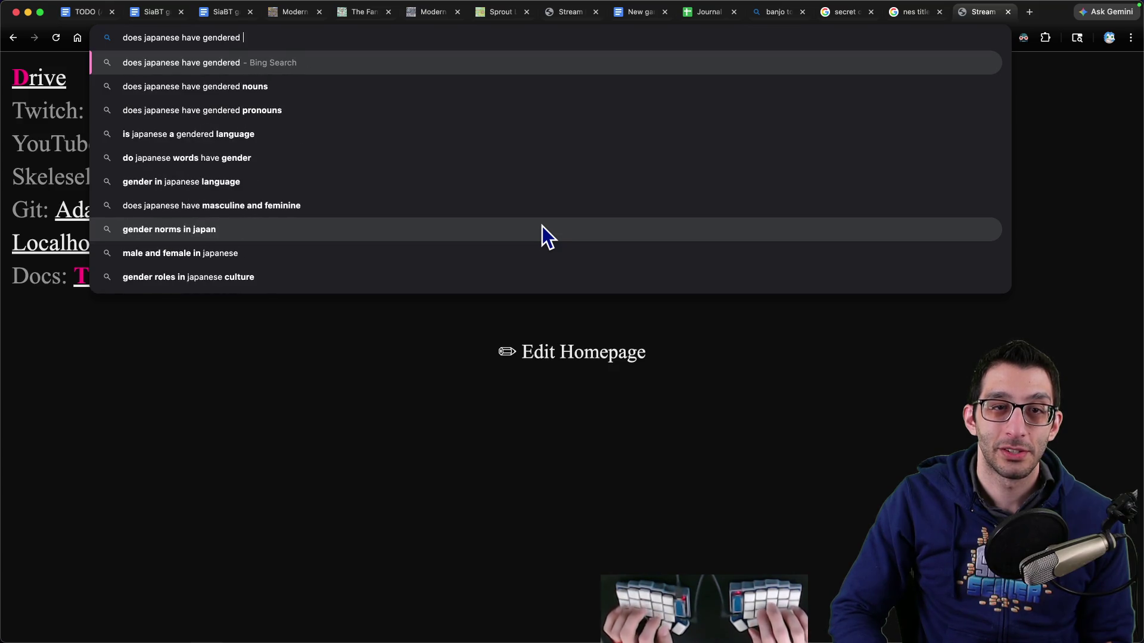
{"action": "type", "text": "conjugations"}
{"action": "key", "text": "Return"}
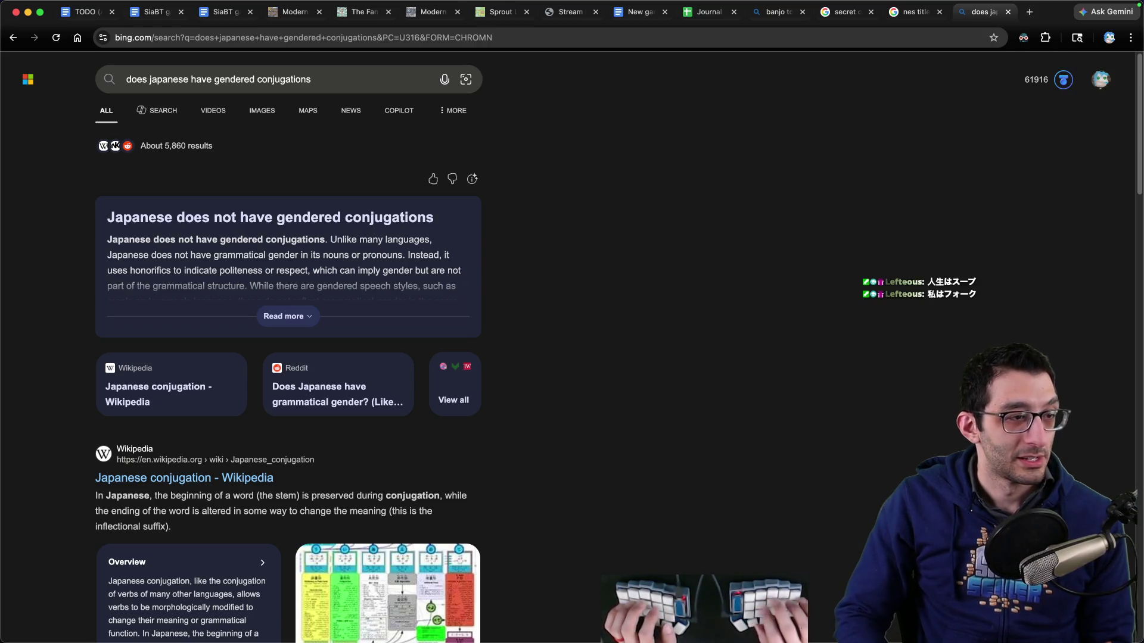
{"action": "key", "text": "super+Tab"}
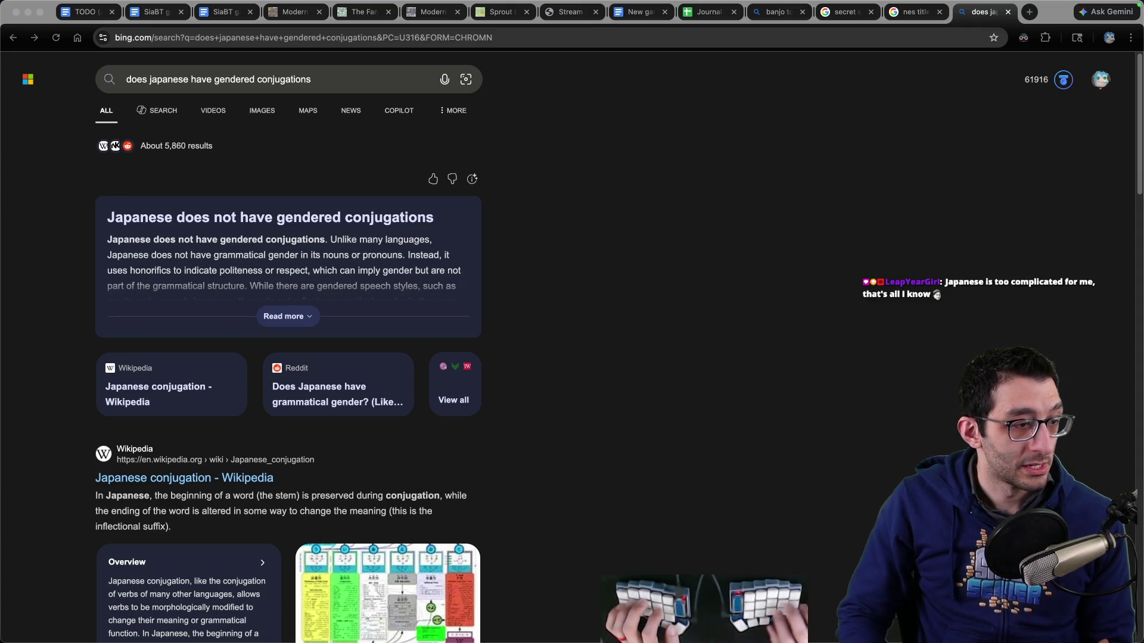
{"action": "key", "text": "super+Tab"}
{"action": "key", "text": "ctrl+Tab"}
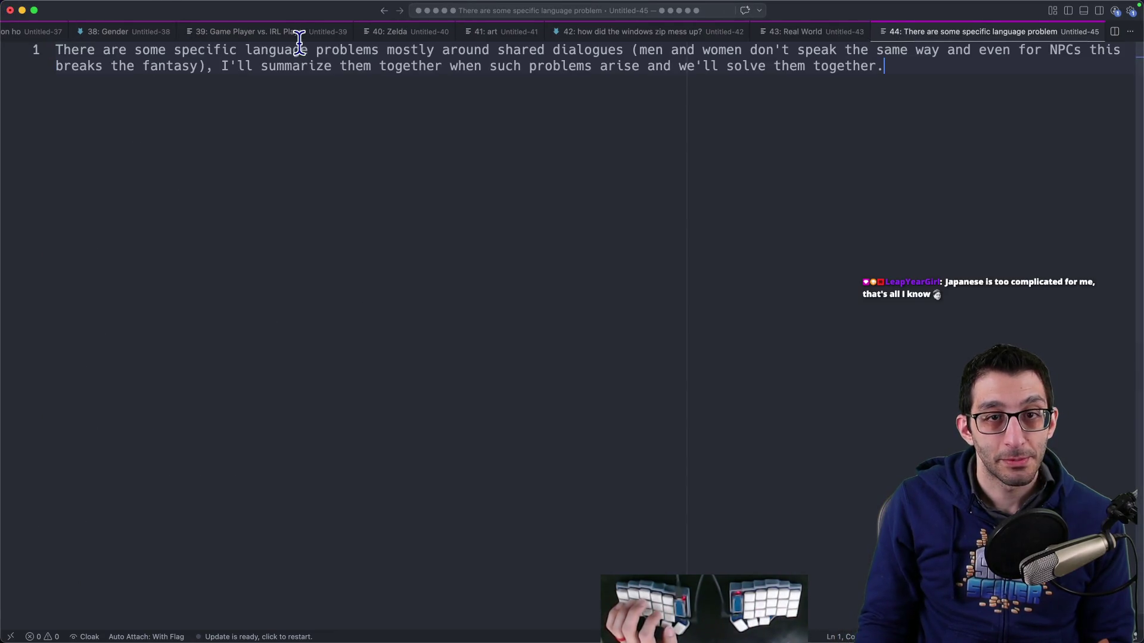
Step: Add an indented 'Japanese' line below the shared-dialogue paragraph in the VS Code note
{"action": "mouse_move", "coordinate": [299, 40]}
{"action": "left_mouse_down"}
{"action": "mouse_move", "coordinate": [1102, 51]}
{"action": "mouse_move", "coordinate": [192, 65]}
{"action": "mouse_move", "coordinate": [912, 82]}
{"action": "mouse_move", "coordinate": [907, 95]}
{"action": "left_mouse_up"}
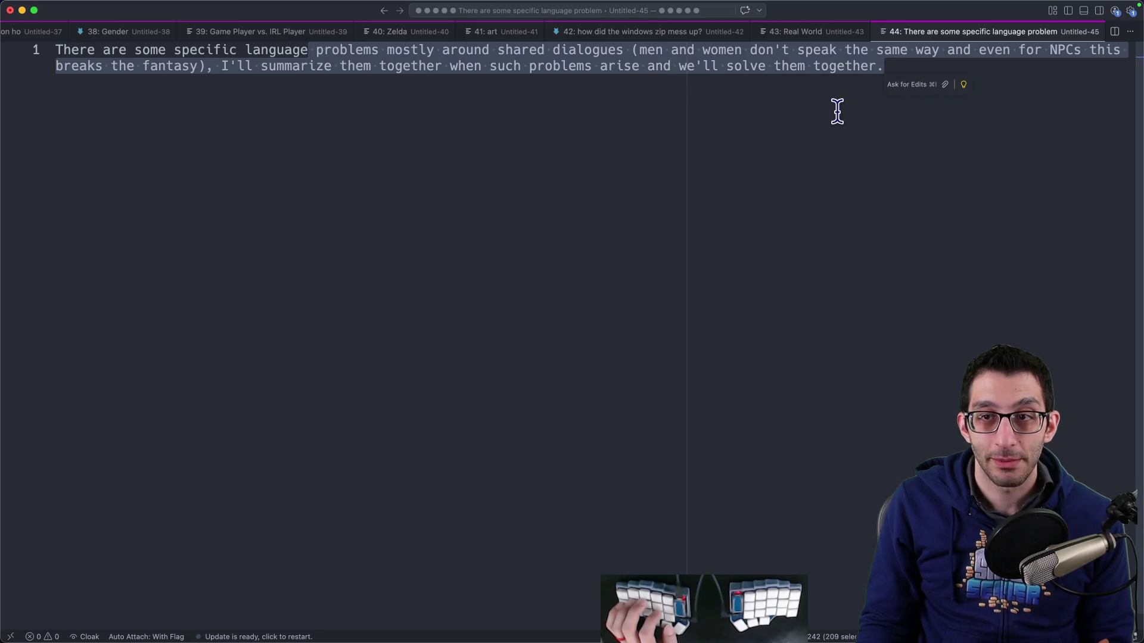
{"action": "left_click", "coordinate": [889, 83]}
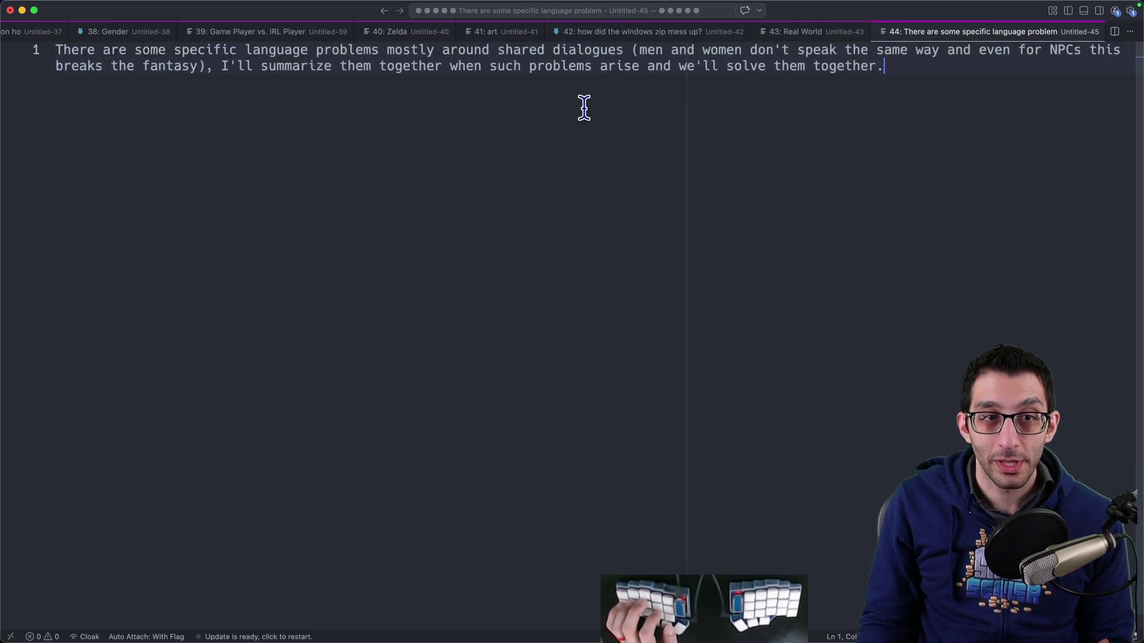
{"action": "key", "text": "Return"}
{"action": "key", "text": "Return"}
{"action": "key", "text": "Tab"}
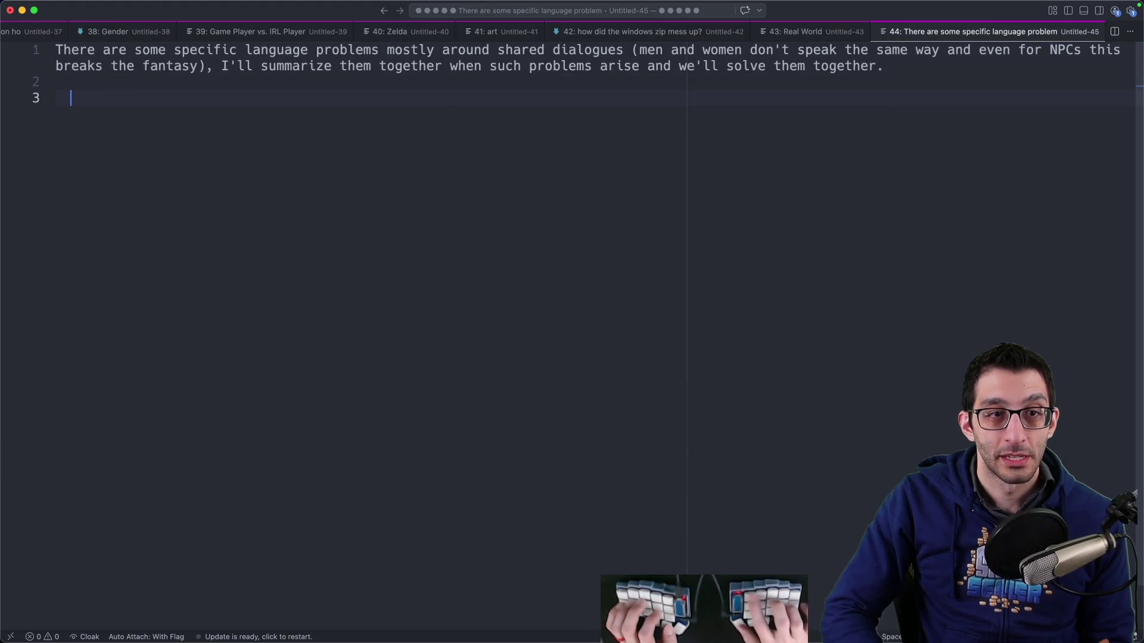
{"action": "type", "text": "Japanese"}
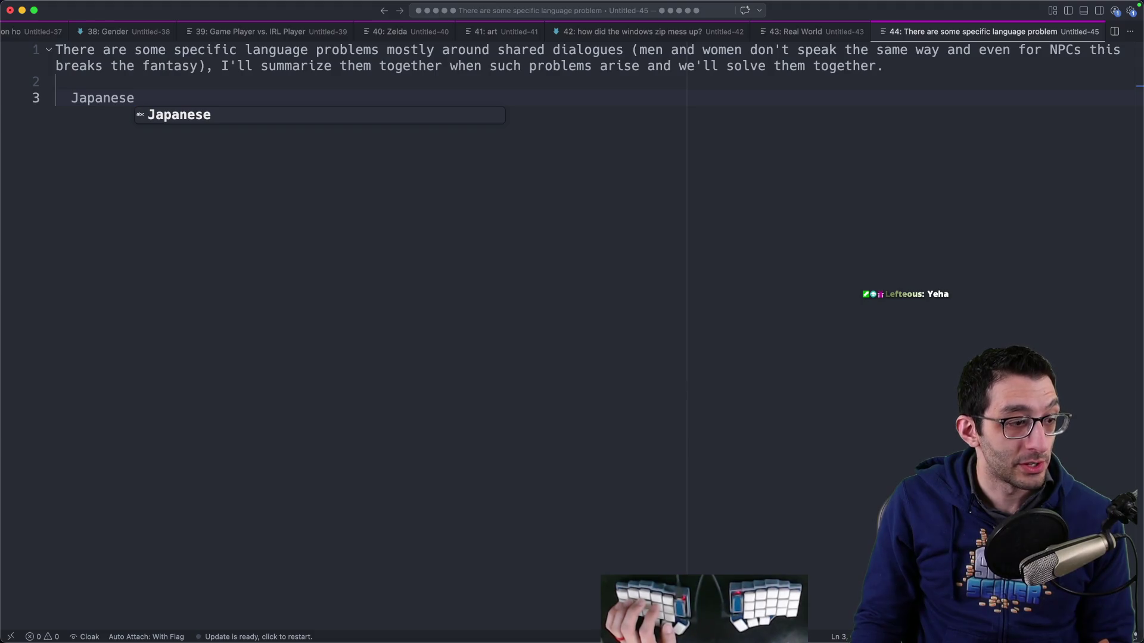
{"action": "key", "text": "super+a"}
{"action": "left_click", "coordinate": [398, 197]}
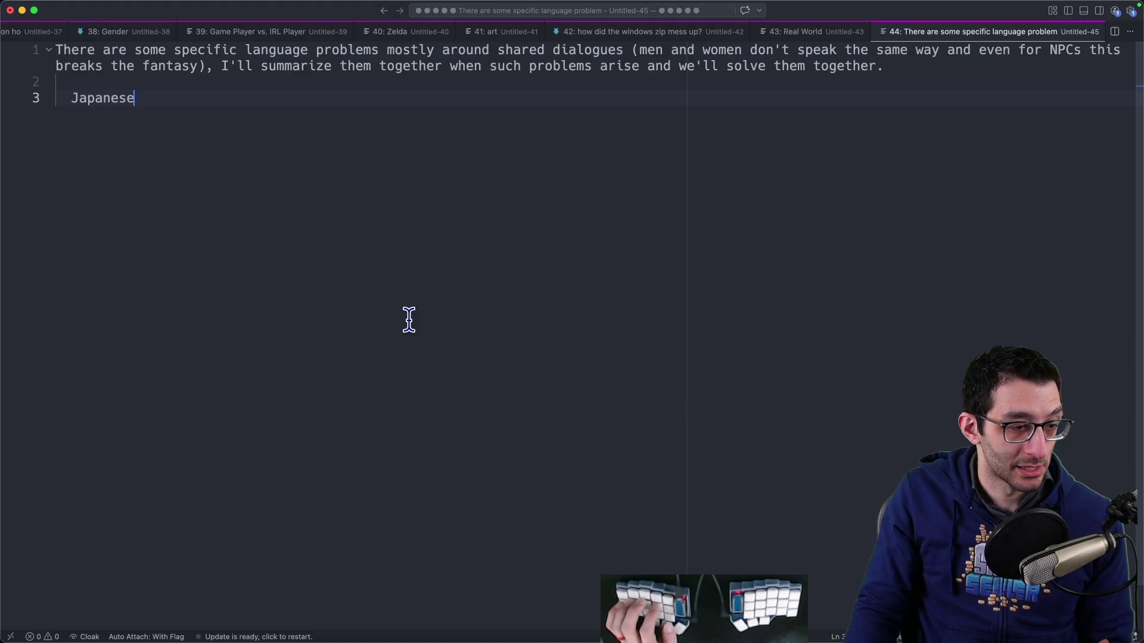
{"action": "left_click", "coordinate": [266, 609]}
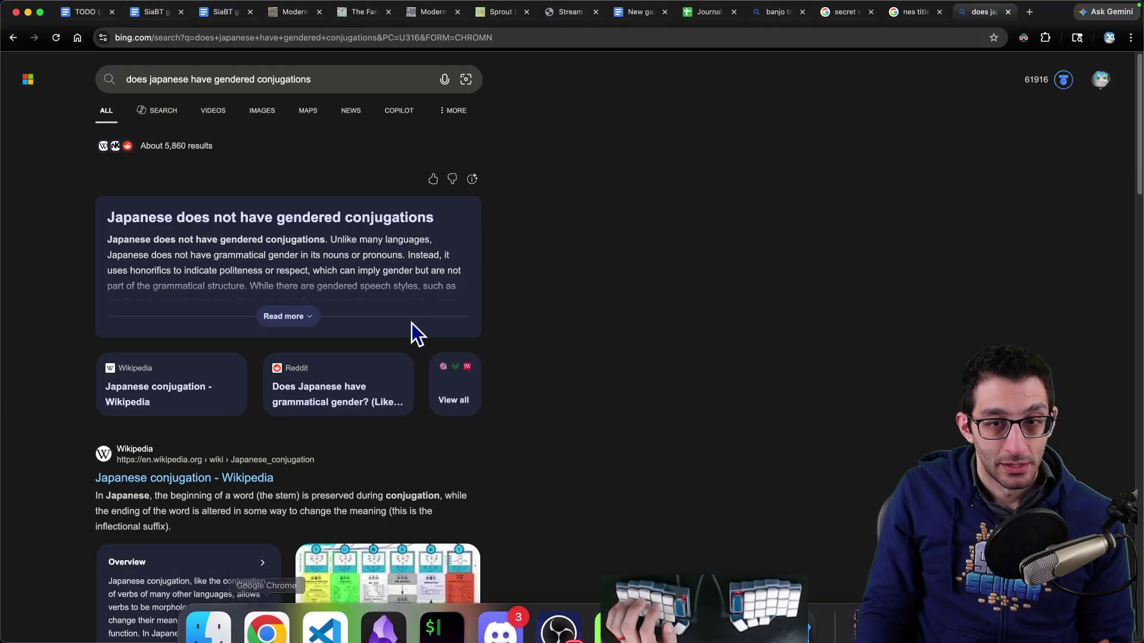
Step: Locate the 'Is Player gendered?' question in the SiaBT doc, then add blank lines below Japanese in the editor
{"action": "left_click", "coordinate": [87, 18]}
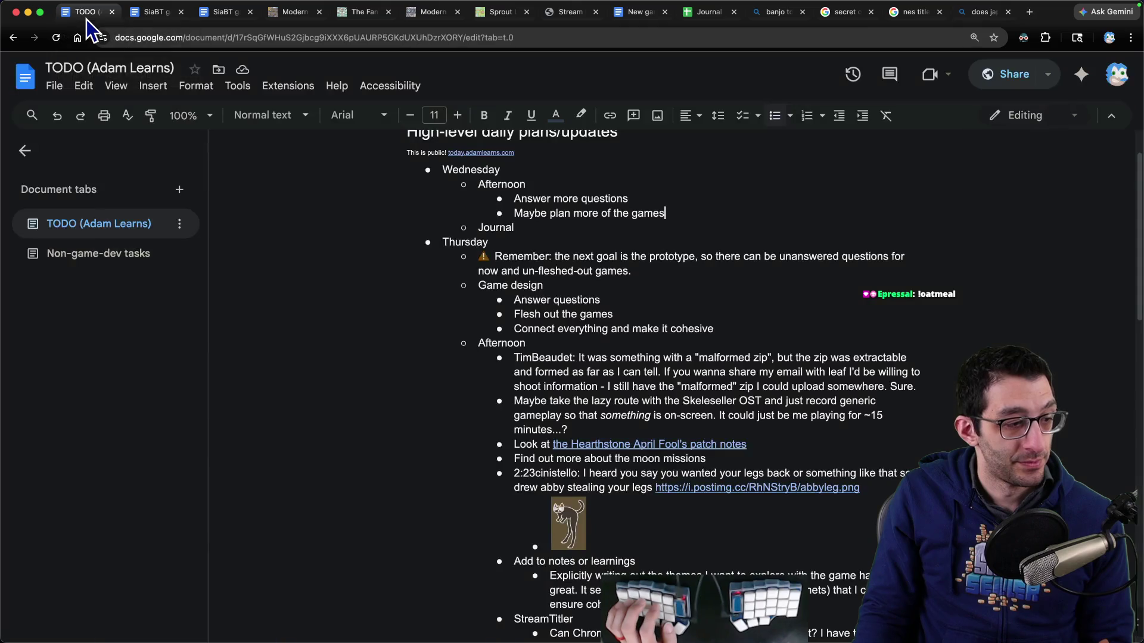
{"action": "key", "text": "ctrl+Tab"}
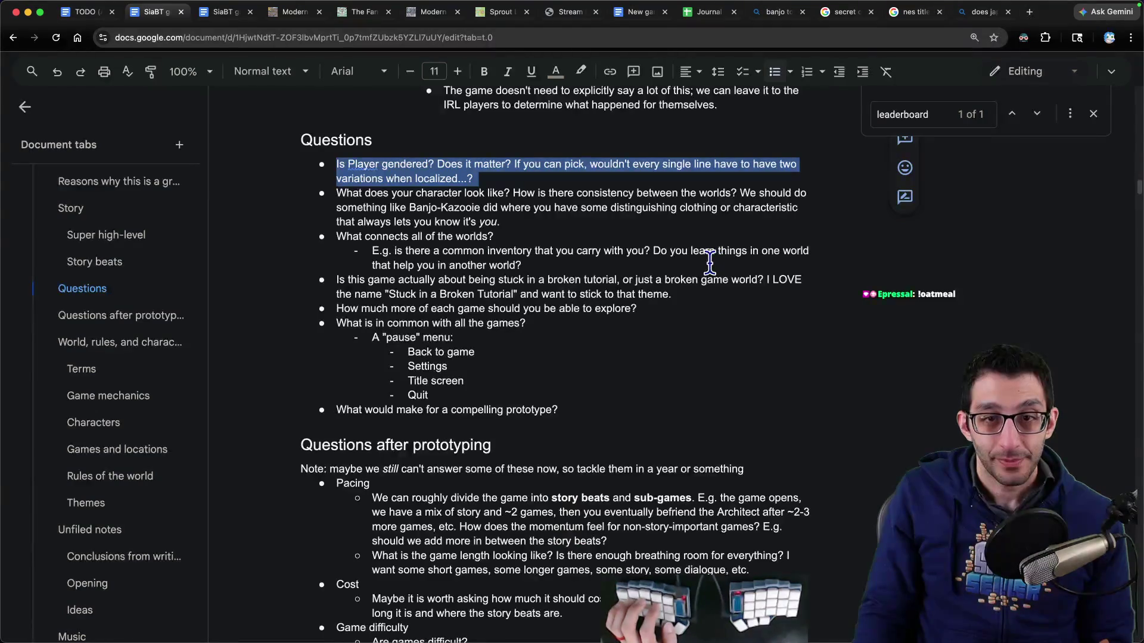
{"action": "key", "text": "Right"}
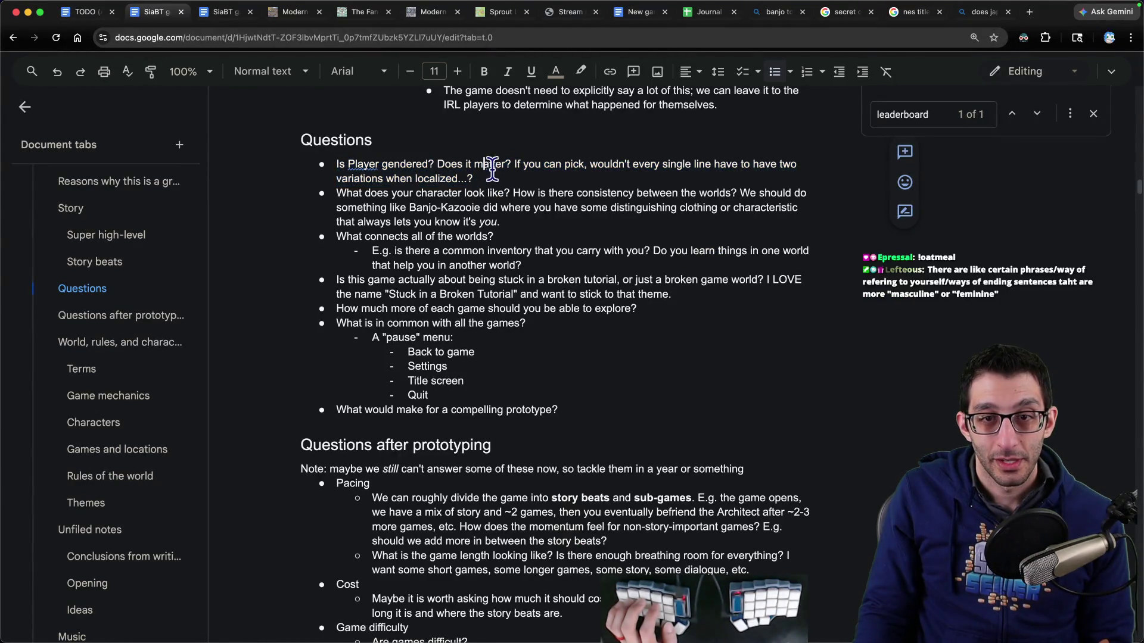
{"action": "left_click", "coordinate": [314, 161], "text": "shift"}
{"action": "left_click", "coordinate": [528, 182]}
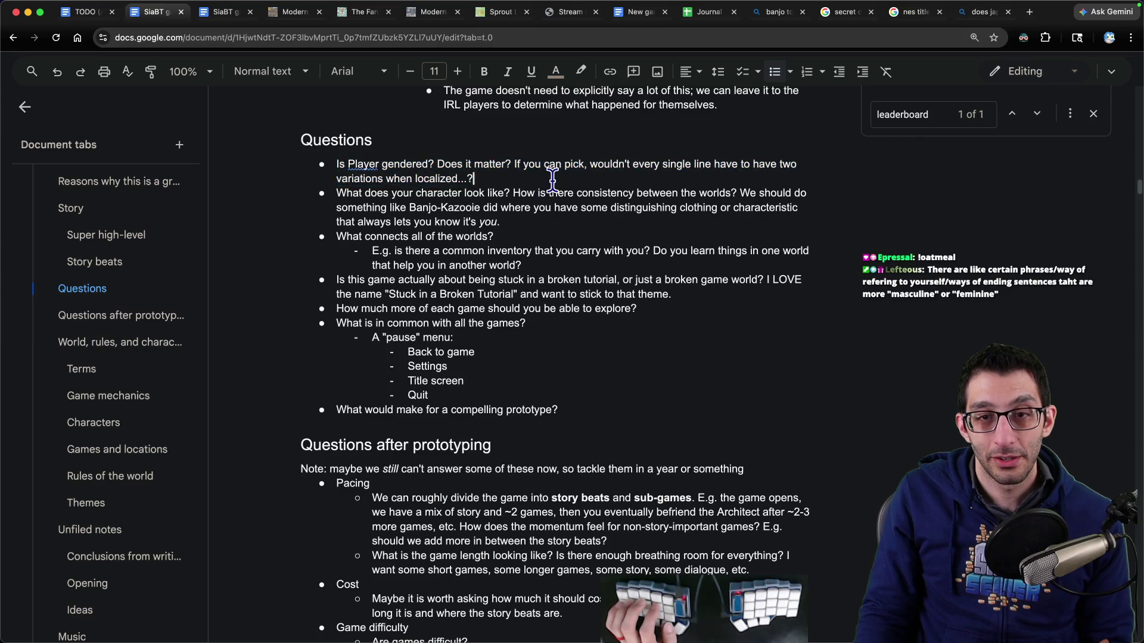
{"action": "left_click", "coordinate": [289, 159], "text": "shift"}
{"action": "left_click", "coordinate": [547, 180]}
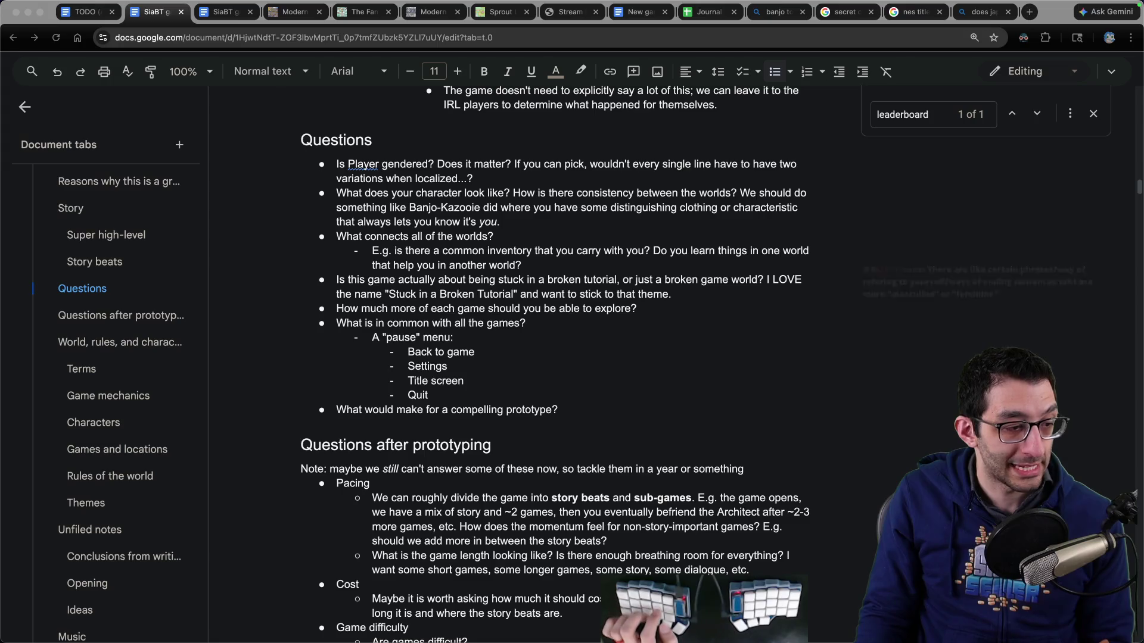
{"action": "key", "text": "super+Tab"}
{"action": "key", "text": "Return"}
{"action": "key", "text": "Return"}
{"action": "key", "text": "Return"}
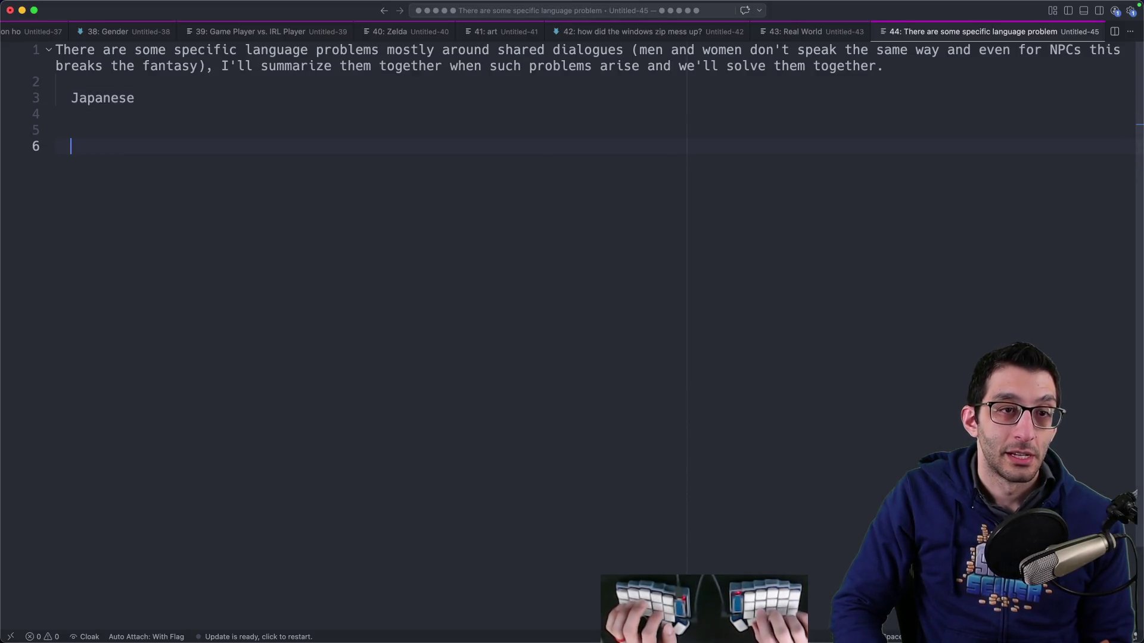
Step: Paste the chat quote about masculine and feminine phrasing below Japanese, removing its timestamp
{"action": "type", "text": "3:09Lefteous: There are like certain phrases/way of refering to yourself/ways of ending sentences taht are more \"masculine\" or \"feminine\""}
{"action": "key", "text": "Delete"}
{"action": "key", "text": "Delete"}
{"action": "key", "text": "Delete"}
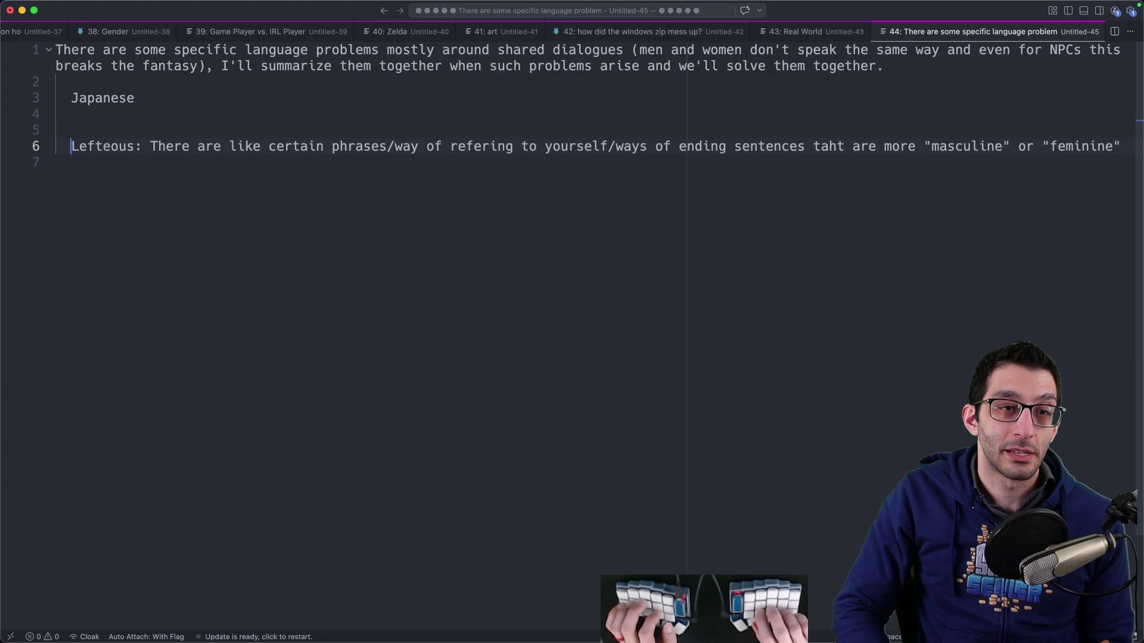
{"action": "left_click", "coordinate": [56, 162]}
{"action": "key", "text": "Return"}
{"action": "key", "text": "Return"}
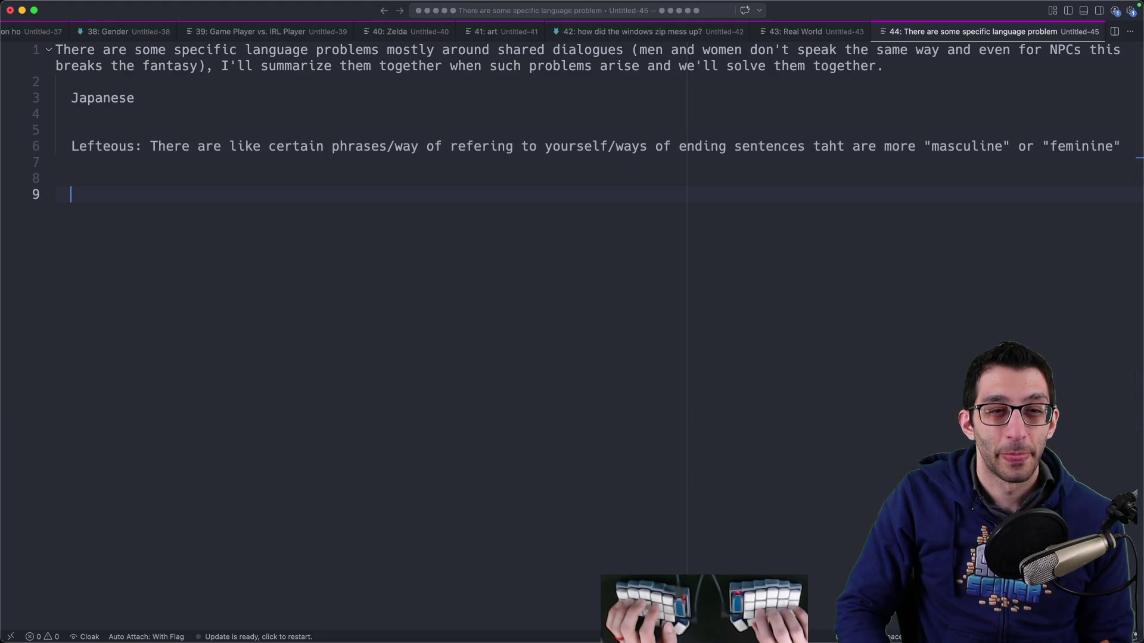
Step: Add an introMasculine = "Hi, my name is Player!" line and duplicate it as introFeminine
{"action": "type", "text": "\"Hi, m"}
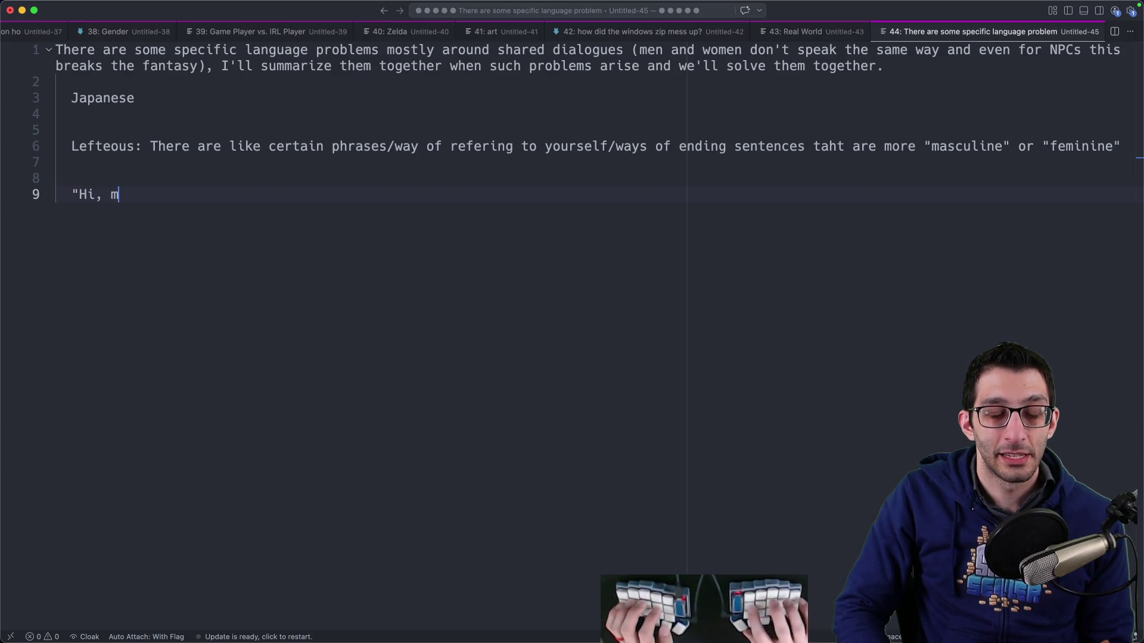
{"action": "type", "text": "y name is Player\""}
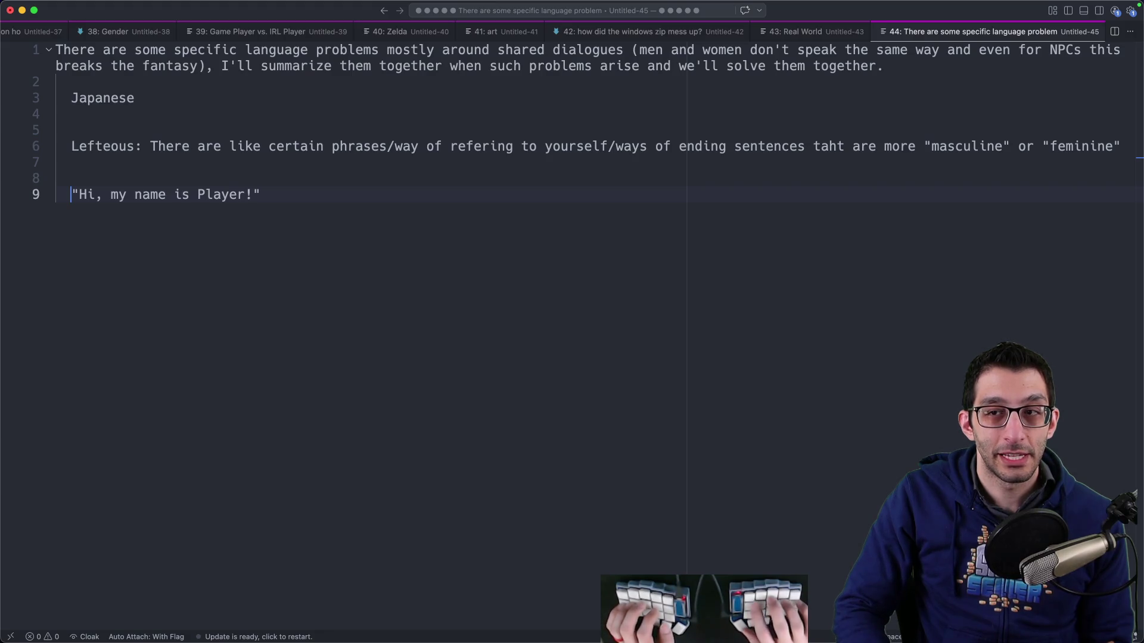
{"action": "type", "text": "introMascul"}
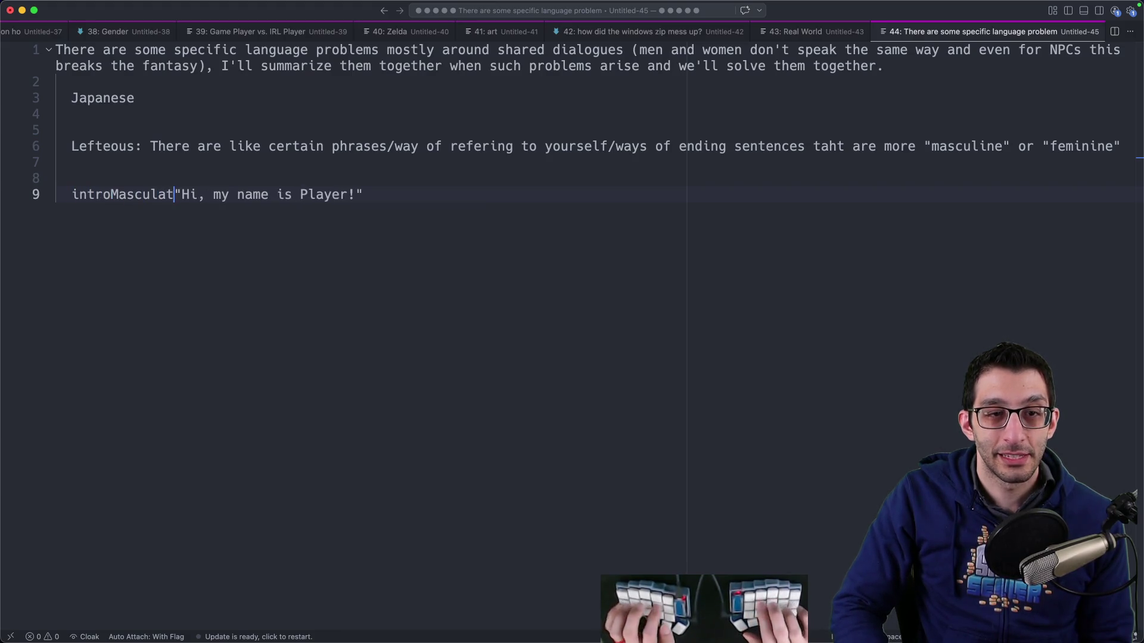
{"action": "type", "text": "ine ="}
{"action": "key", "text": "shift+alt+Down"}
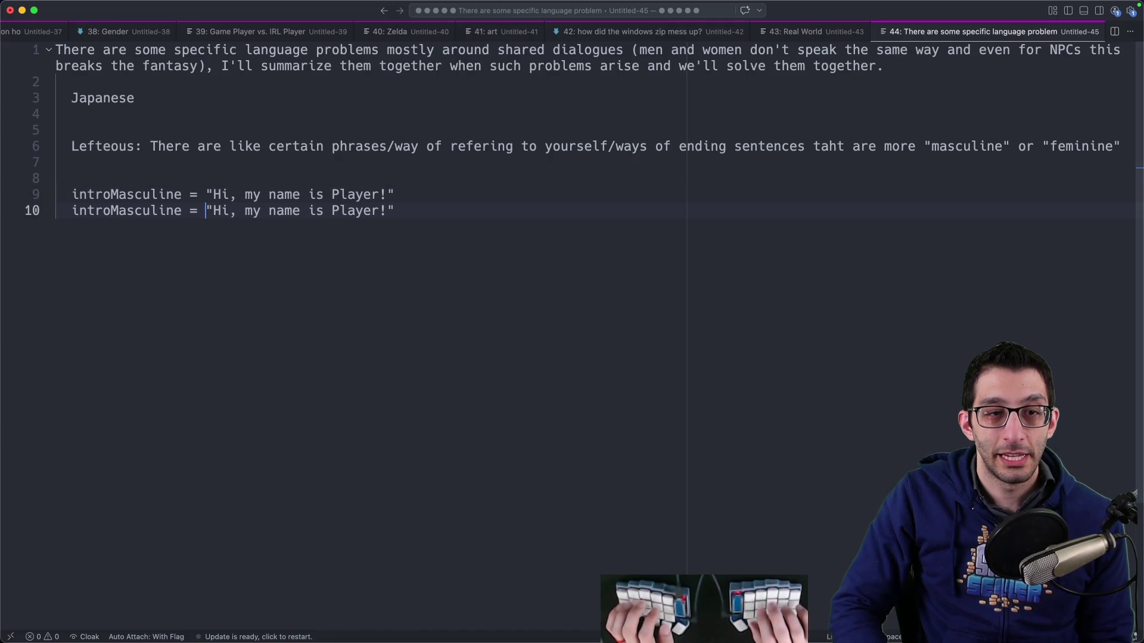
{"action": "key", "text": "shift+Left"}
{"action": "key", "text": "shift+Left"}
{"action": "key", "text": "shift+Left"}
{"action": "type", "text": "Feminine"}
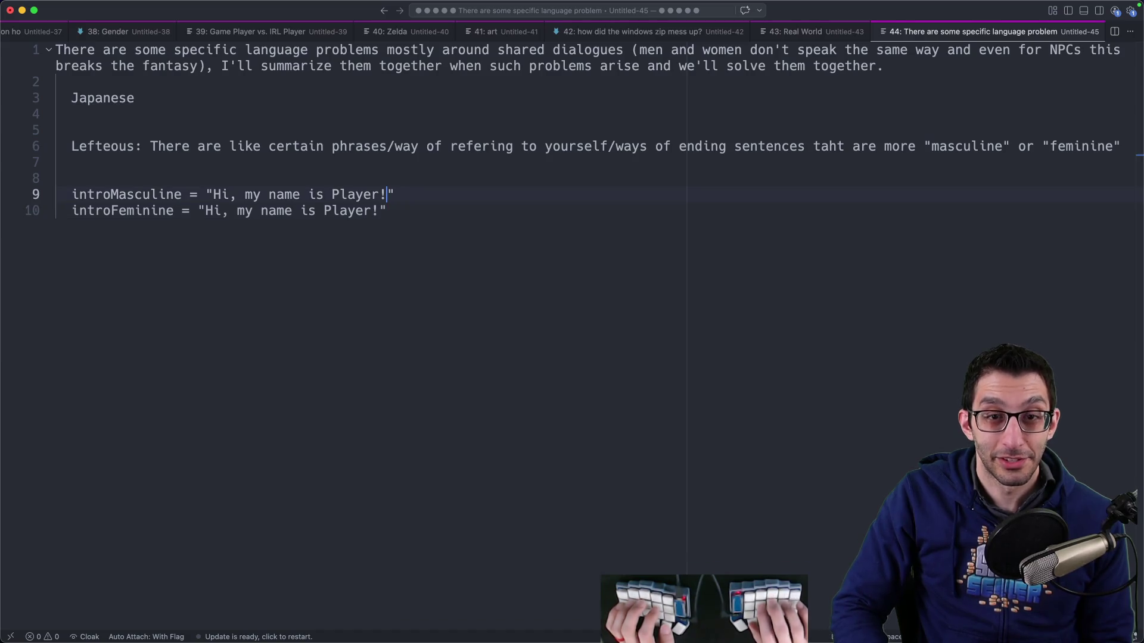
{"action": "key", "text": "shift+Left"}
{"action": "key", "text": "shift+Left"}
{"action": "key", "text": "shift+Left"}
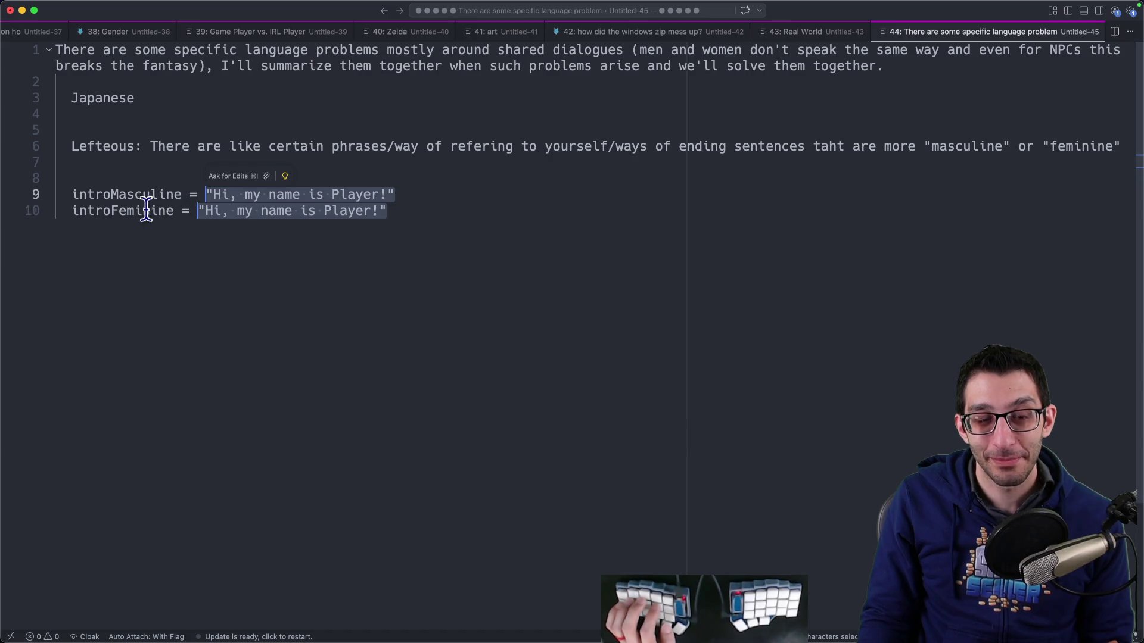
Step: Select the chat quote on line 6 to bring it over to the design doc
{"action": "left_click", "coordinate": [489, 217]}
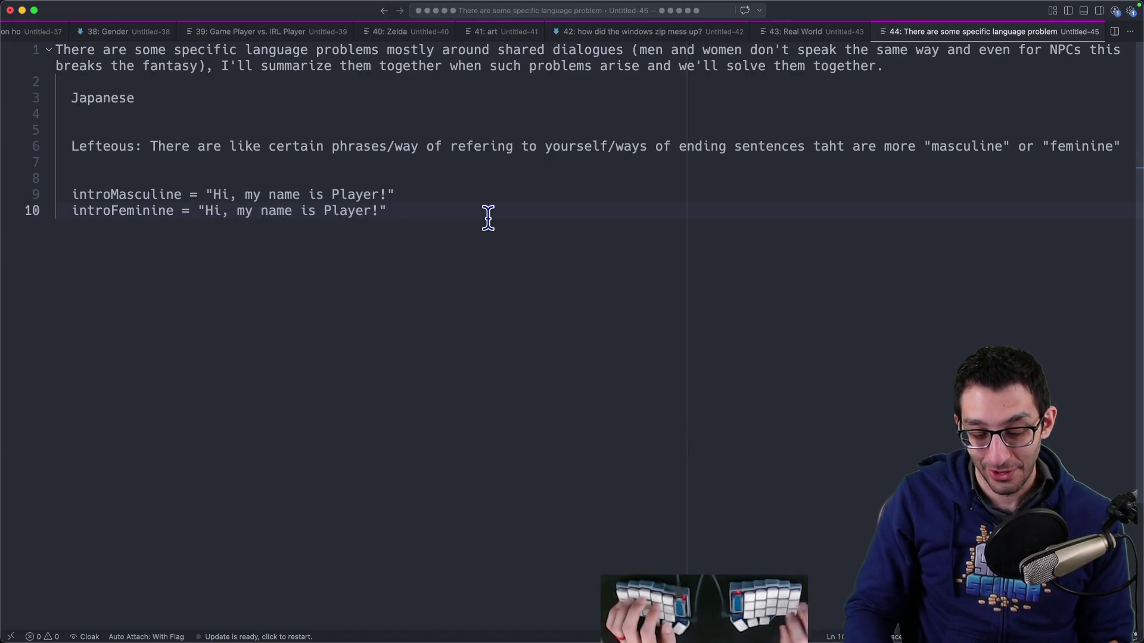
{"action": "key", "text": "shift+super+Left"}
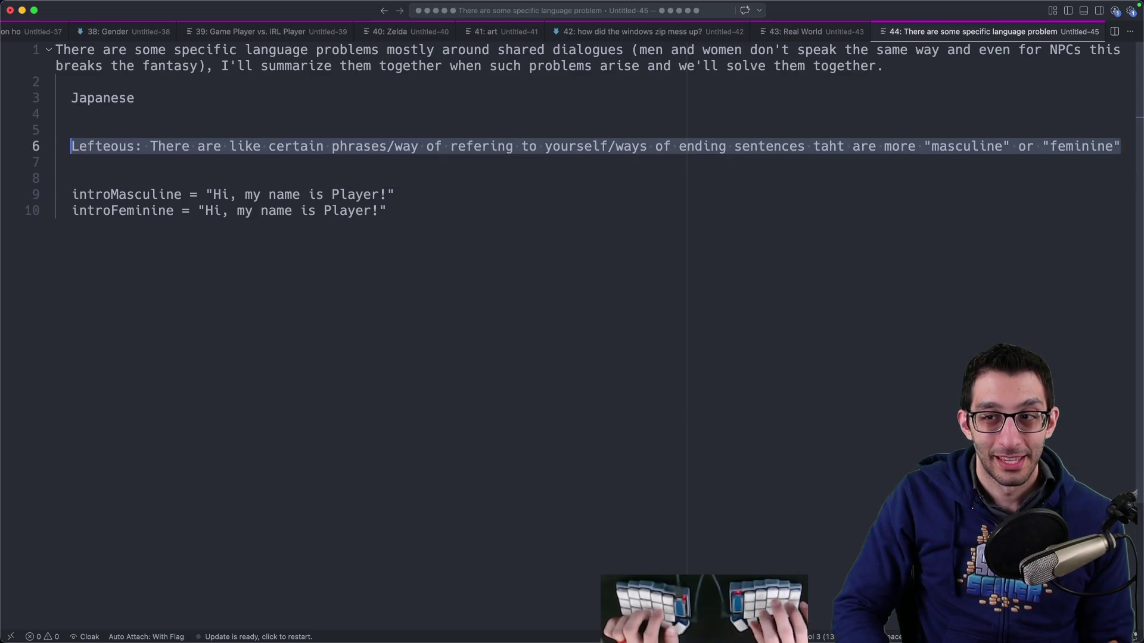
{"action": "key", "text": "super+Tab"}
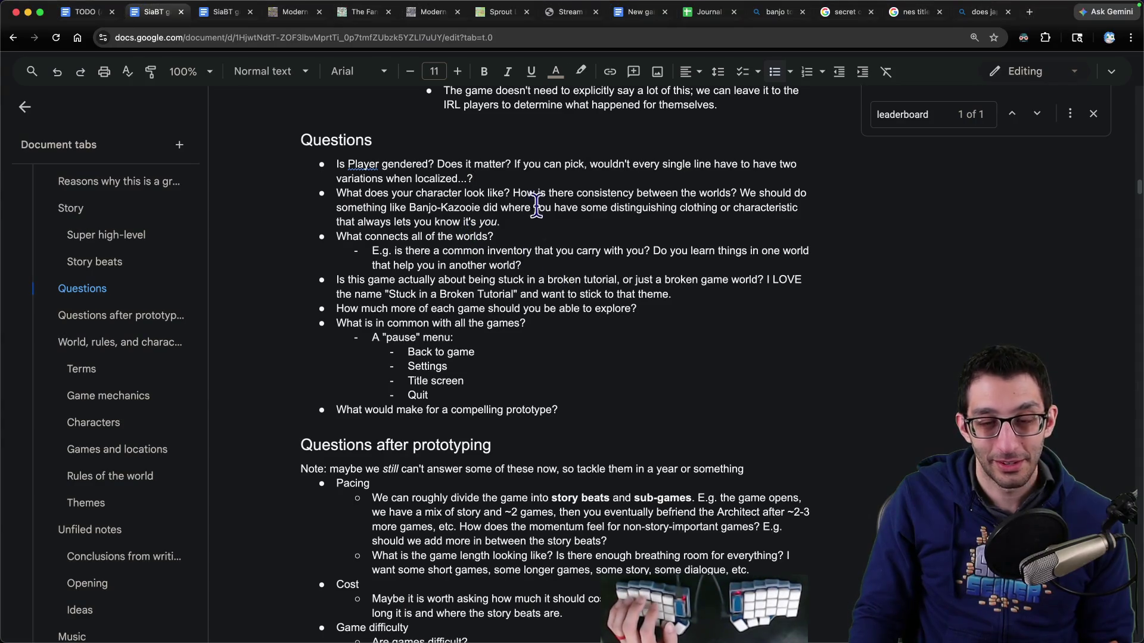
Step: In the Scratch tab, paste the gendered-phrasing chat quote and the 'Is Player gendered?' question
{"action": "scroll", "coordinate": [128, 357], "scroll_direction": "down", "scroll_amount": 3}
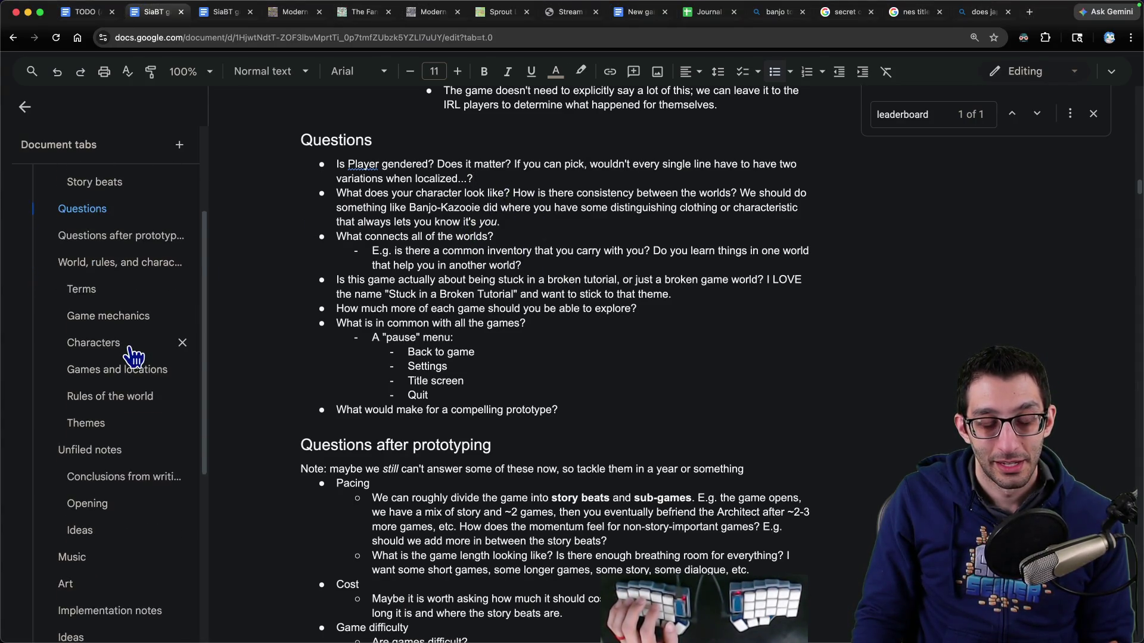
{"action": "scroll", "coordinate": [134, 355], "scroll_direction": "up", "scroll_amount": 4}
{"action": "key", "text": "ctrl+Tab"}
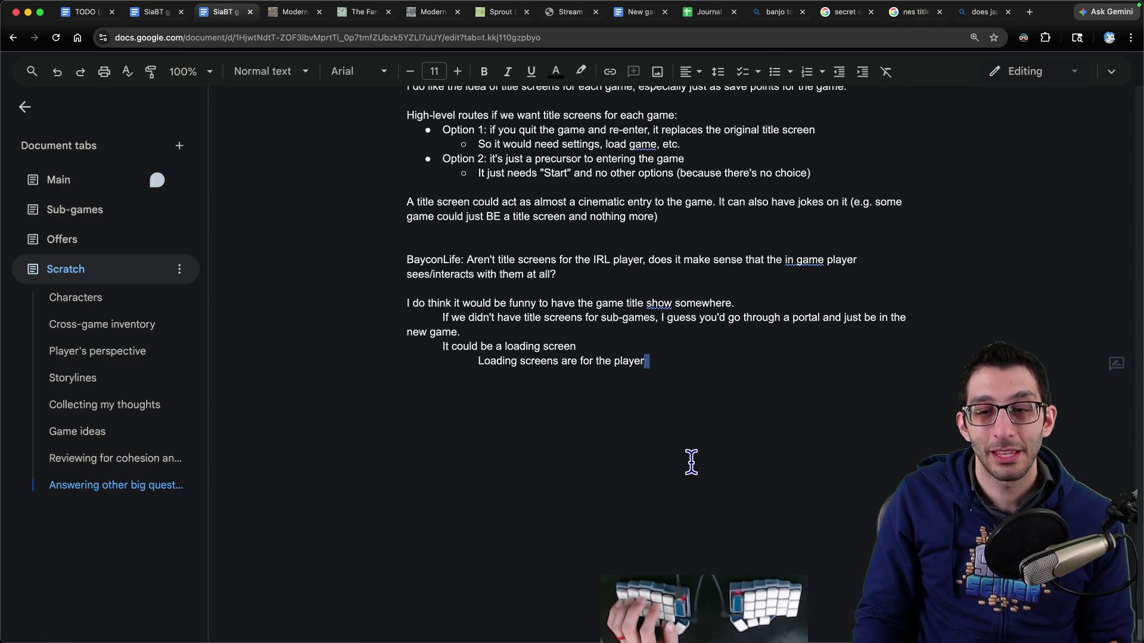
{"action": "type", "text": ">"}
{"action": "key", "text": "Return"}
{"action": "key", "text": "Return"}
{"action": "key", "text": "Return"}
{"action": "key", "text": "super+v"}
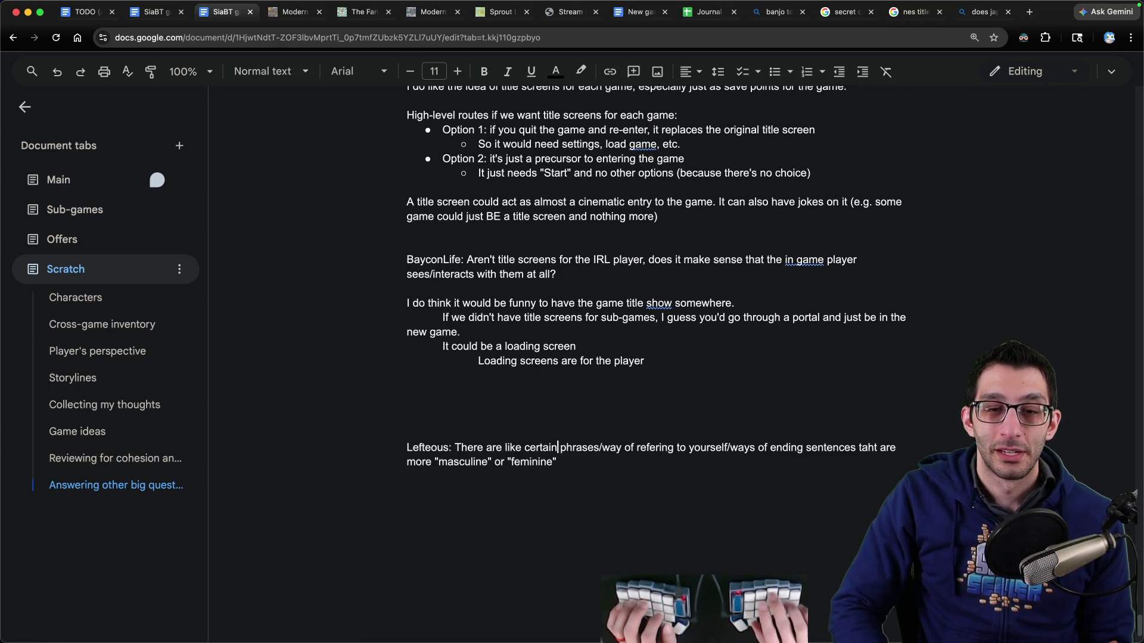
{"action": "key", "text": "ctrl+shift+Tab"}
{"action": "key", "text": "ctrl+Tab"}
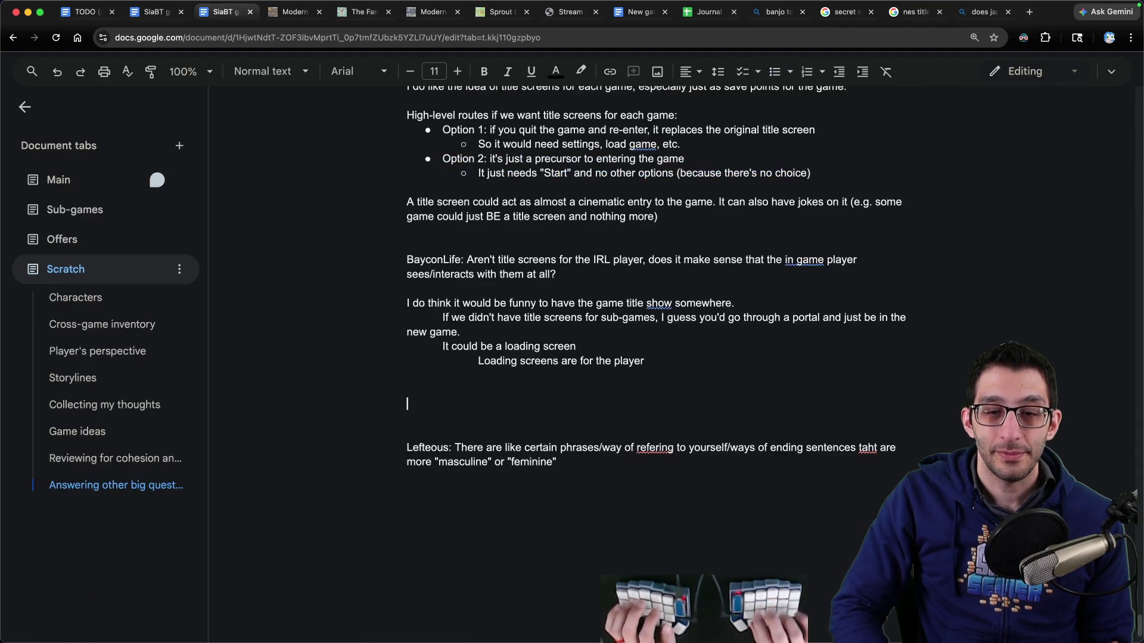
{"action": "type", "text": "Is Player gendered? Does it matter? If you can pick, wouldn't every single line have to have two variations when localized...?"}
Step: Write the conclusion: Pokémon-style player choice is nice, but localization burden favours one string for everything
{"action": "key", "text": "super+shift+8"}
{"action": "type", "text": "I like the idea of letting the player choose like you would in Pokémon. I don't like the l"}
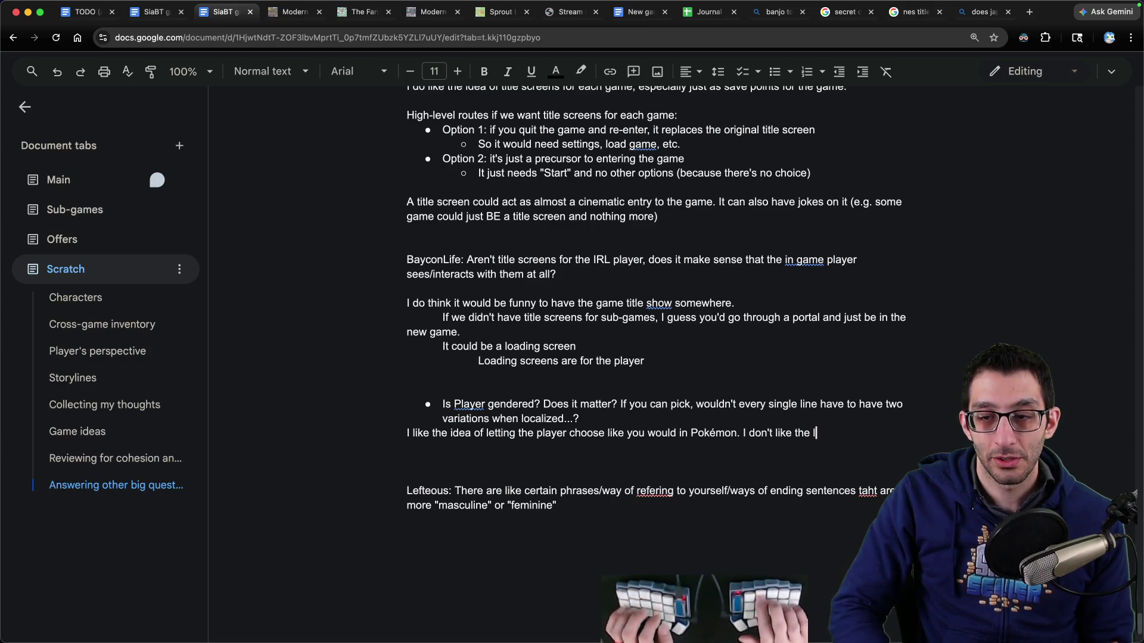
{"action": "type", "text": "ocalization p"}
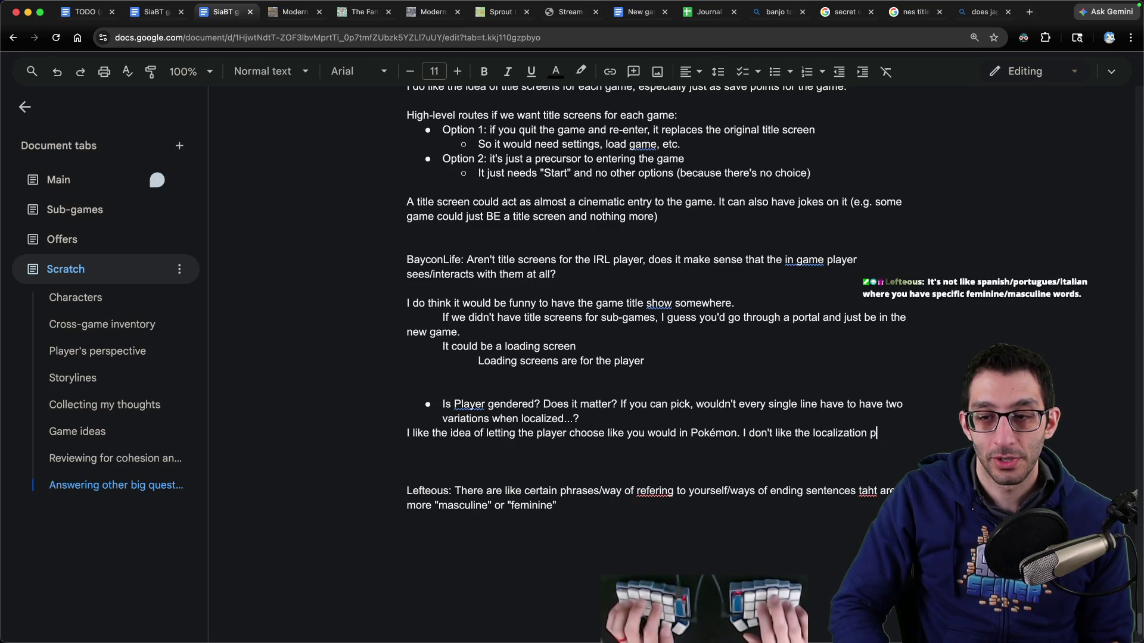
{"action": "key", "text": "BackSpace"}
{"action": "type", "text": "burden. I"}
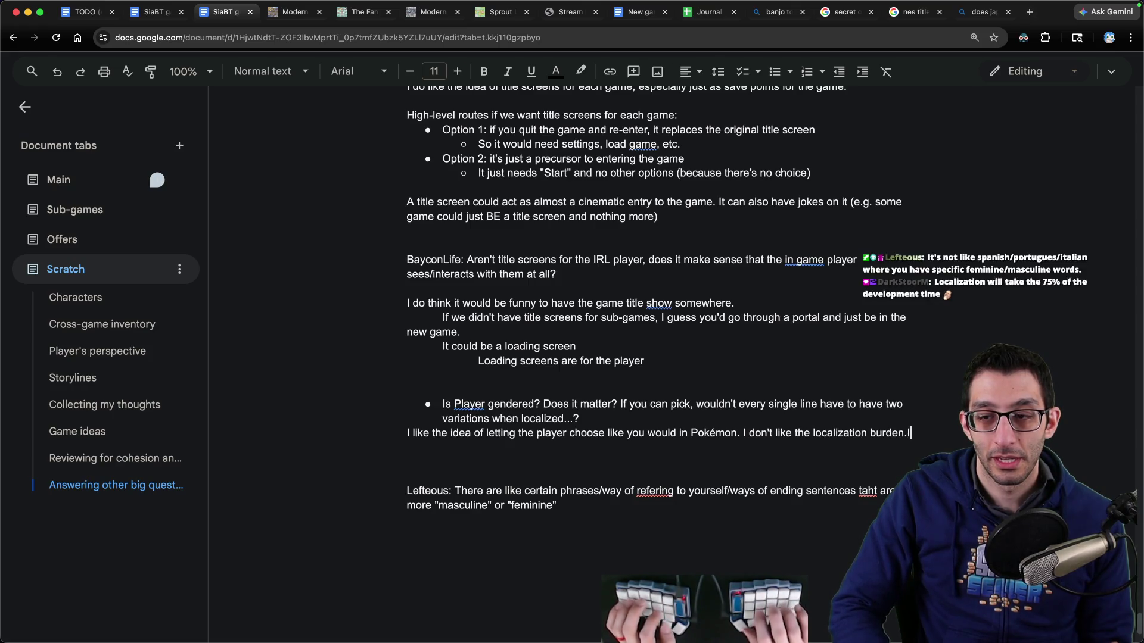
{"action": "type", "text": "'m not GAMEFREAK, so I"}
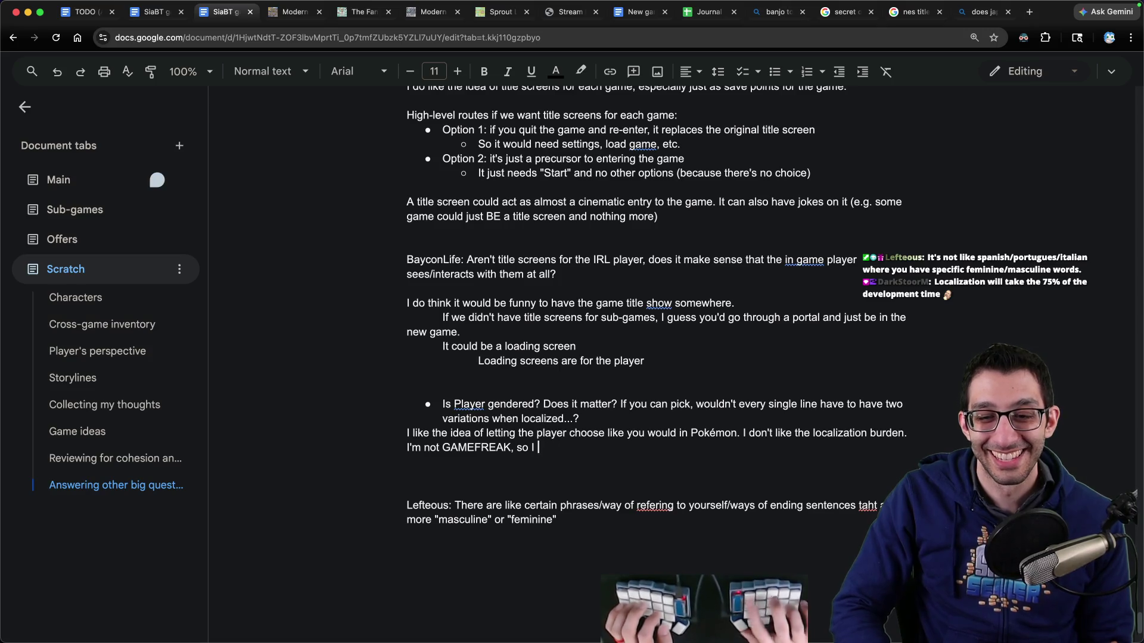
{"action": "type", "text": "one string for everything."}
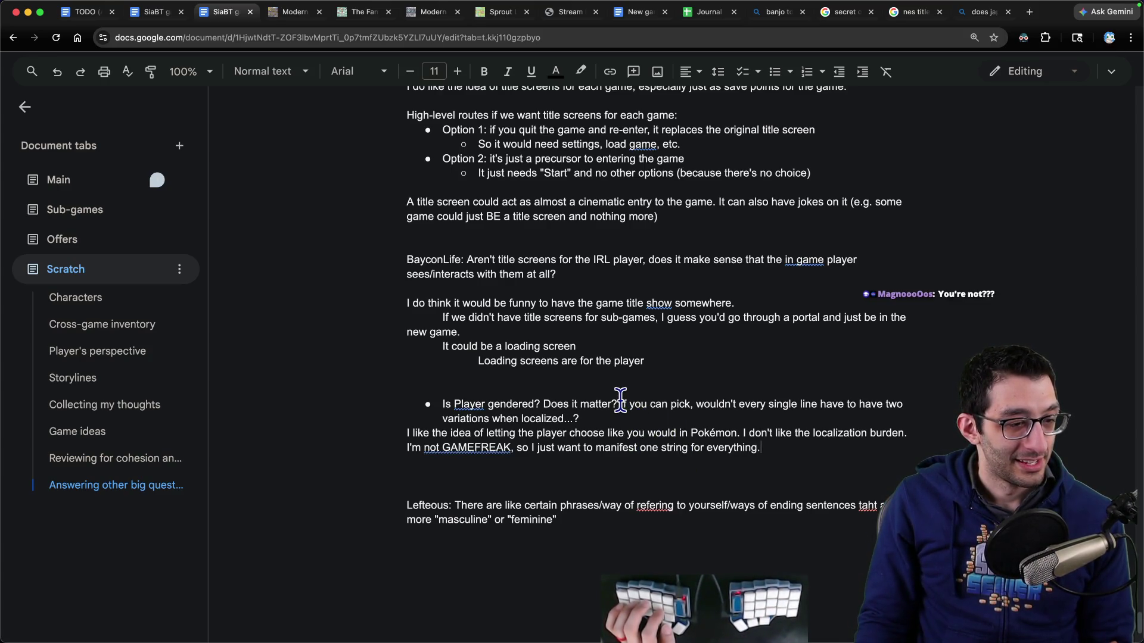
{"action": "scroll", "coordinate": [838, 474], "scroll_direction": "down", "scroll_amount": 3}
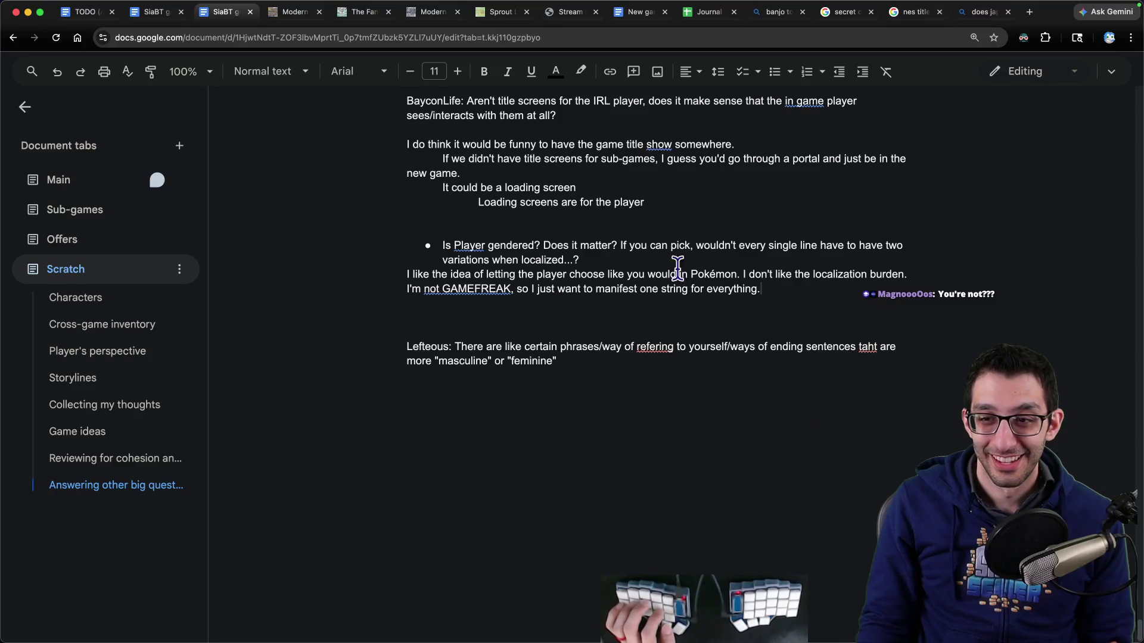
{"action": "left_click_drag", "start_coordinate": [476, 292], "coordinate": [445, 291]}
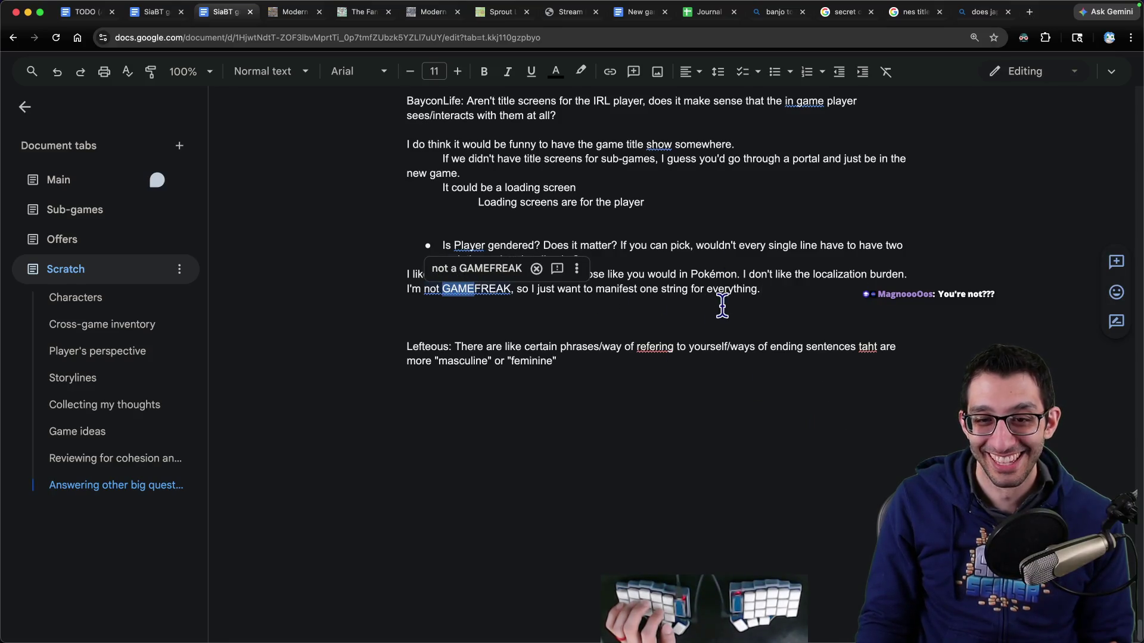
{"action": "left_click", "coordinate": [765, 290]}
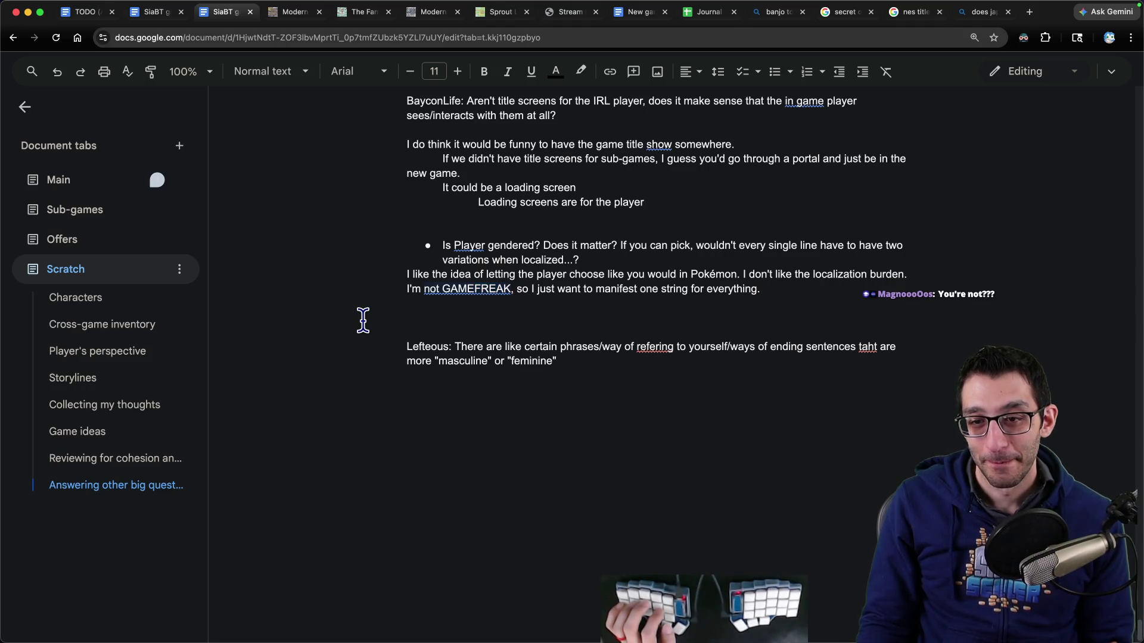
{"action": "key", "text": "ctrl+shift+Tab"}
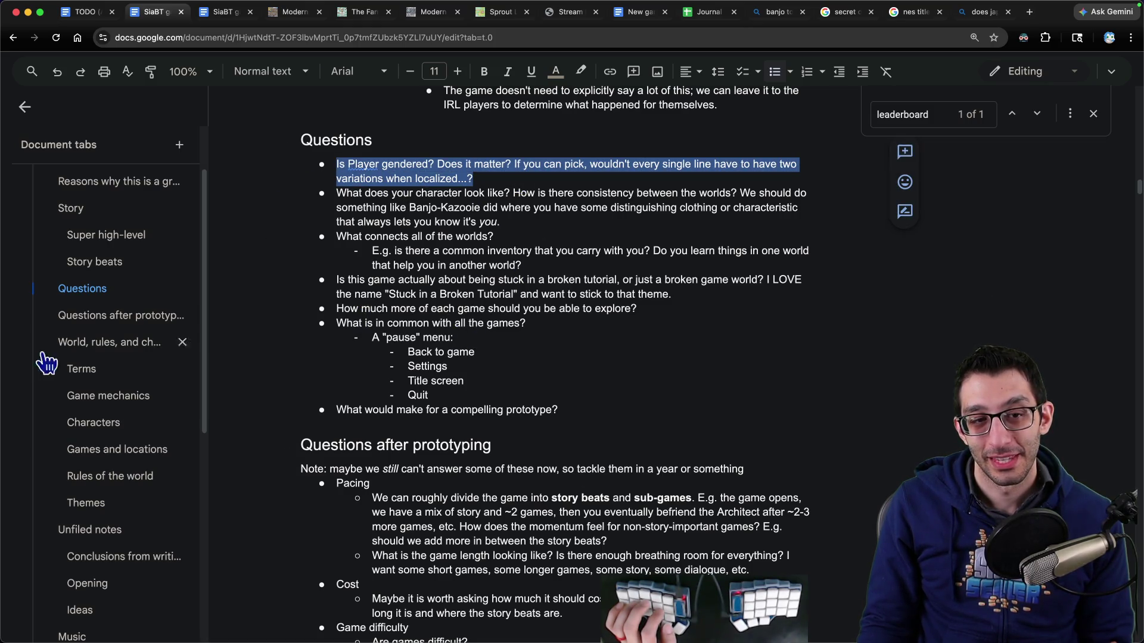
Step: Jump to the other design doc's Characters section listing Player, Sidekick and the Architect
{"action": "scroll", "coordinate": [95, 358], "scroll_direction": "down", "scroll_amount": 5}
{"action": "scroll", "coordinate": [107, 364], "scroll_direction": "up", "scroll_amount": 3}
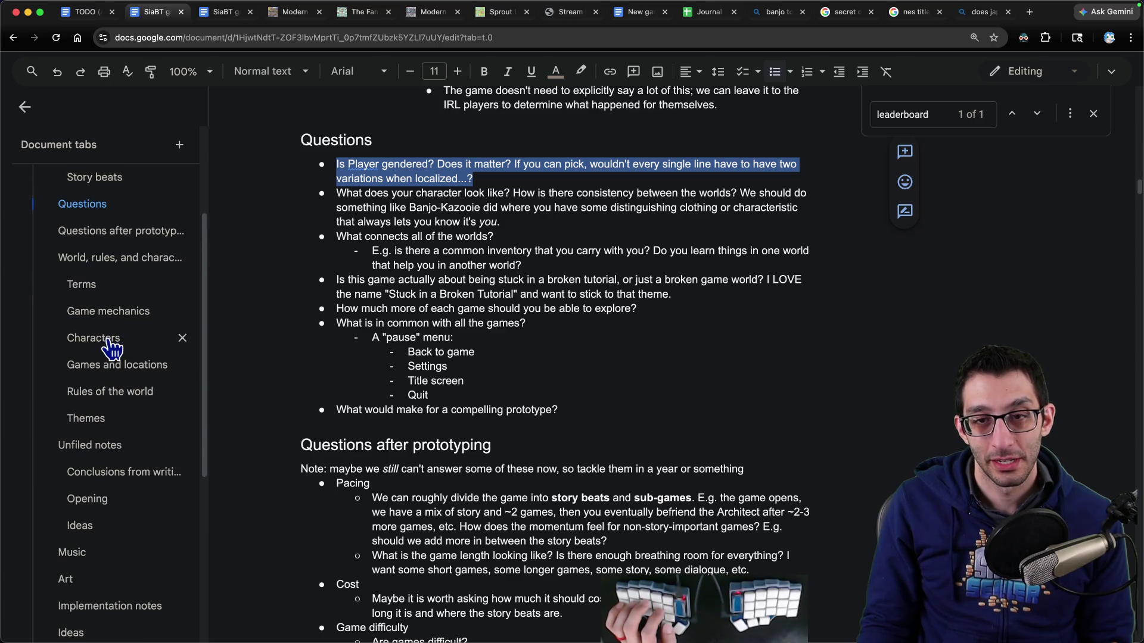
{"action": "left_click", "coordinate": [109, 342]}
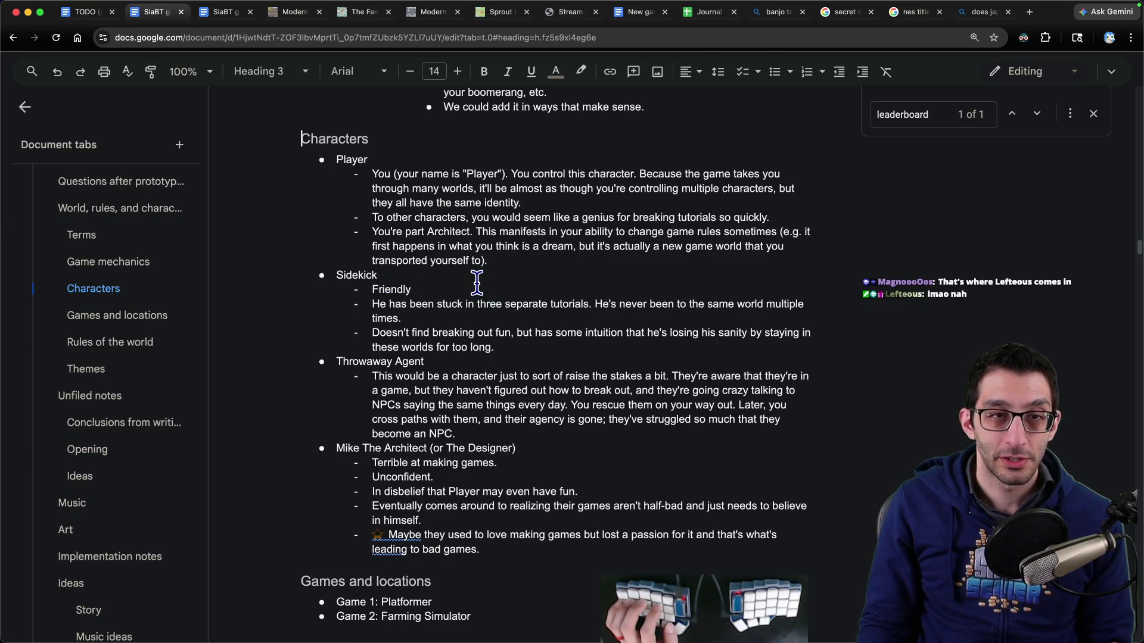
{"action": "key", "text": "super+t"}
Step: Search 'undertale main character', confirm it is Frisk, and open the Undertale Wiki Main characters category
{"action": "type", "text": "u"}
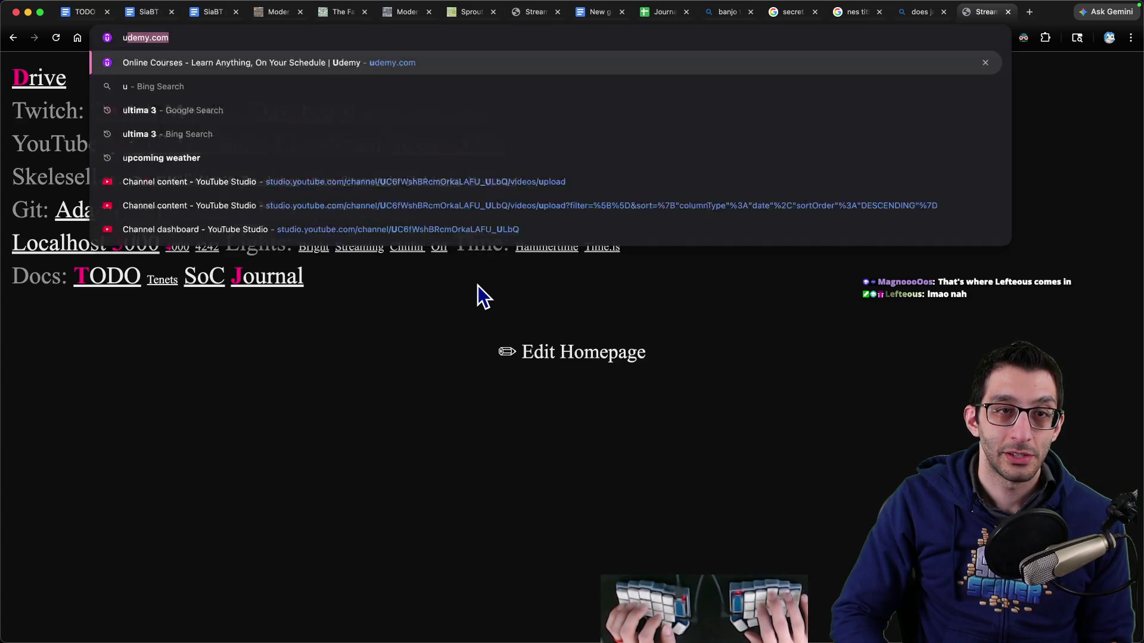
{"action": "type", "text": "ndertale main char"}
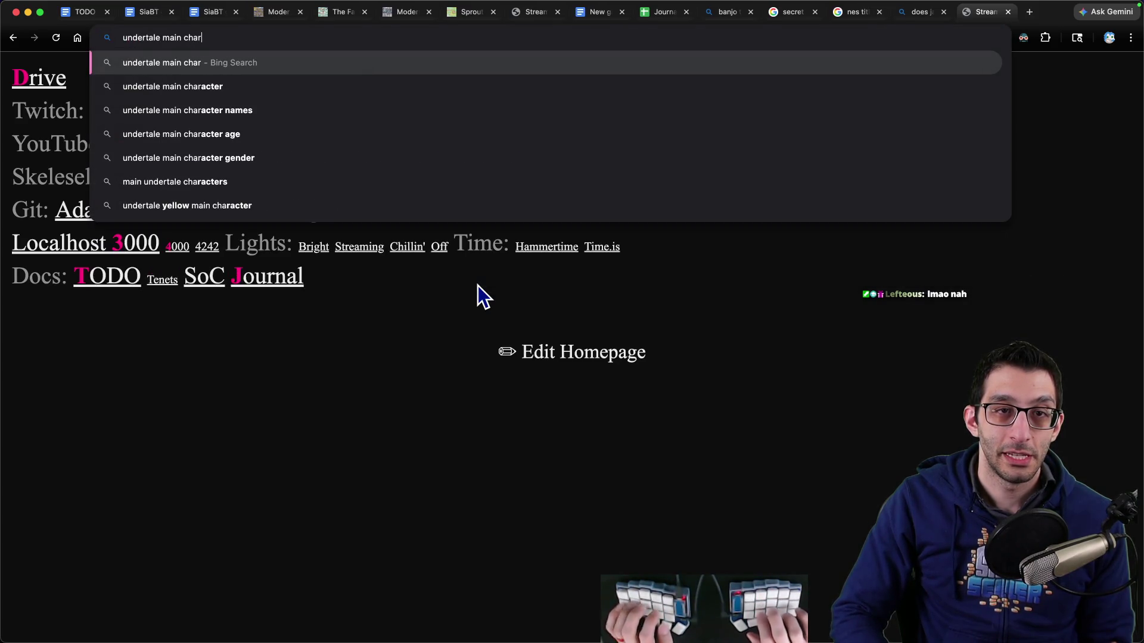
{"action": "type", "text": "acter"}
{"action": "key", "text": "Return"}
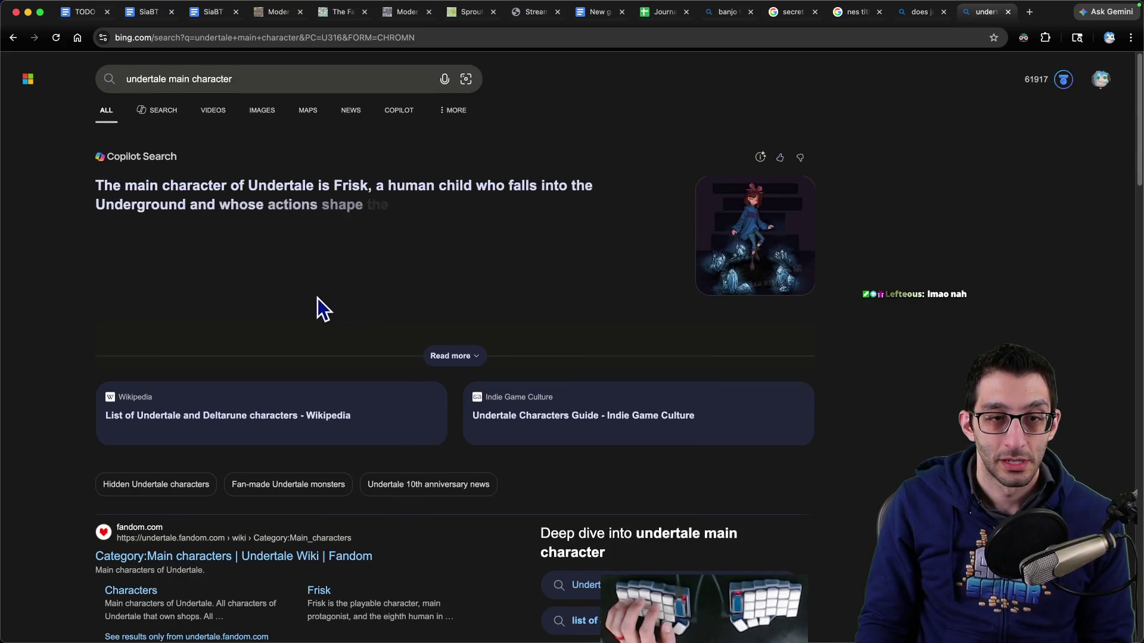
{"action": "scroll", "coordinate": [317, 297], "scroll_direction": "down", "scroll_amount": 2}
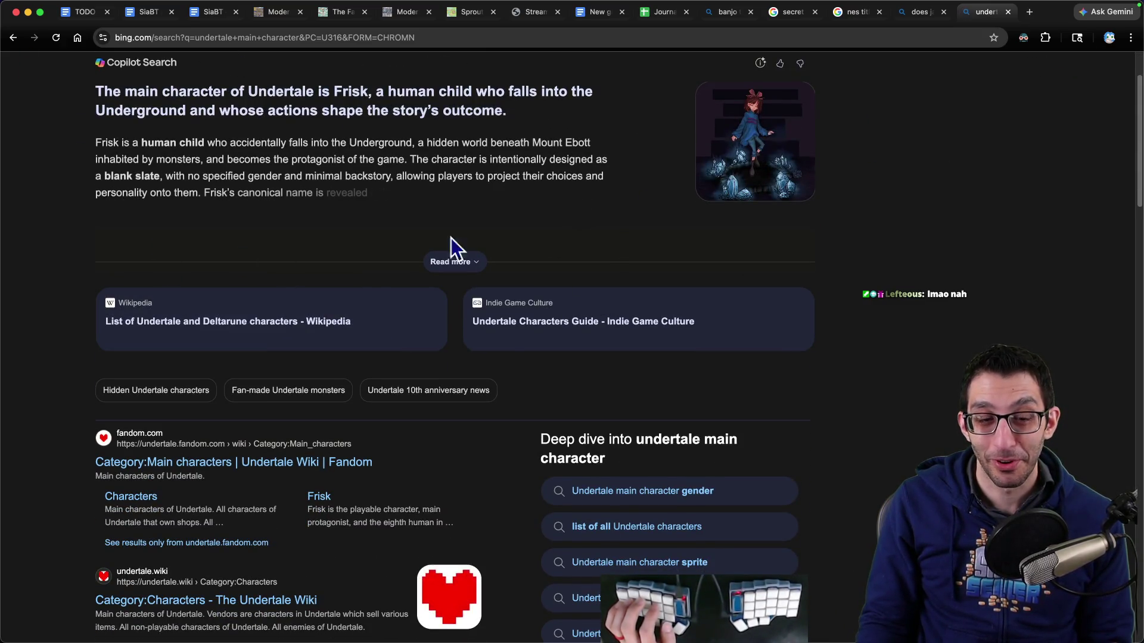
{"action": "scroll", "coordinate": [226, 459], "scroll_direction": "down", "scroll_amount": 2}
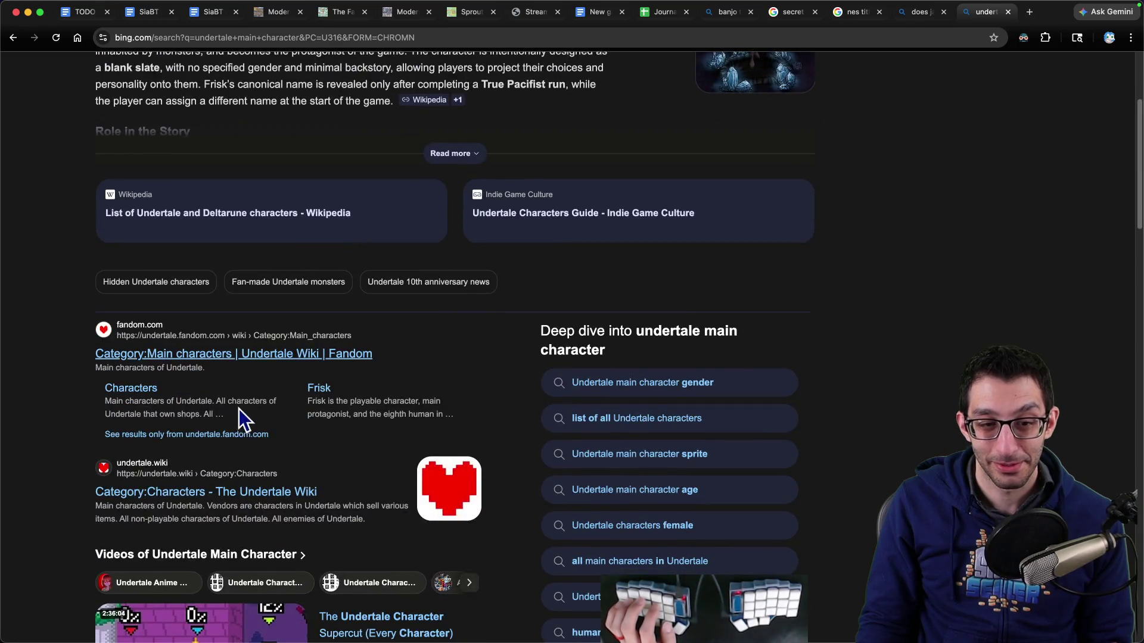
{"action": "scroll", "coordinate": [238, 408], "scroll_direction": "down", "scroll_amount": 5}
{"action": "scroll", "coordinate": [227, 420], "scroll_direction": "up", "scroll_amount": 2}
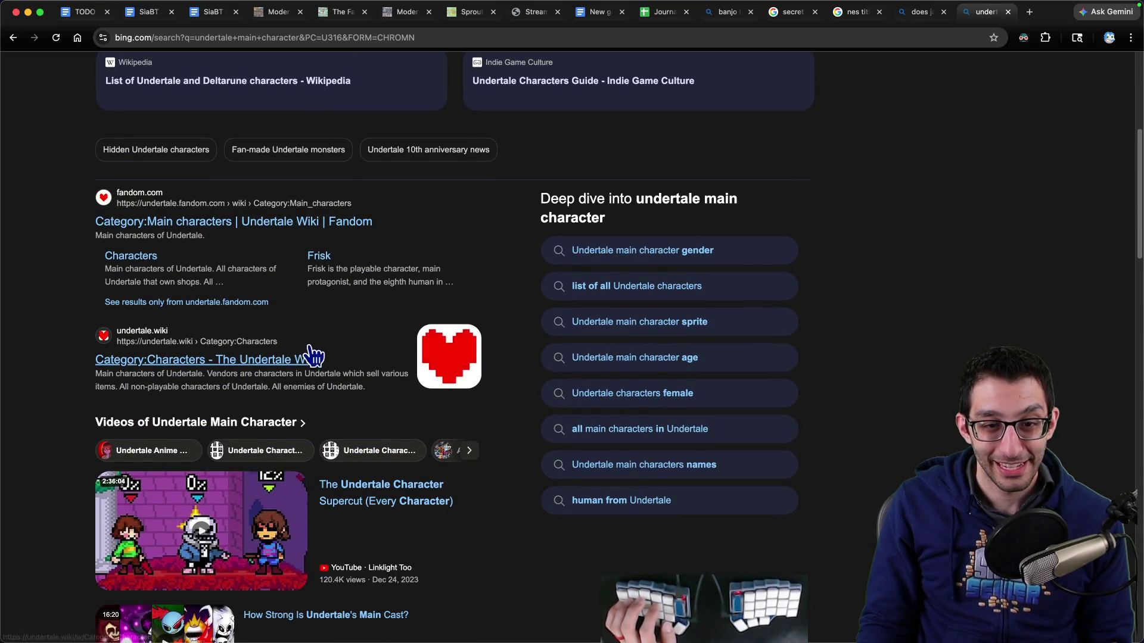
{"action": "scroll", "coordinate": [288, 298], "scroll_direction": "up", "scroll_amount": 5}
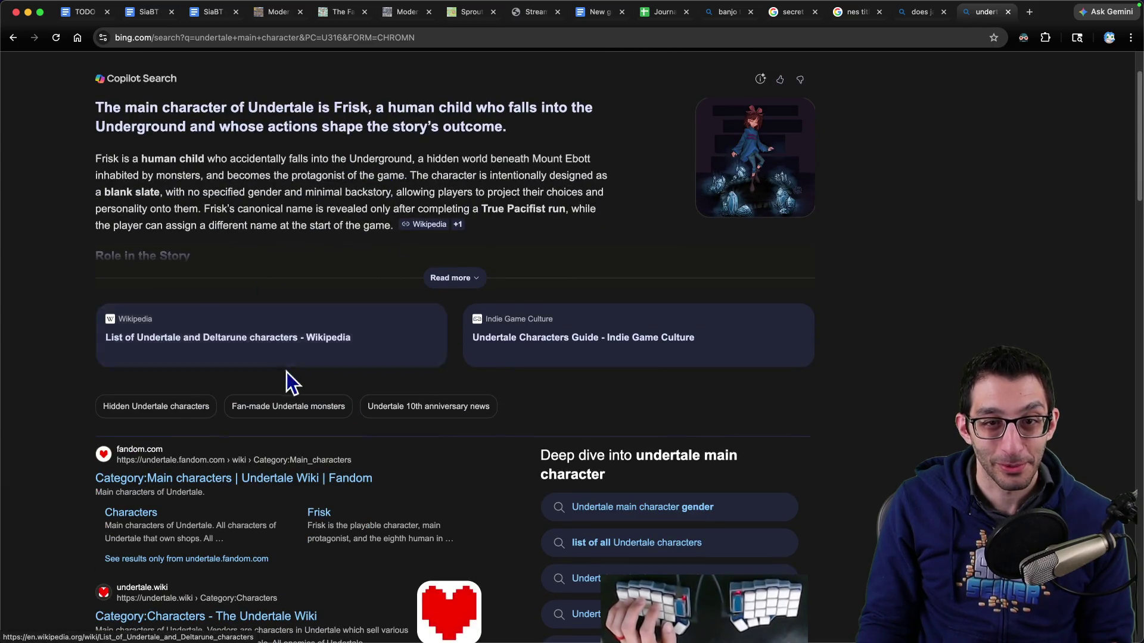
{"action": "left_click", "coordinate": [204, 493]}
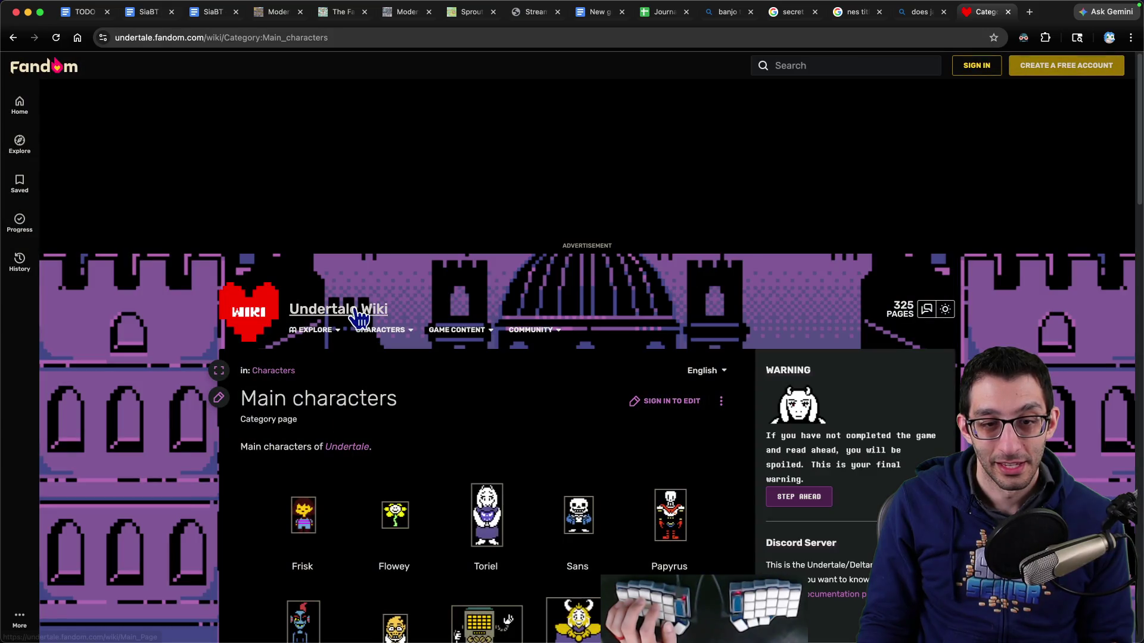
Step: Open Frisk's wiki article and highlight the Appearance lines on unstated gender and they/them pronouns
{"action": "left_click", "coordinate": [303, 514]}
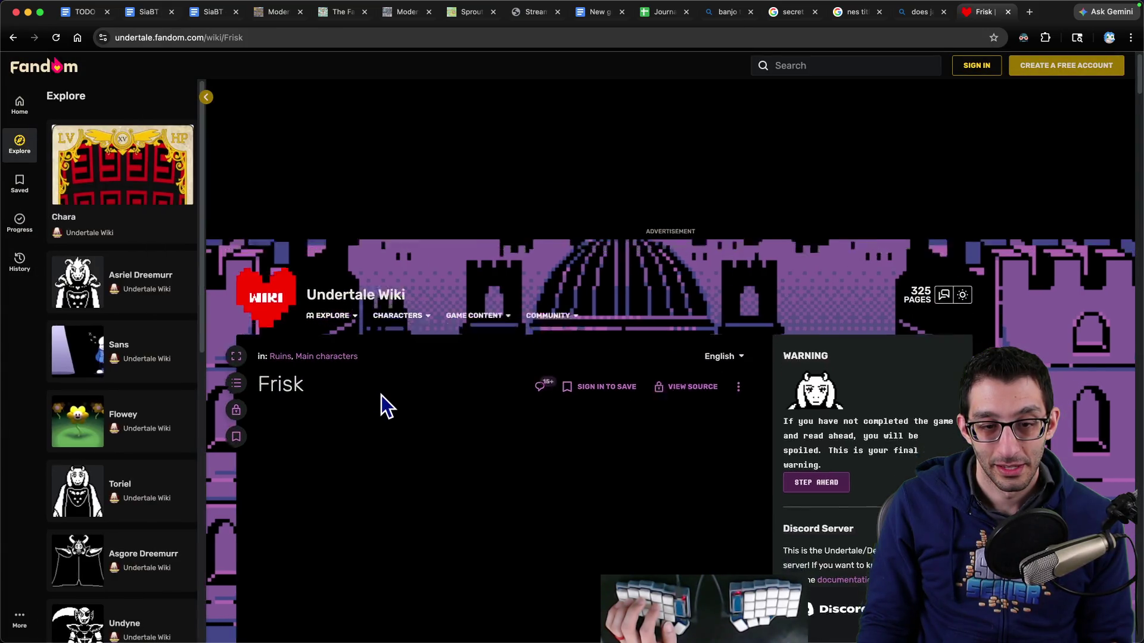
{"action": "scroll", "coordinate": [381, 395], "scroll_direction": "down", "scroll_amount": 10}
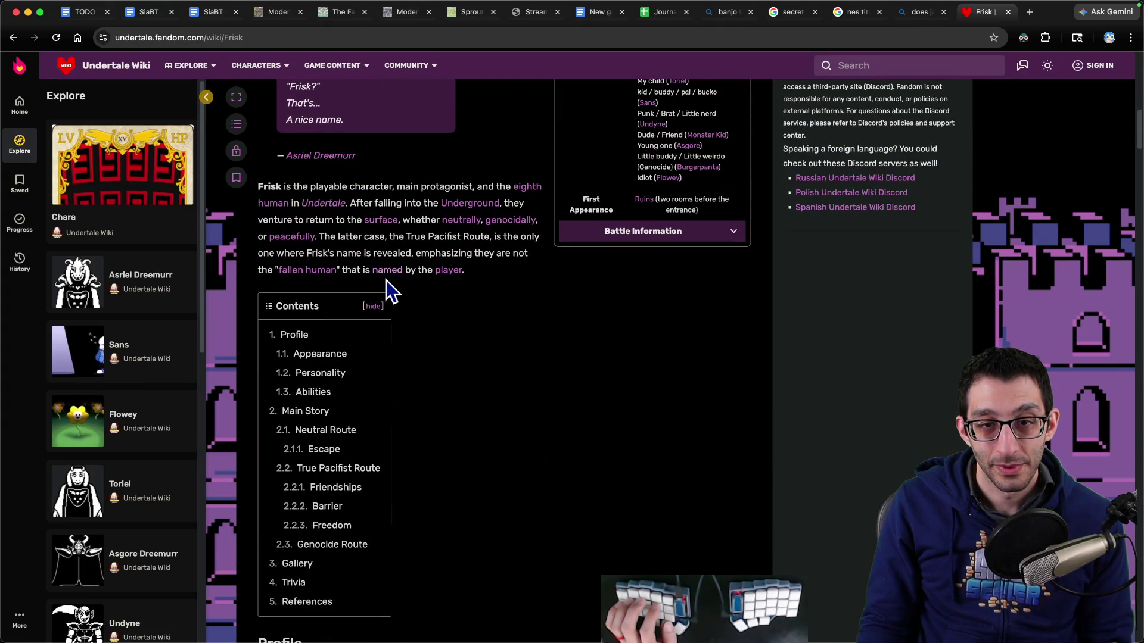
{"action": "scroll", "coordinate": [435, 280], "scroll_direction": "down", "scroll_amount": 12}
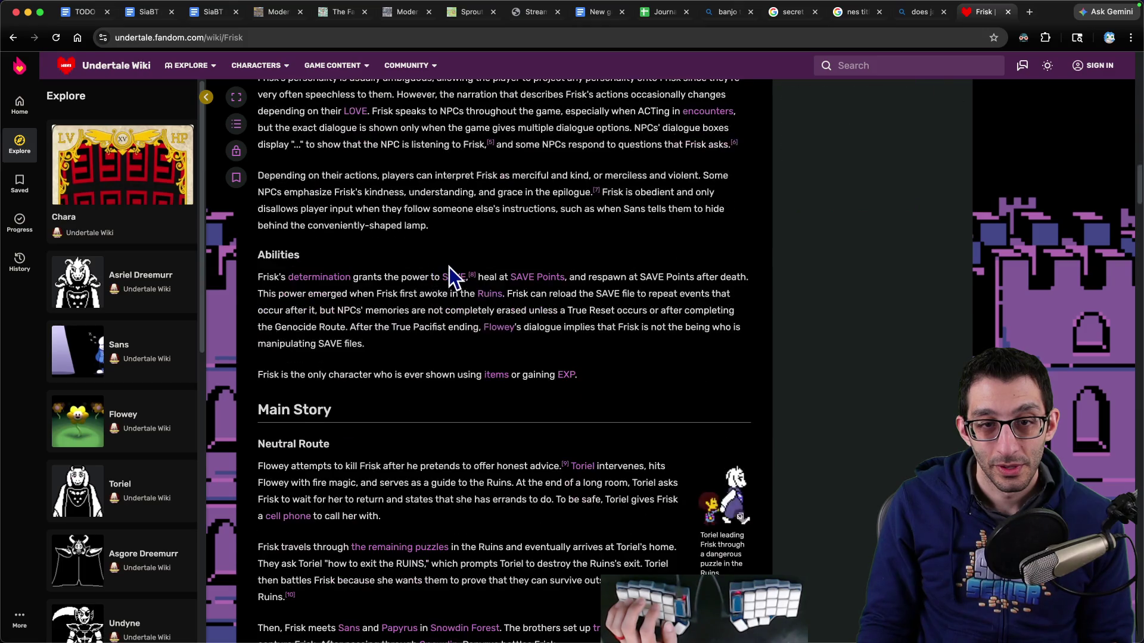
{"action": "scroll", "coordinate": [449, 266], "scroll_direction": "up", "scroll_amount": 7}
{"action": "scroll", "coordinate": [448, 271], "scroll_direction": "up", "scroll_amount": 5}
{"action": "scroll", "coordinate": [427, 298], "scroll_direction": "down", "scroll_amount": 2}
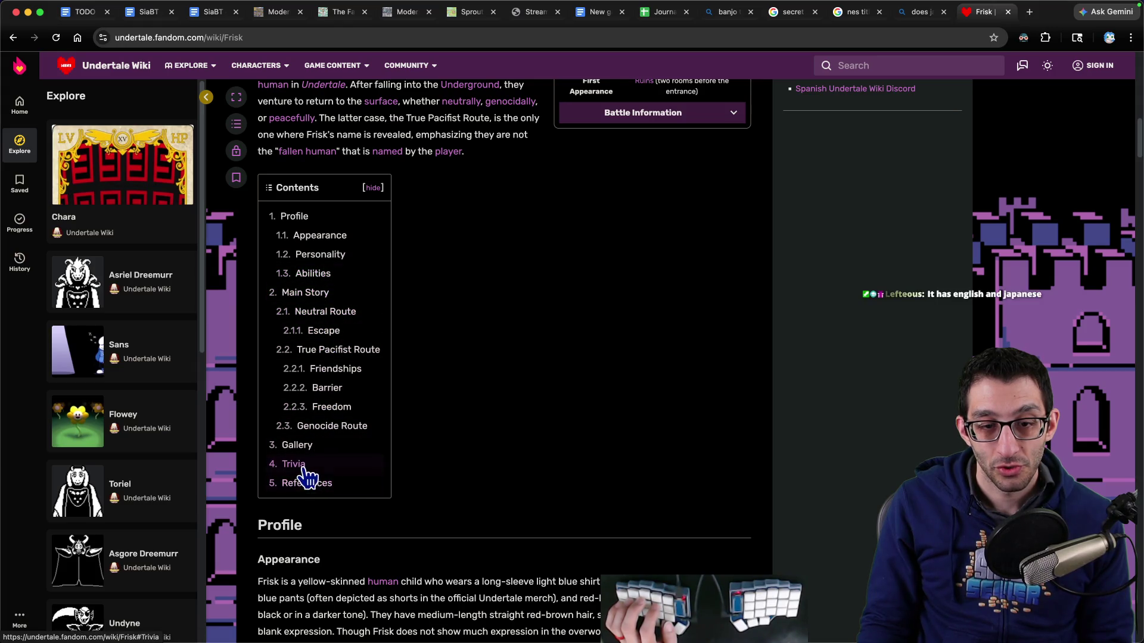
{"action": "left_click", "coordinate": [350, 238]}
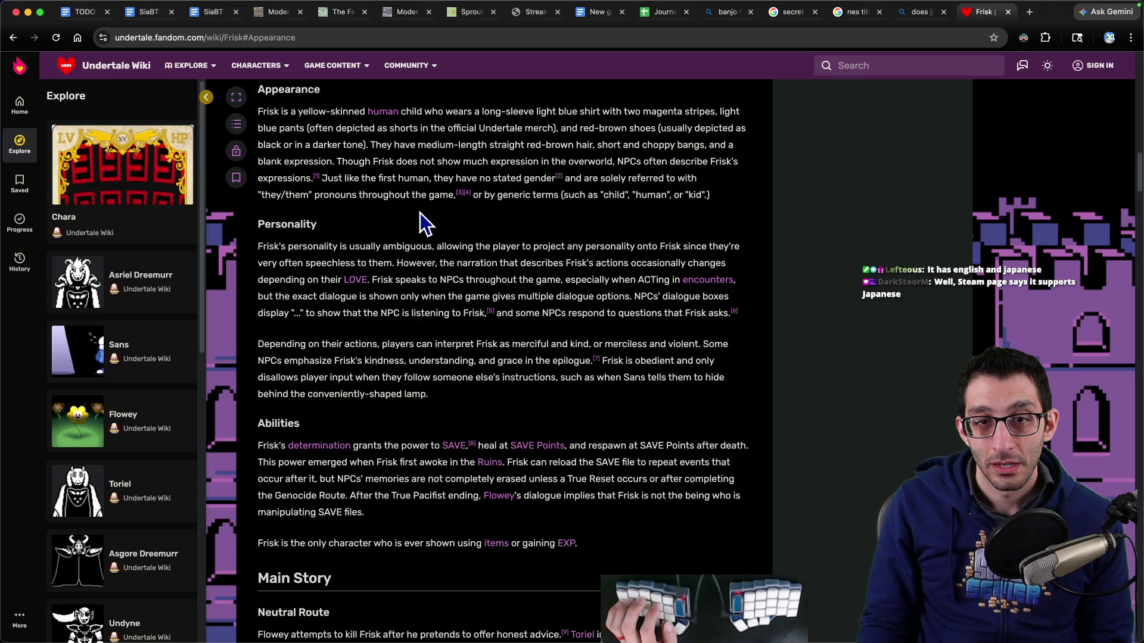
{"action": "mouse_move", "coordinate": [435, 178]}
{"action": "left_mouse_down"}
{"action": "mouse_move", "coordinate": [698, 180]}
{"action": "mouse_move", "coordinate": [322, 196]}
{"action": "mouse_move", "coordinate": [718, 198]}
{"action": "mouse_move", "coordinate": [322, 178]}
{"action": "left_mouse_up"}
{"action": "left_click", "coordinate": [726, 198]}
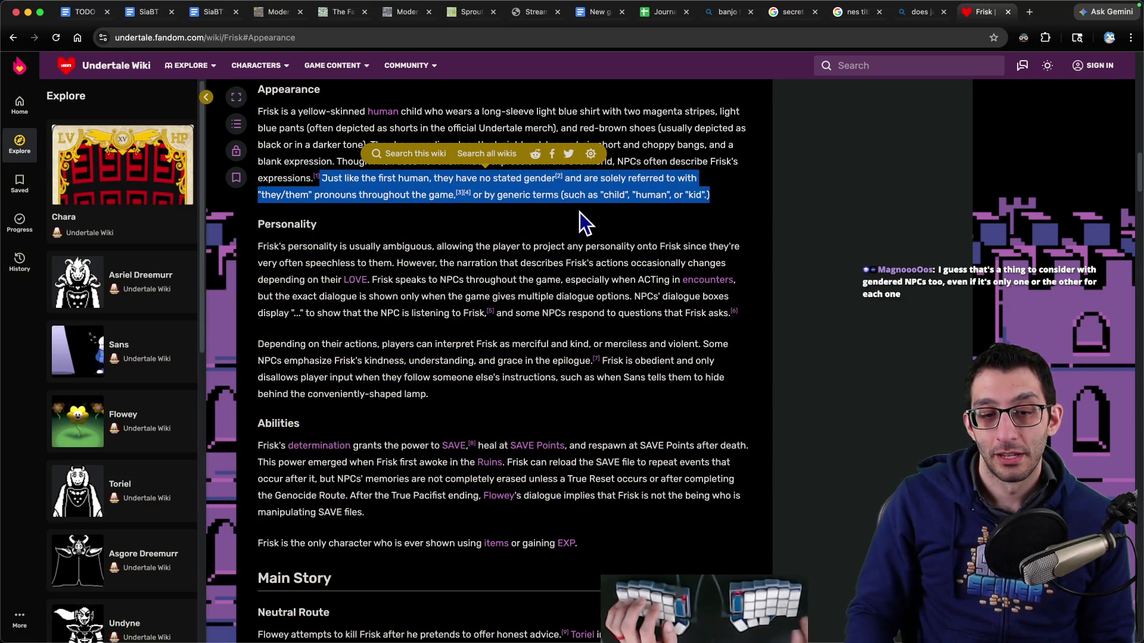
{"action": "key", "text": "super+l"}
Step: Search 'does undertale have a japanese translation', confirm yes, then close the tab and return to TODO
{"action": "type", "text": "does under"}
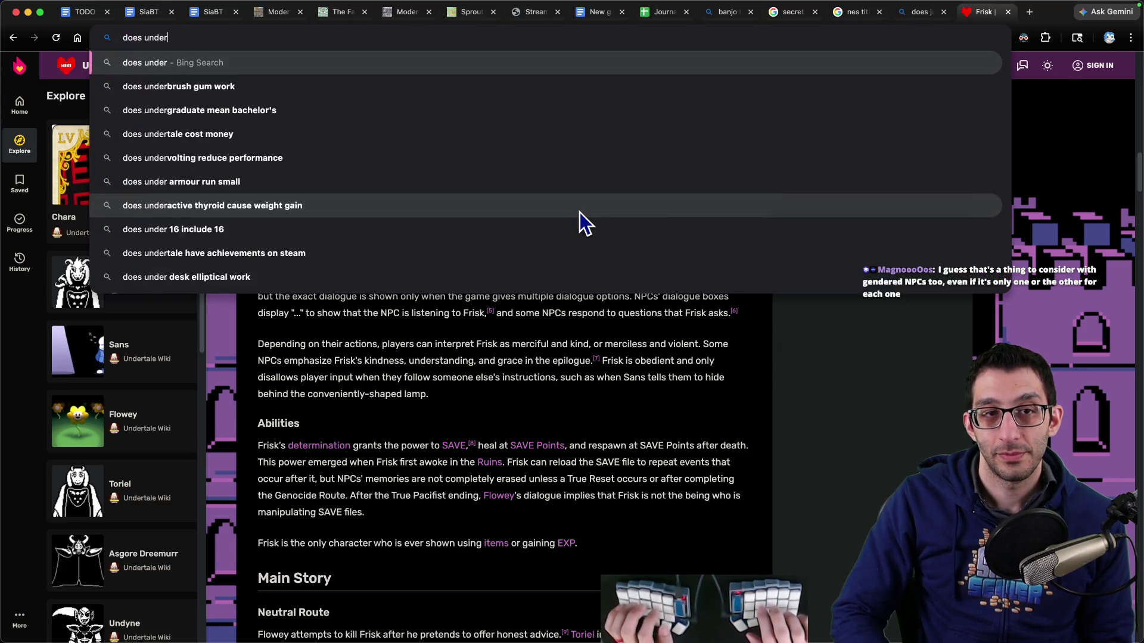
{"action": "type", "text": "tale have a japanese "}
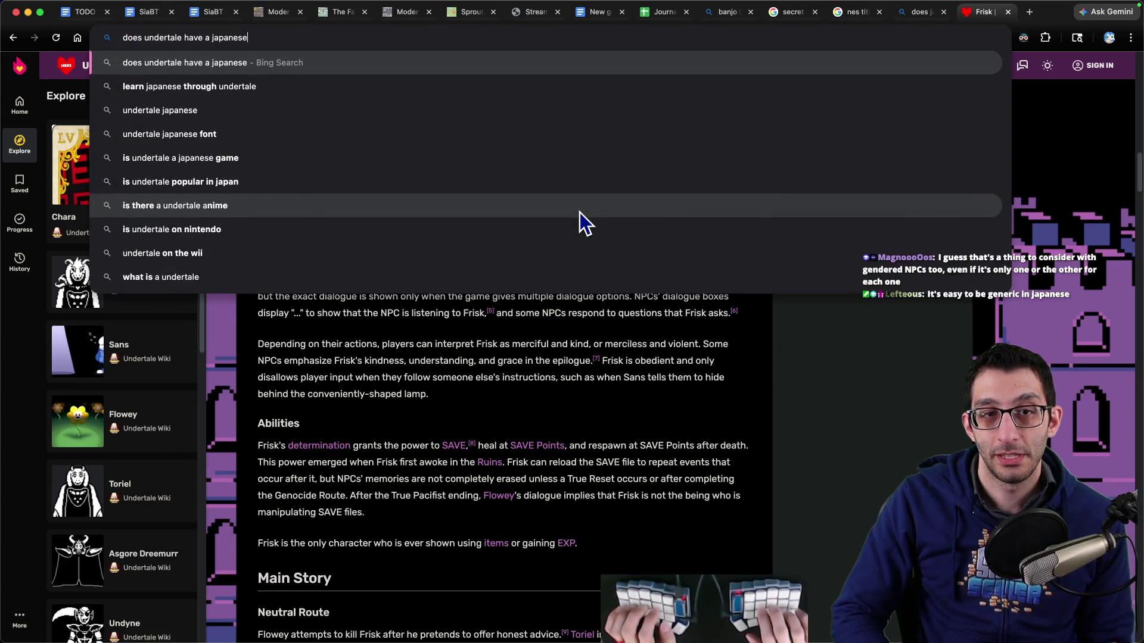
{"action": "type", "text": "translation"}
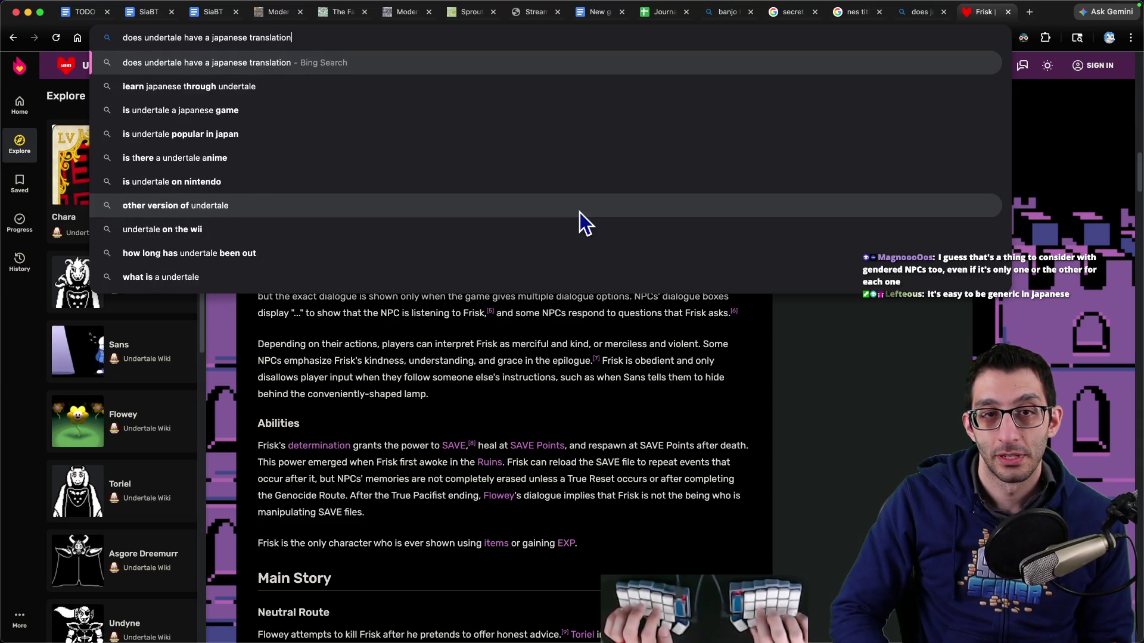
{"action": "key", "text": "Return"}
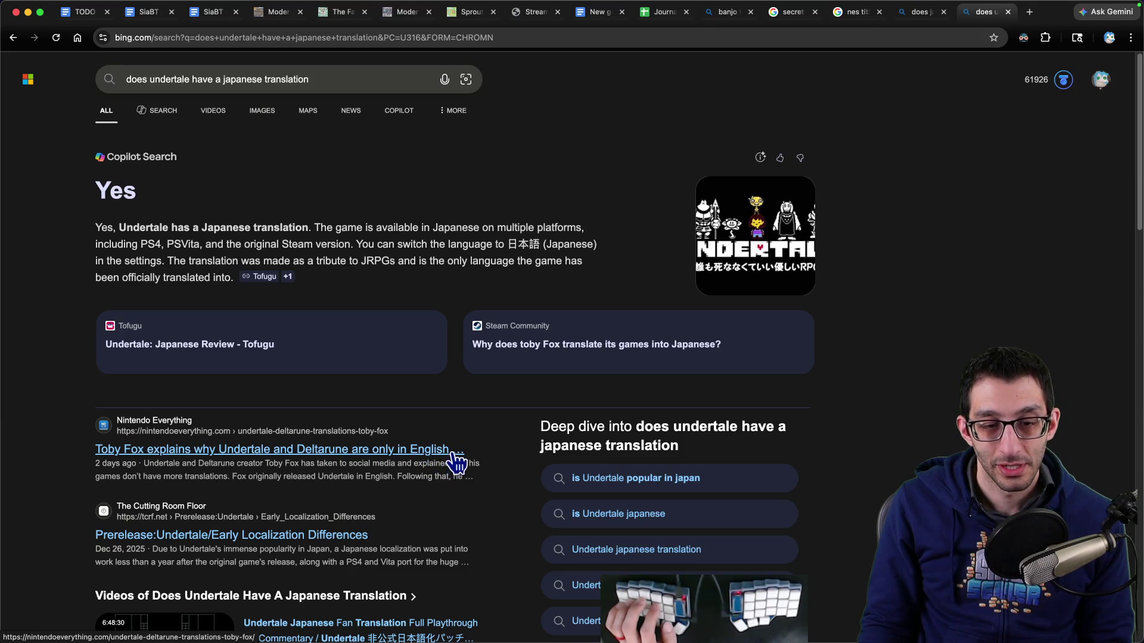
{"action": "scroll", "coordinate": [468, 375], "scroll_direction": "down", "scroll_amount": 3}
{"action": "scroll", "coordinate": [468, 375], "scroll_direction": "up", "scroll_amount": 3}
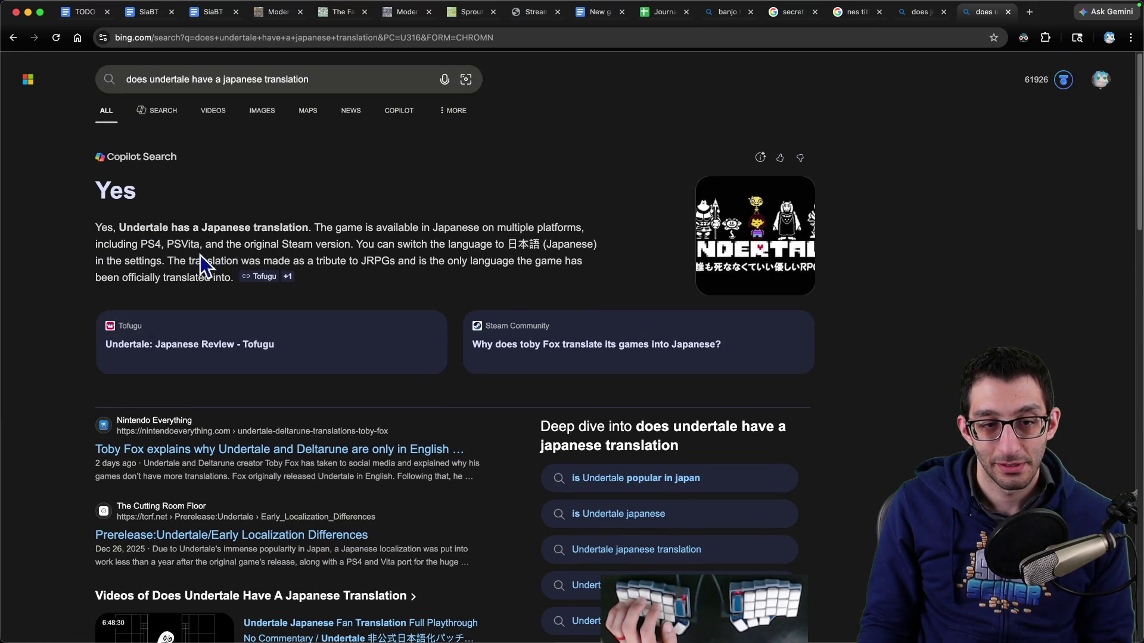
{"action": "key", "text": "super+w"}
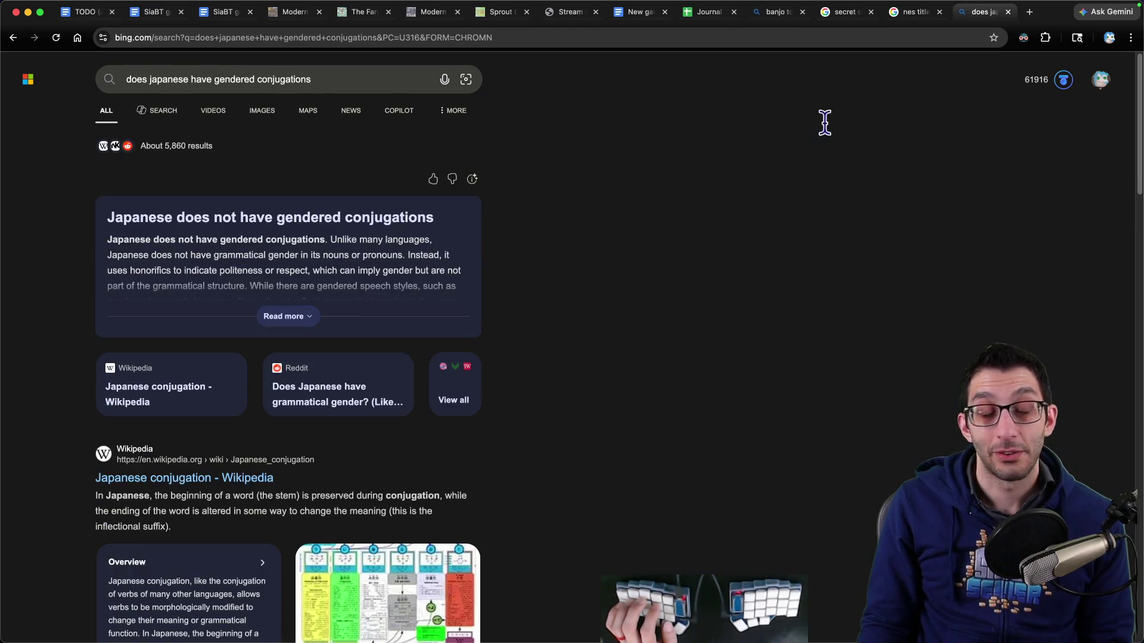
{"action": "key", "text": "super+1"}
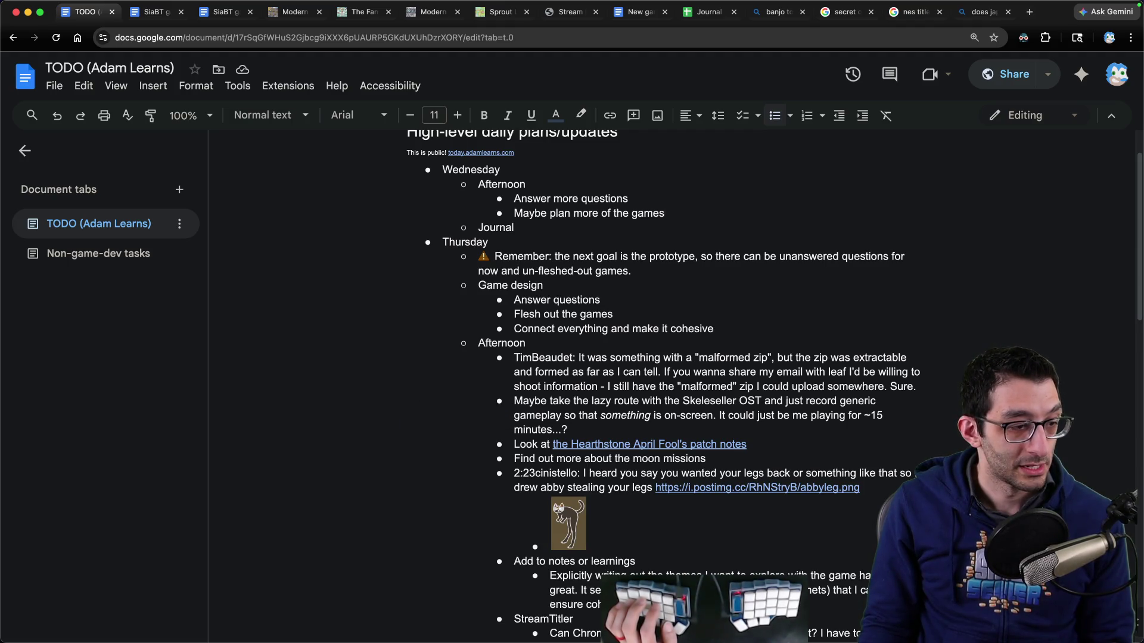
Step: Paste the two new Japanese chat quotes into the editor notes and strip their 3:12 timestamps
{"action": "key", "text": "super+Tab"}
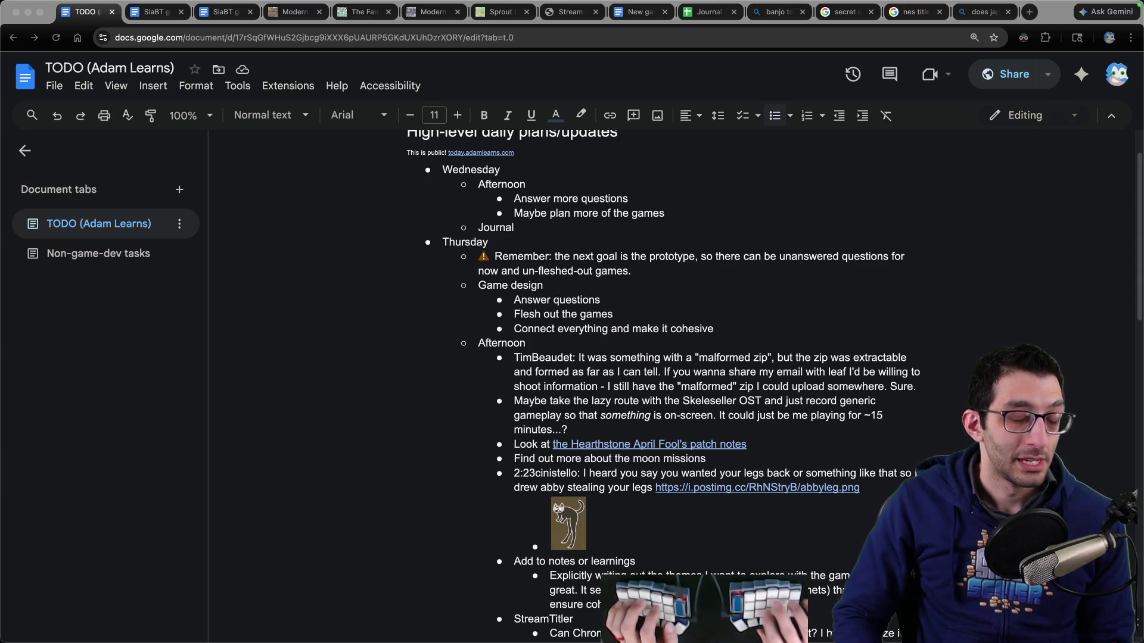
{"action": "key", "text": "super+Down"}
{"action": "key", "text": "Return"}
{"action": "key", "text": "Return"}
{"action": "key", "text": "Return"}
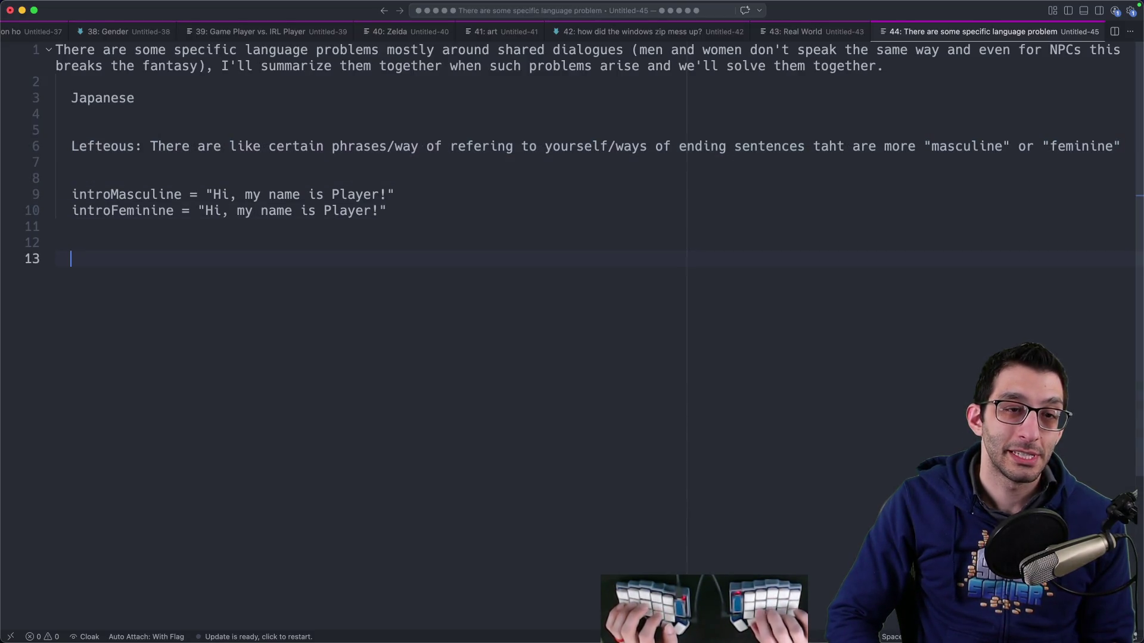
{"action": "key", "text": "super+v"}
{"action": "left_click", "coordinate": [95, 258]}
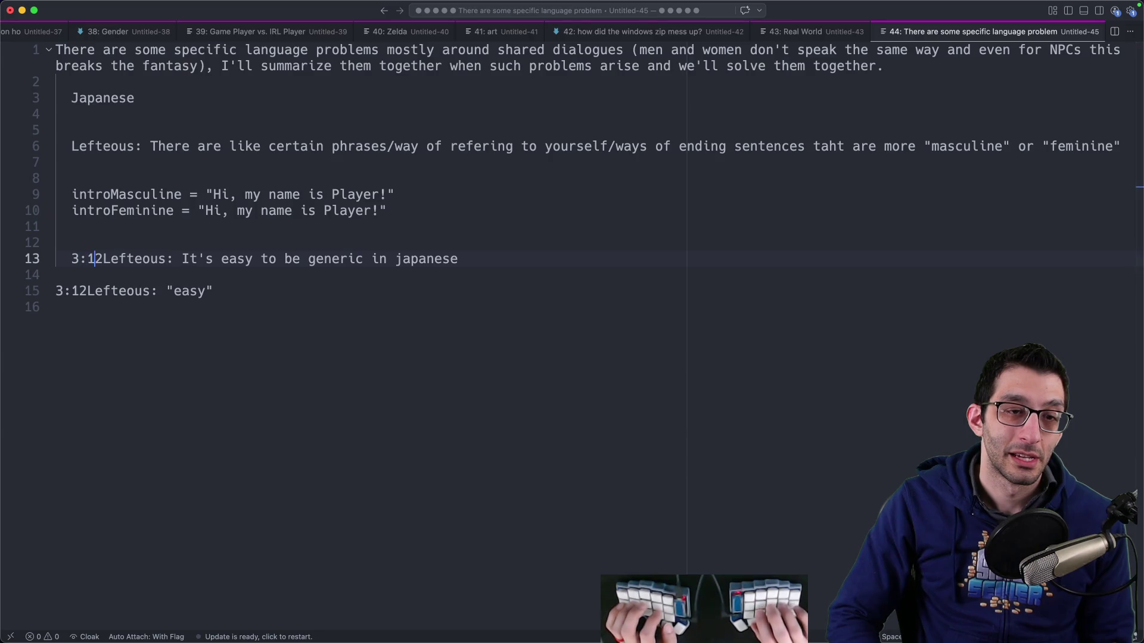
{"action": "key", "text": "BackSpace"}
{"action": "key", "text": "BackSpace"}
{"action": "key", "text": "BackSpace"}
{"action": "key", "text": "Delete"}
{"action": "key", "text": "Down"}
{"action": "key", "text": "Down"}
{"action": "key", "text": "Home"}
{"action": "key", "text": "Tab"}
{"action": "key", "text": "Delete"}
{"action": "key", "text": "Delete"}
{"action": "key", "text": "Delete"}
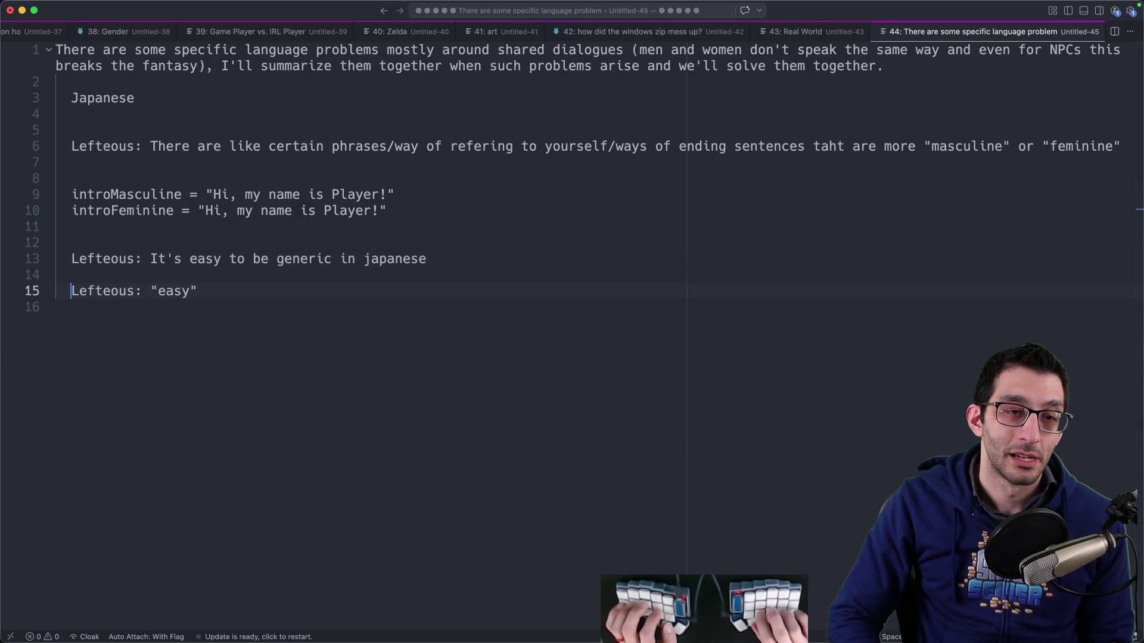
Step: Move the two quotes up directly under the masculine/feminine phrasing quote on line 6
{"action": "key", "text": "Up"}
{"action": "key", "text": "ctrl+shift+k"}
{"action": "key", "text": "End"}
{"action": "key", "text": "shift+Up"}
{"action": "key", "text": "shift+Home"}
{"action": "key", "text": "alt+Up"}
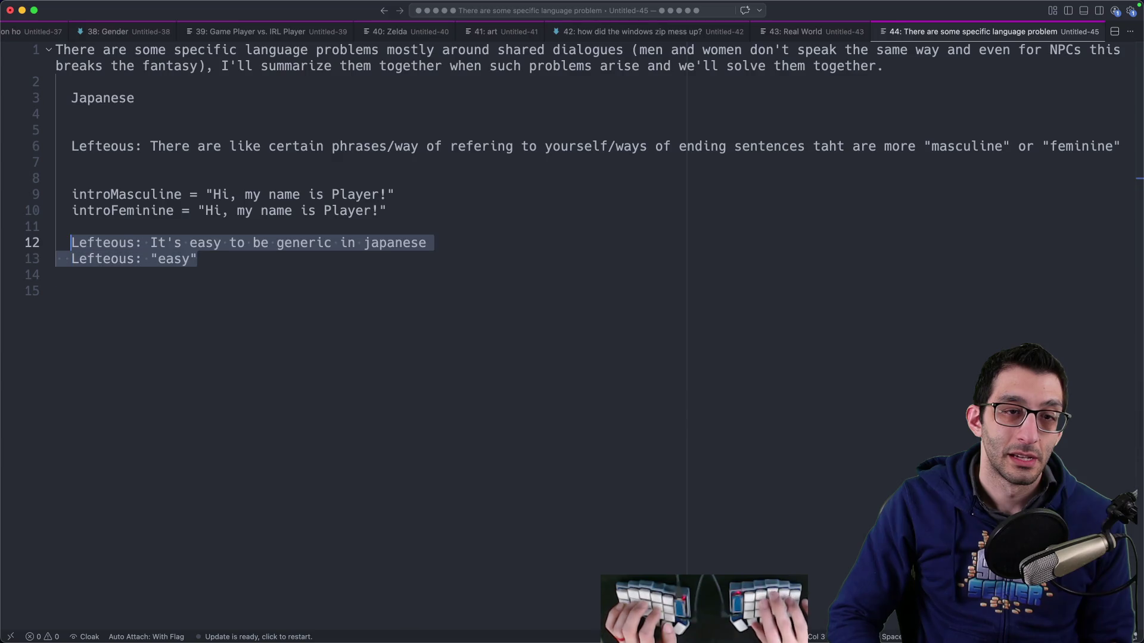
{"action": "key", "text": "alt+Up"}
{"action": "key", "text": "alt+Up"}
{"action": "key", "text": "alt+Up"}
{"action": "key", "text": "shift+Up"}
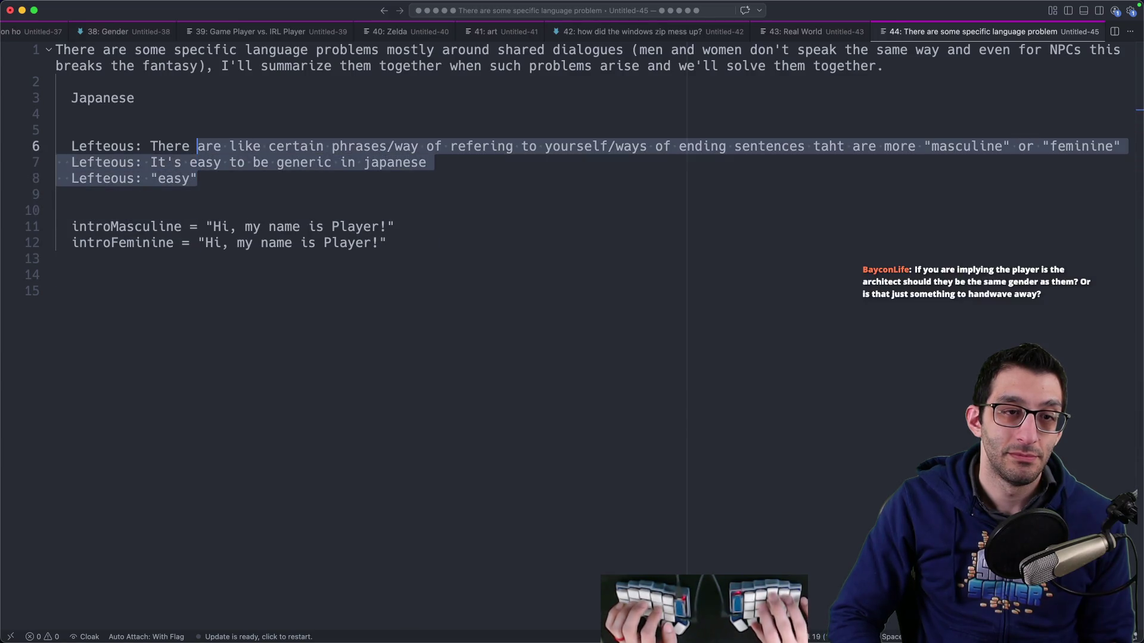
{"action": "key", "text": "shift+Up"}
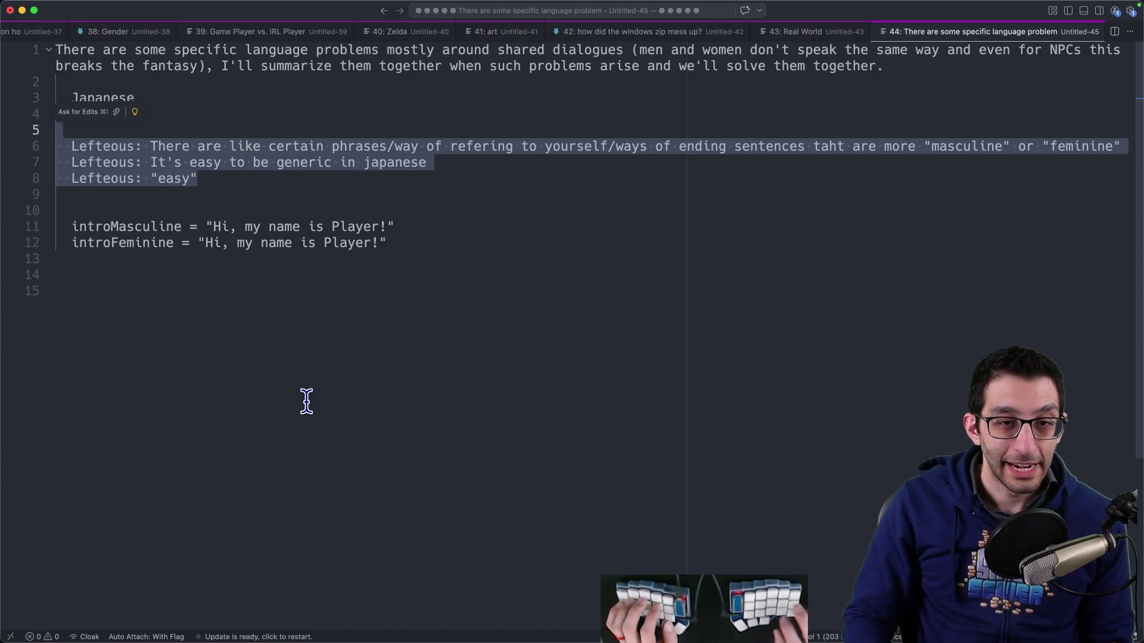
{"action": "key", "text": "super+Tab"}
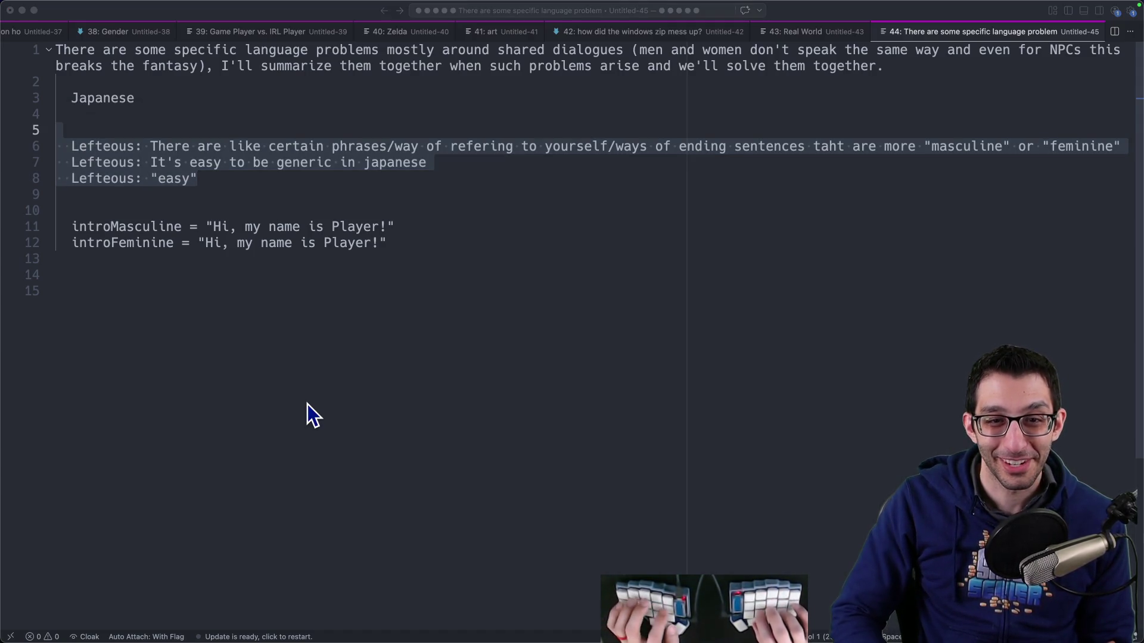
{"action": "left_click", "coordinate": [307, 404]}
{"action": "key", "text": "super+Tab"}
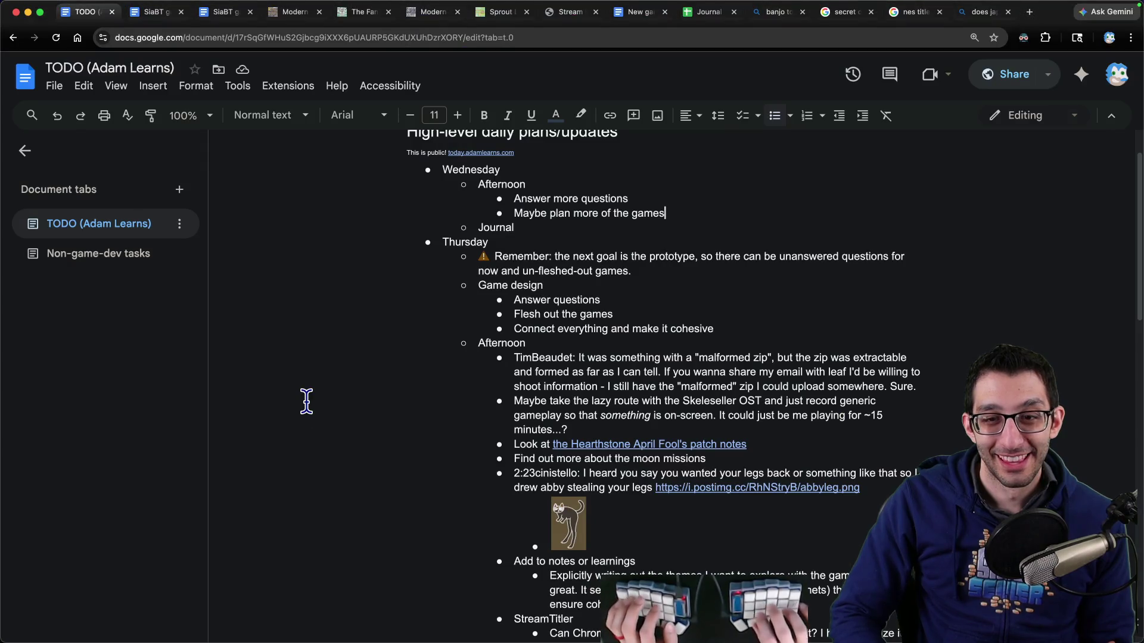
Step: In the Scratch tab, start an indented conclusion line under the gender question
{"action": "key", "text": "super+3"}
{"action": "left_click", "coordinate": [574, 387]}
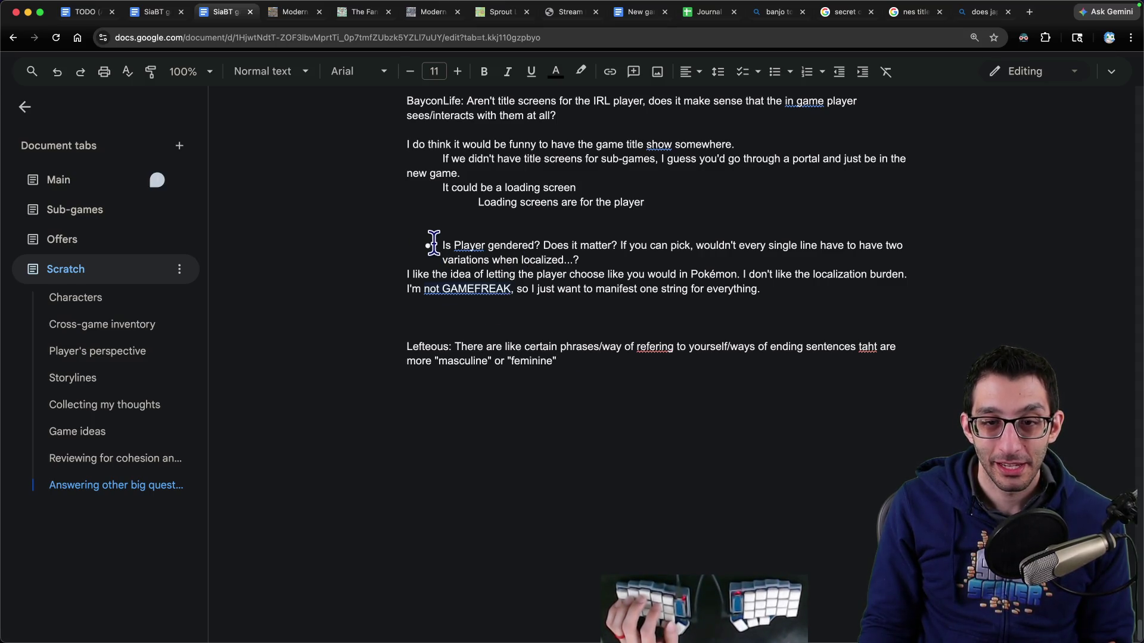
{"action": "mouse_move", "coordinate": [433, 243]}
{"action": "left_mouse_down"}
{"action": "mouse_move", "coordinate": [796, 339]}
{"action": "mouse_move", "coordinate": [631, 406]}
{"action": "left_mouse_up"}
{"action": "left_click", "coordinate": [631, 406]}
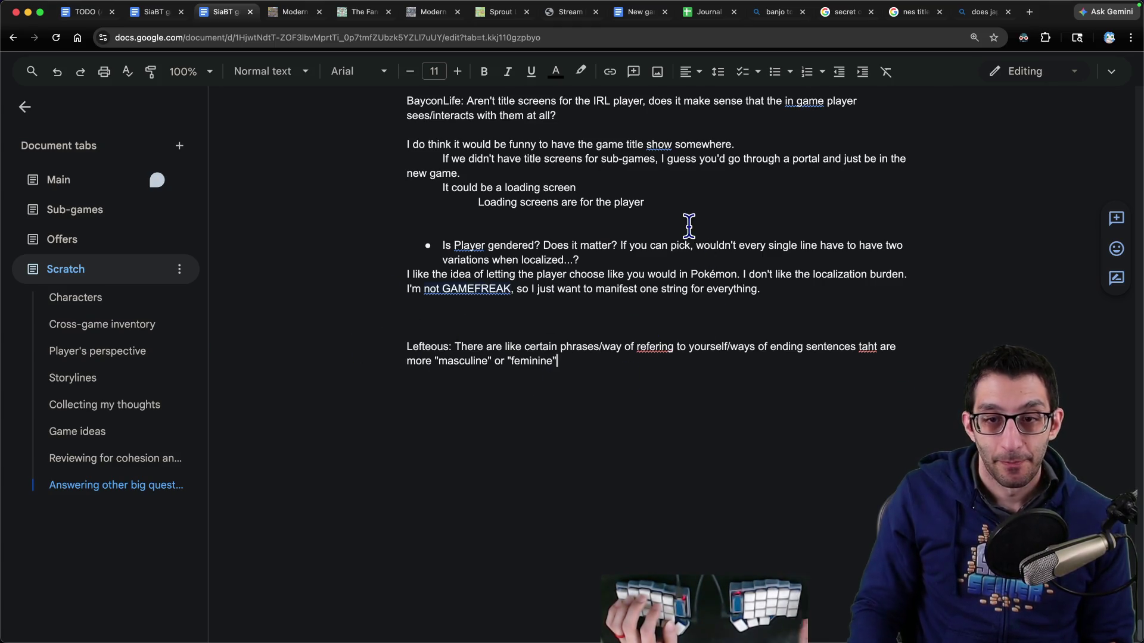
{"action": "key", "text": "Up"}
{"action": "key", "text": "Up"}
{"action": "key", "text": "Up"}
{"action": "key", "text": "Return"}
{"action": "key", "text": "Tab"}
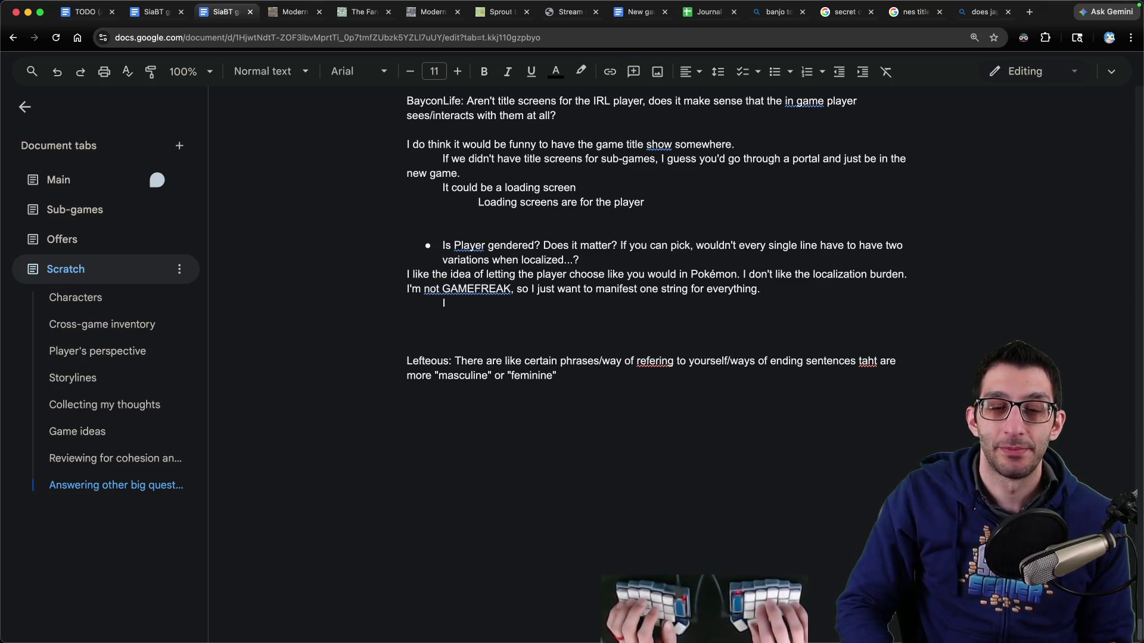
Step: Copy the two Japanese quotes from the editor, paste them under the feminine quote, and remove leading spaces
{"action": "key", "text": "super+Tab"}
{"action": "key", "text": "Up"}
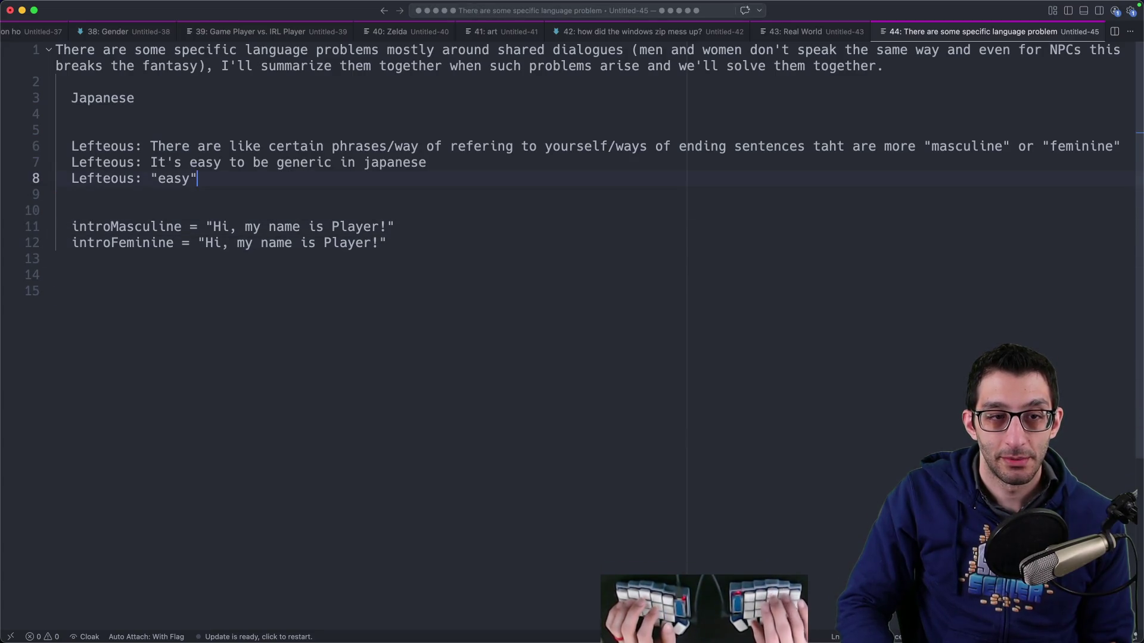
{"action": "key", "text": "shift+Up"}
{"action": "key", "text": "shift+Up"}
{"action": "key", "text": "super+c"}
{"action": "key", "text": "super+Tab"}
{"action": "key", "text": "Return"}
{"action": "key", "text": "super+v"}
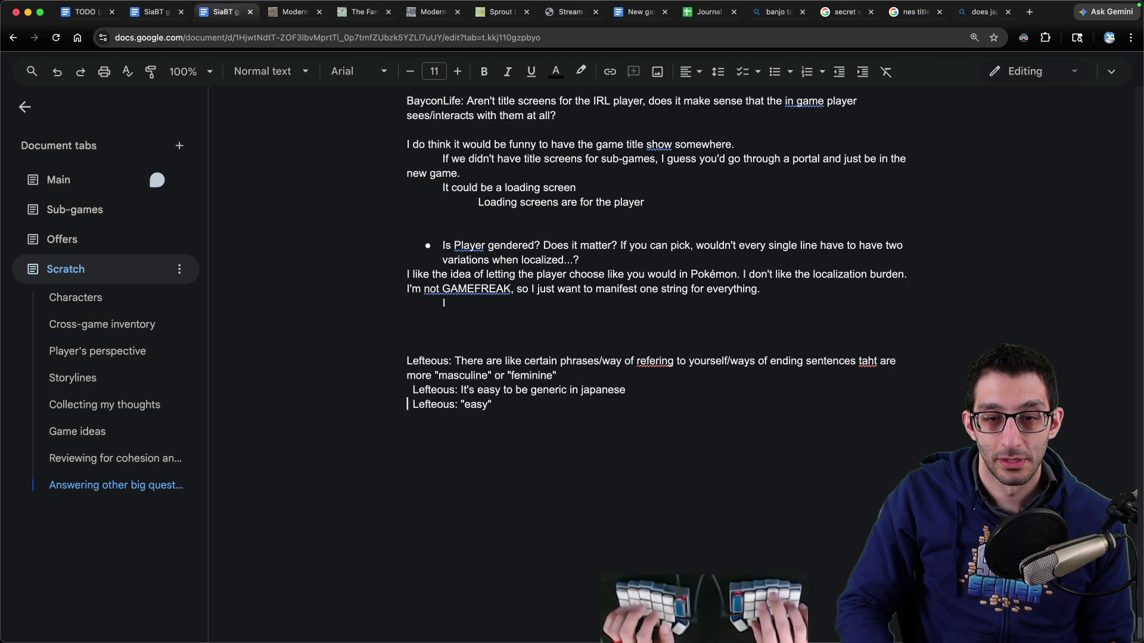
{"action": "key", "text": "shift+Up"}
{"action": "key", "text": "shift+Up"}
{"action": "key", "text": "Left"}
{"action": "key", "text": "Delete"}
{"action": "key", "text": "Down"}
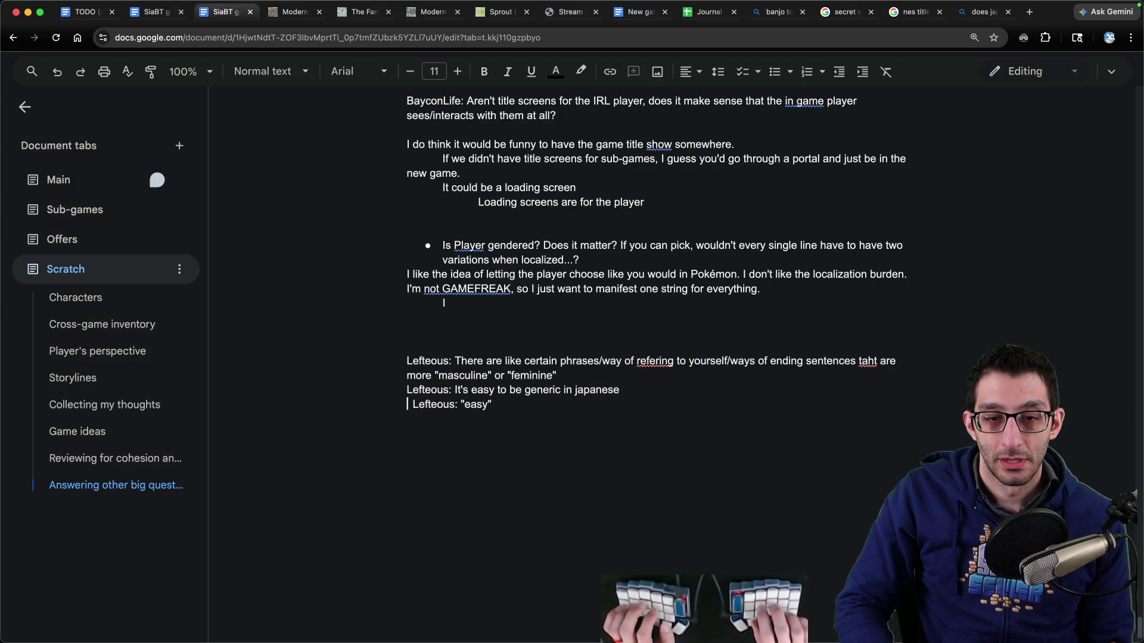
{"action": "key", "text": "Delete"}
{"action": "key", "text": "Up"}
Step: Type the indented conclusion: pick one gender for the characters for easier localization; it rarely matters
{"action": "type", "text": "My c"}
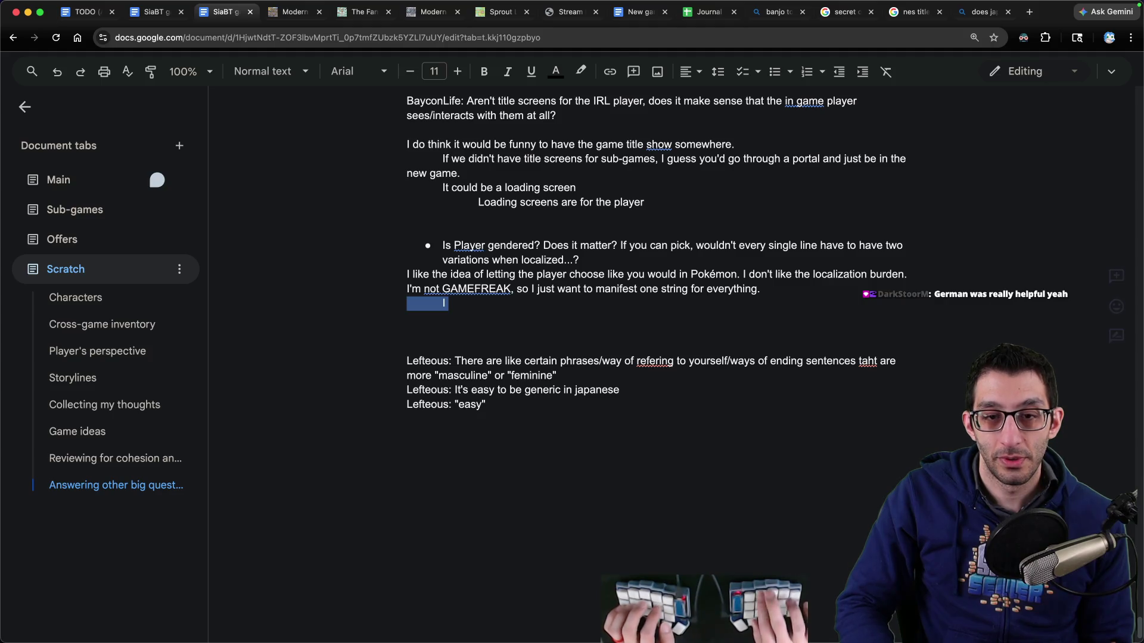
{"action": "type", "text": "onclusi"}
{"action": "key", "text": "Home"}
{"action": "key", "text": "Tab"}
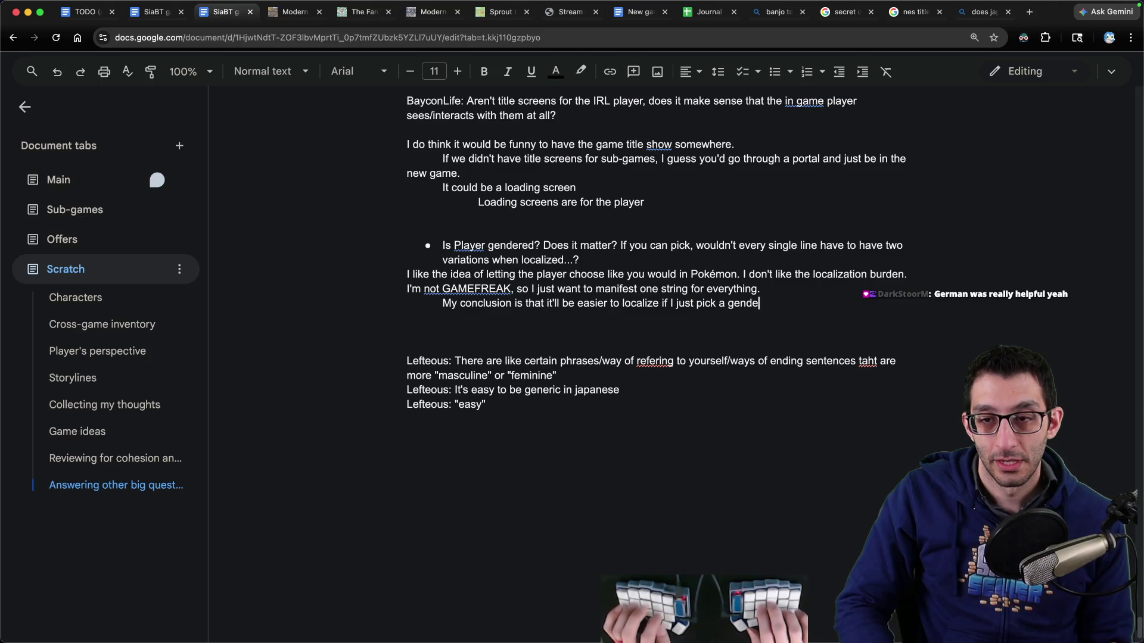
{"action": "type", "text": "r for the characters. It"}
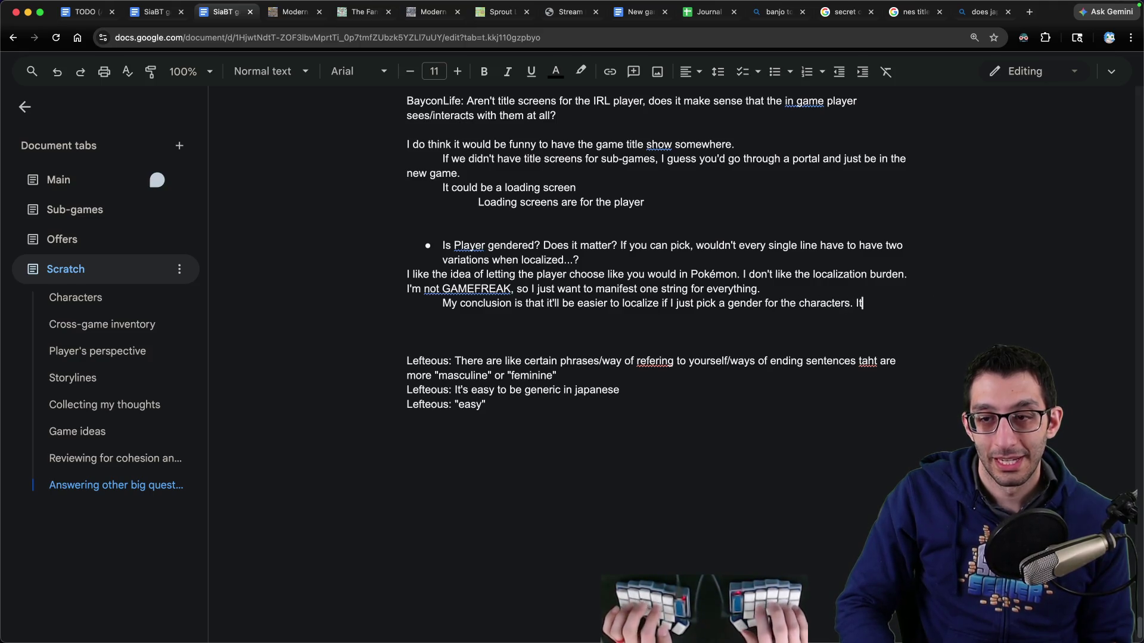
{"action": "type", "text": " doesn't really matter most of the time anyway."}
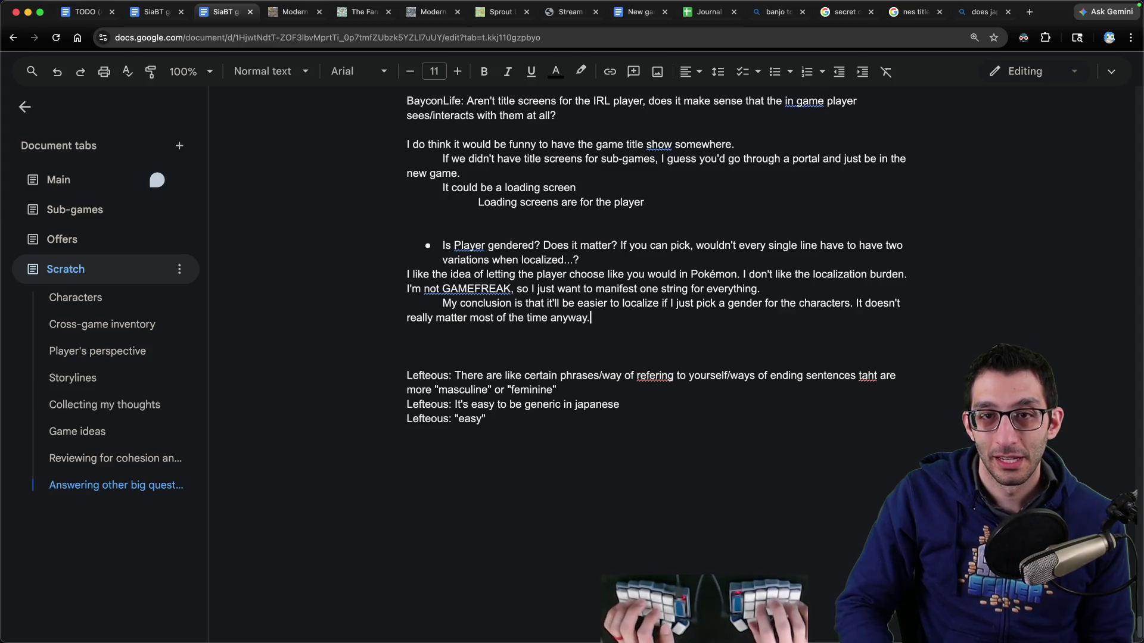
{"action": "key", "text": "ctrl+Tab"}
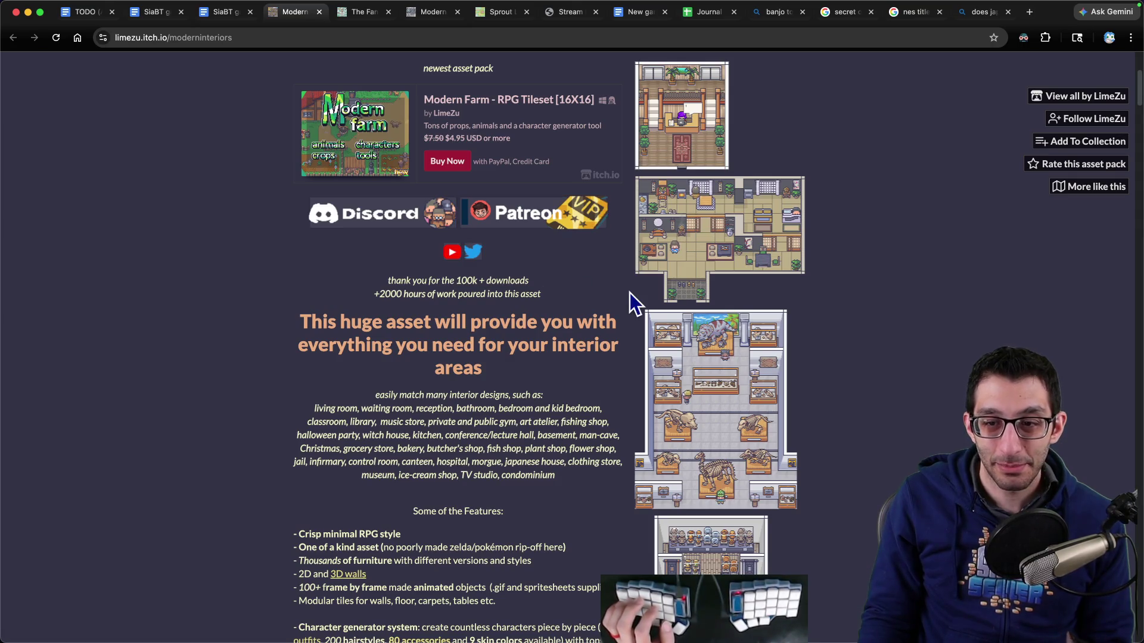
Step: Return to the game-design document and jump to its Characters section
{"action": "key", "text": "ctrl+Tab"}
{"action": "key", "text": "ctrl+shift+Tab"}
{"action": "key", "text": "ctrl+shift+Tab"}
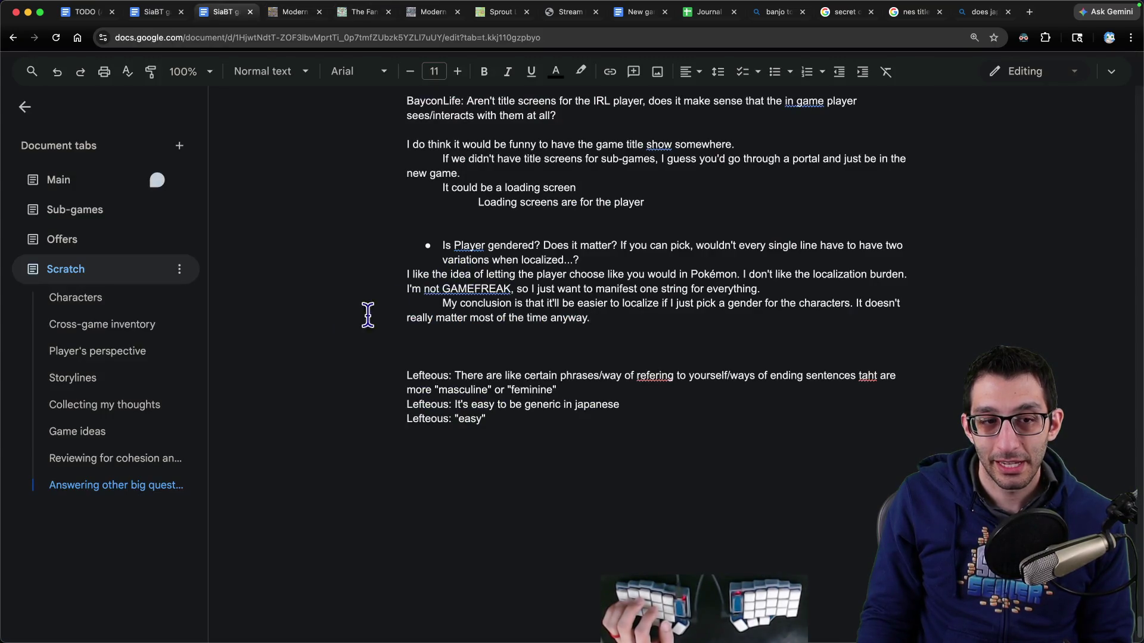
{"action": "scroll", "coordinate": [328, 313], "scroll_direction": "up", "scroll_amount": 20}
{"action": "scroll", "coordinate": [383, 314], "scroll_direction": "down", "scroll_amount": 12}
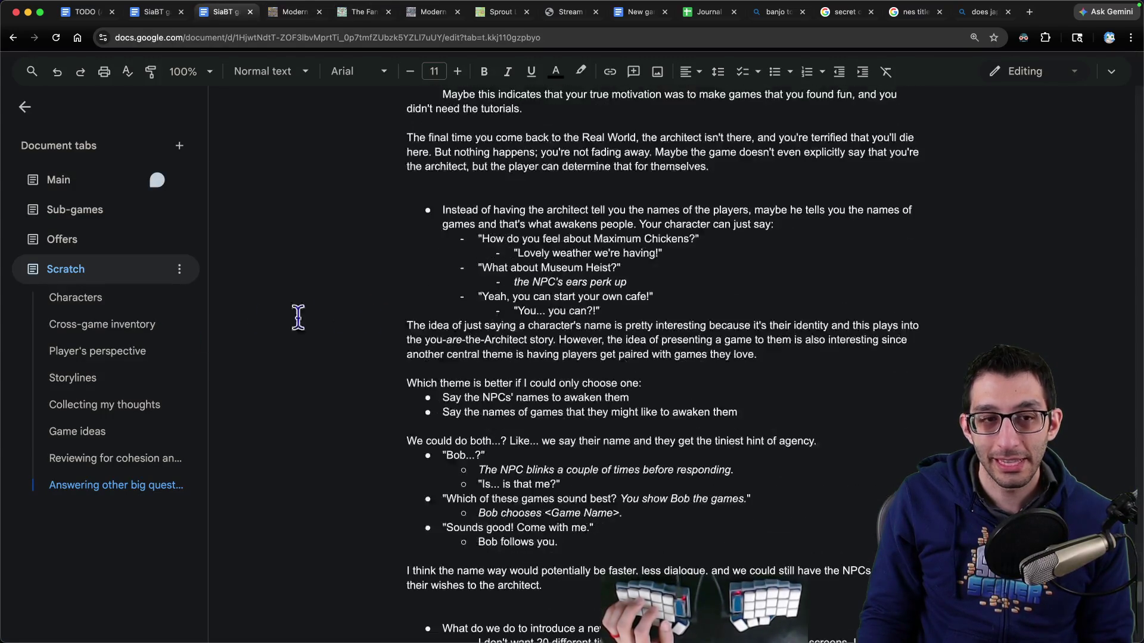
{"action": "left_click", "coordinate": [92, 305]}
{"action": "scroll", "coordinate": [476, 271], "scroll_direction": "down", "scroll_amount": 5}
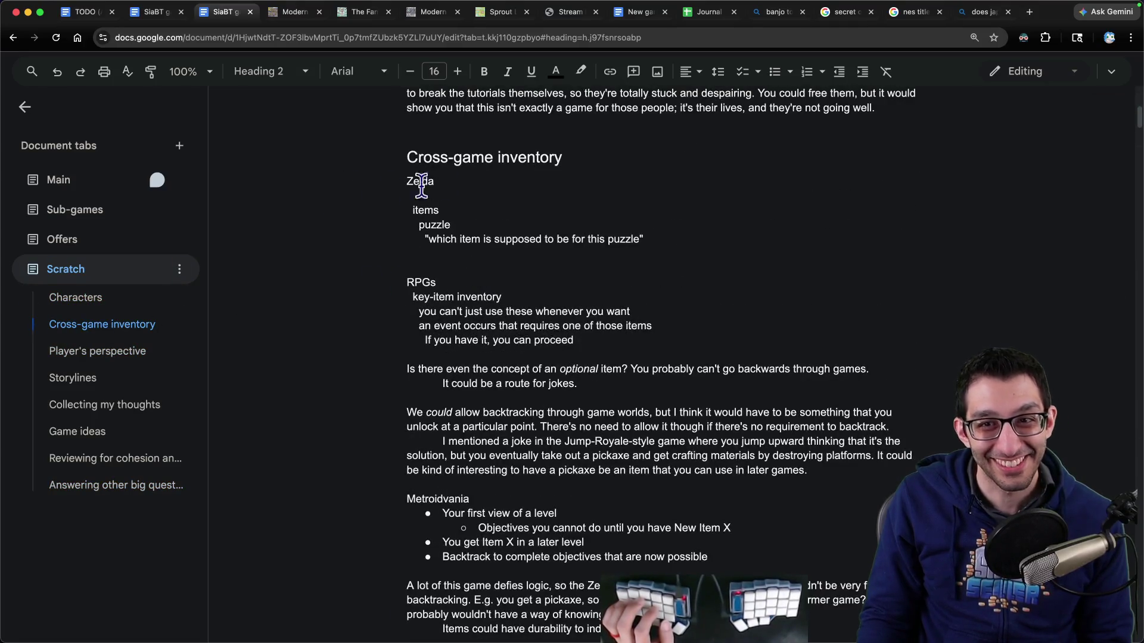
Step: From the Sub-games Tower Defense notes, open the Tiny Swords asset pack on itch.io
{"action": "left_click", "coordinate": [89, 212]}
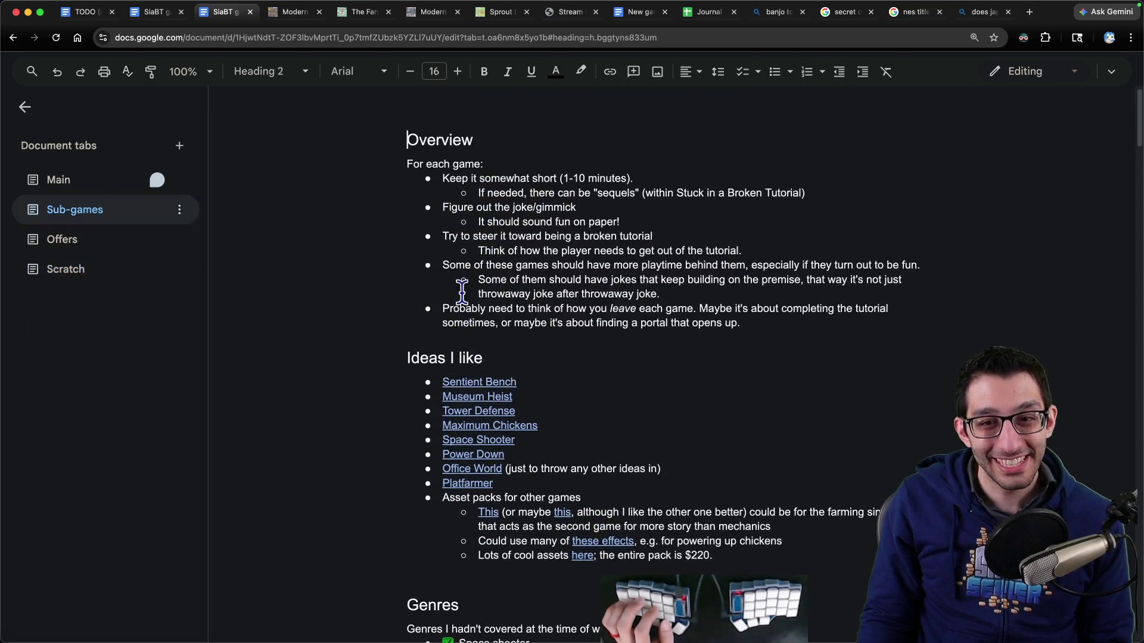
{"action": "scroll", "coordinate": [492, 300], "scroll_direction": "down", "scroll_amount": 1}
{"action": "scroll", "coordinate": [492, 301], "scroll_direction": "down", "scroll_amount": 1}
{"action": "left_click", "coordinate": [485, 311]}
{"action": "left_click", "coordinate": [508, 334]}
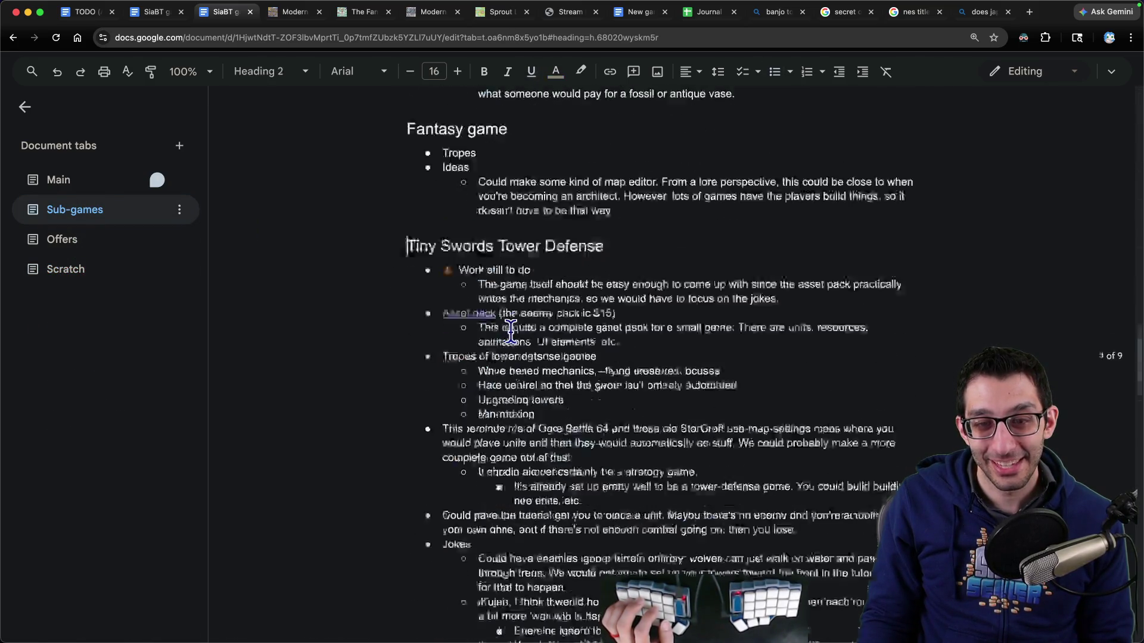
{"action": "left_click", "coordinate": [489, 209]}
{"action": "left_click", "coordinate": [501, 238]}
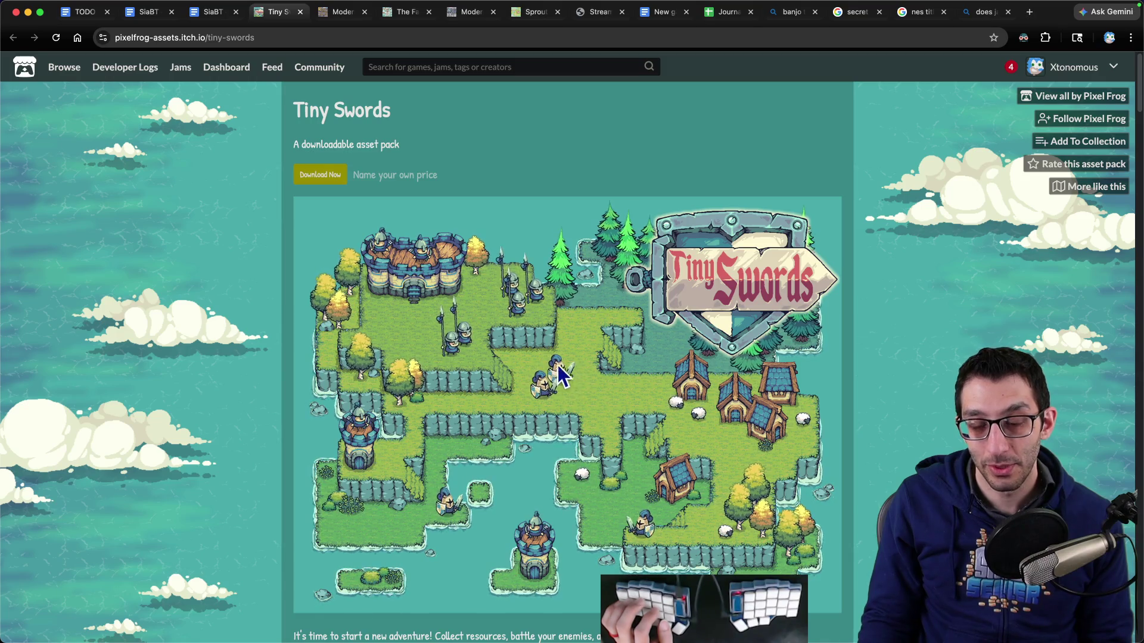
Step: Scroll through the Tiny Swords itch.io page, then close it to return to the Doc
{"action": "scroll", "coordinate": [572, 387], "scroll_direction": "down", "scroll_amount": 10}
{"action": "scroll", "coordinate": [581, 396], "scroll_direction": "down", "scroll_amount": 14}
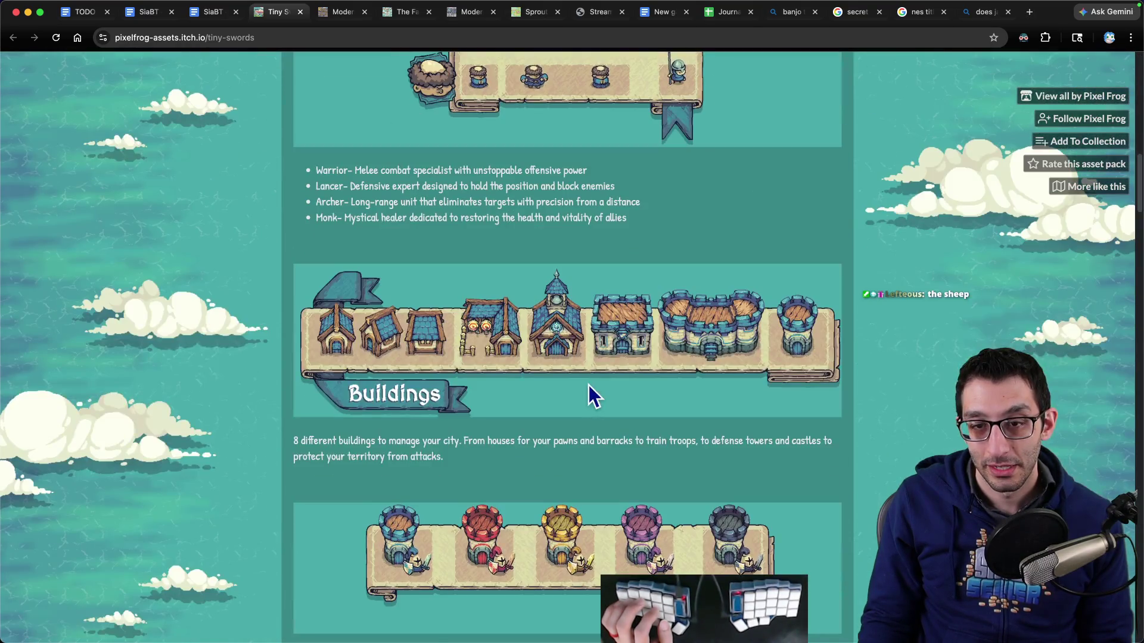
{"action": "scroll", "coordinate": [593, 397], "scroll_direction": "down", "scroll_amount": 2}
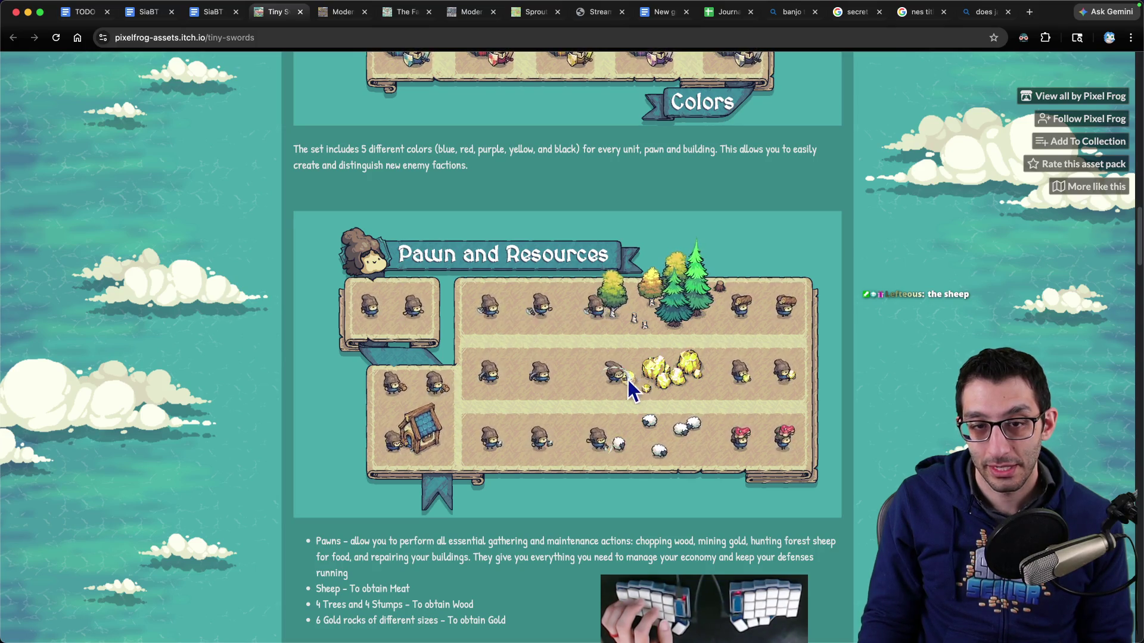
{"action": "key", "text": "super+w"}
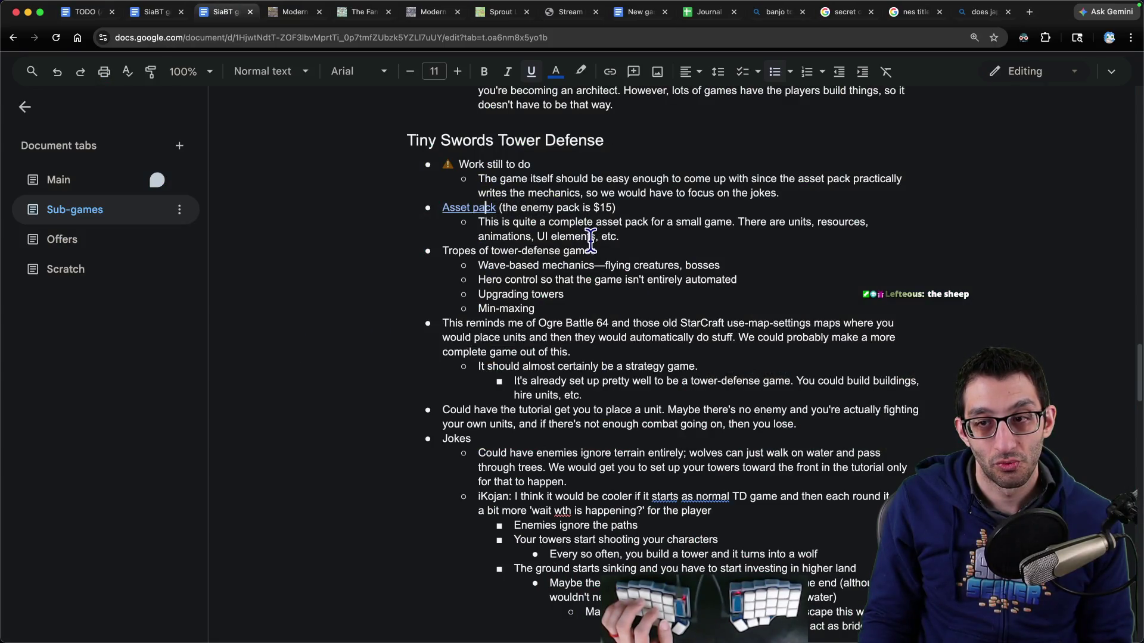
Step: Expand the Sub-games outline and preview the Sentient Bench asset bundle link
{"action": "left_click", "coordinate": [115, 219]}
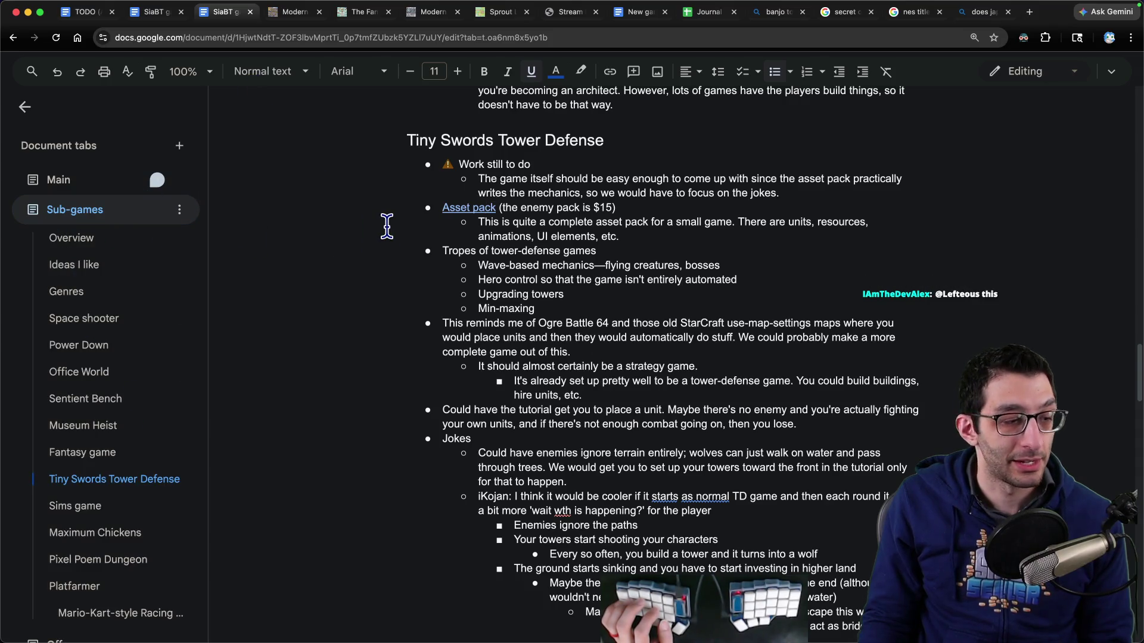
{"action": "left_click", "coordinate": [93, 454]}
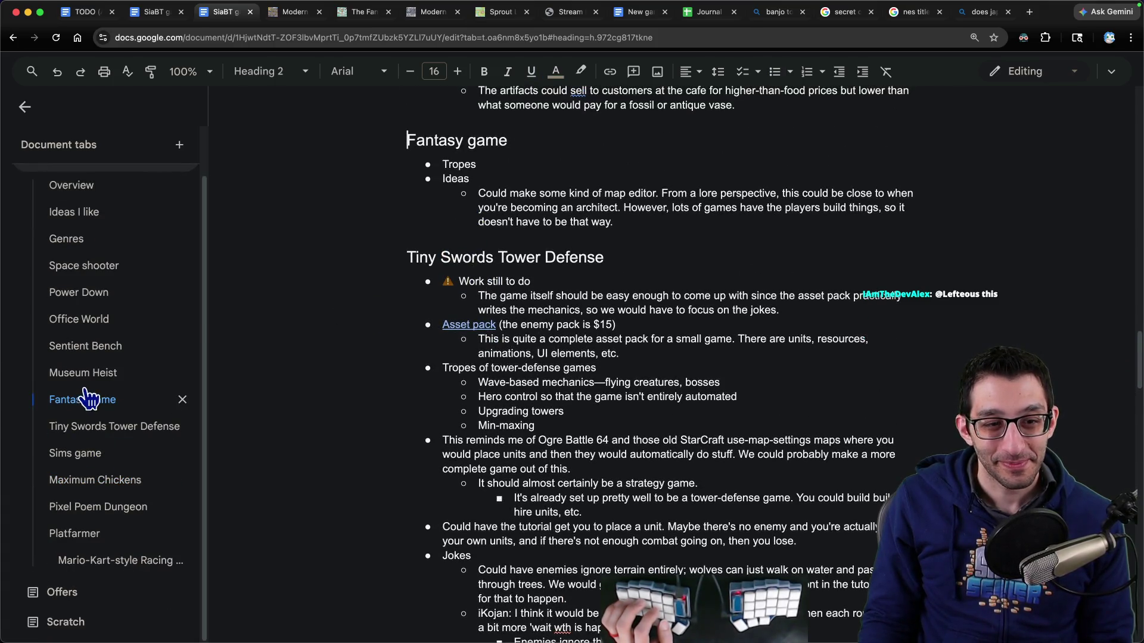
{"action": "left_click", "coordinate": [100, 349]}
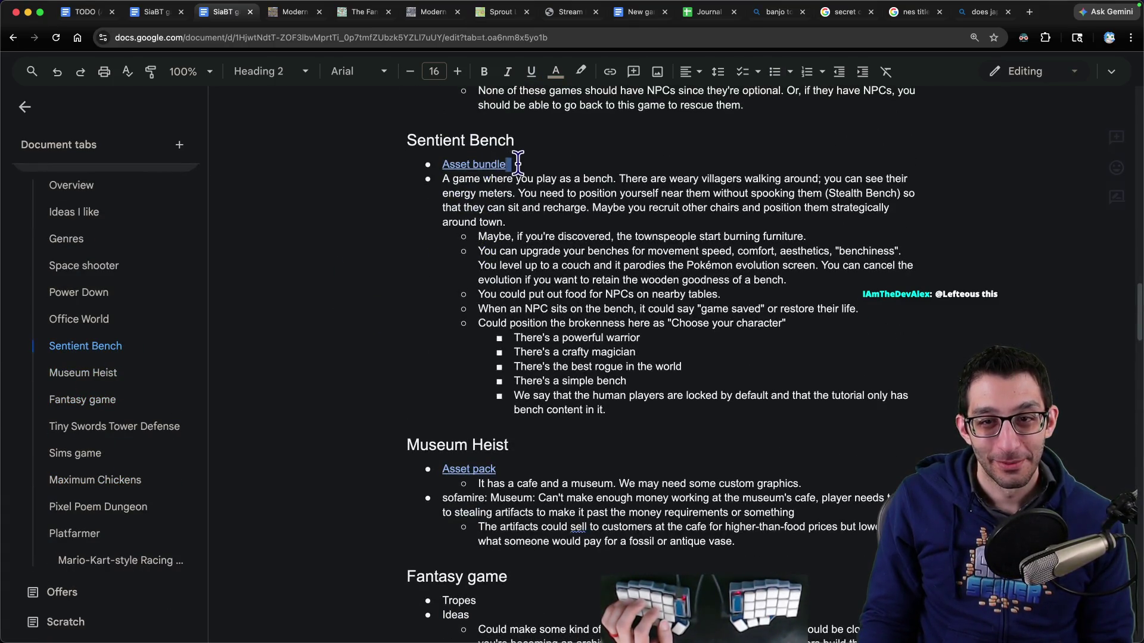
{"action": "left_click", "coordinate": [471, 164]}
Step: Move through Office World, Power Down and Space shooter to Maximum Chickens and open its asset pack
{"action": "left_click", "coordinate": [118, 323]}
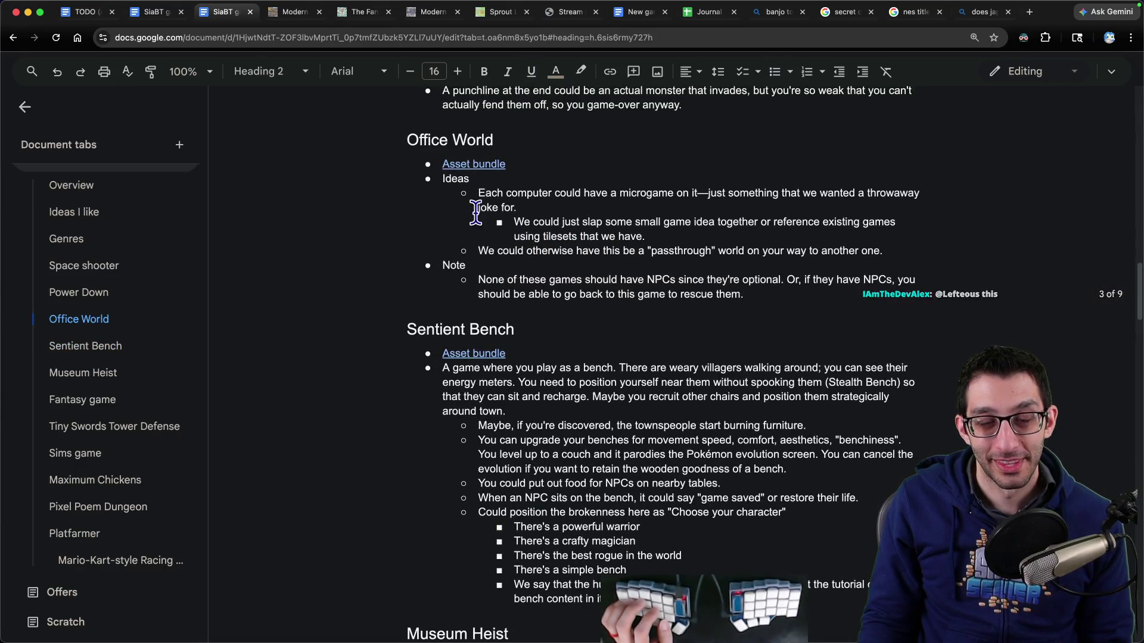
{"action": "left_click", "coordinate": [73, 295]}
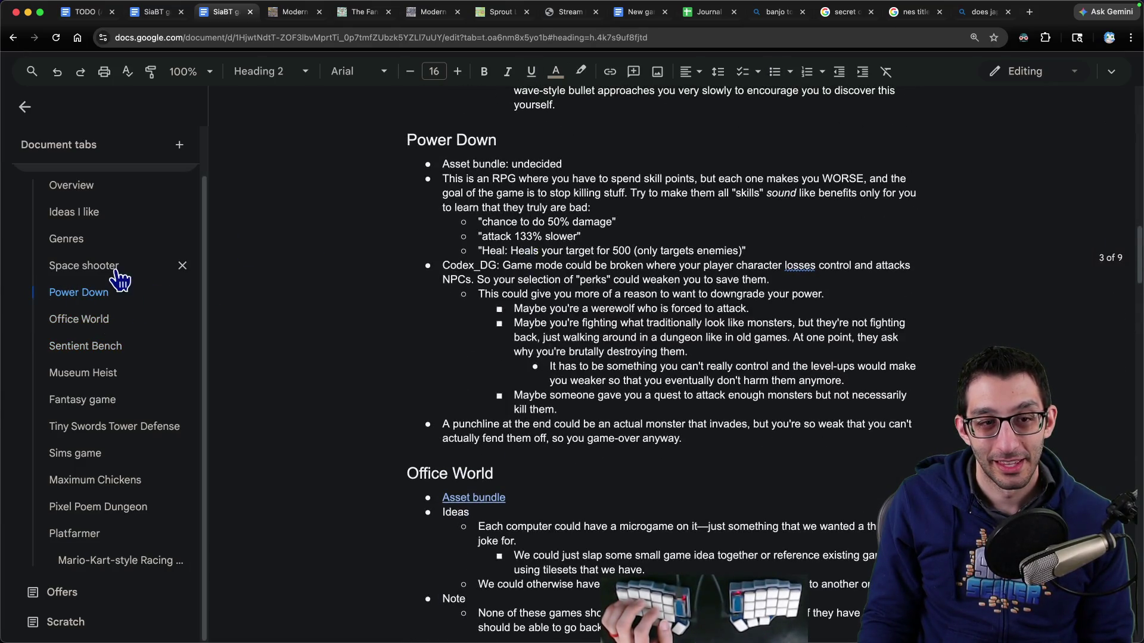
{"action": "left_click", "coordinate": [116, 267]}
{"action": "left_click", "coordinate": [112, 293]}
{"action": "left_click", "coordinate": [102, 527]}
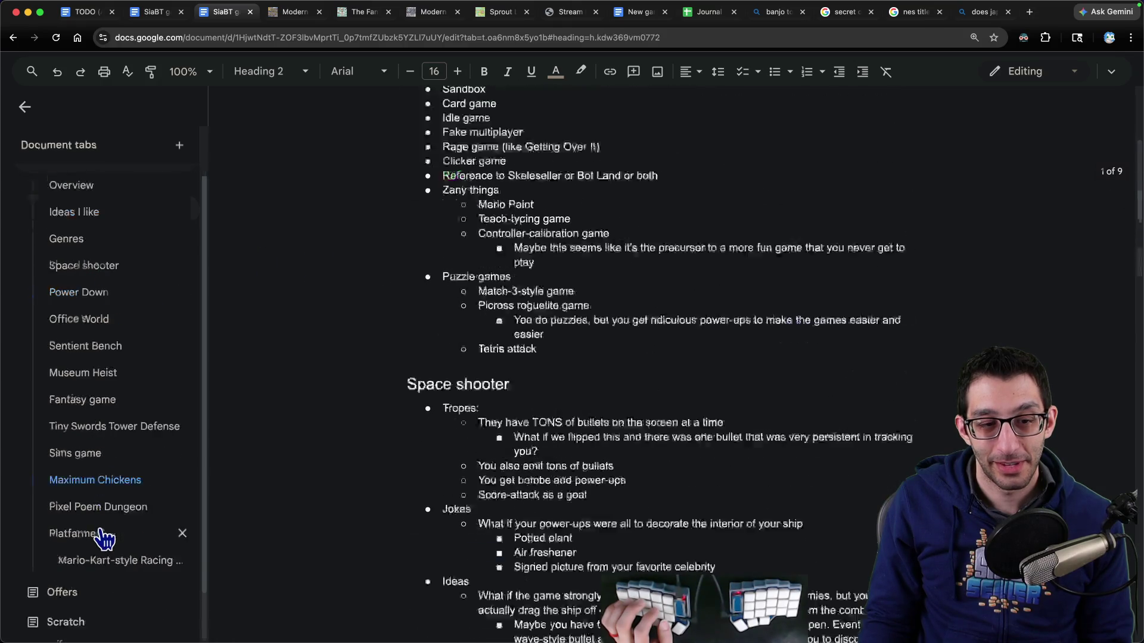
{"action": "left_click", "coordinate": [464, 209]}
{"action": "left_click", "coordinate": [490, 230]}
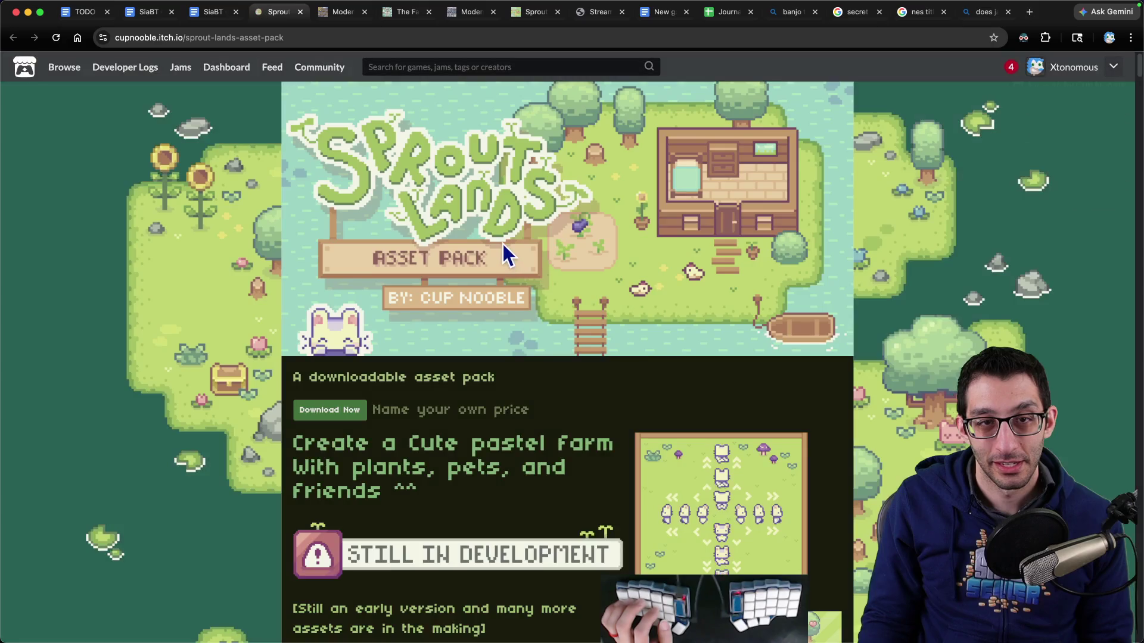
Step: Close the Sprout Lands page, then open and close the Pixel Poem Dungeon asset page
{"action": "scroll", "coordinate": [506, 245], "scroll_direction": "down", "scroll_amount": 10}
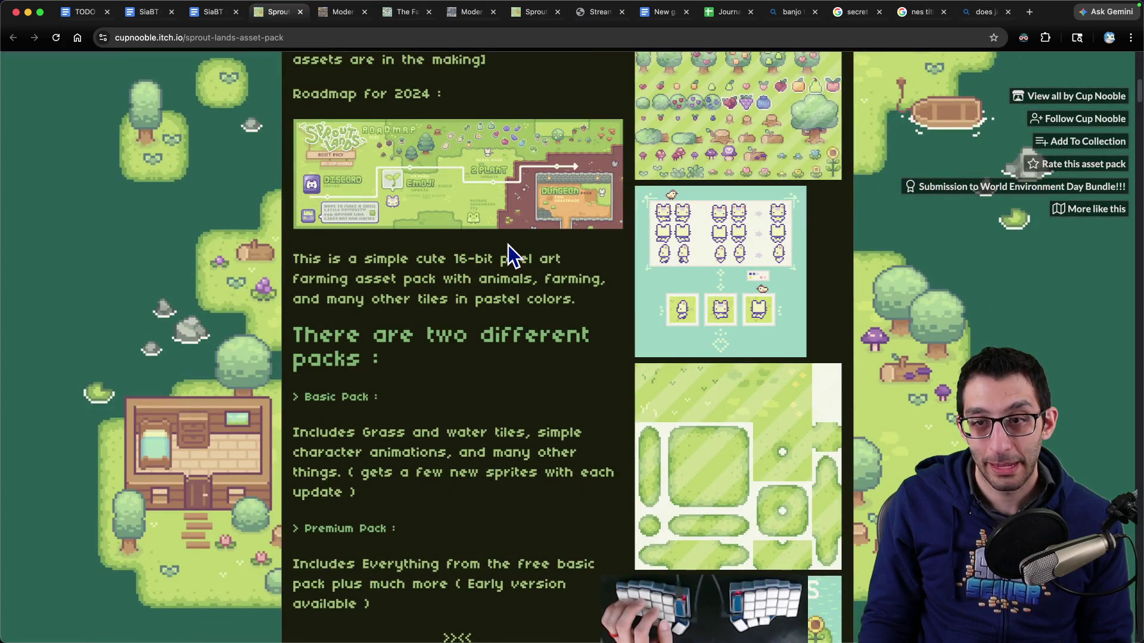
{"action": "key", "text": "super+w"}
{"action": "left_click", "coordinate": [79, 512]}
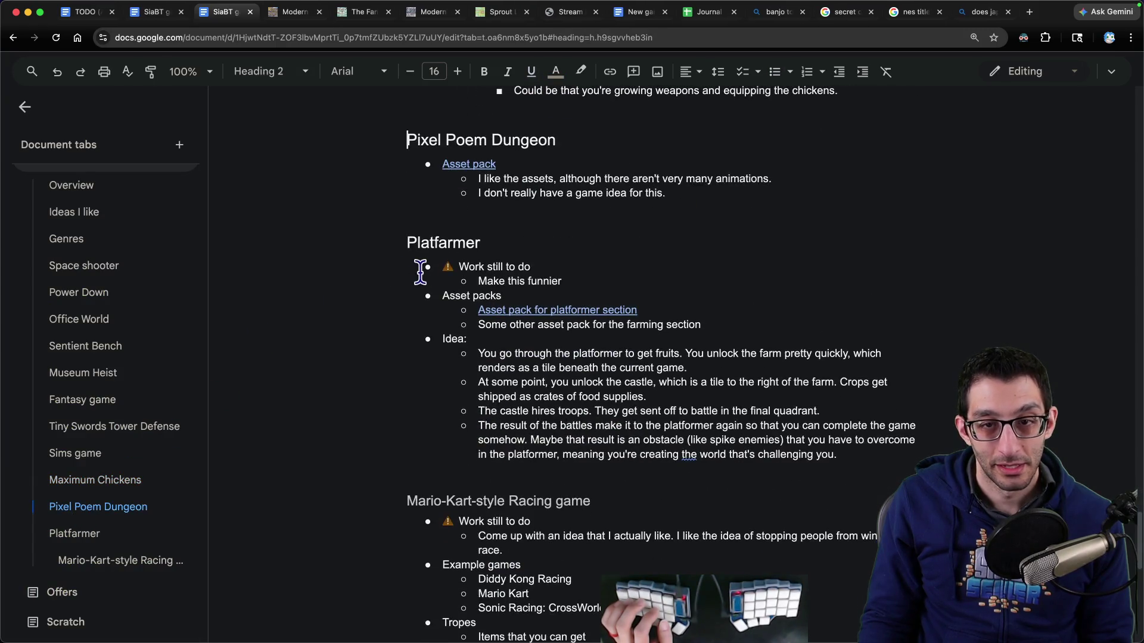
{"action": "left_click", "coordinate": [479, 164], "text": "super"}
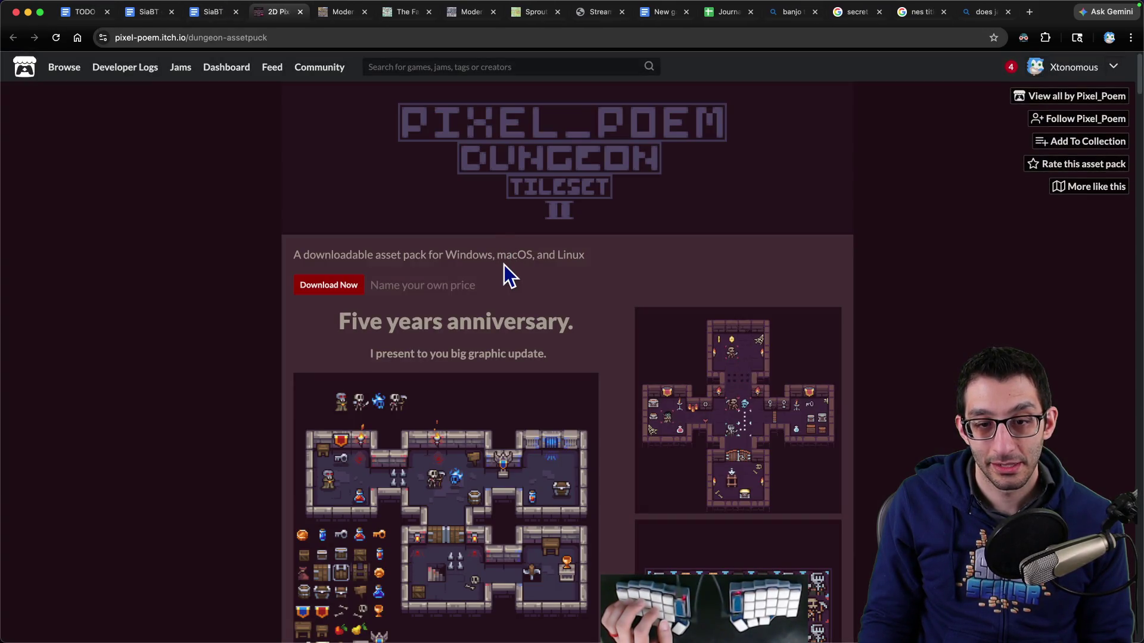
{"action": "scroll", "coordinate": [503, 273], "scroll_direction": "down", "scroll_amount": 5}
{"action": "key", "text": "super+w"}
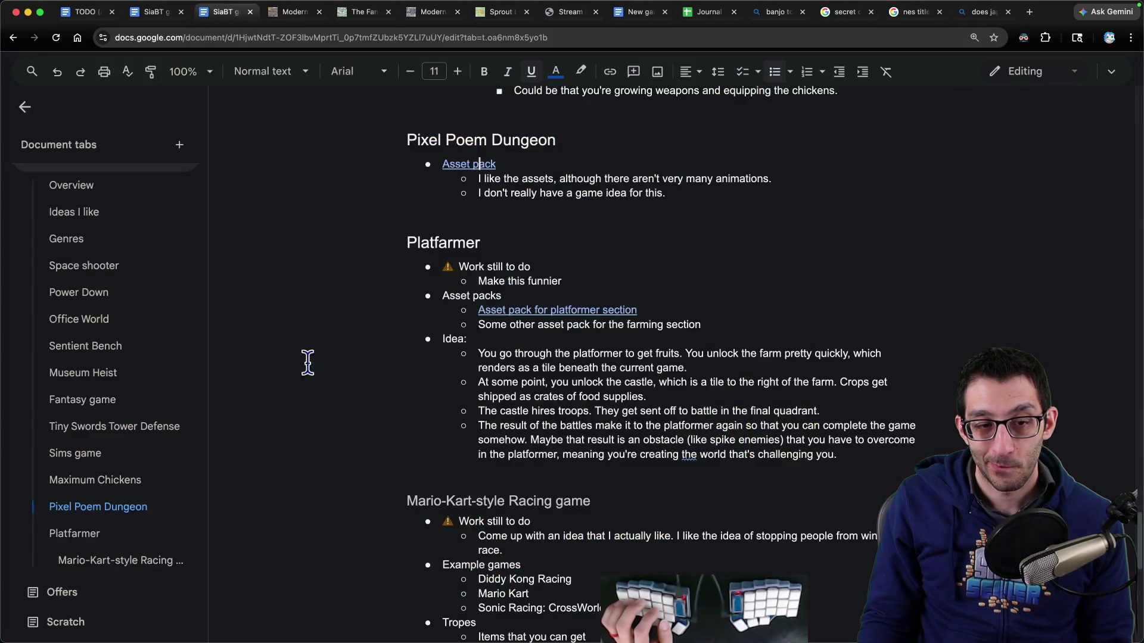
Step: Open the Platfarmer section's platformer asset pack page and scroll through it
{"action": "left_click", "coordinate": [113, 533]}
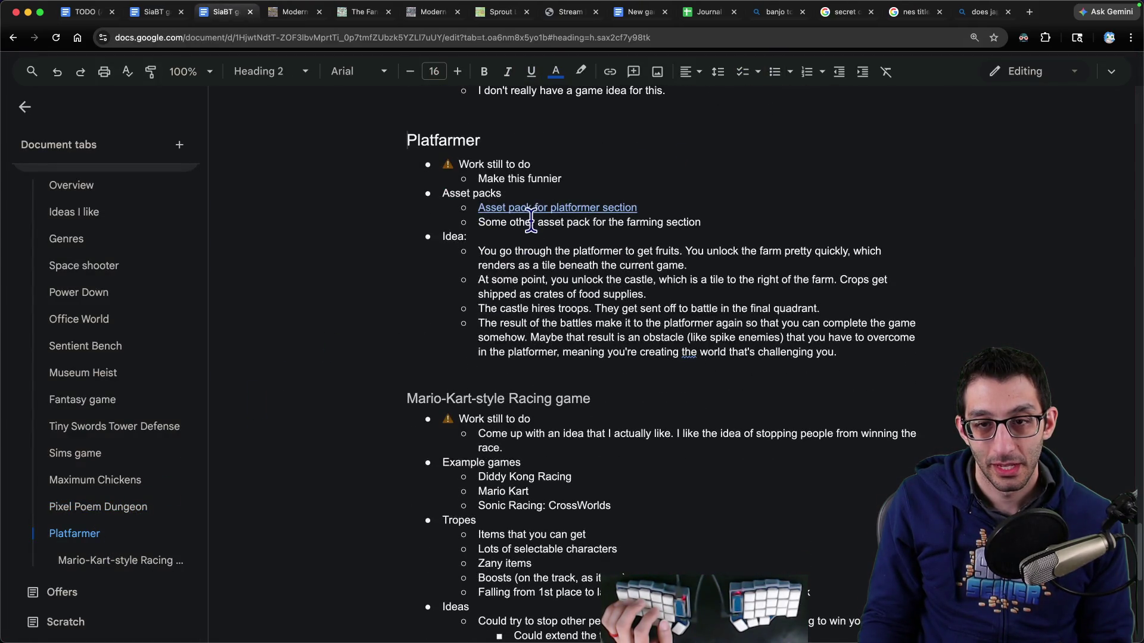
{"action": "left_click", "coordinate": [524, 207]}
{"action": "left_click", "coordinate": [546, 234]}
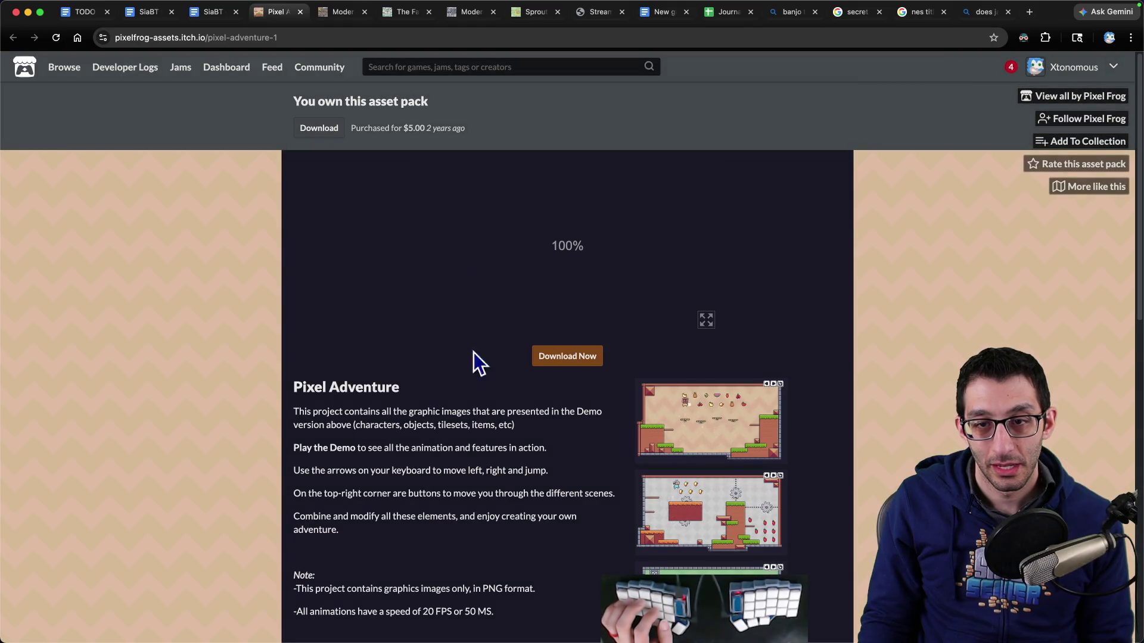
{"action": "scroll", "coordinate": [709, 495], "scroll_direction": "down", "scroll_amount": 4}
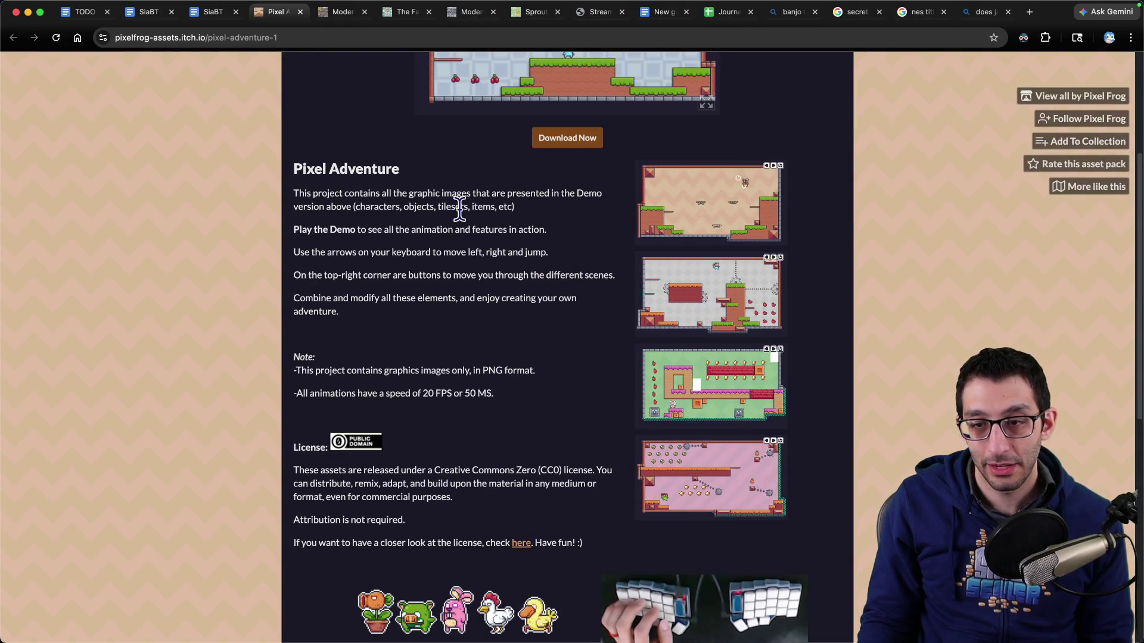
Step: Switch back to the game-ideas document and go to its Scratch tab
{"action": "key", "text": "ctrl+shift+Tab"}
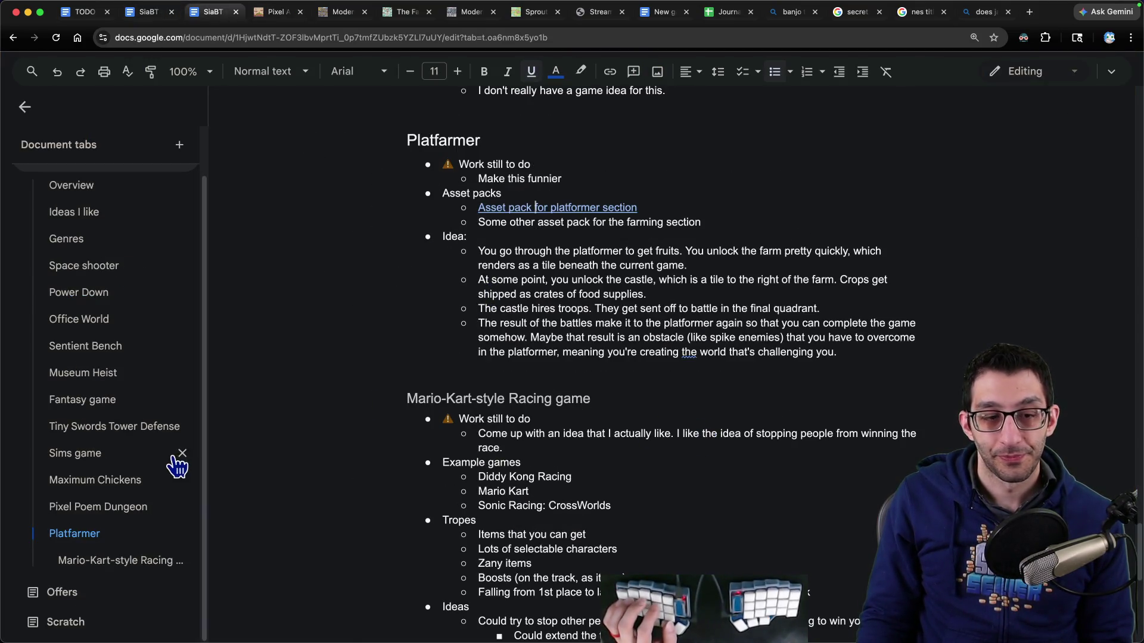
{"action": "left_click", "coordinate": [65, 623]}
{"action": "scroll", "coordinate": [503, 441], "scroll_direction": "down", "scroll_amount": 10}
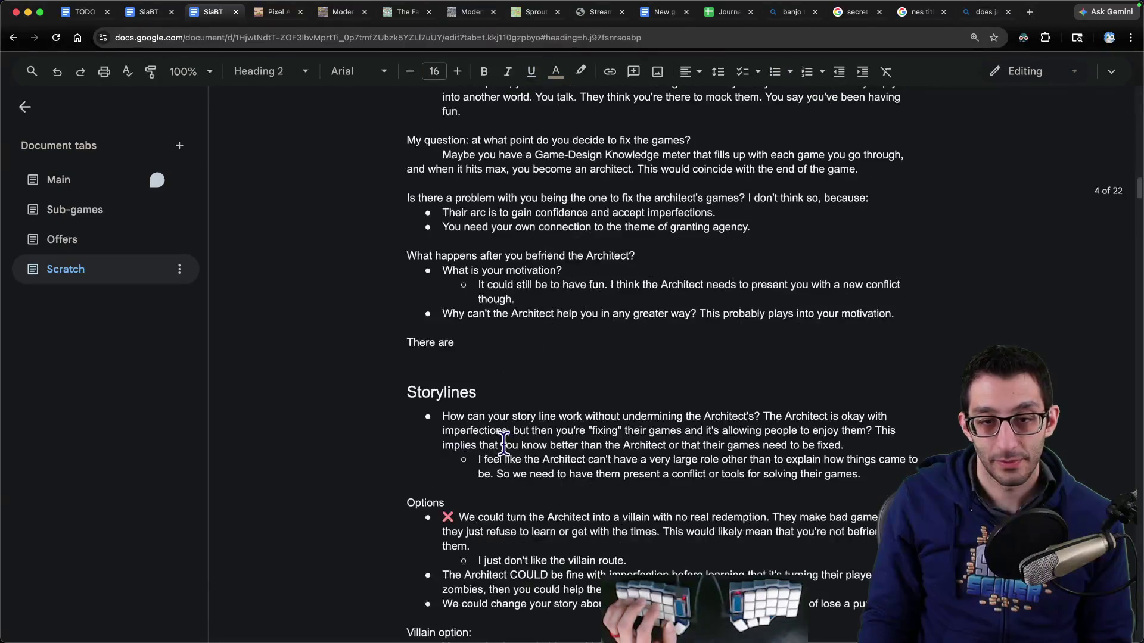
Step: Remove the blank lines, label the chat quotes 'Japanese:', and add 'Player and Architect: female' and 'Sidekick: male'
{"action": "scroll", "coordinate": [502, 440], "scroll_direction": "down", "scroll_amount": 5}
{"action": "scroll", "coordinate": [502, 441], "scroll_direction": "down", "scroll_amount": 4}
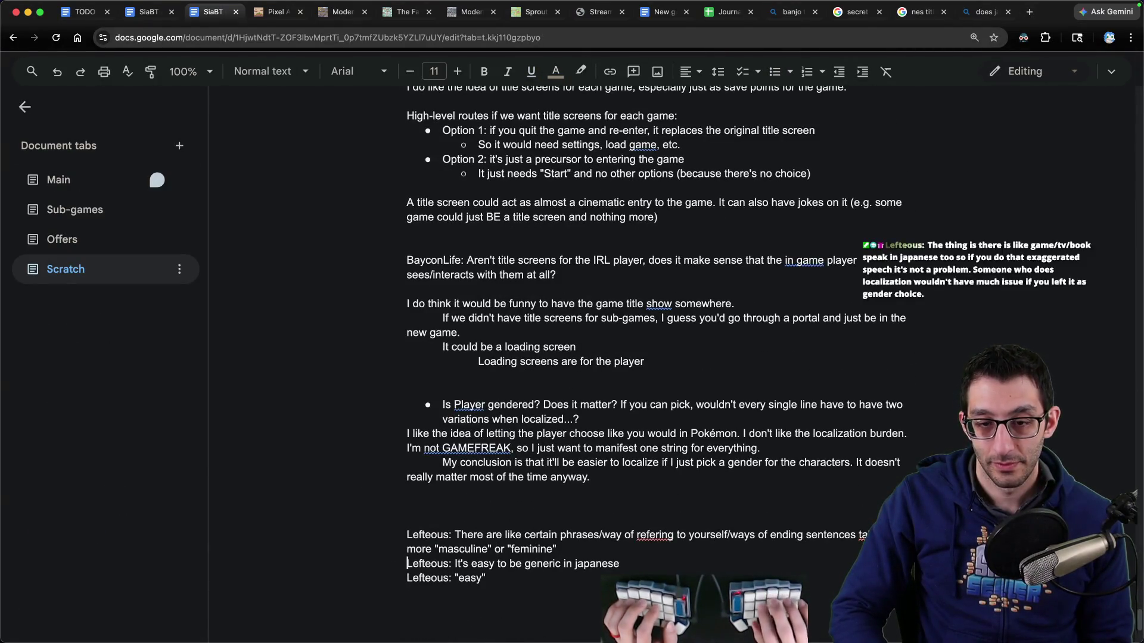
{"action": "key", "text": "BackSpace"}
{"action": "key", "text": "BackSpace"}
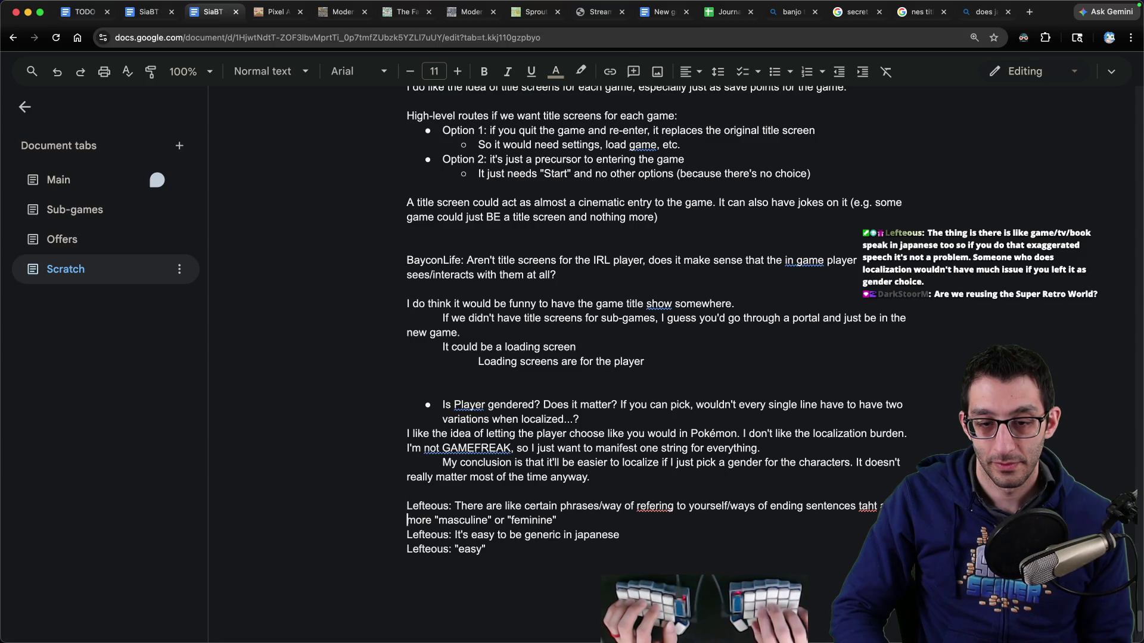
{"action": "key", "text": "Return"}
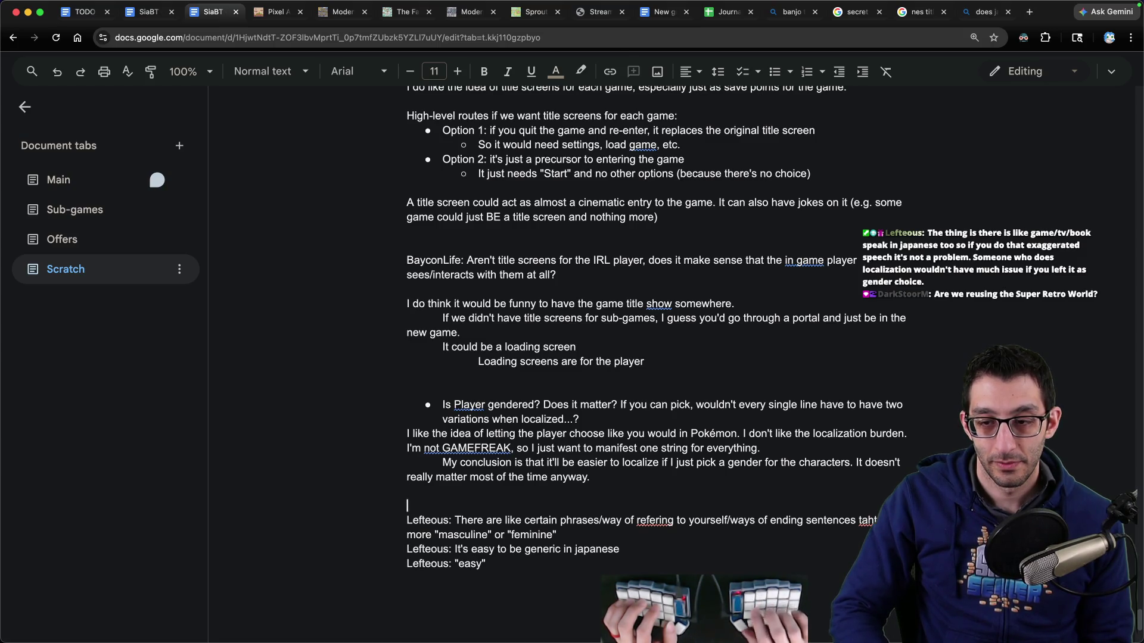
{"action": "type", "text": "Japanese:"}
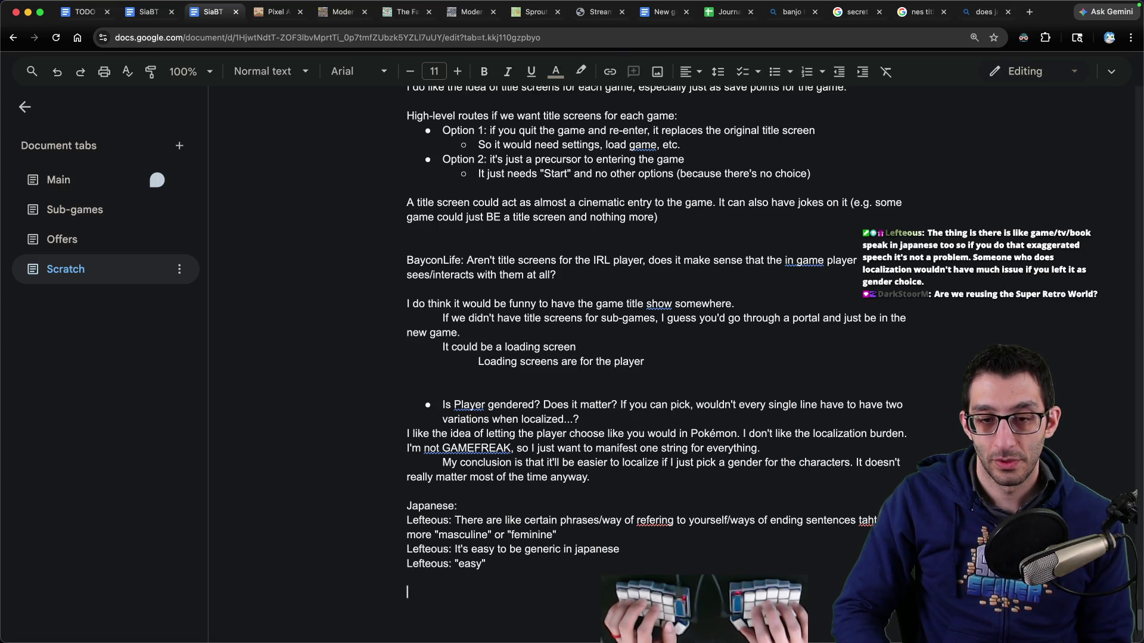
{"action": "type", "text": "Player and Archi"}
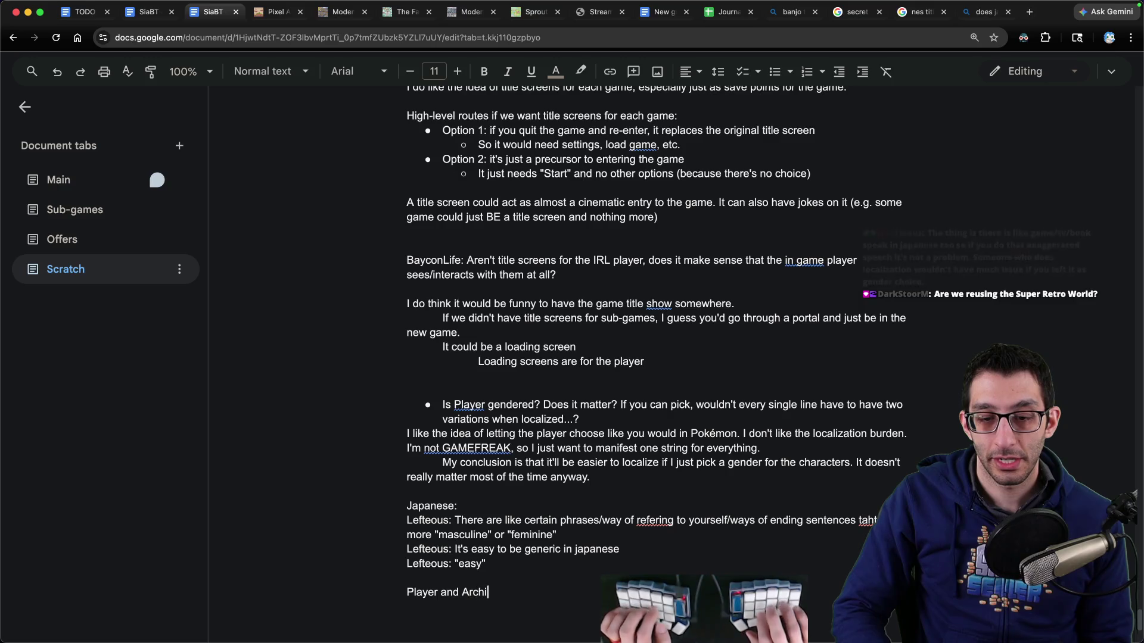
{"action": "type", "text": "tect: female"}
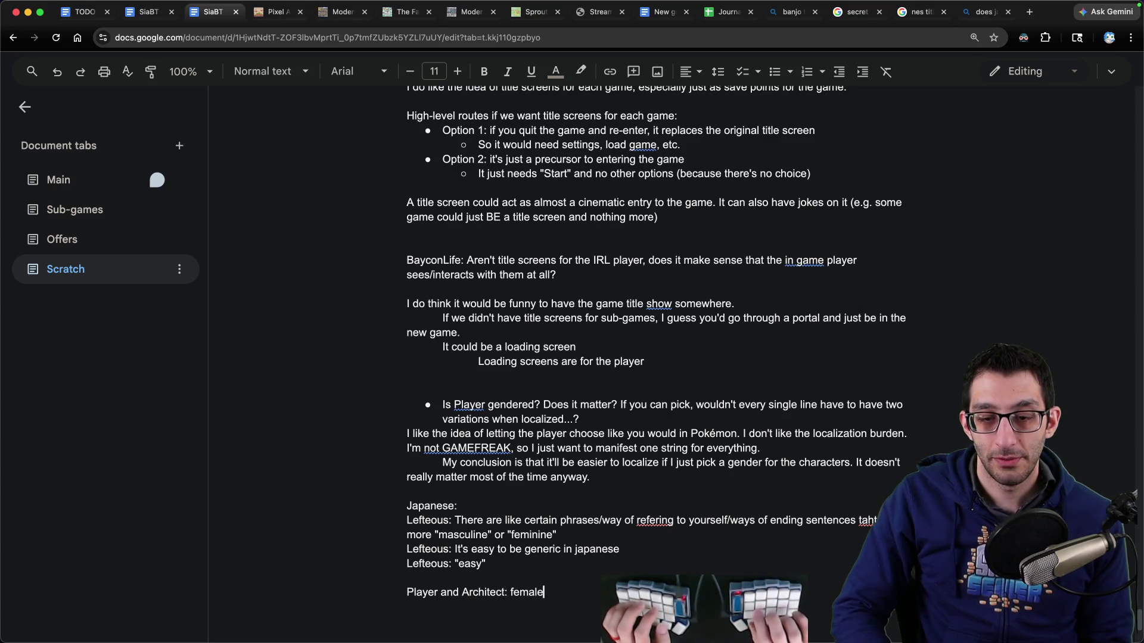
{"action": "type", "text": "S"}
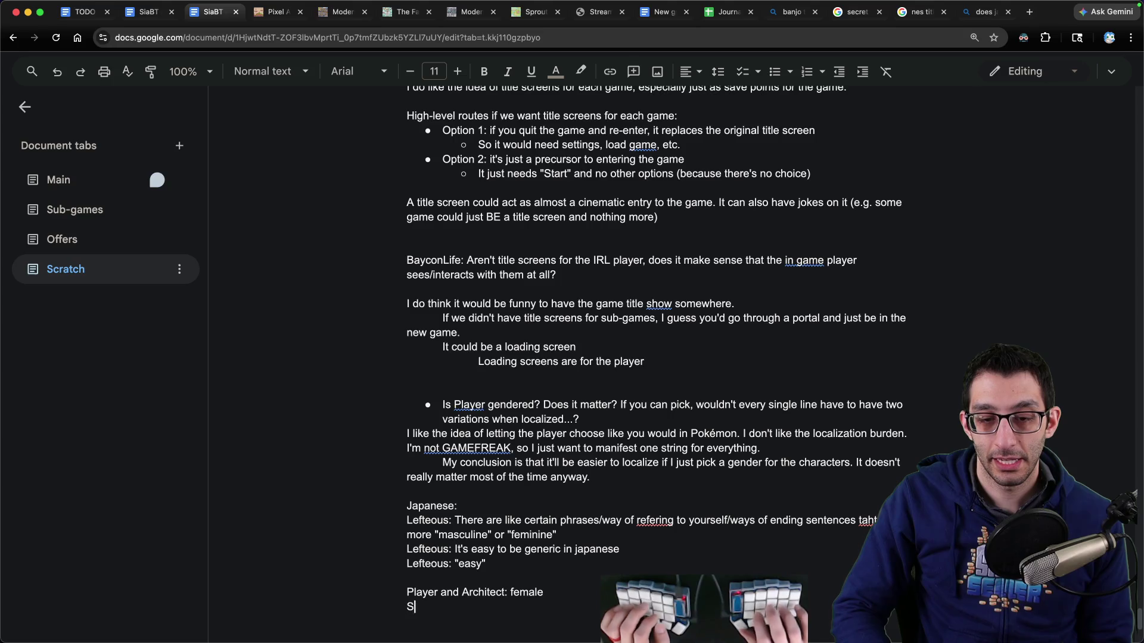
{"action": "type", "text": "idekick: male"}
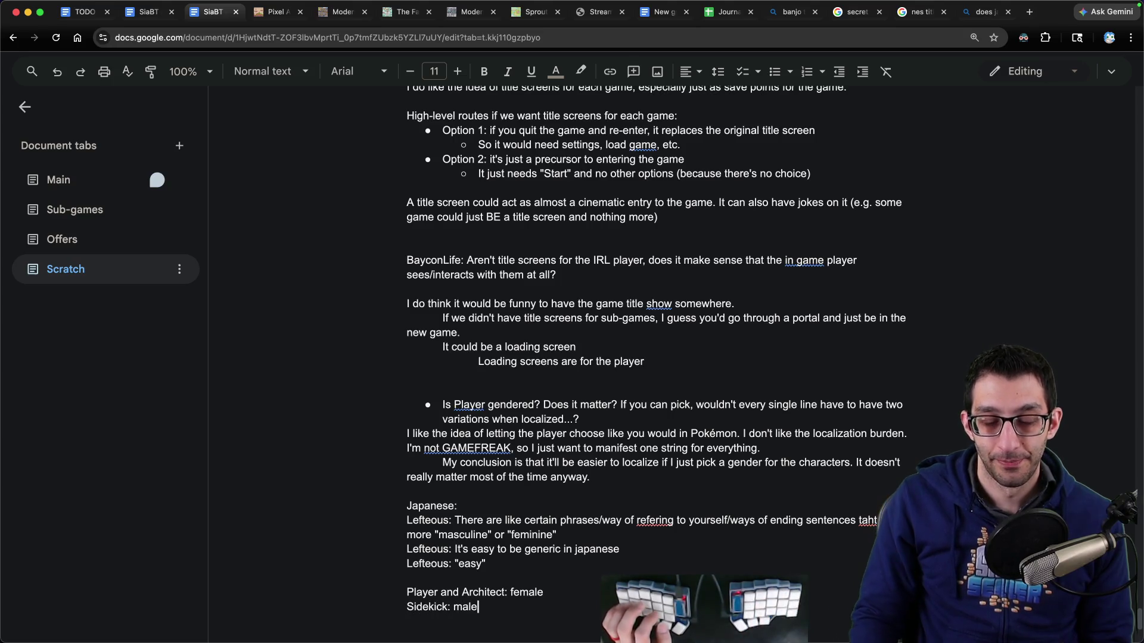
{"action": "scroll", "coordinate": [561, 453], "scroll_direction": "down", "scroll_amount": 4}
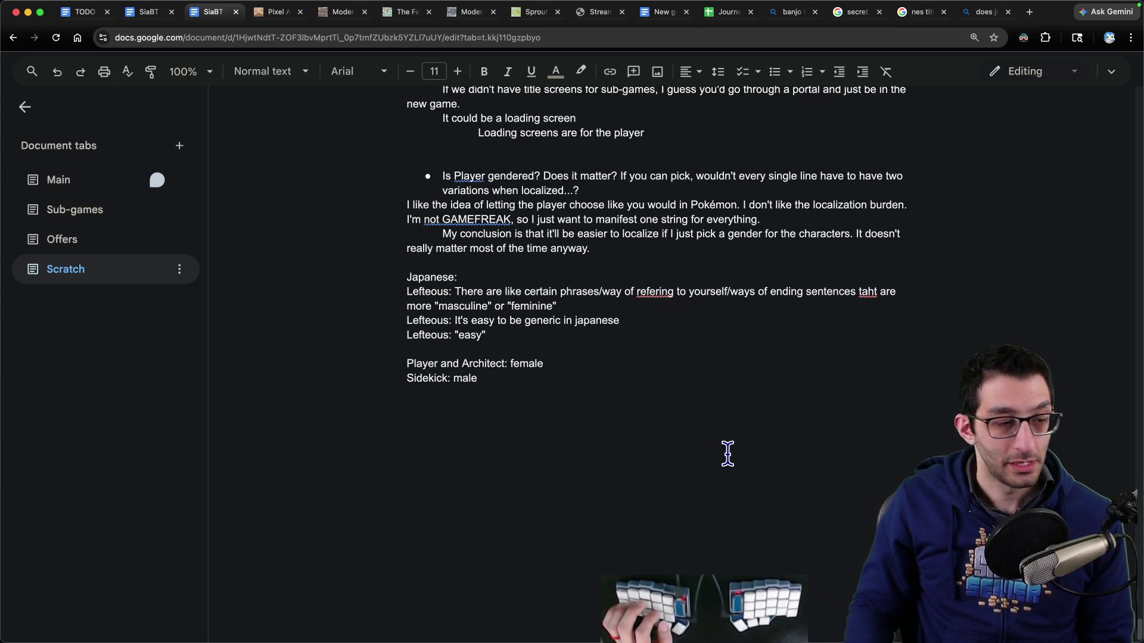
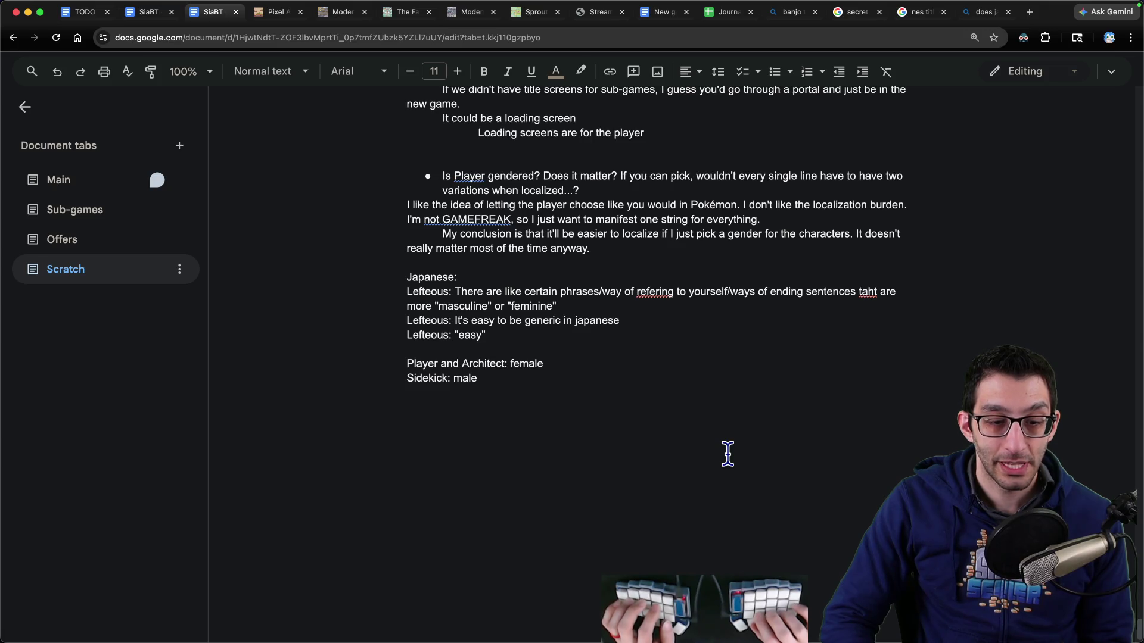
Step: Switch to the code editor showing the Japanese gendered-speech notes
{"action": "key", "text": "super+Tab"}
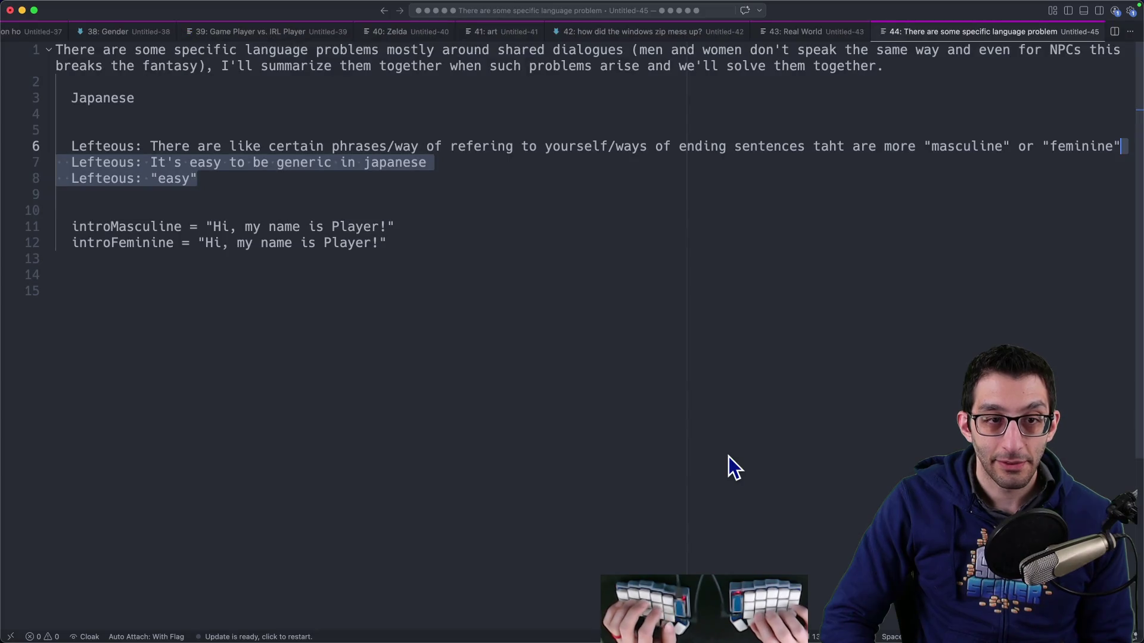
Step: Add the line ShowDialog(gender == "m" ? introTextM : introTextF) below the intro strings
{"action": "left_click", "coordinate": [57, 275]}
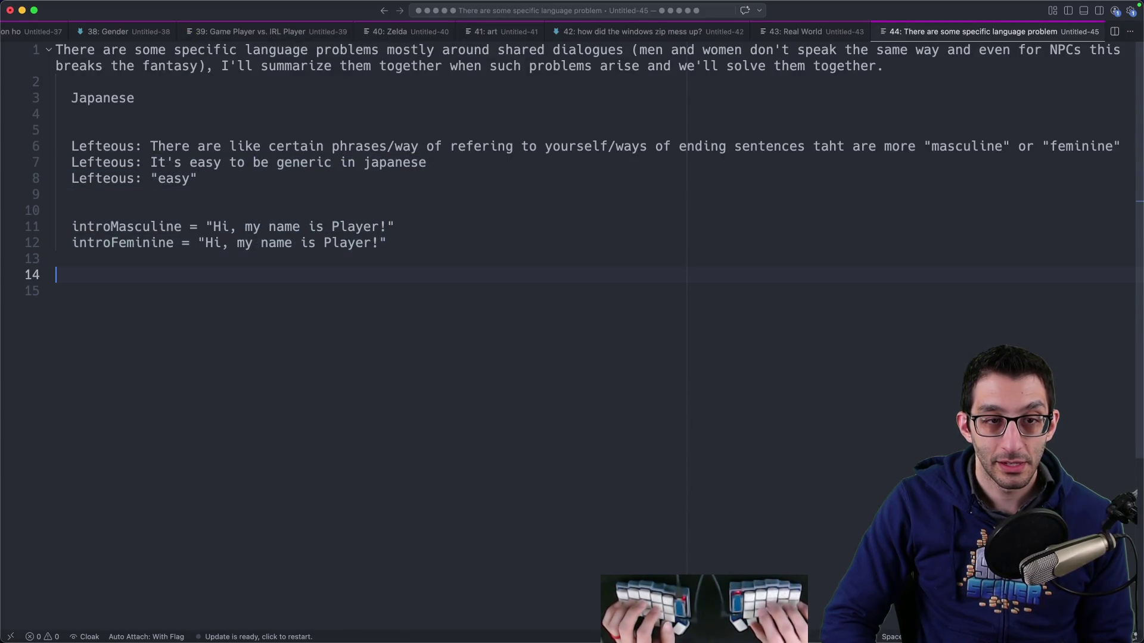
{"action": "type", "text": "Show"}
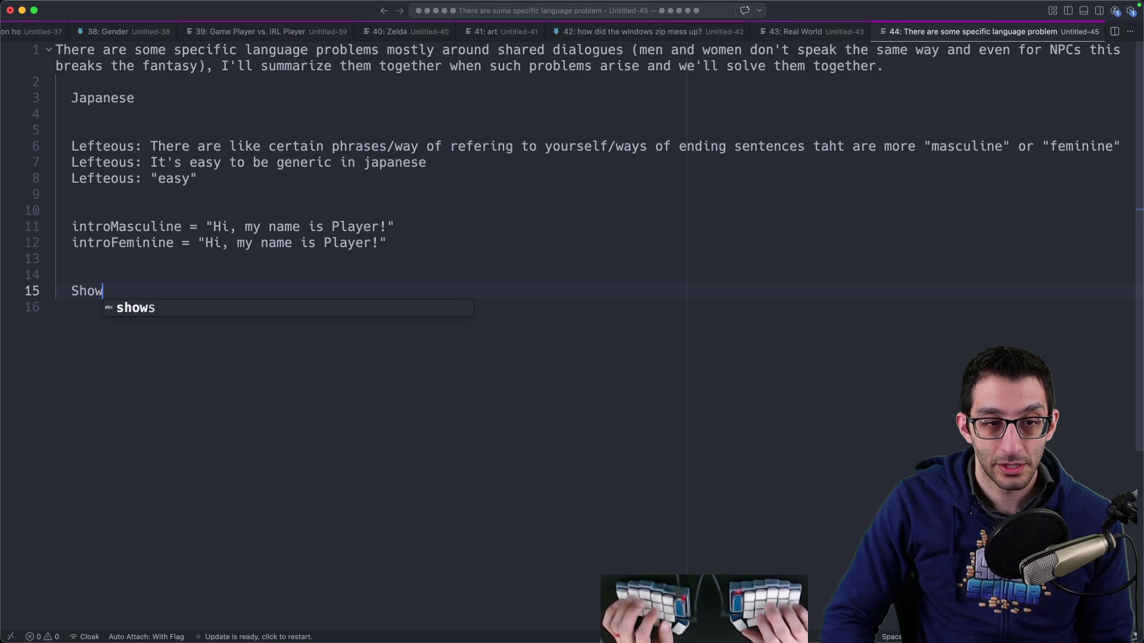
{"action": "type", "text": "Dialintro"}
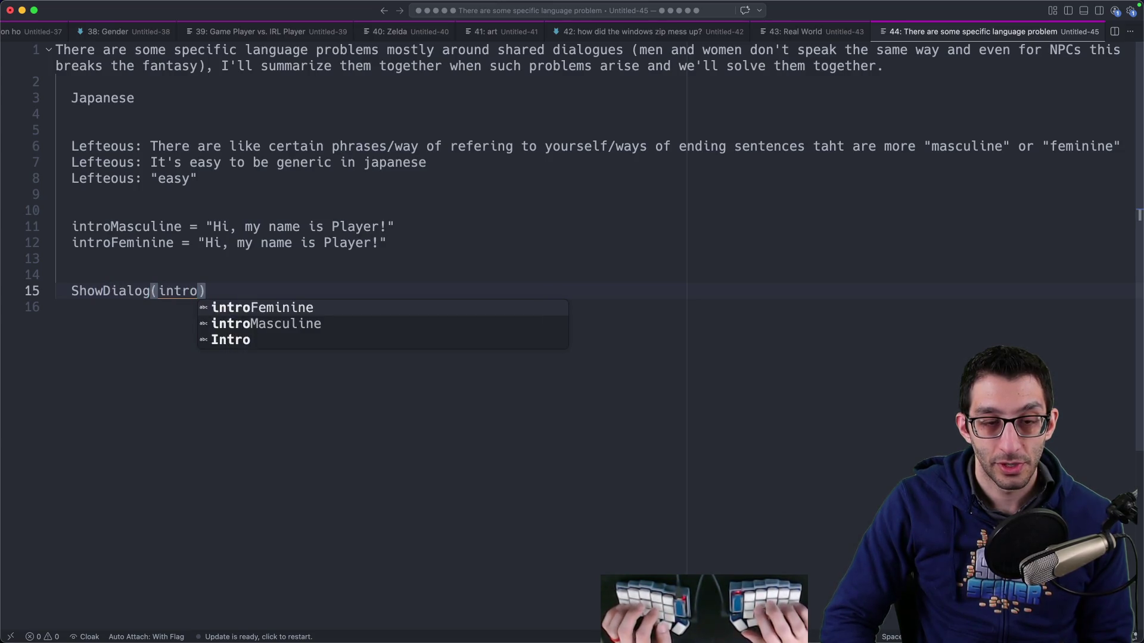
{"action": "type", "text": "Text"}
{"action": "type", "text": "gender == \"m\""}
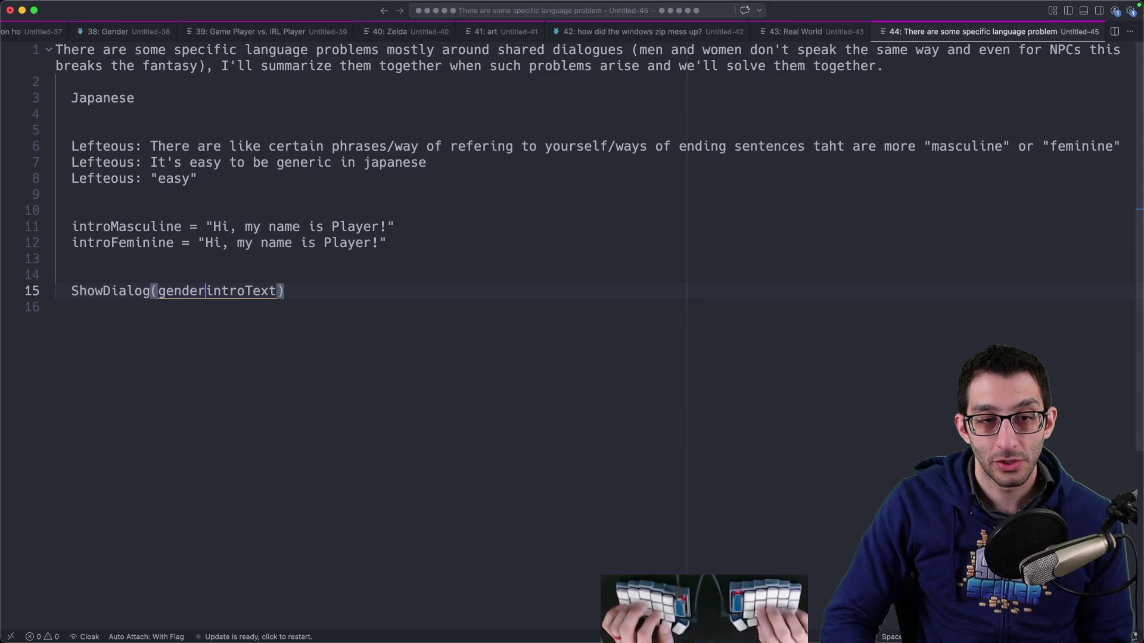
{"action": "type", "text": " ? "}
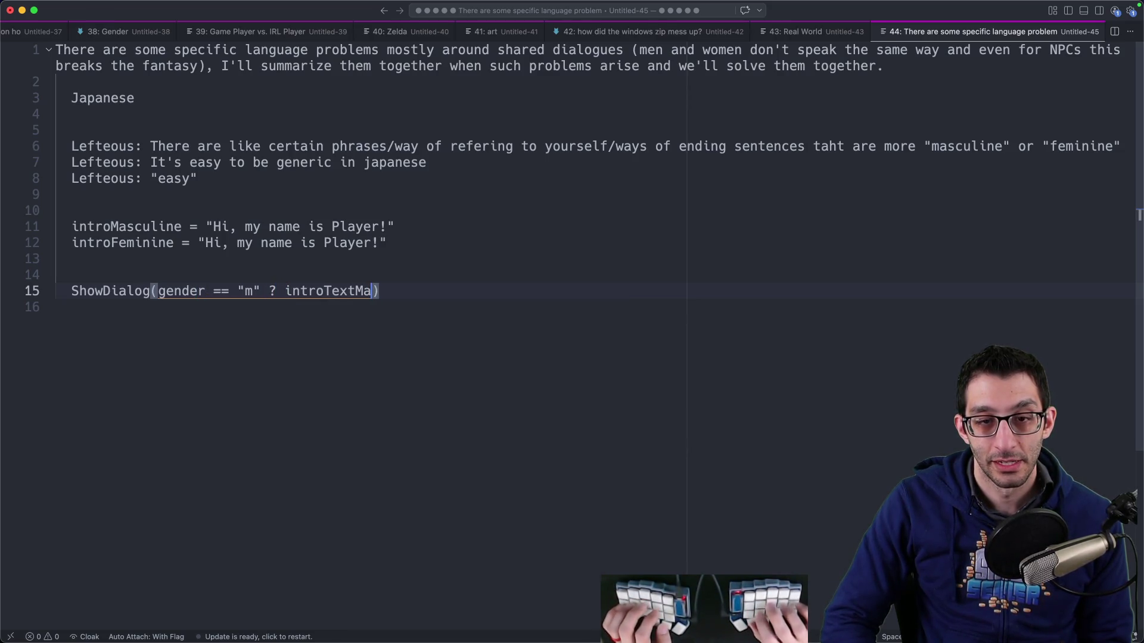
{"action": "type", "text": "instroT"}
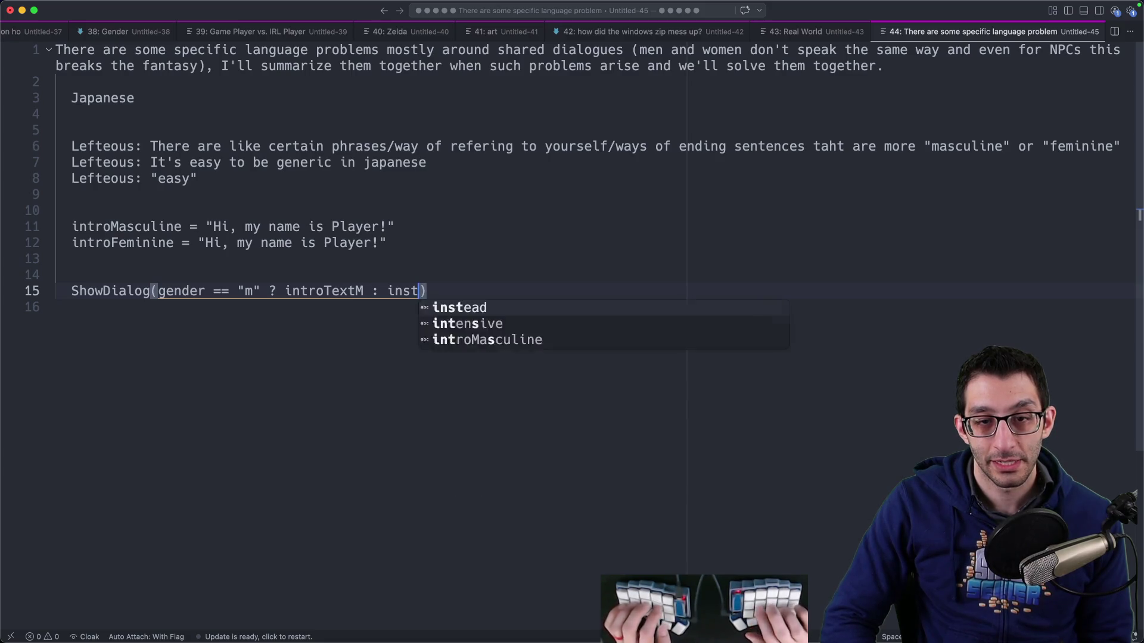
{"action": "key", "text": "BackSpace"}
{"action": "key", "text": "BackSpace"}
{"action": "type", "text": "troText"}
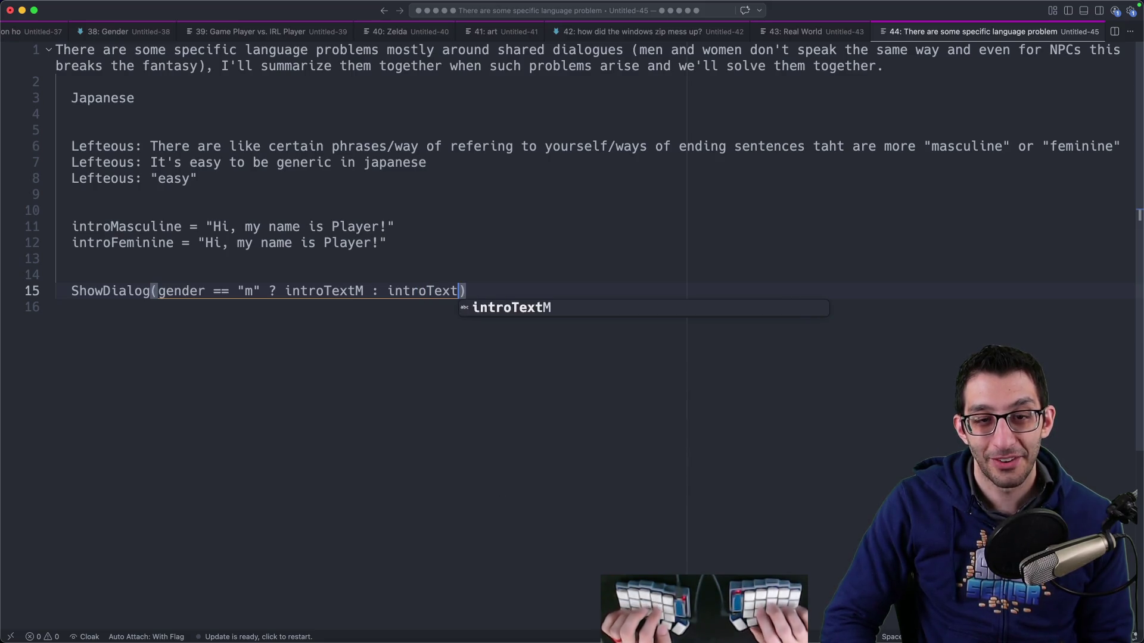
{"action": "type", "text": "F"}
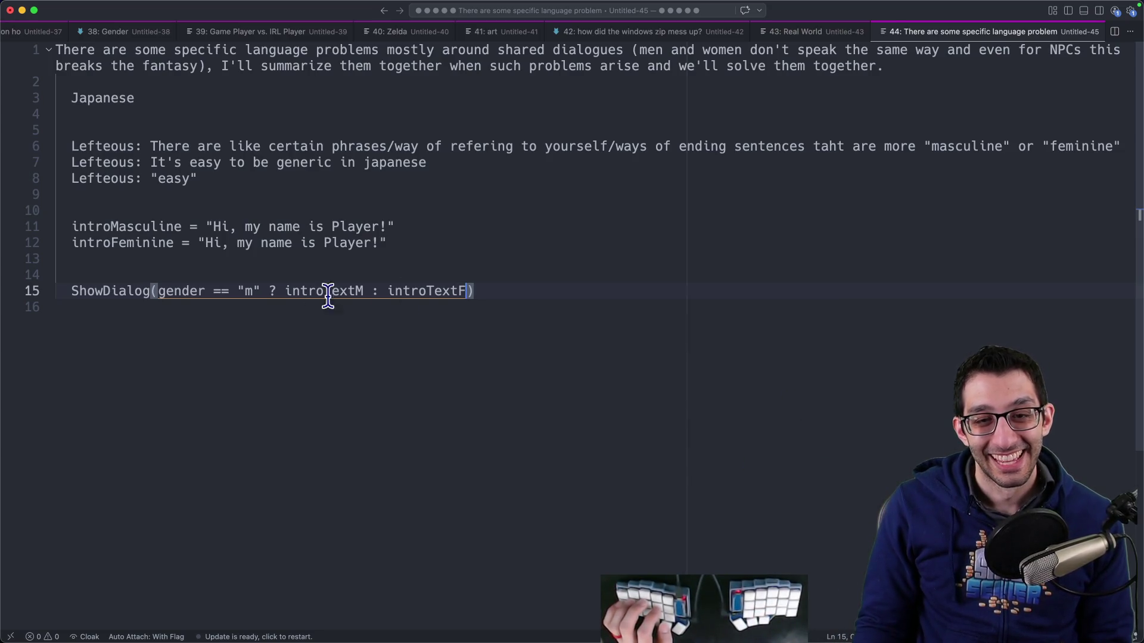
{"action": "mouse_move", "coordinate": [524, 289]}
{"action": "left_mouse_down"}
{"action": "mouse_move", "coordinate": [36, 296]}
{"action": "mouse_move", "coordinate": [31, 281]}
{"action": "left_mouse_up"}
{"action": "mouse_move", "coordinate": [152, 280]}
{"action": "left_mouse_down"}
{"action": "mouse_move", "coordinate": [311, 218]}
{"action": "mouse_move", "coordinate": [635, 266]}
{"action": "left_mouse_up"}
{"action": "left_click", "coordinate": [634, 267]}
{"action": "left_click_drag", "start_coordinate": [73, 291], "coordinate": [610, 298]}
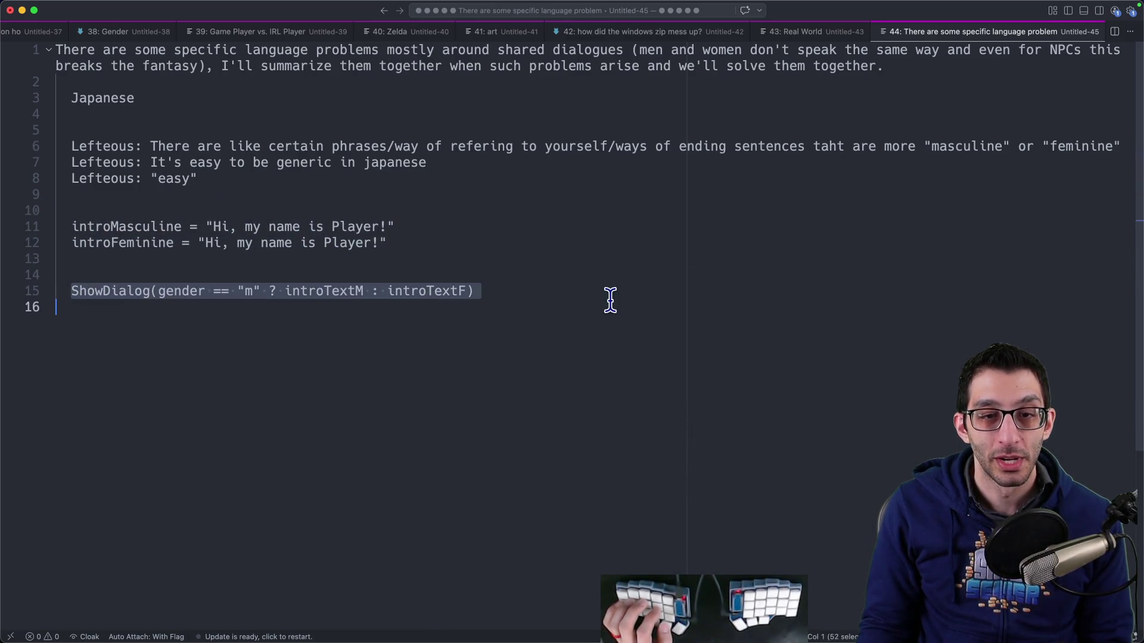
Step: Replace Player with {0} in the feminine intro string and {1} in the masculine one
{"action": "left_click_drag", "start_coordinate": [198, 242], "coordinate": [411, 241]}
{"action": "double_click", "coordinate": [370, 241]}
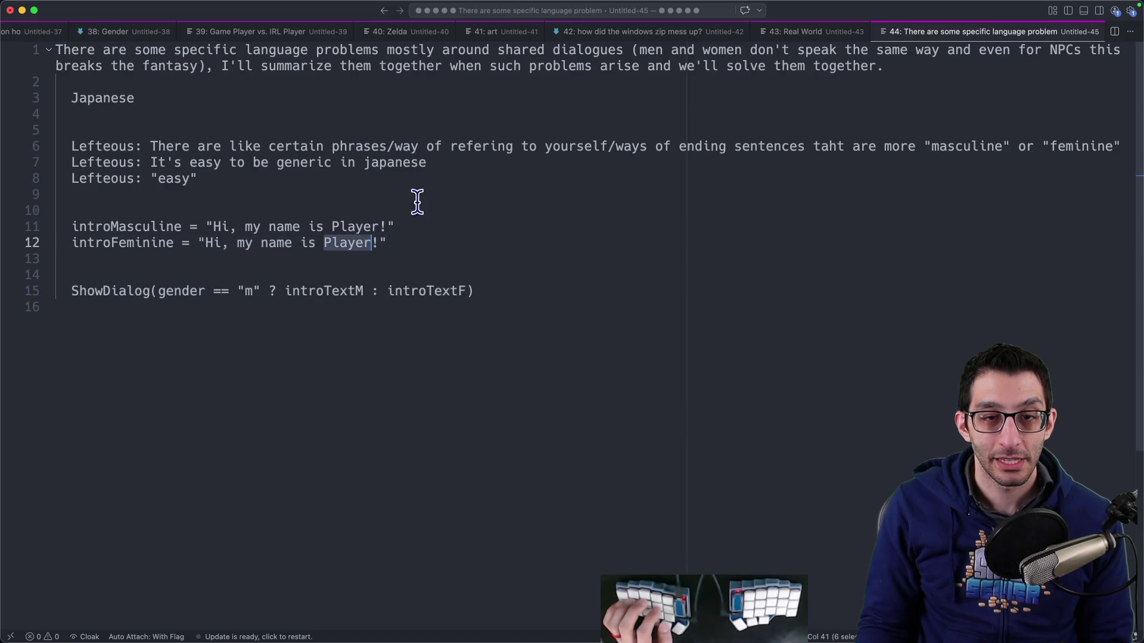
{"action": "type", "text": "{0}"}
{"action": "key", "text": "Up"}
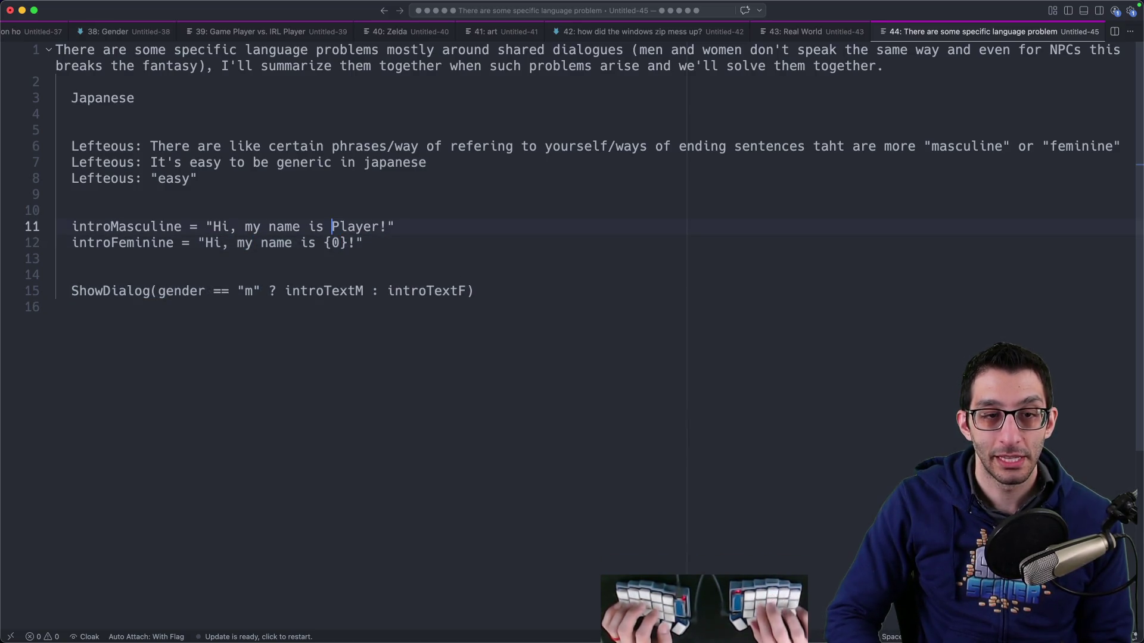
{"action": "key", "text": "super+d"}
{"action": "type", "text": "{1}"}
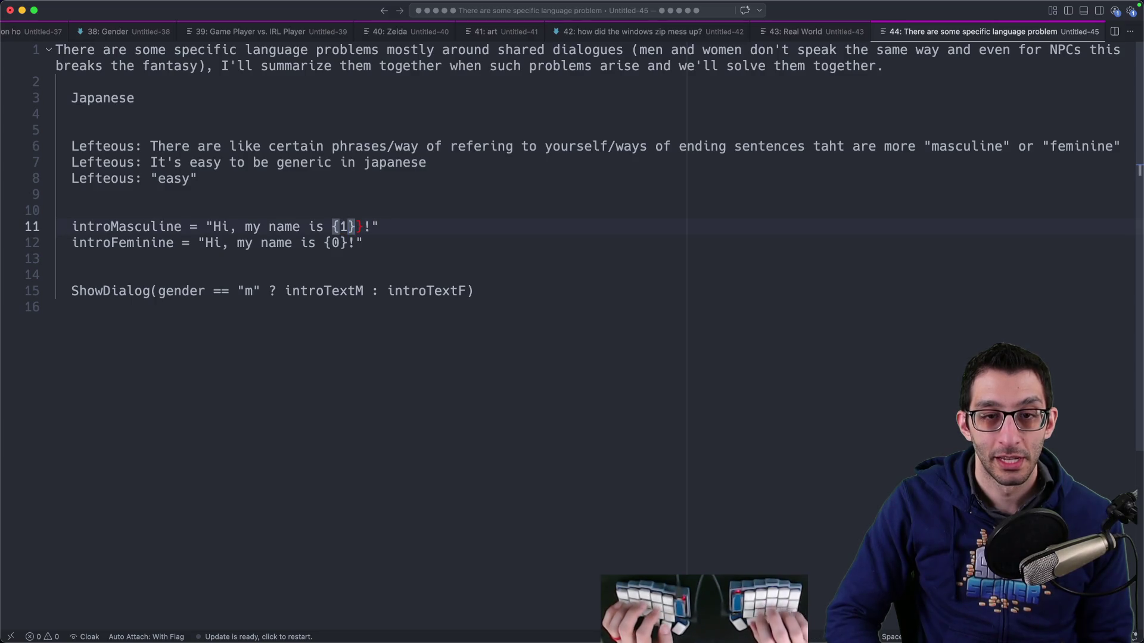
{"action": "key", "text": "Delete"}
{"action": "left_click", "coordinate": [411, 243]}
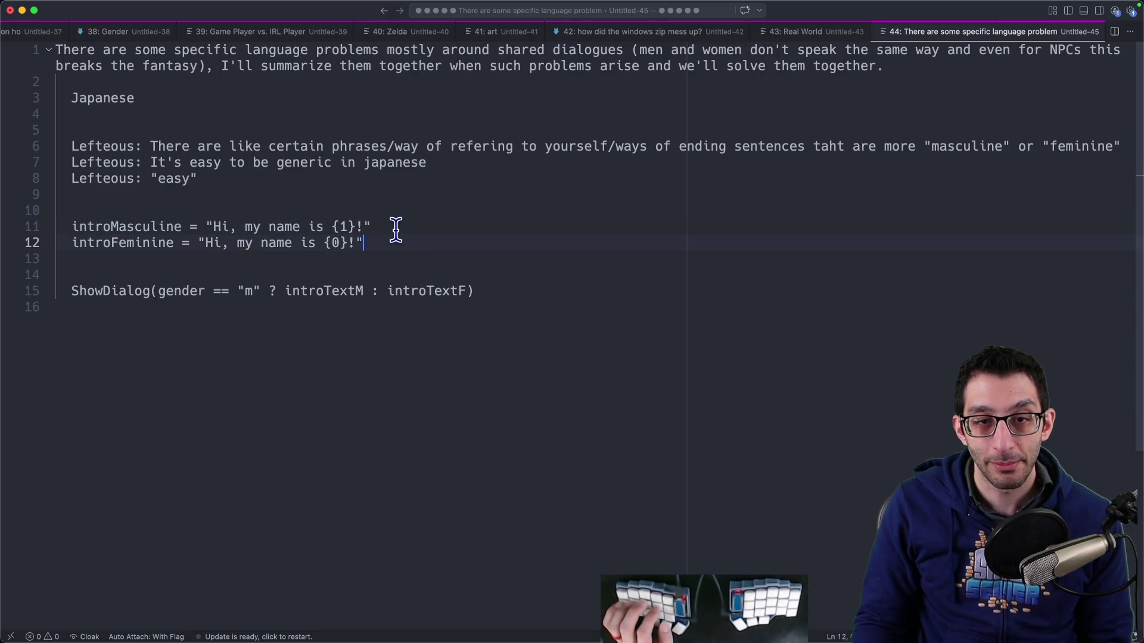
{"action": "mouse_move", "coordinate": [396, 229]}
{"action": "left_mouse_down"}
{"action": "mouse_move", "coordinate": [68, 234]}
{"action": "mouse_move", "coordinate": [425, 224]}
{"action": "left_mouse_up"}
{"action": "key", "text": "Right"}
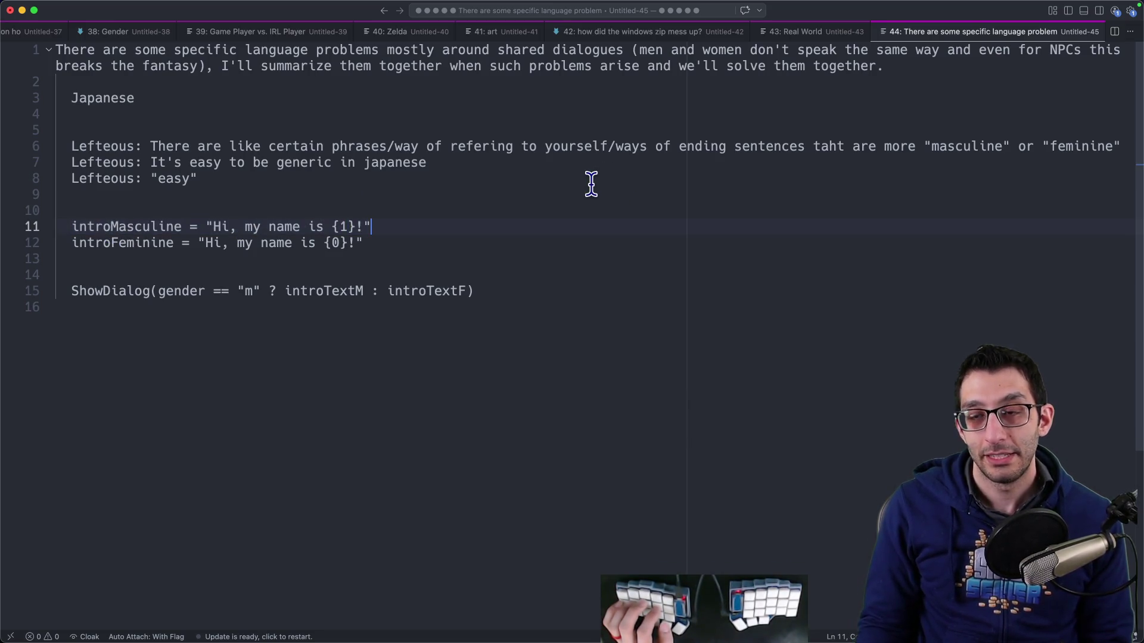
{"action": "key", "text": "super+Tab"}
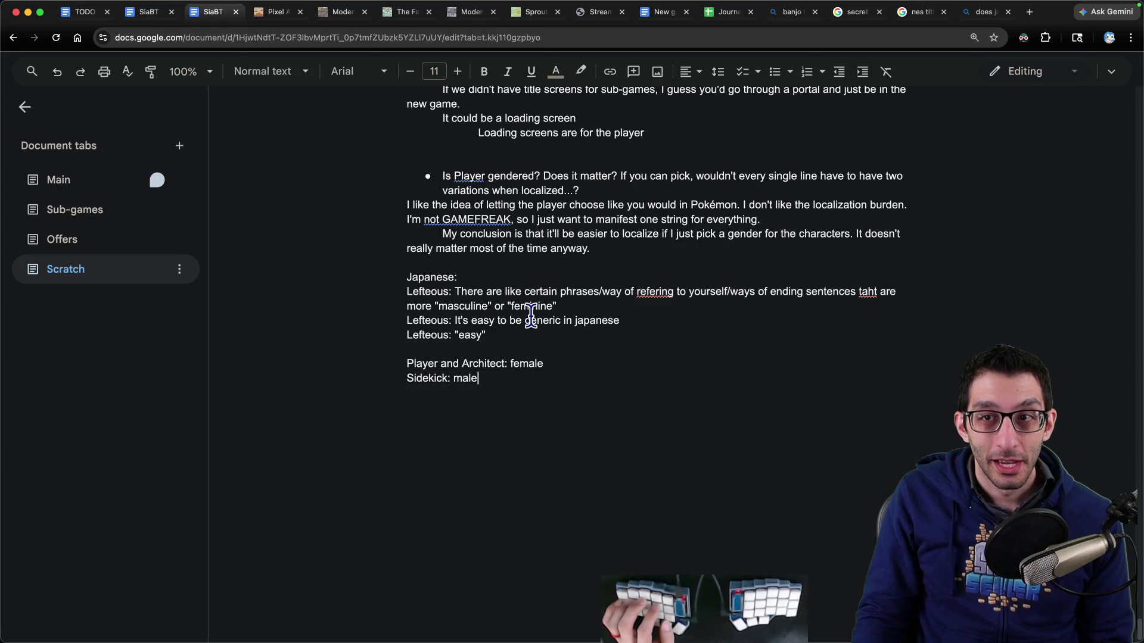
Step: Go to the Sub-games tab's Ideas I like list, after the $220 asset note
{"action": "scroll", "coordinate": [513, 309], "scroll_direction": "up", "scroll_amount": 5}
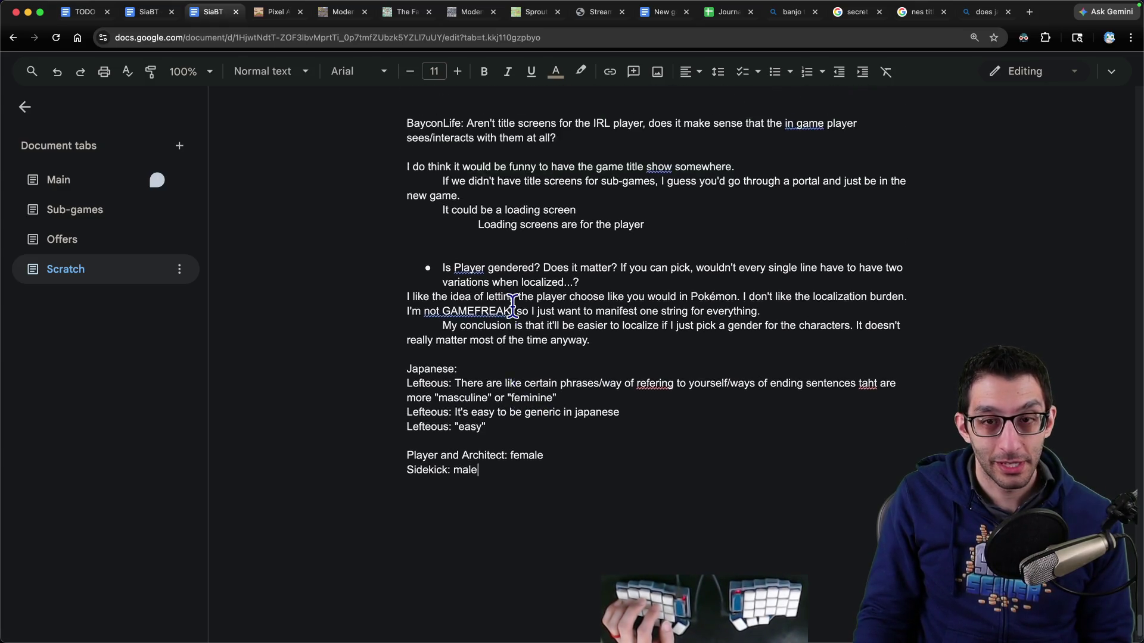
{"action": "scroll", "coordinate": [510, 298], "scroll_direction": "down", "scroll_amount": 5}
{"action": "left_click", "coordinate": [105, 212]}
{"action": "scroll", "coordinate": [352, 275], "scroll_direction": "up", "scroll_amount": 20}
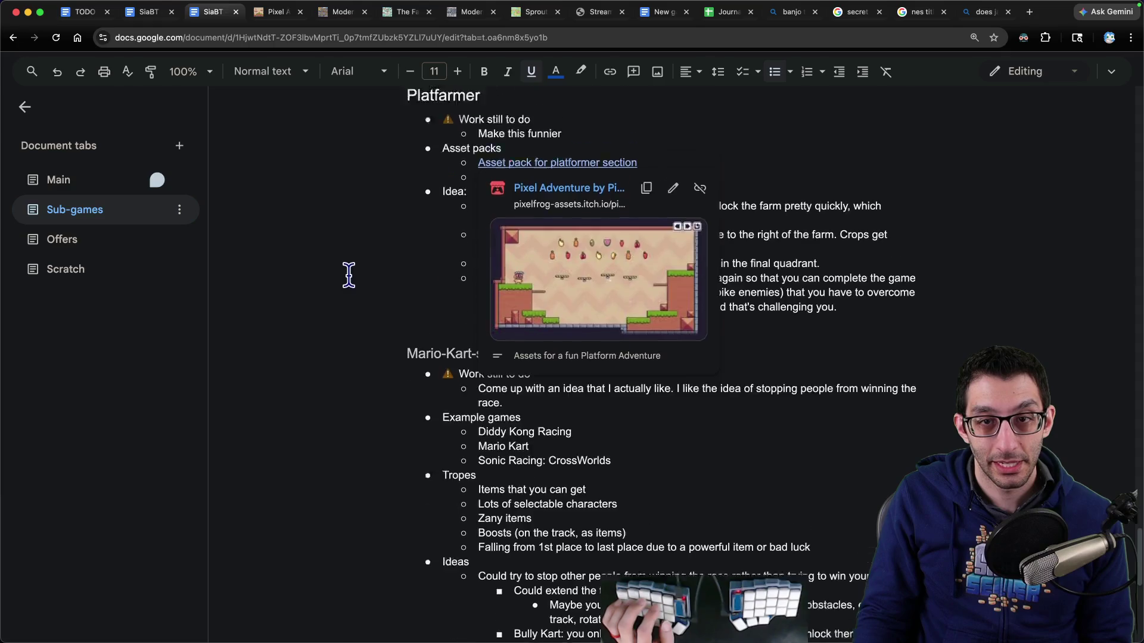
{"action": "scroll", "coordinate": [389, 291], "scroll_direction": "up", "scroll_amount": 20}
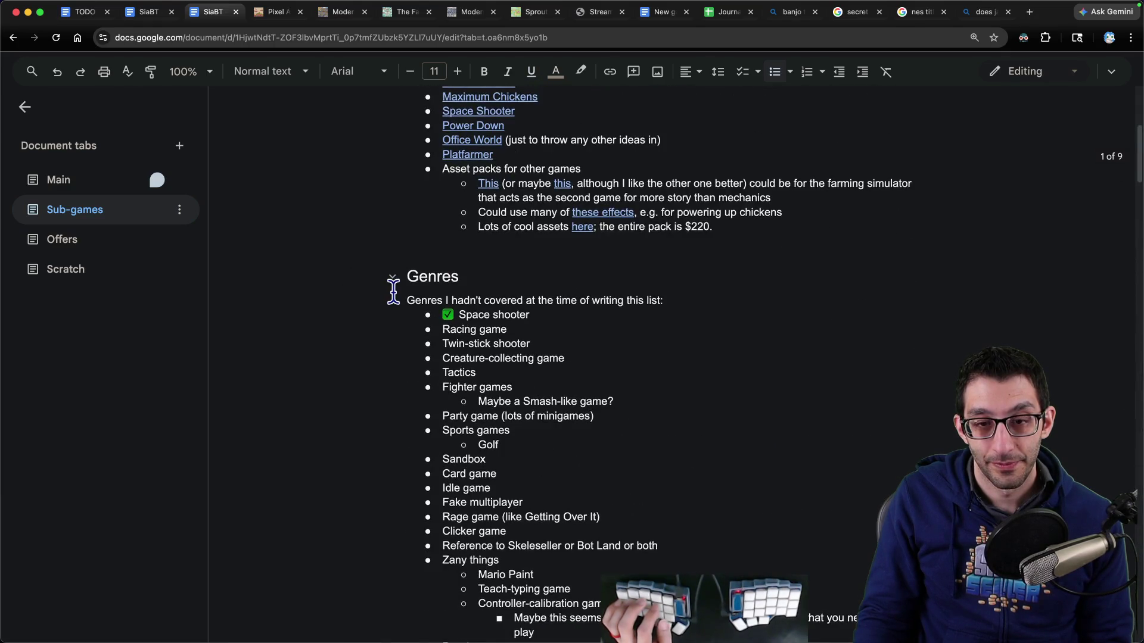
{"action": "scroll", "coordinate": [392, 291], "scroll_direction": "up", "scroll_amount": 5}
{"action": "scroll", "coordinate": [547, 356], "scroll_direction": "up", "scroll_amount": 1}
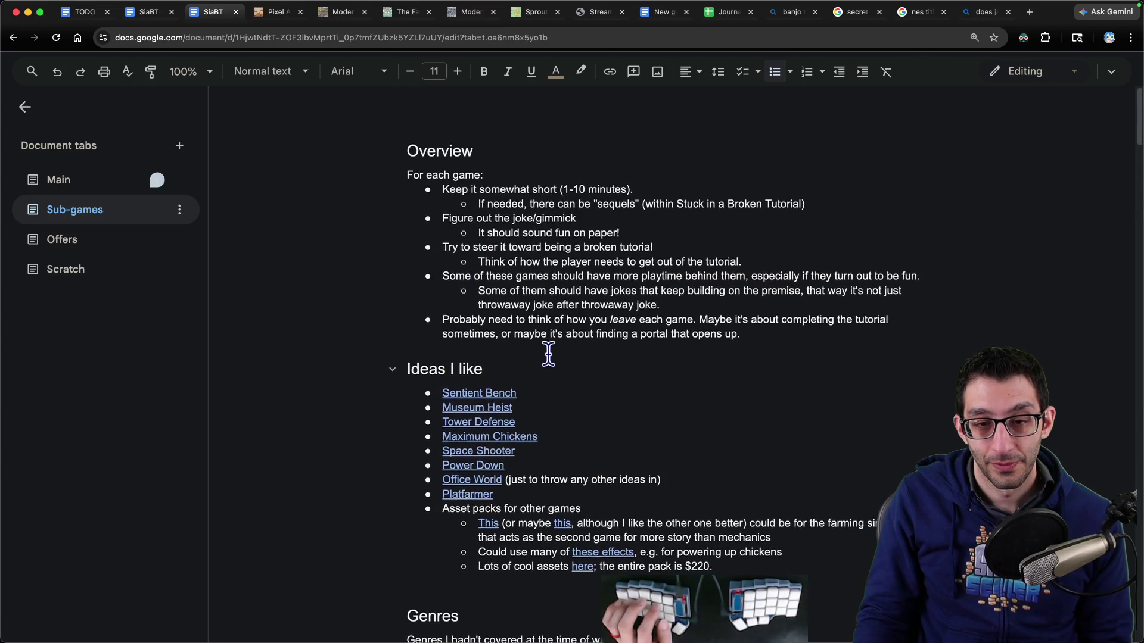
{"action": "scroll", "coordinate": [544, 352], "scroll_direction": "down", "scroll_amount": 10}
{"action": "left_click", "coordinate": [100, 216]}
{"action": "scroll", "coordinate": [127, 280], "scroll_direction": "down", "scroll_amount": 1}
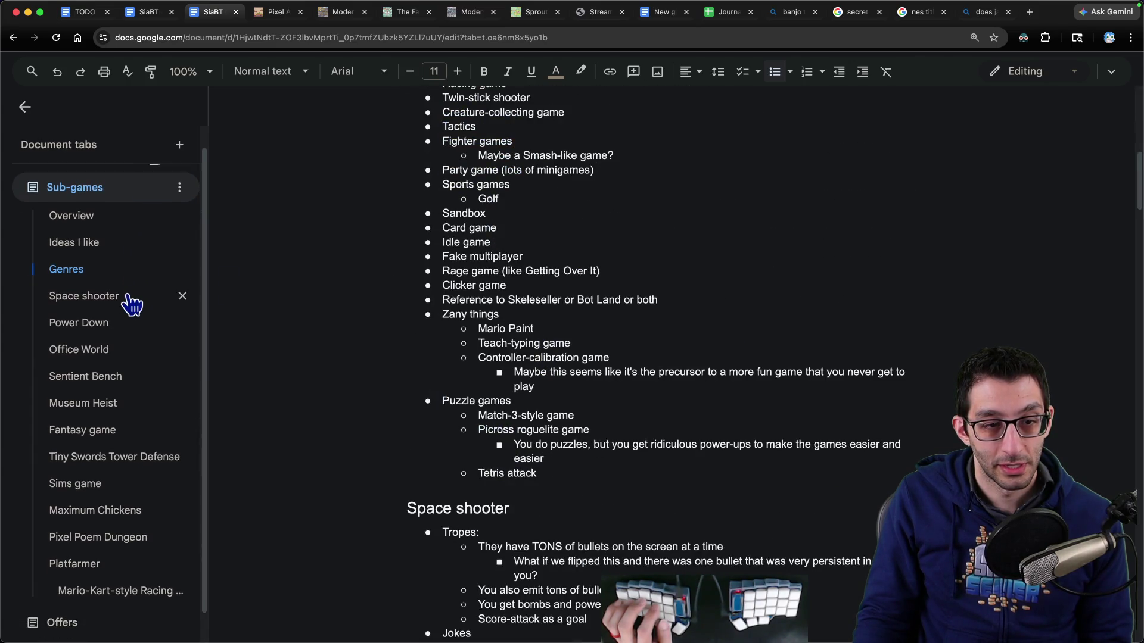
{"action": "scroll", "coordinate": [101, 250], "scroll_direction": "up", "scroll_amount": 1}
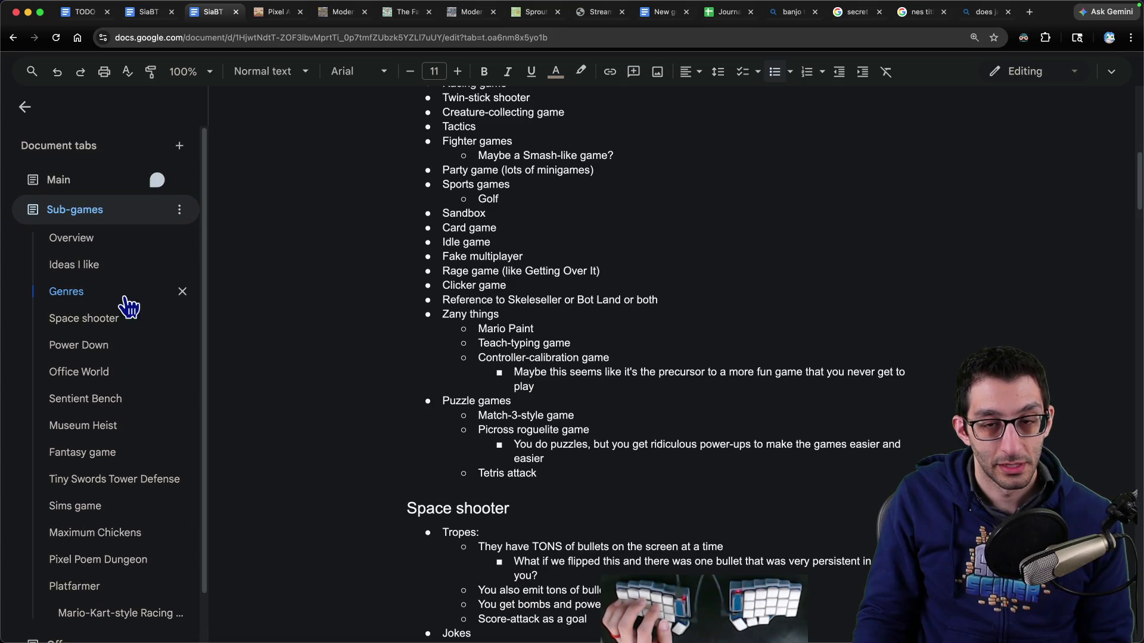
{"action": "left_click", "coordinate": [122, 292]}
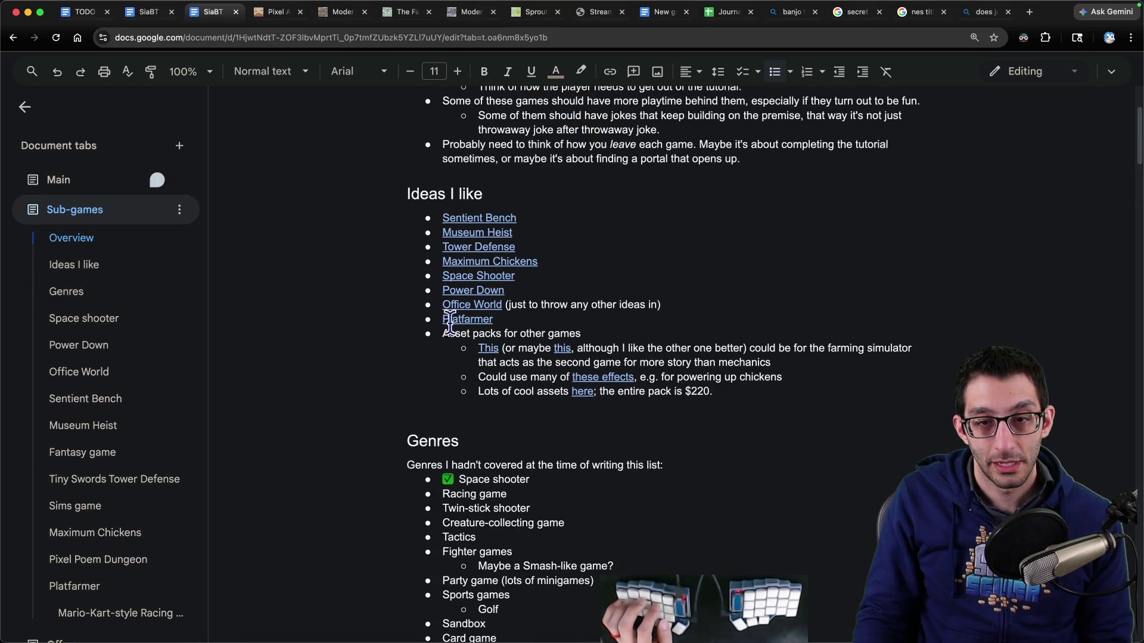
{"action": "left_click", "coordinate": [736, 386]}
Step: Add a sub-bullet saying the Oryx and Super Retro World assets are already bought
{"action": "key", "text": "Return"}
{"action": "type", "text": "I"}
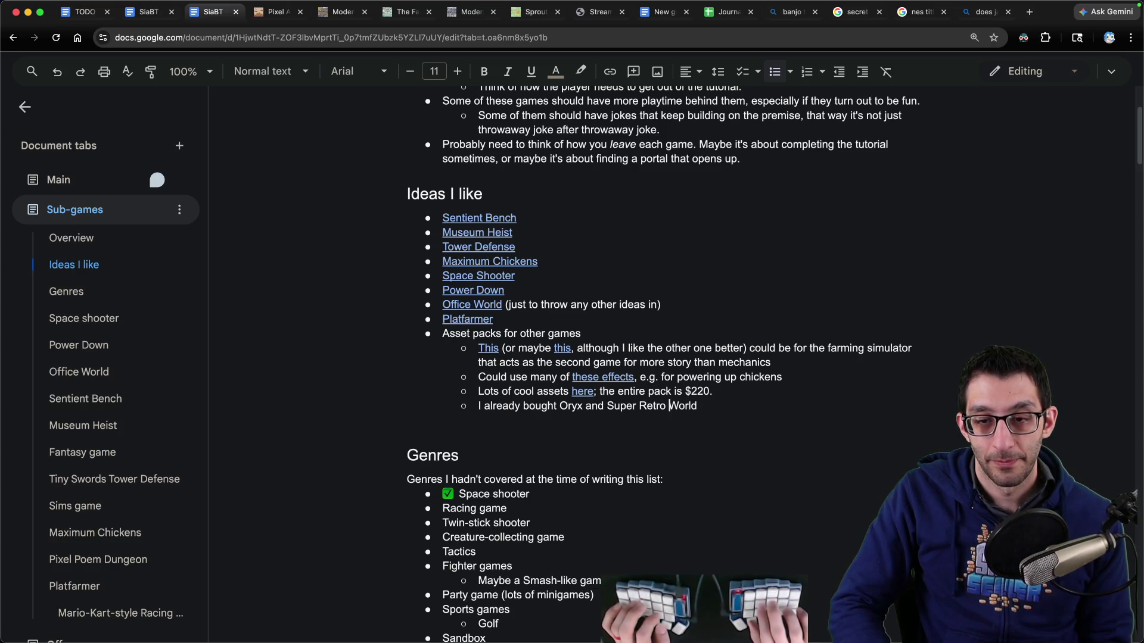
{"action": "key", "text": "alt+Left"}
{"action": "type", "text": "the"}
{"action": "key", "text": "alt+Right"}
{"action": "type", "text": "assets"}
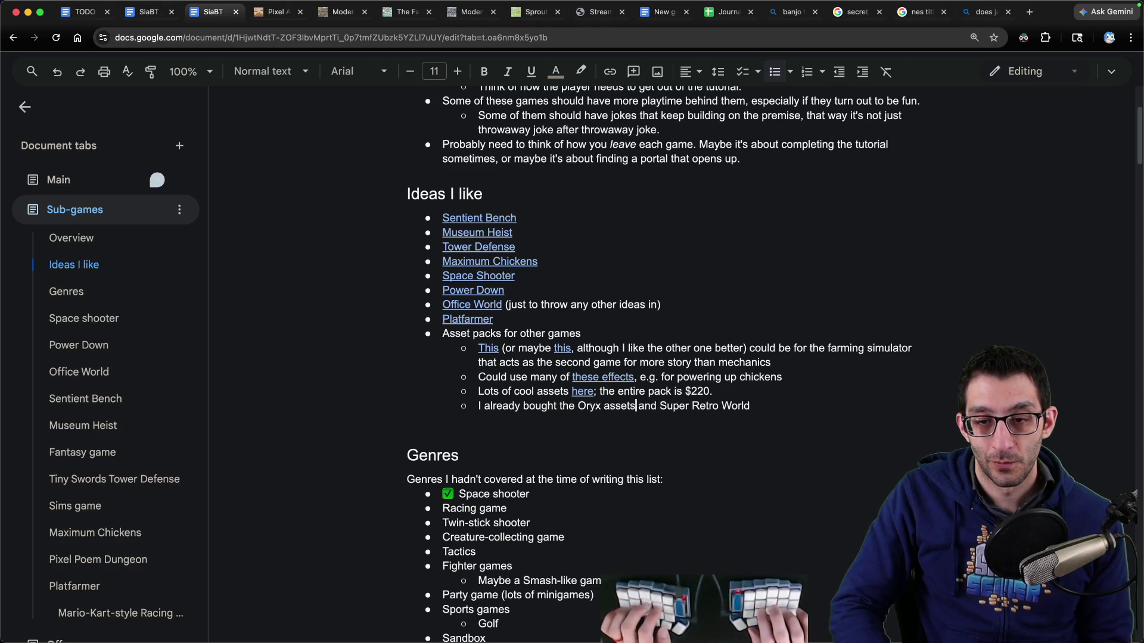
{"action": "key", "text": "super+Right"}
{"action": "type", "text": ", so we could us"}
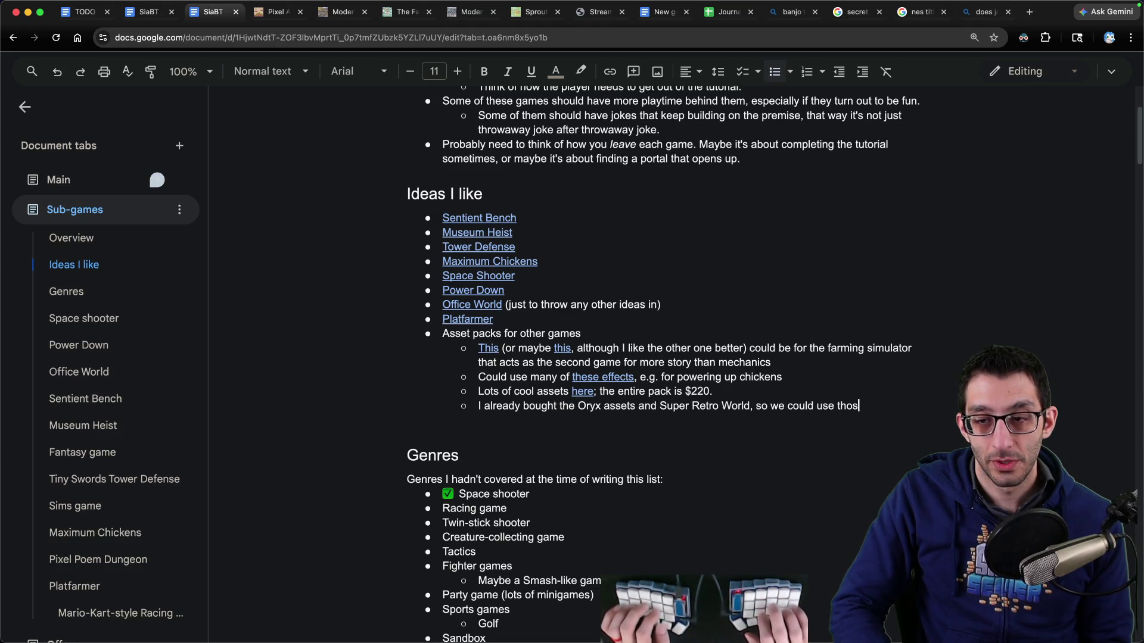
{"action": "type", "text": "e thos"}
Step: Nest a note beneath it: 'Obviously I have Skeleseller (and Bot Land)'
{"action": "key", "text": "Return"}
{"action": "type", "text": "Obviously I have"}
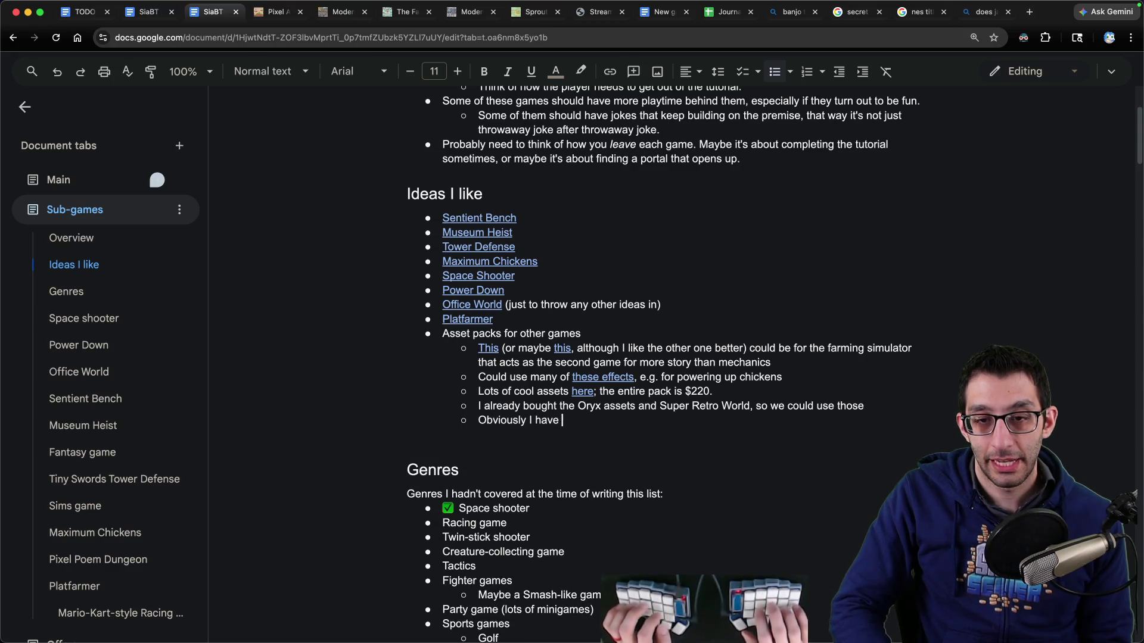
{"action": "type", "text": "Skeleseller an"}
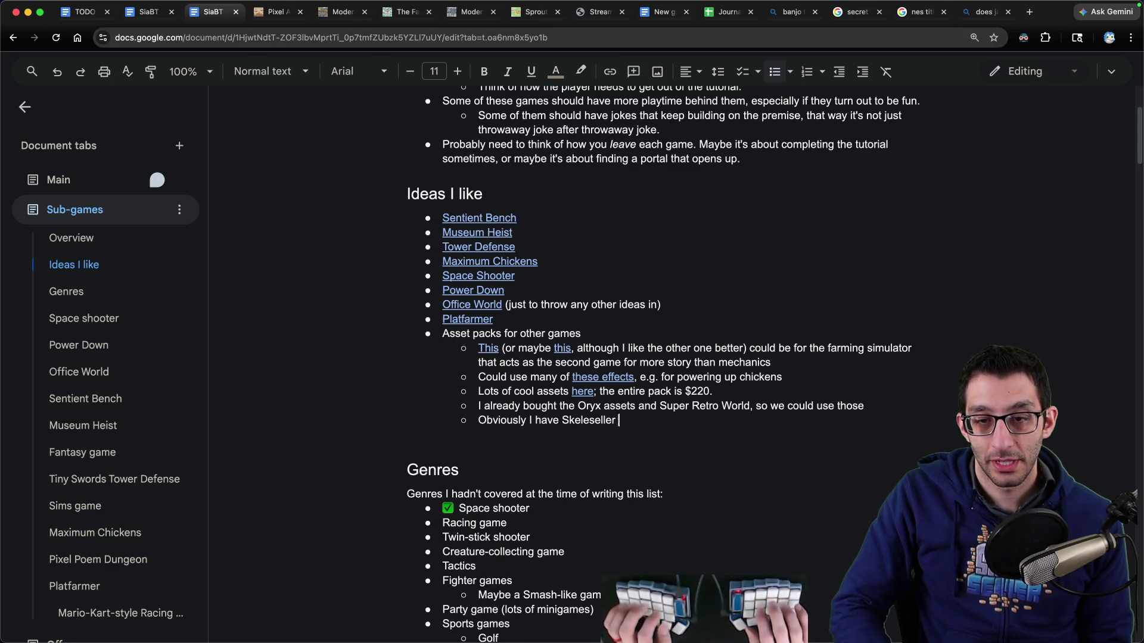
{"action": "type", "text": "d Bot Lan"}
{"action": "key", "text": "super+Left"}
{"action": "key", "text": "Tab"}
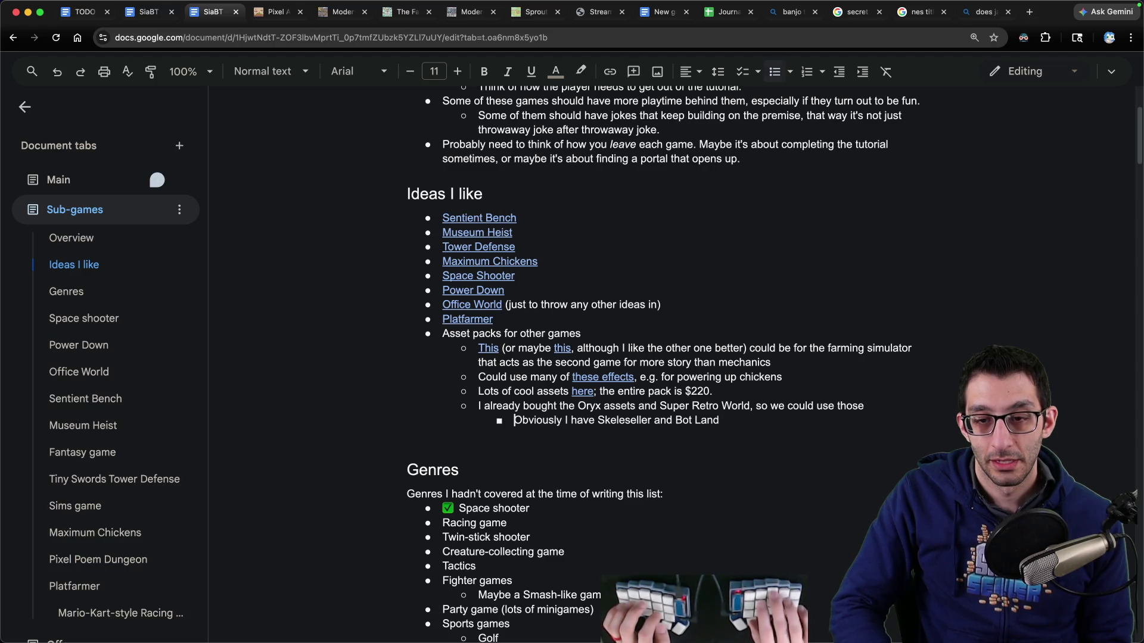
{"action": "type", "text": "("}
{"action": "key", "text": "super+Right"}
{"action": "type", "text": ")"}
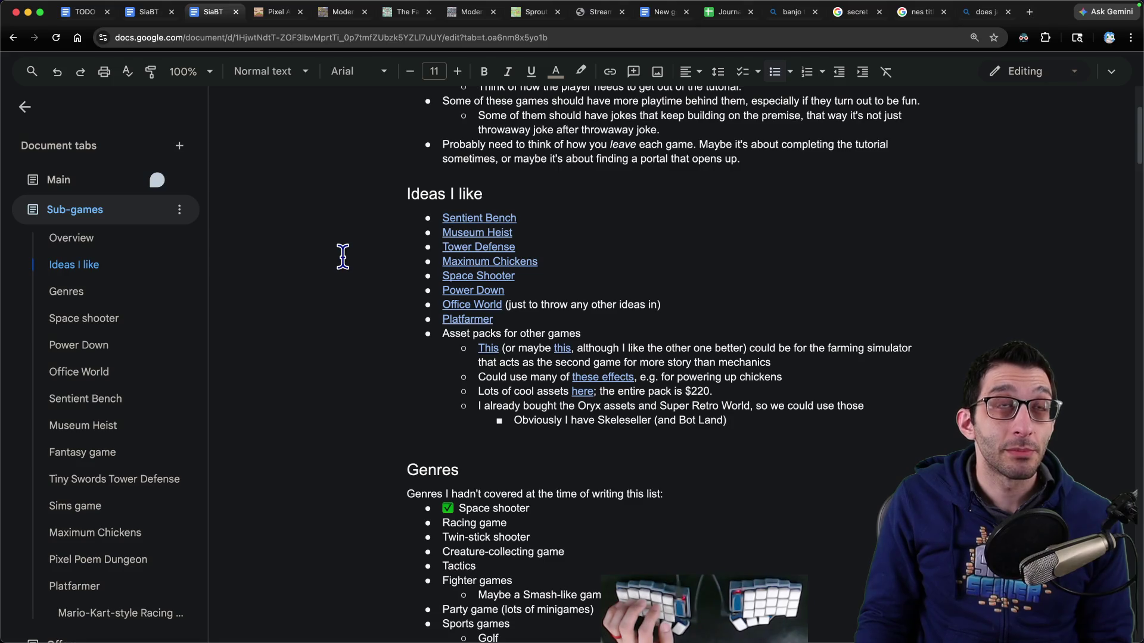
{"action": "key", "text": "super+Tab"}
Step: Add the note 'let's say someone is talking about the main character' with example "Look over there! At her!"
{"action": "key", "text": "Return"}
{"action": "key", "text": "Return"}
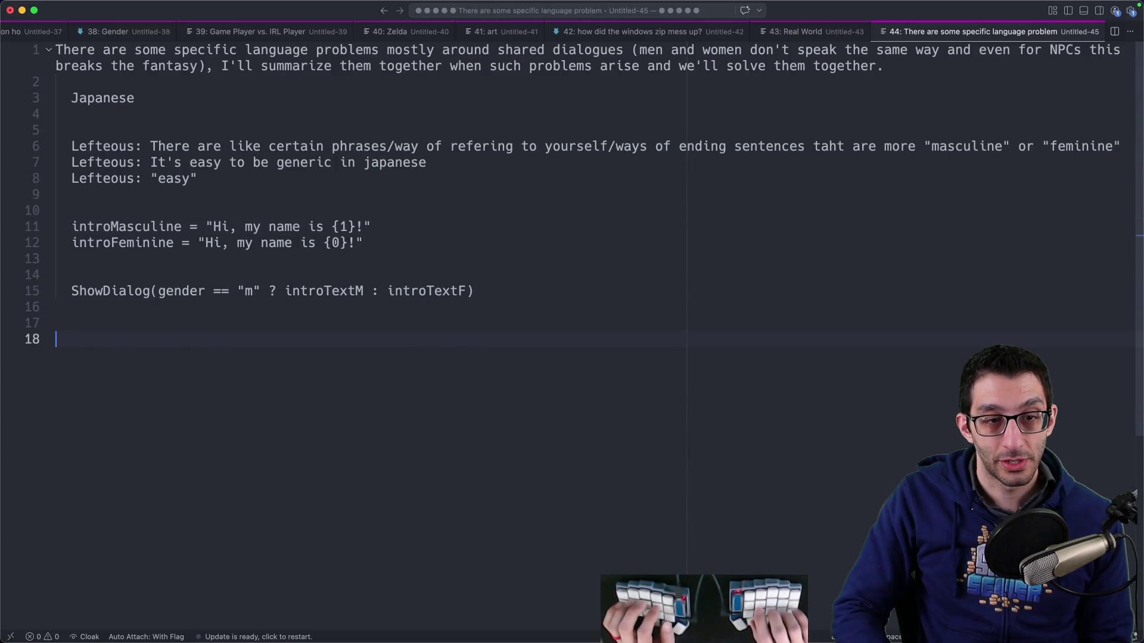
{"action": "type", "text": "let's say somo"}
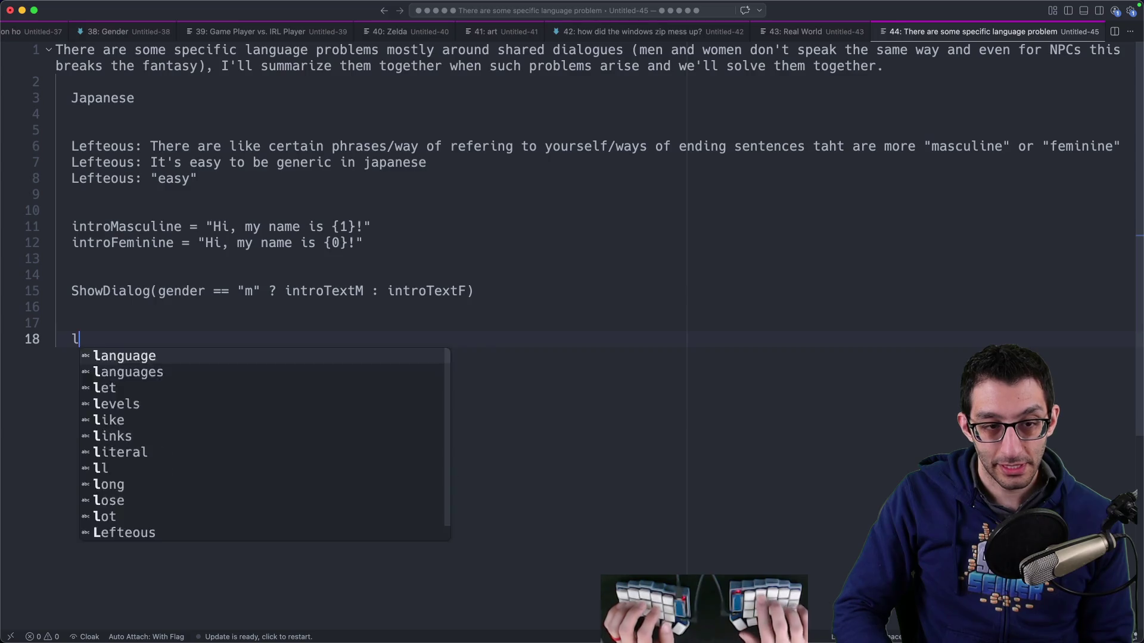
{"action": "key", "text": "BackSpace"}
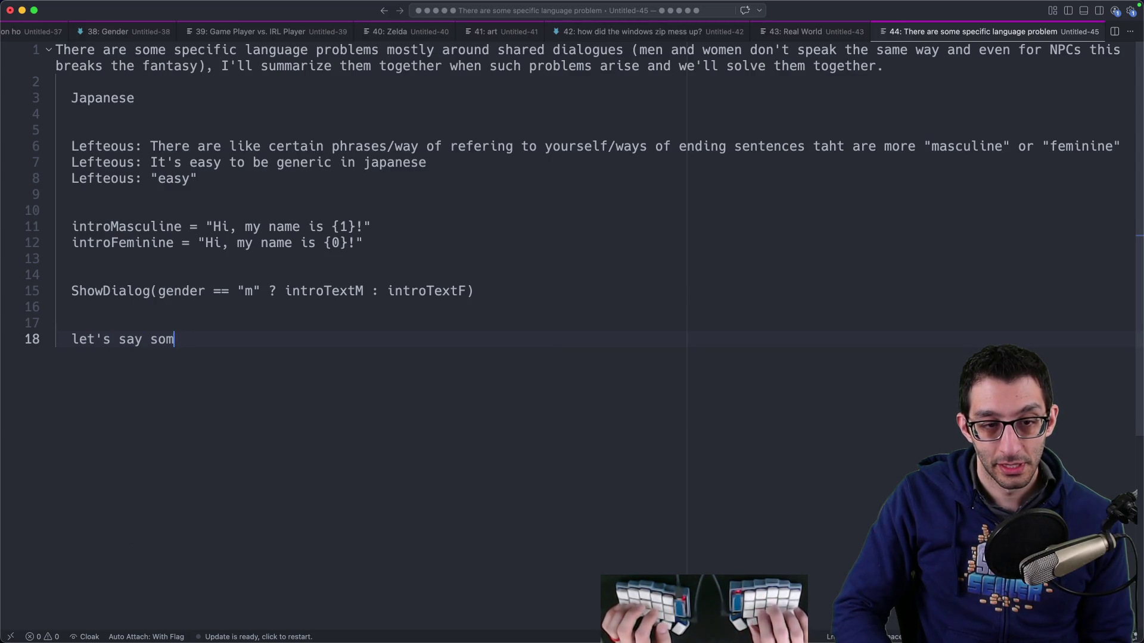
{"action": "type", "text": "eone is talking about the main character"}
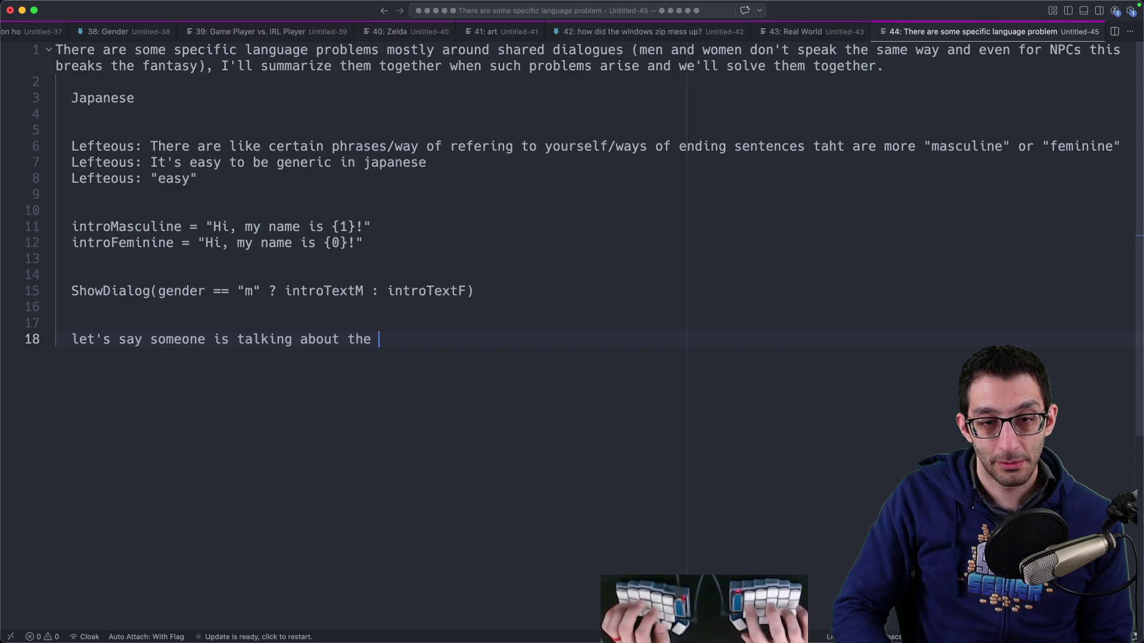
{"action": "key", "text": "Return"}
{"action": "type", "text": "\""}
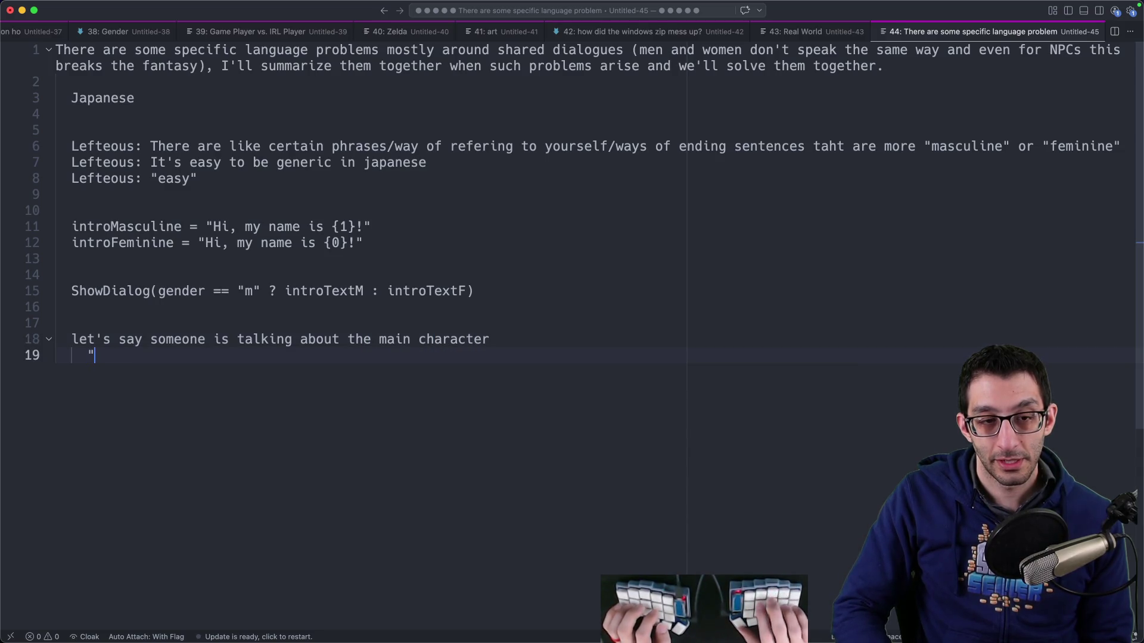
{"action": "type", "text": "Look over there"}
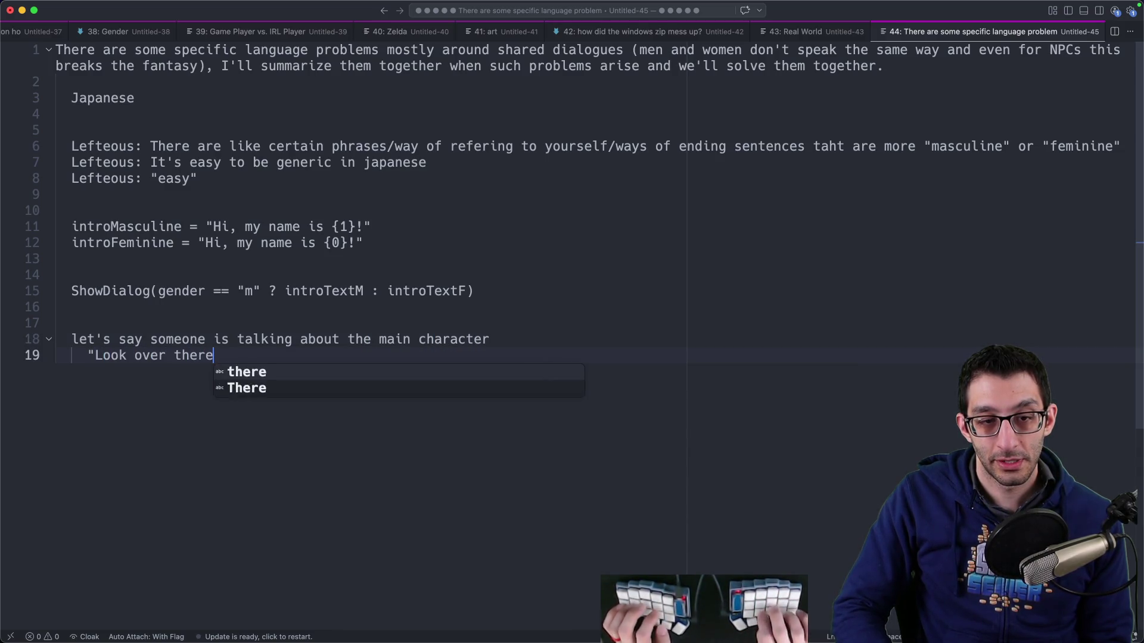
{"action": "type", "text": "! At her!\""}
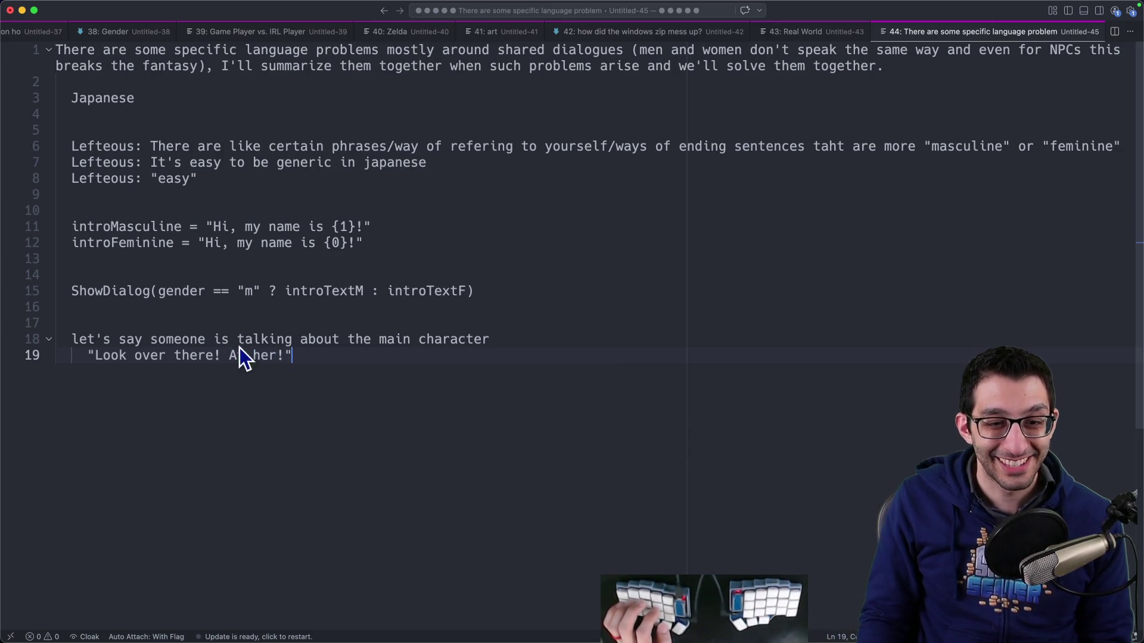
Step: Select the quoted example line, then return to the design doc's Characters section
{"action": "double_click", "coordinate": [262, 353]}
{"action": "key", "text": "ctrl+shift+super+Right"}
{"action": "key", "text": "ctrl+shift+super+Right"}
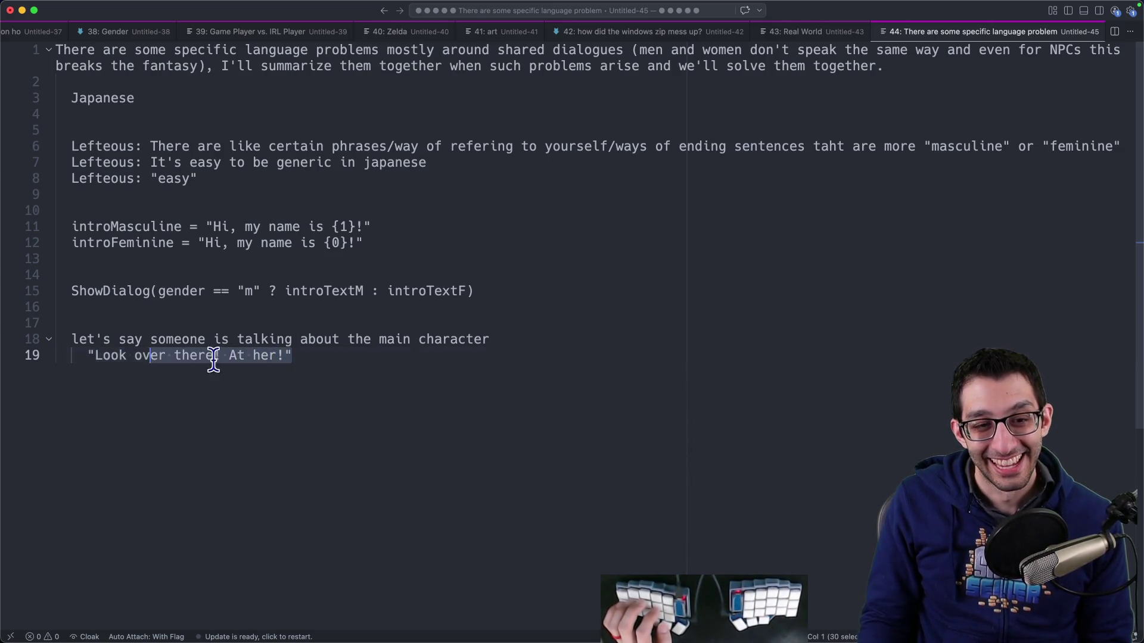
{"action": "key", "text": "Right"}
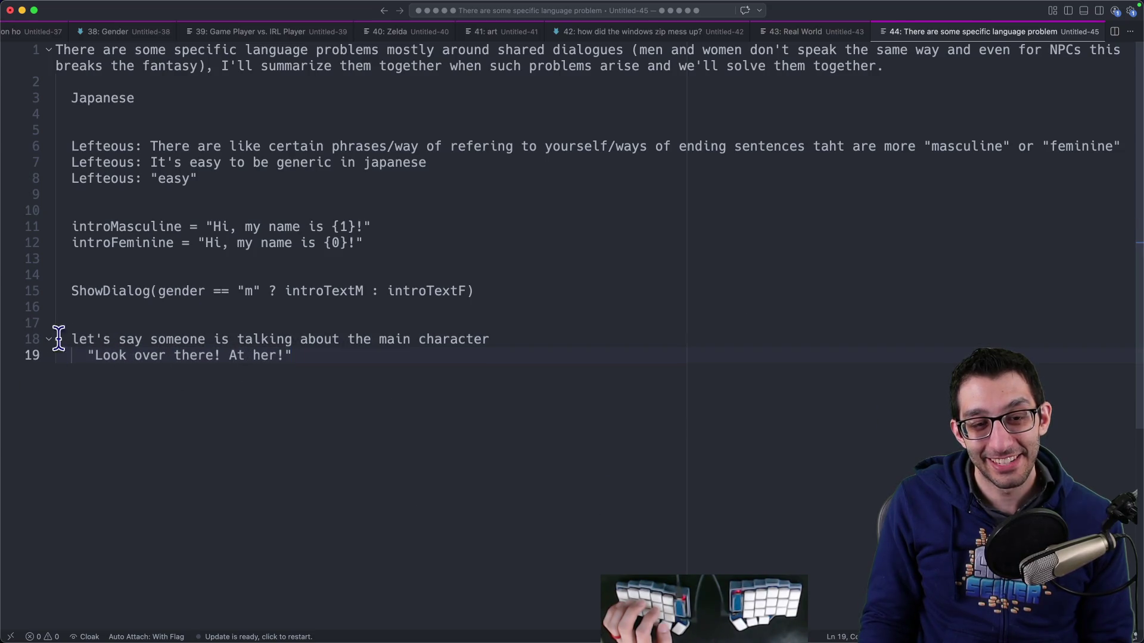
{"action": "left_click_drag", "start_coordinate": [88, 355], "coordinate": [504, 377]}
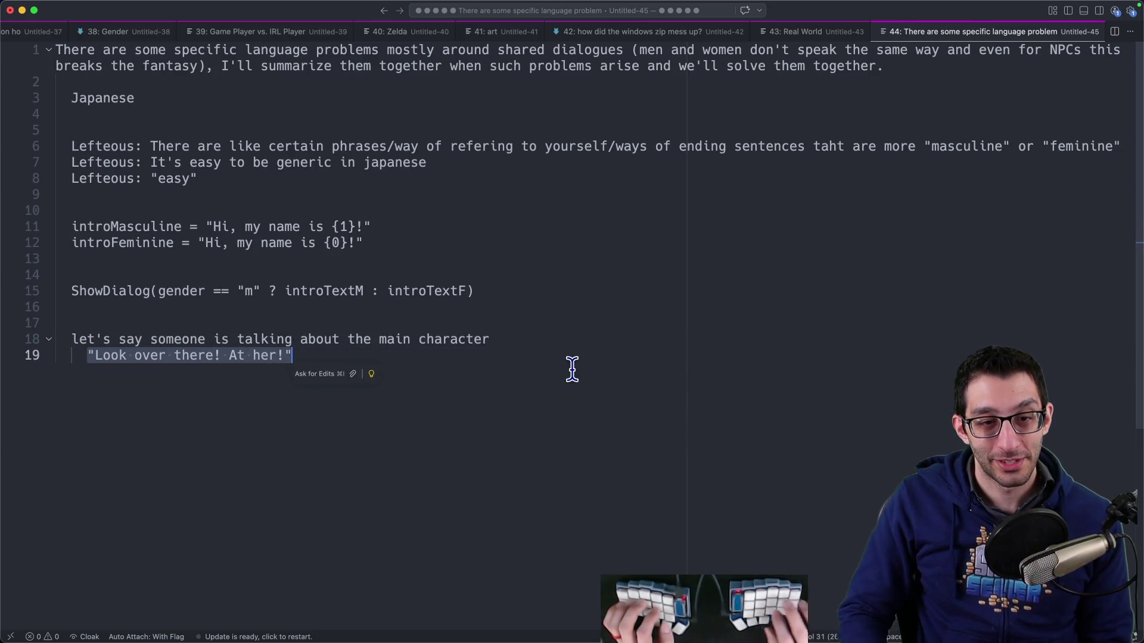
{"action": "key", "text": "super+Tab"}
{"action": "key", "text": "ctrl+shift+Tab"}
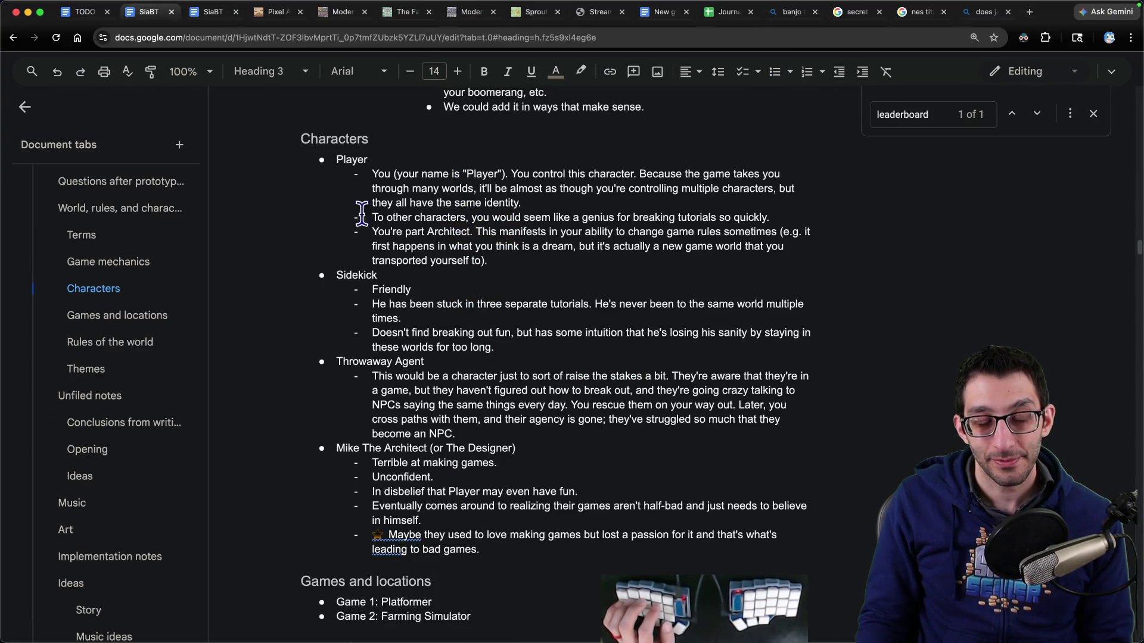
Step: Add a bullet under Player's description: 'Player is a feminine character.'
{"action": "left_click", "coordinate": [403, 176]}
{"action": "mouse_move", "coordinate": [397, 175]}
{"action": "left_mouse_down"}
{"action": "mouse_move", "coordinate": [825, 169]}
{"action": "mouse_move", "coordinate": [509, 189]}
{"action": "mouse_move", "coordinate": [685, 189]}
{"action": "mouse_move", "coordinate": [662, 204]}
{"action": "left_mouse_up"}
{"action": "left_click", "coordinate": [661, 203]}
{"action": "key", "text": "Return"}
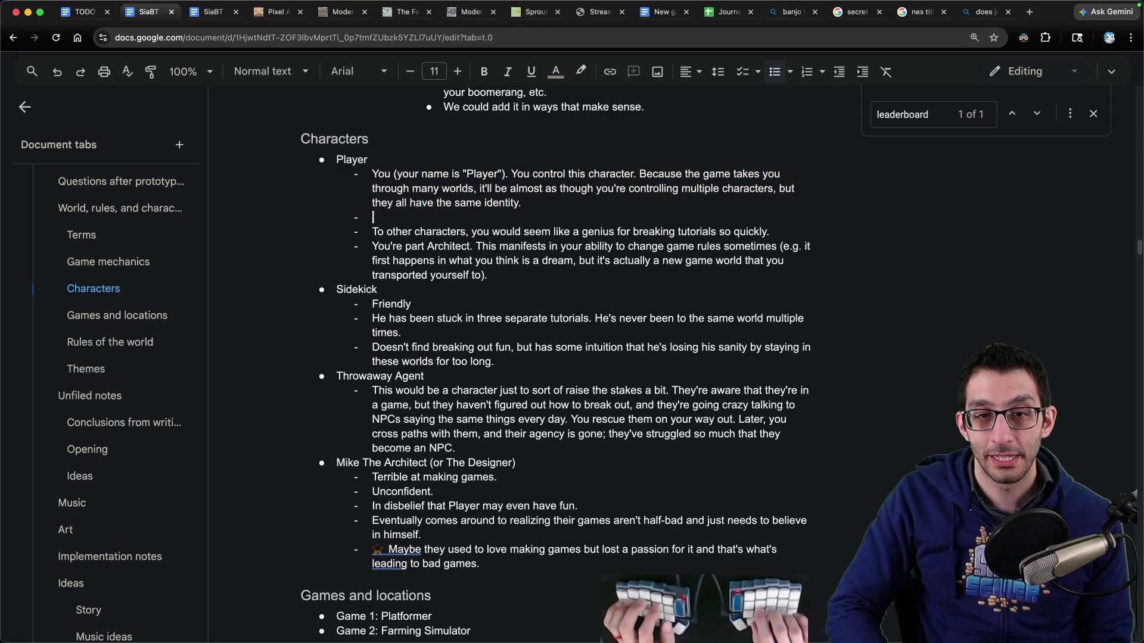
{"action": "type", "text": "Player is a femin"}
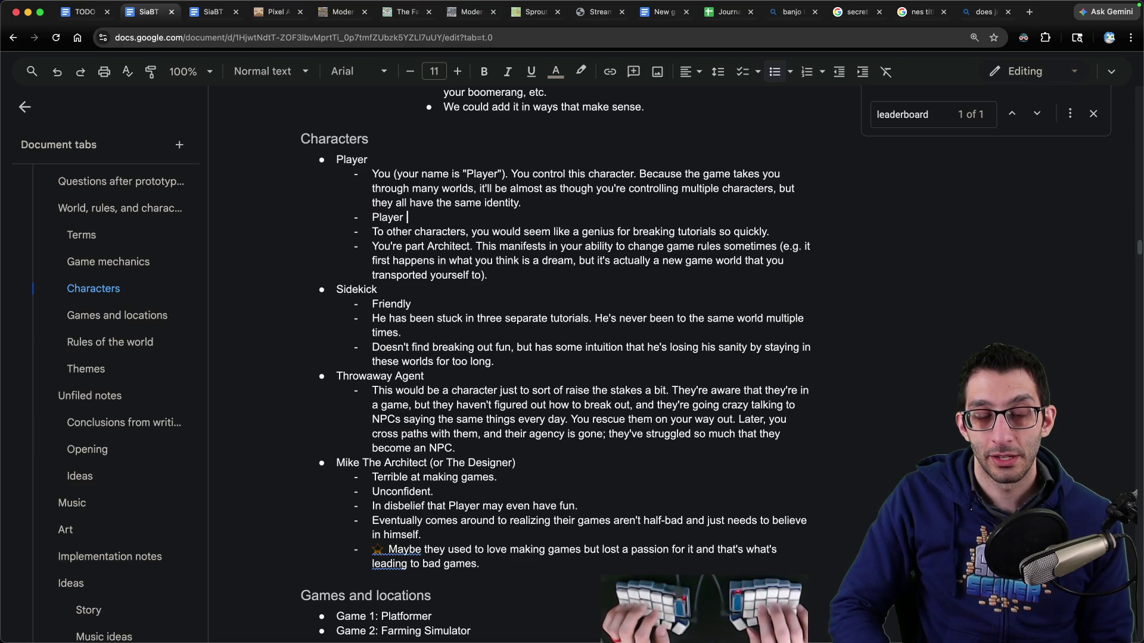
{"action": "type", "text": "ine charac"}
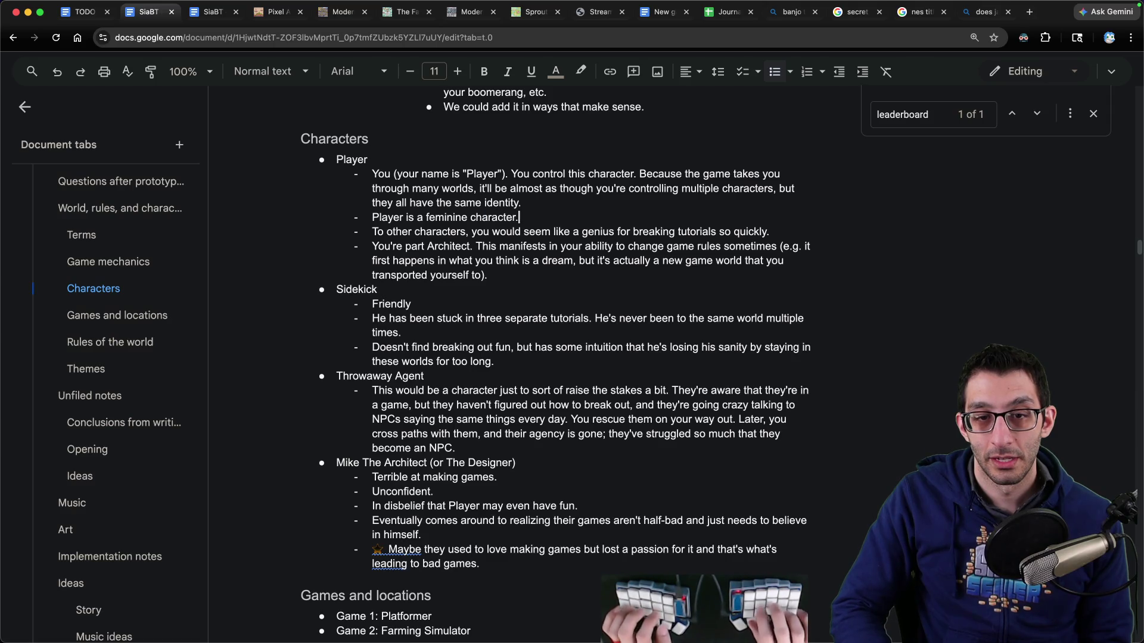
{"action": "type", "text": "ter."}
Step: Remove the name Mike from The Architect heading
{"action": "left_click", "coordinate": [403, 332]}
{"action": "double_click", "coordinate": [348, 463]}
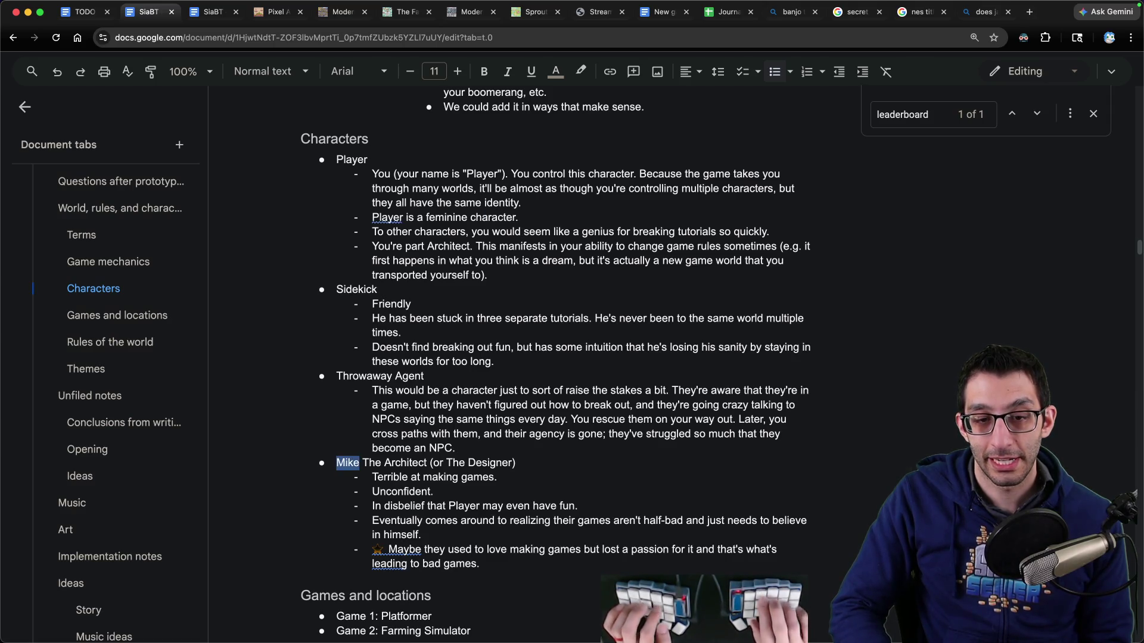
{"action": "scroll", "coordinate": [307, 426], "scroll_direction": "down", "scroll_amount": 1}
{"action": "scroll", "coordinate": [310, 429], "scroll_direction": "down", "scroll_amount": 3}
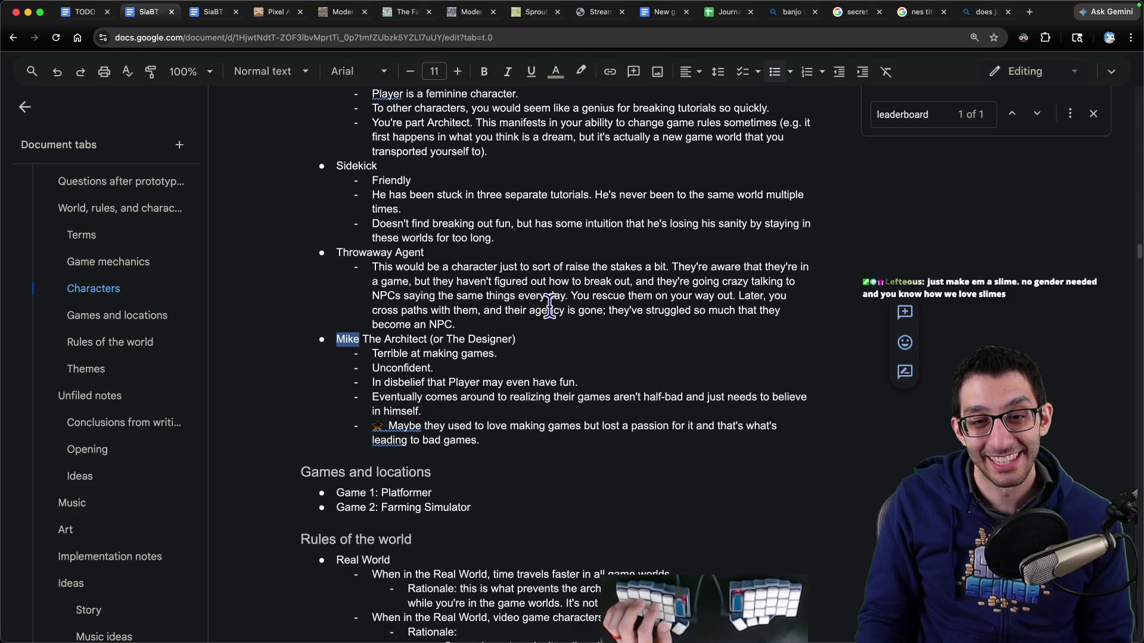
{"action": "scroll", "coordinate": [548, 305], "scroll_direction": "down", "scroll_amount": 2}
{"action": "key", "text": "Delete"}
{"action": "key", "text": "Delete"}
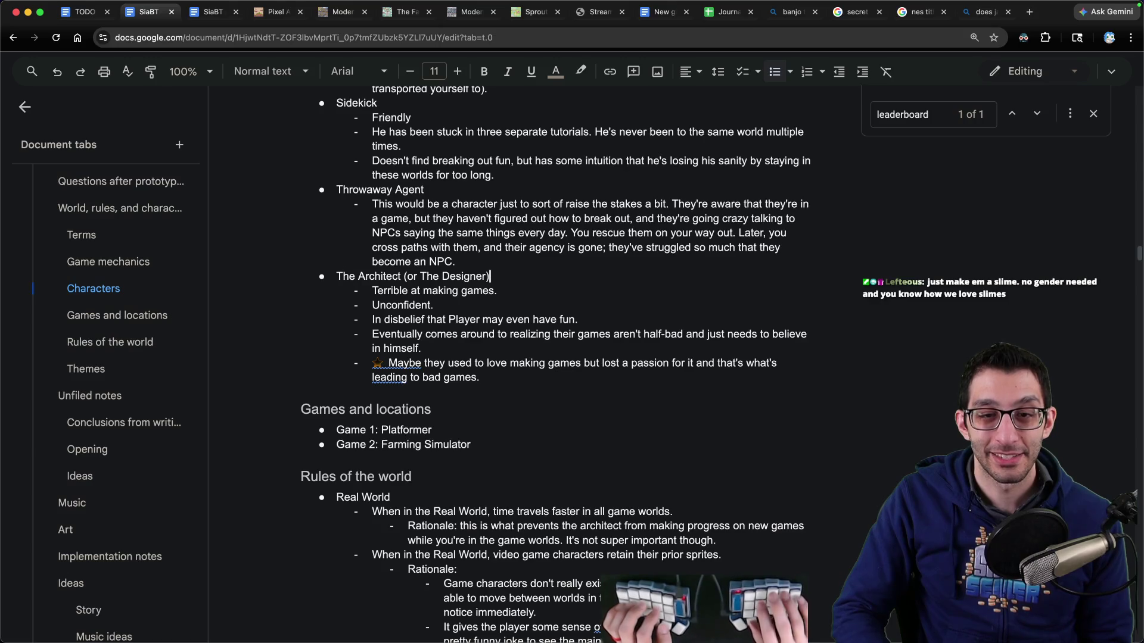
Step: Add bullets stating The Architect is a feminine character and Sidekick a masculine one
{"action": "scroll", "coordinate": [551, 292], "scroll_direction": "up", "scroll_amount": 7}
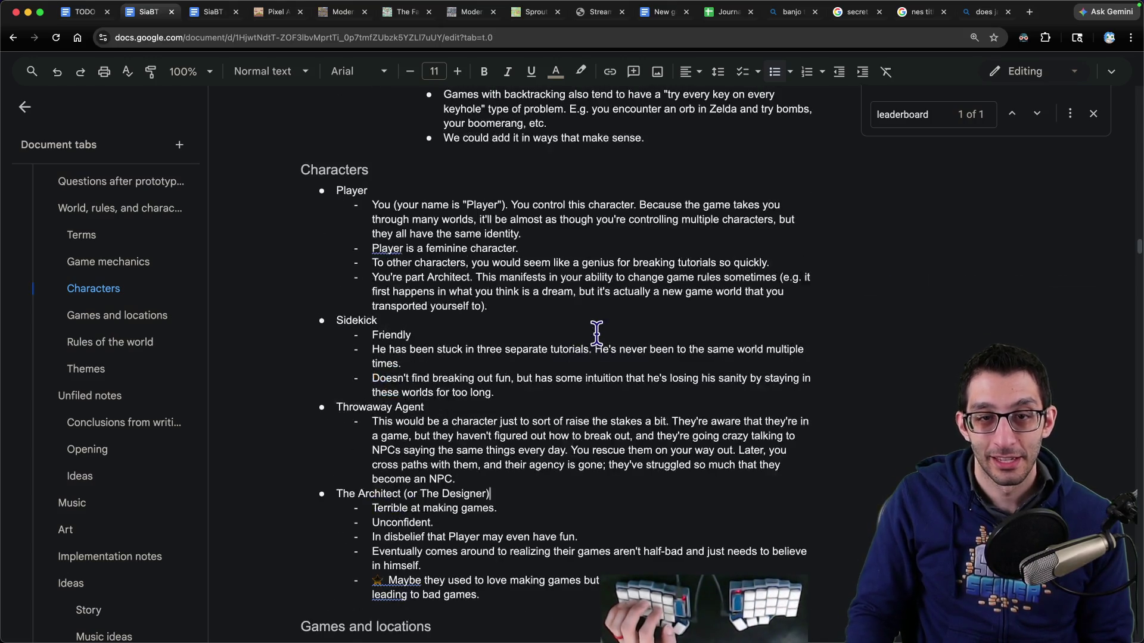
{"action": "scroll", "coordinate": [577, 239], "scroll_direction": "down", "scroll_amount": 1}
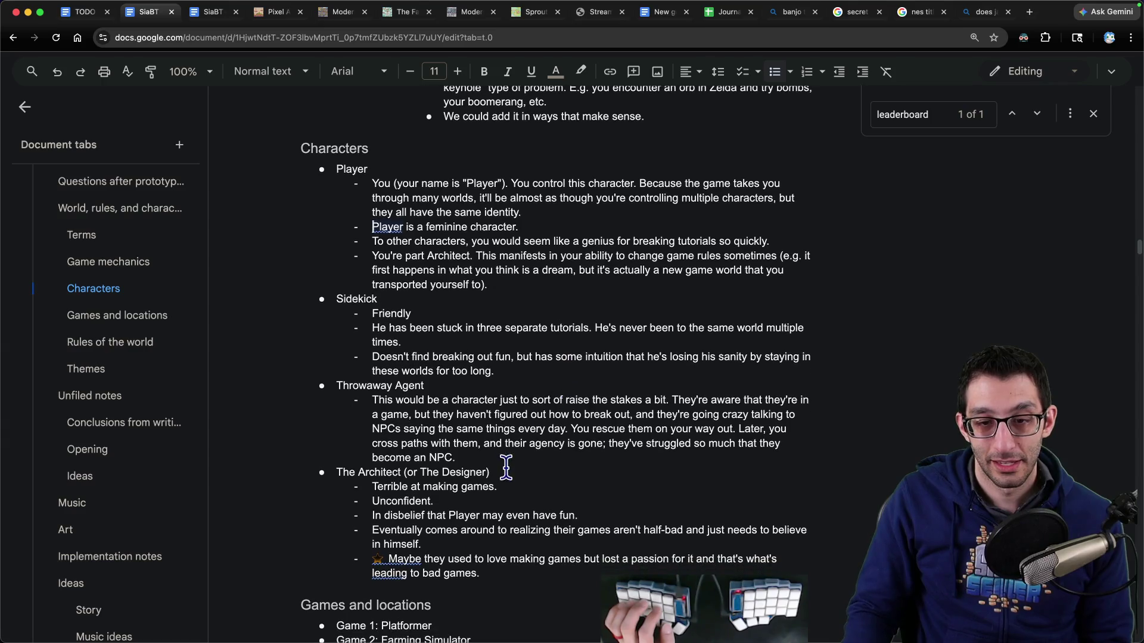
{"action": "left_click", "coordinate": [508, 470]}
{"action": "key", "text": "Return"}
{"action": "type", "text": "The Arc"}
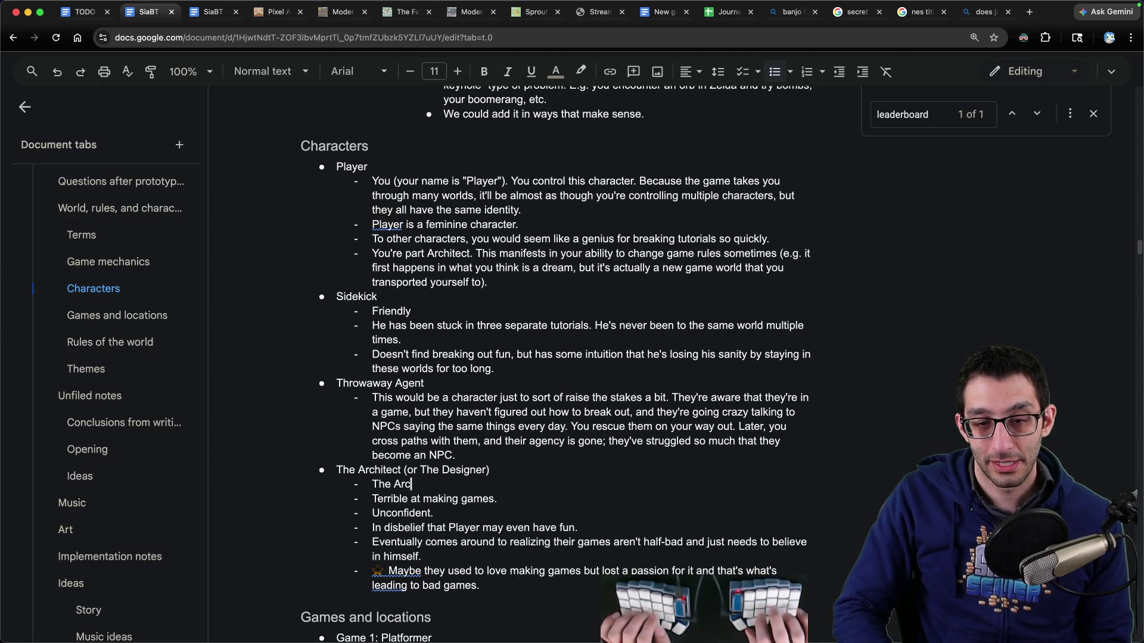
{"action": "type", "text": "hitect is a feminine character."}
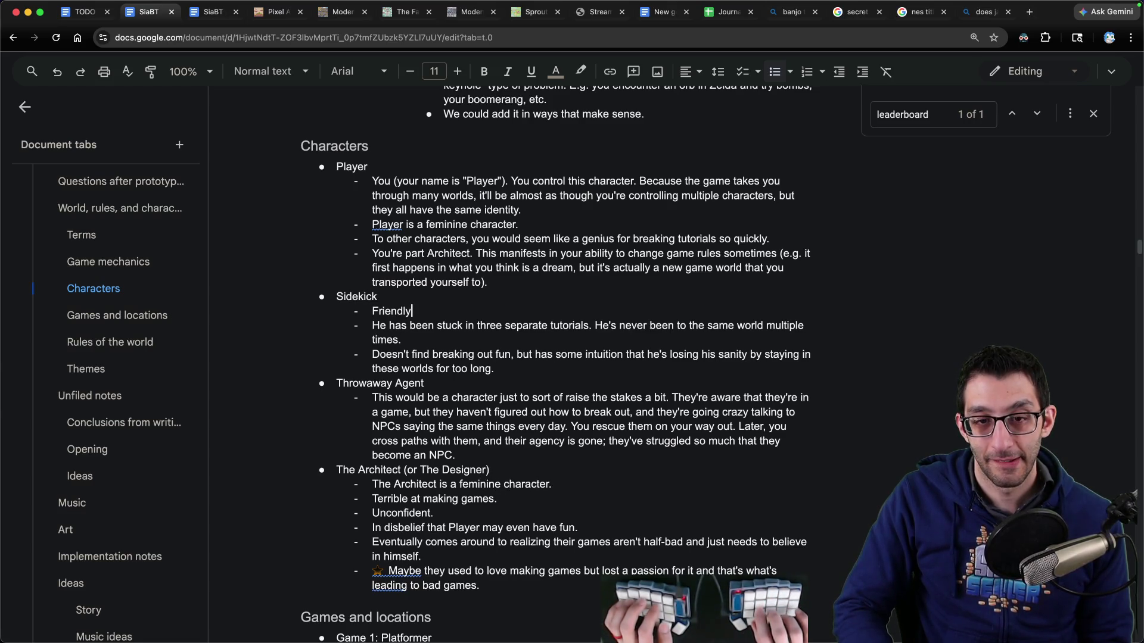
{"action": "key", "text": "Return"}
{"action": "type", "text": "Sidekick is a mascul"}
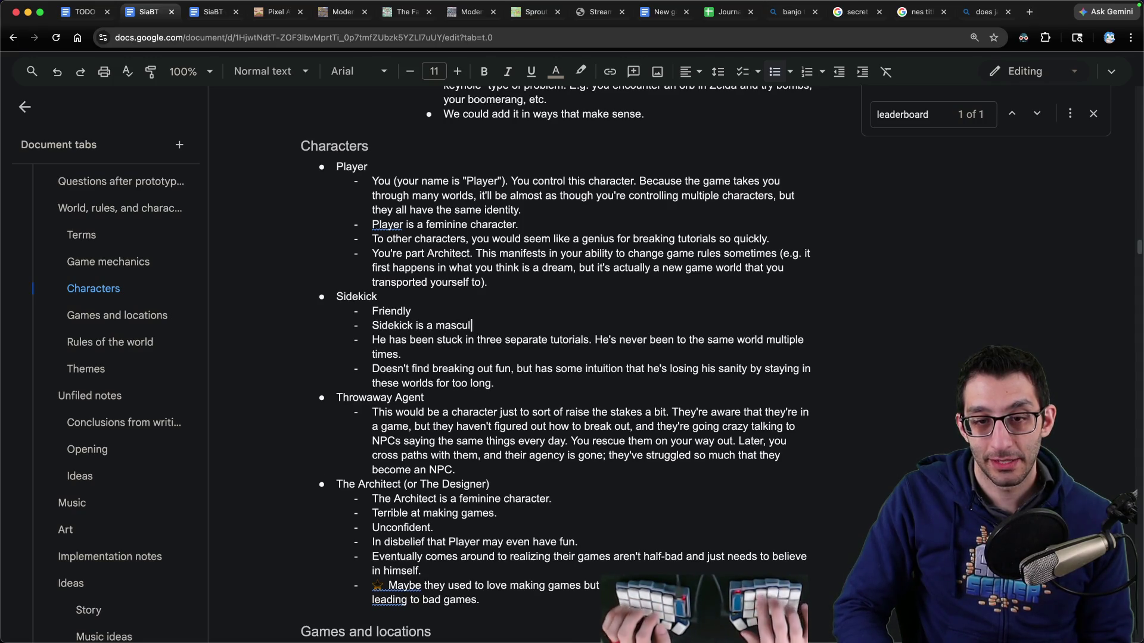
{"action": "type", "text": "ine character."}
Step: Jump to the TODO section, placing the caret after the Skeleseller line
{"action": "scroll", "coordinate": [376, 426], "scroll_direction": "down", "scroll_amount": 2}
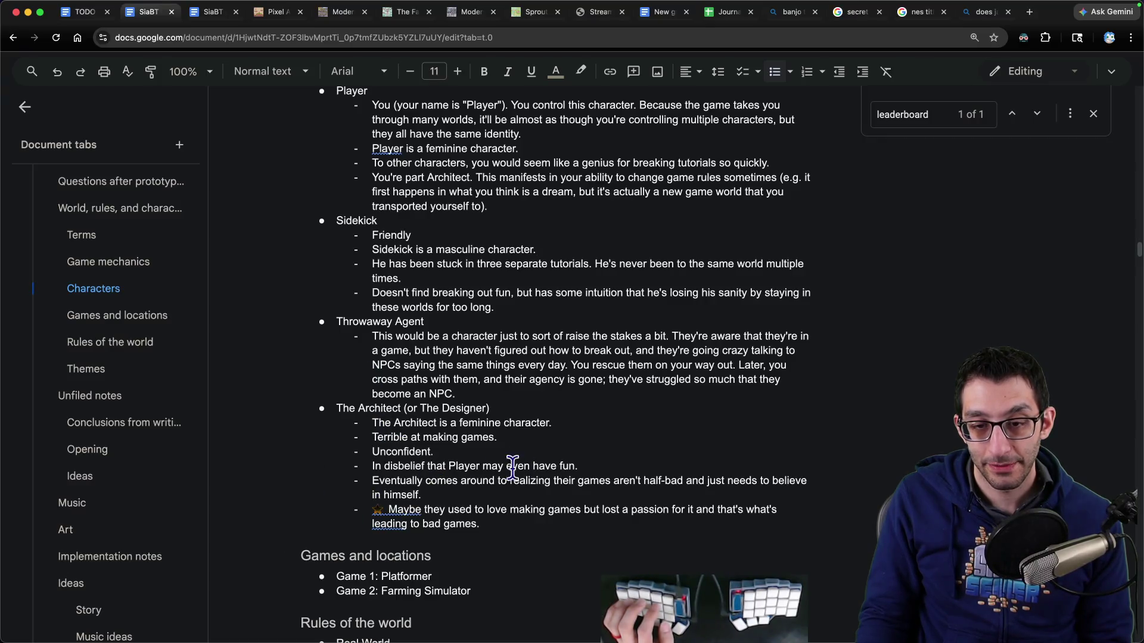
{"action": "scroll", "coordinate": [148, 327], "scroll_direction": "up", "scroll_amount": 4}
{"action": "left_click", "coordinate": [143, 339]}
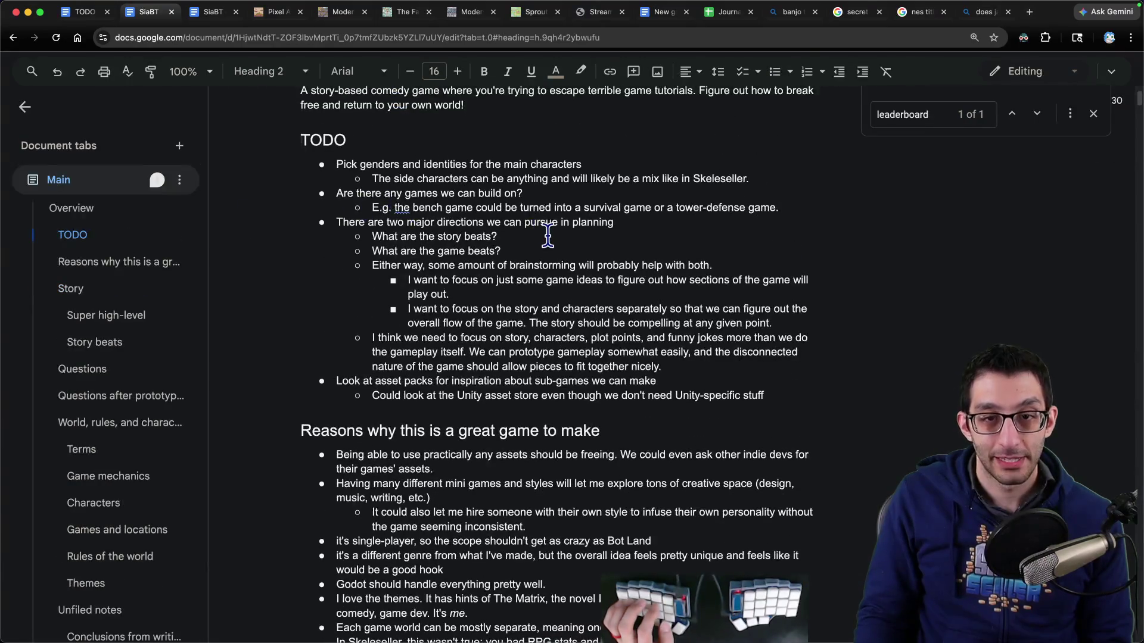
{"action": "left_click", "coordinate": [752, 178]}
Step: Add a TODO bullet reminding to make sure Player and Architect have the right genders
{"action": "key", "text": "Return"}
{"action": "type", "text": "Change"}
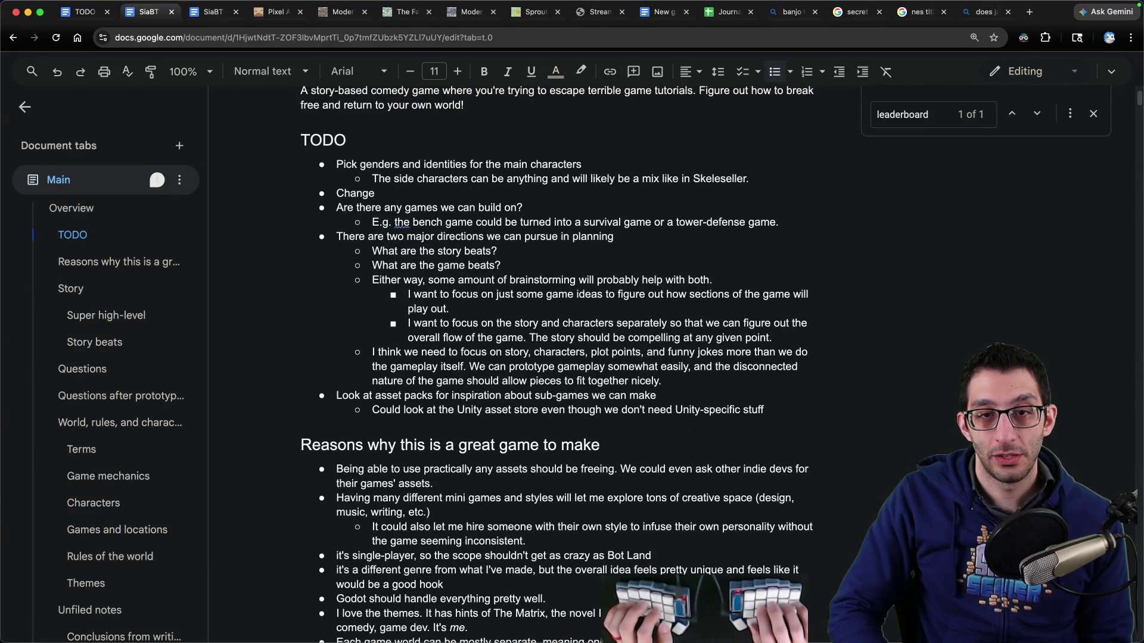
{"action": "key", "text": "alt+shift+Left"}
{"action": "type", "text": "Make"}
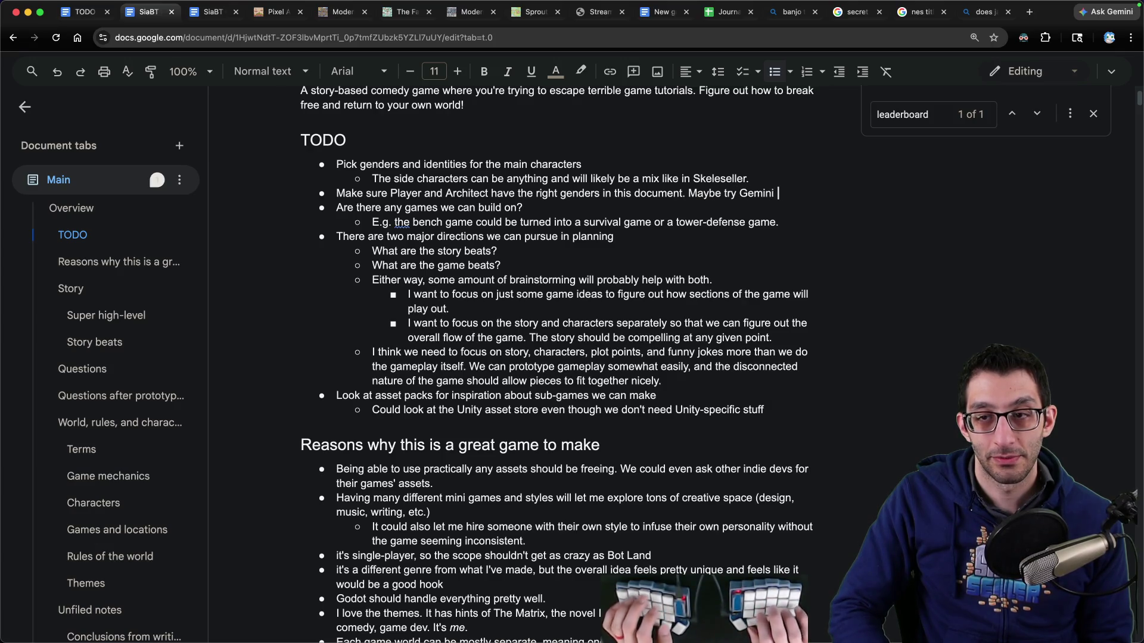
{"action": "type", "text": "first time?"}
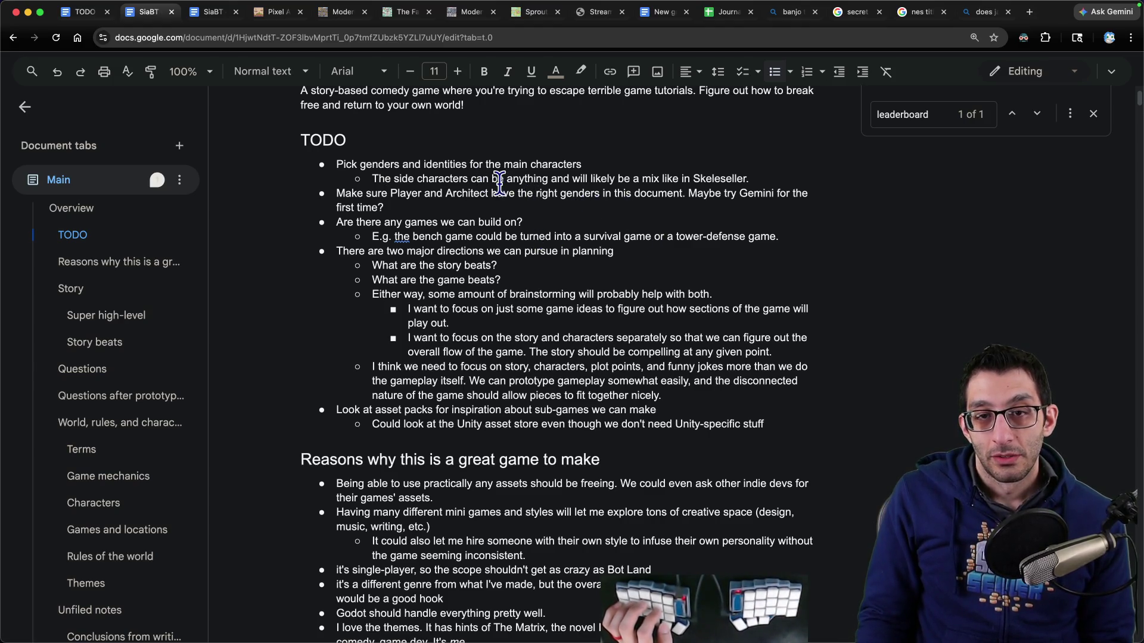
Step: Delete the outdated 'Pick genders' bullet and its sub-bullet, then go to Questions
{"action": "left_click_drag", "start_coordinate": [501, 179], "coordinate": [510, 161]}
{"action": "key", "text": "BackSpace"}
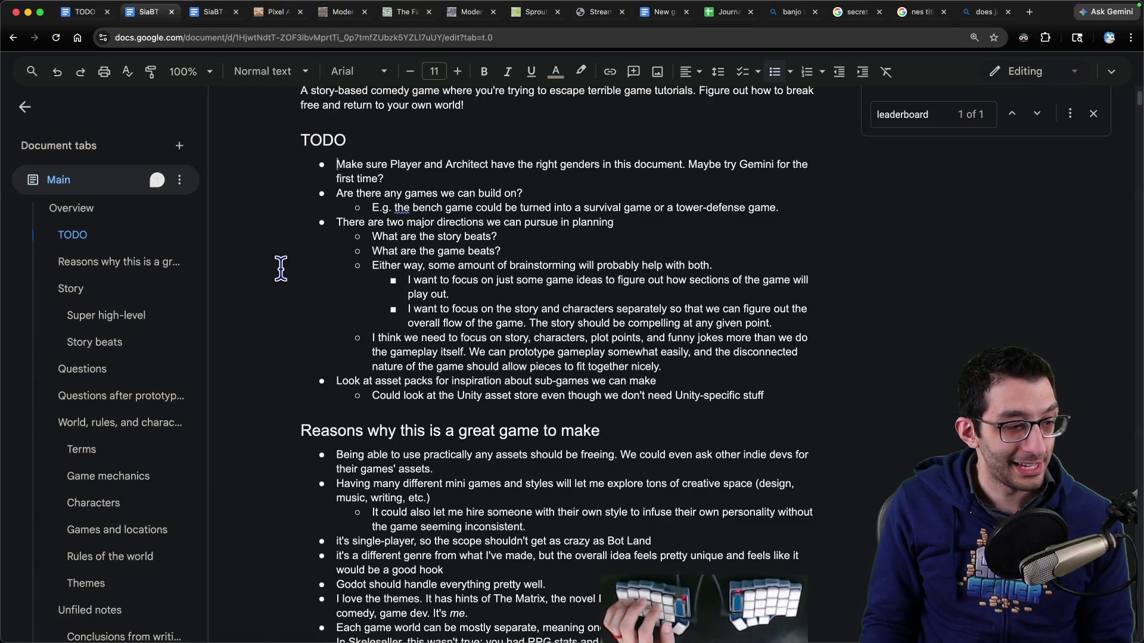
{"action": "scroll", "coordinate": [127, 339], "scroll_direction": "down", "scroll_amount": 2}
{"action": "left_click", "coordinate": [83, 346]}
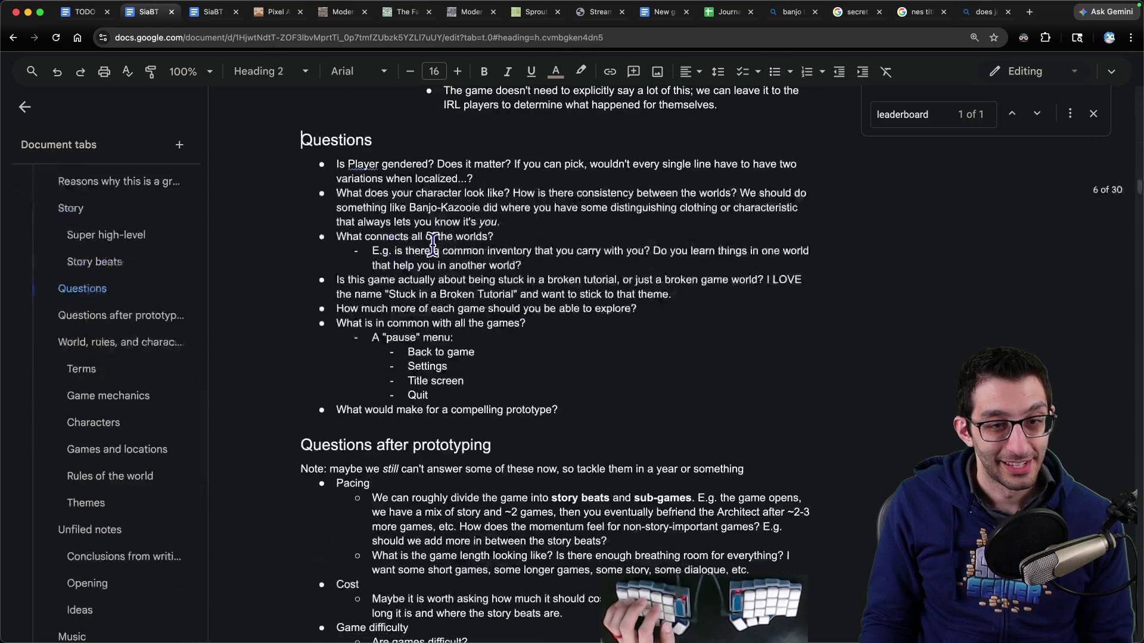
Step: Delete the 'Is Player gendered?' question
{"action": "left_click", "coordinate": [362, 165]}
{"action": "triple_click", "coordinate": [362, 169]}
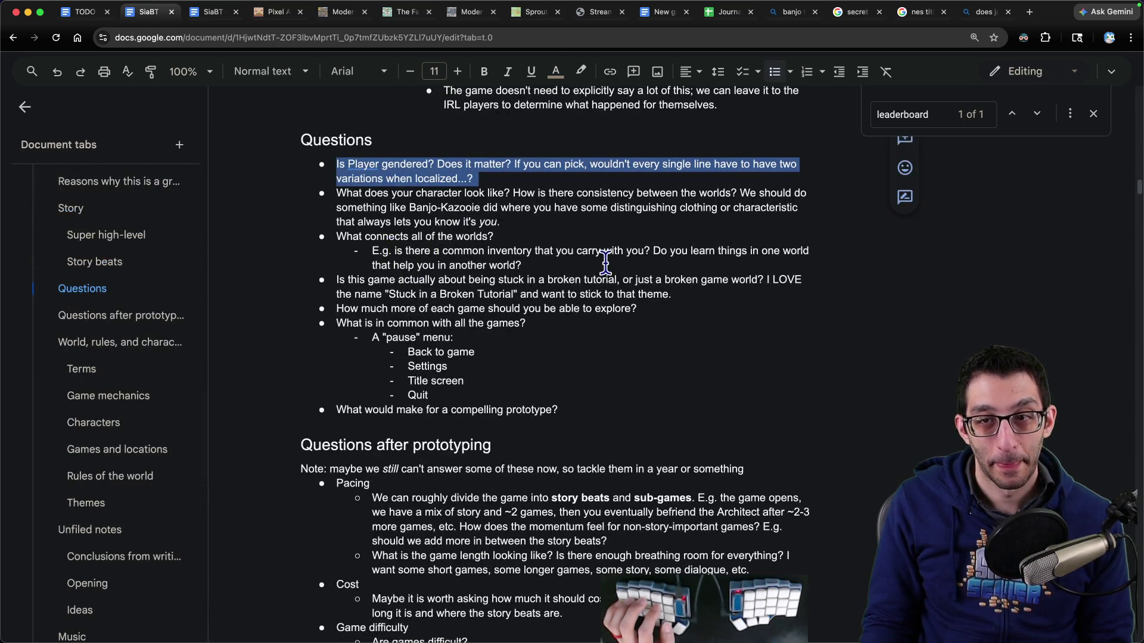
{"action": "key", "text": "BackSpace"}
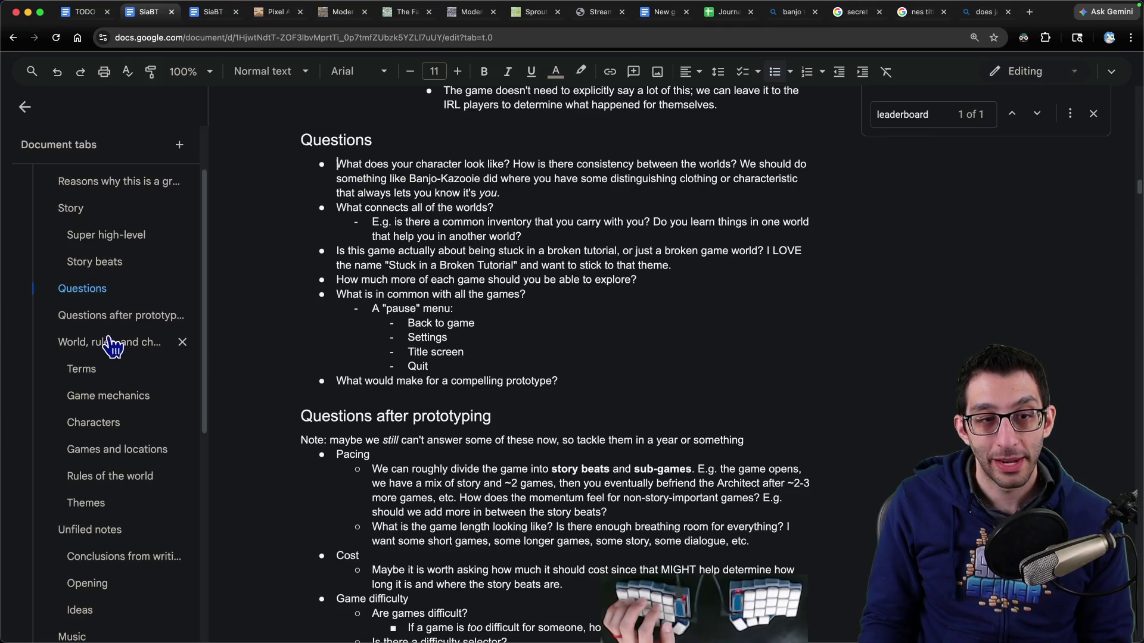
Step: Add a Gender bullet under Characters noting to use one gender for localization
{"action": "scroll", "coordinate": [109, 306], "scroll_direction": "up", "scroll_amount": 2}
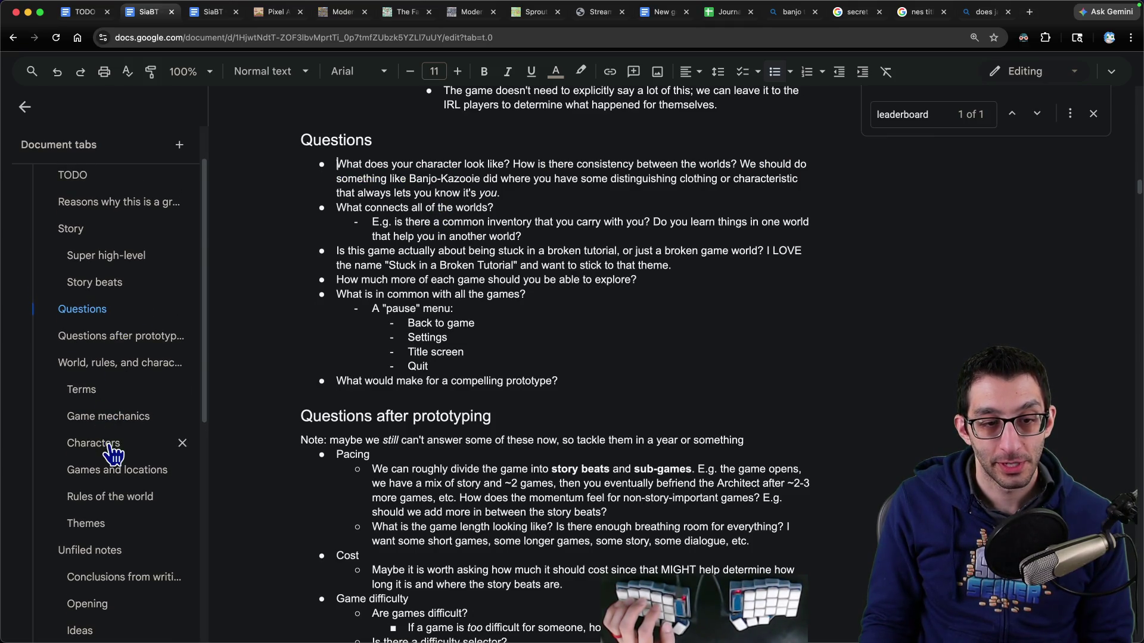
{"action": "left_click", "coordinate": [110, 444]}
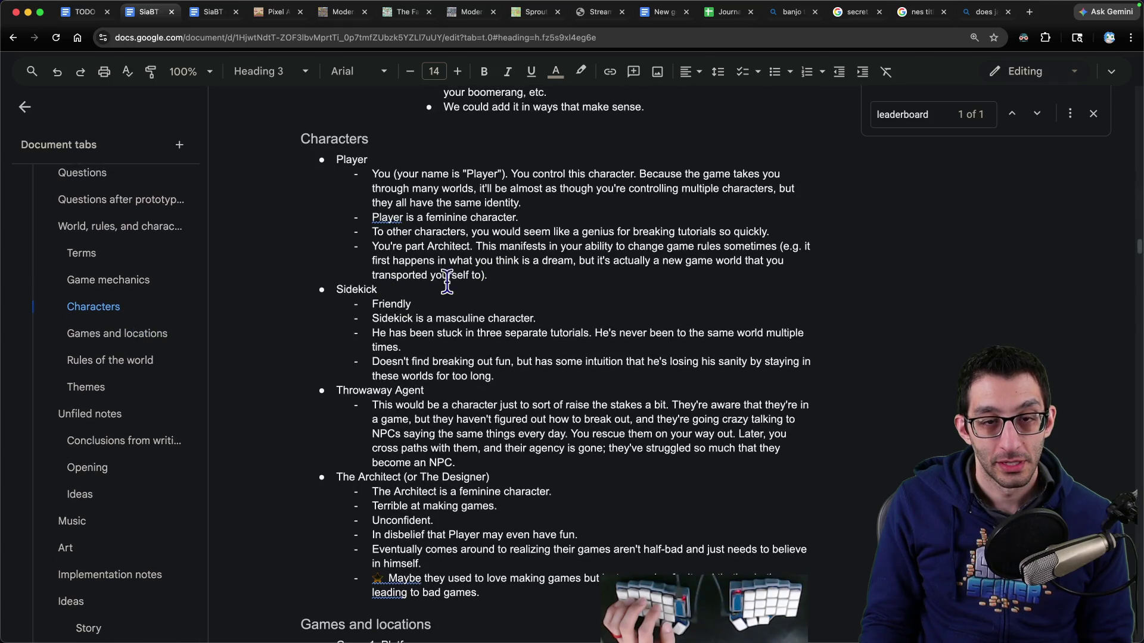
{"action": "key", "text": "Down"}
{"action": "key", "text": "Return"}
{"action": "type", "text": "Gender"}
{"action": "key", "text": "Return"}
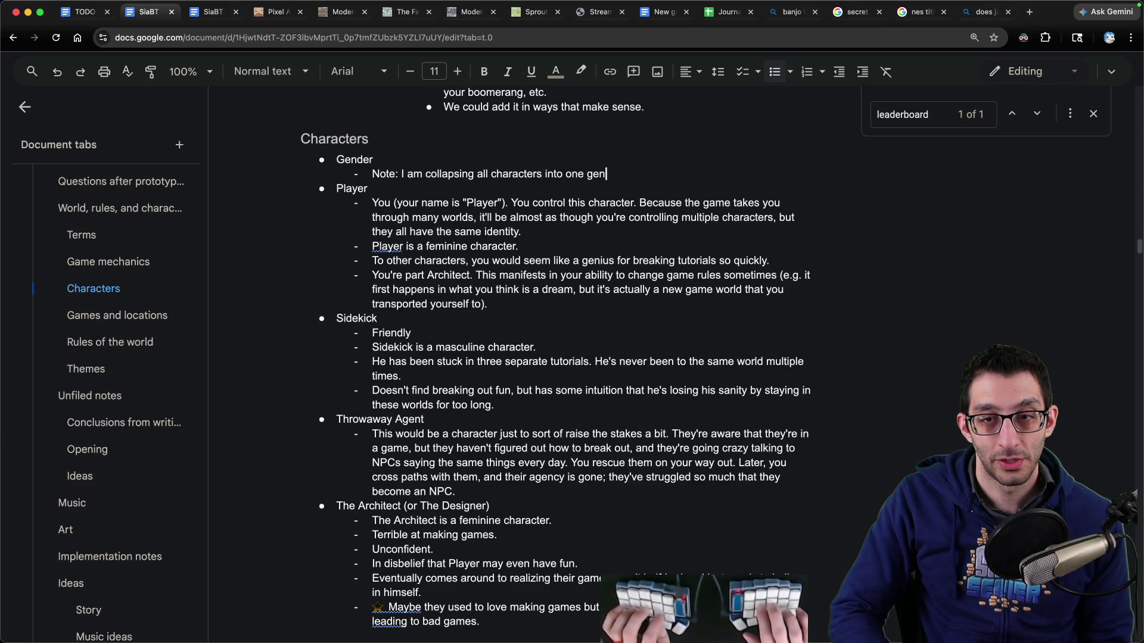
{"action": "type", "text": "der to make it easier to localize. There's n"}
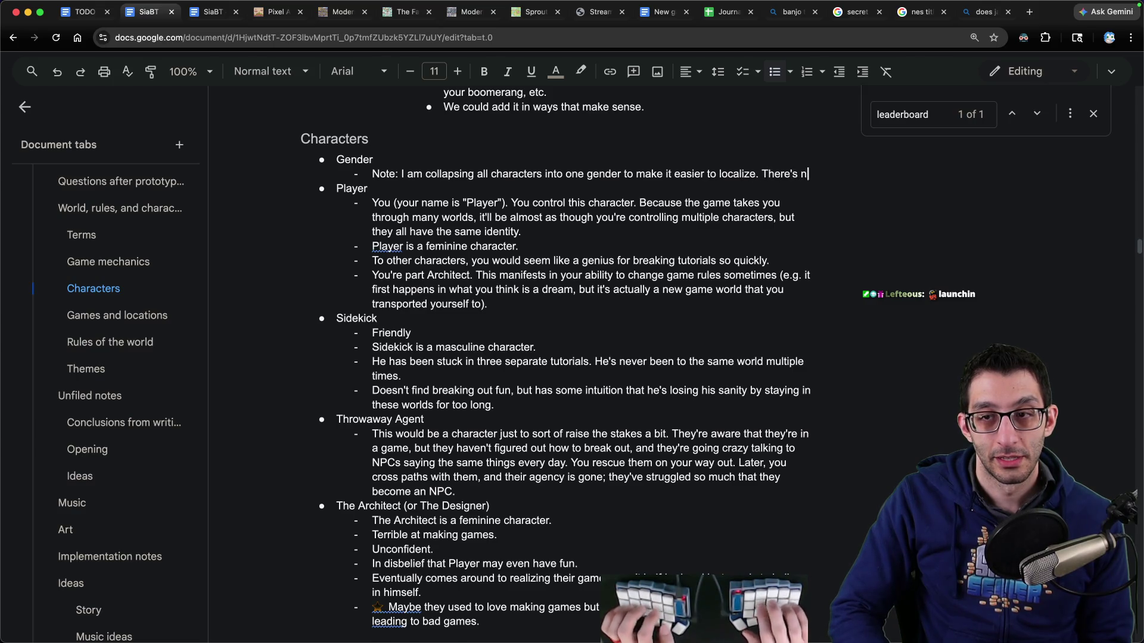
{"action": "type", "text": "othing more to it than that. I would have liked for the player to be able t"}
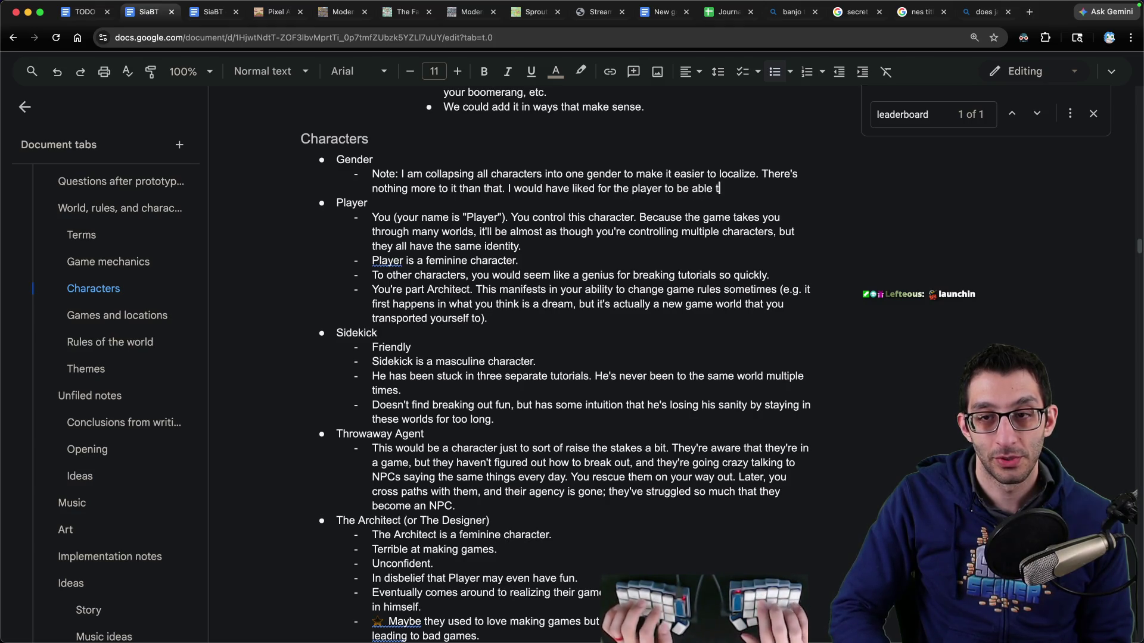
{"action": "type", "text": "o pick."}
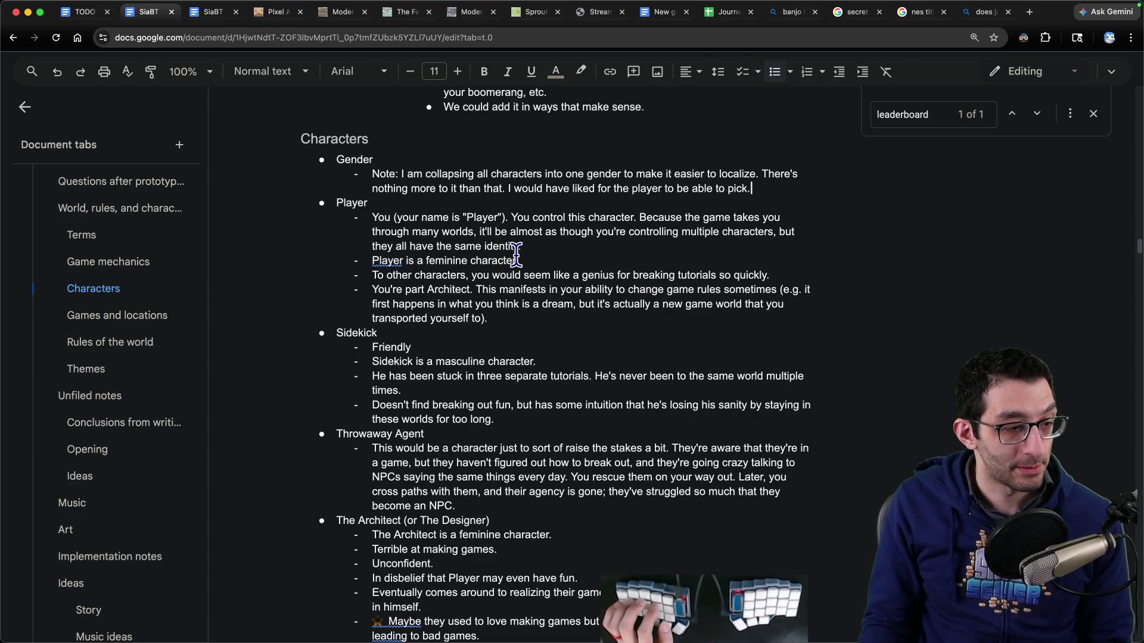
Step: Switch to the separate TODO document tab
{"action": "key", "text": "super+Tab"}
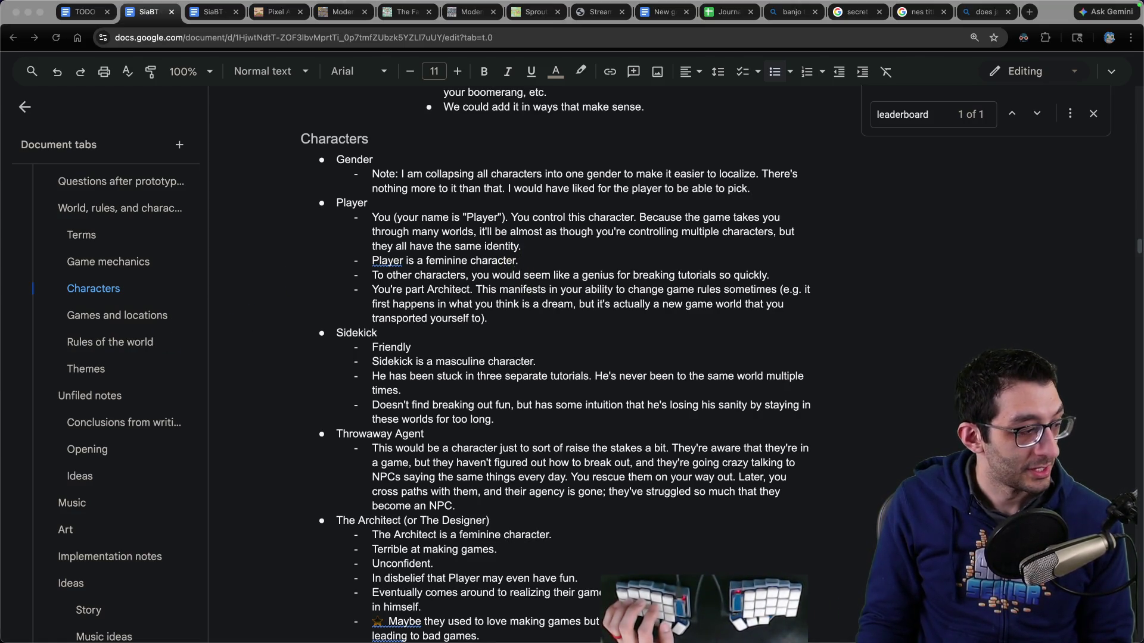
{"action": "key", "text": "super+Tab"}
{"action": "scroll", "coordinate": [245, 224], "scroll_direction": "up", "scroll_amount": 1}
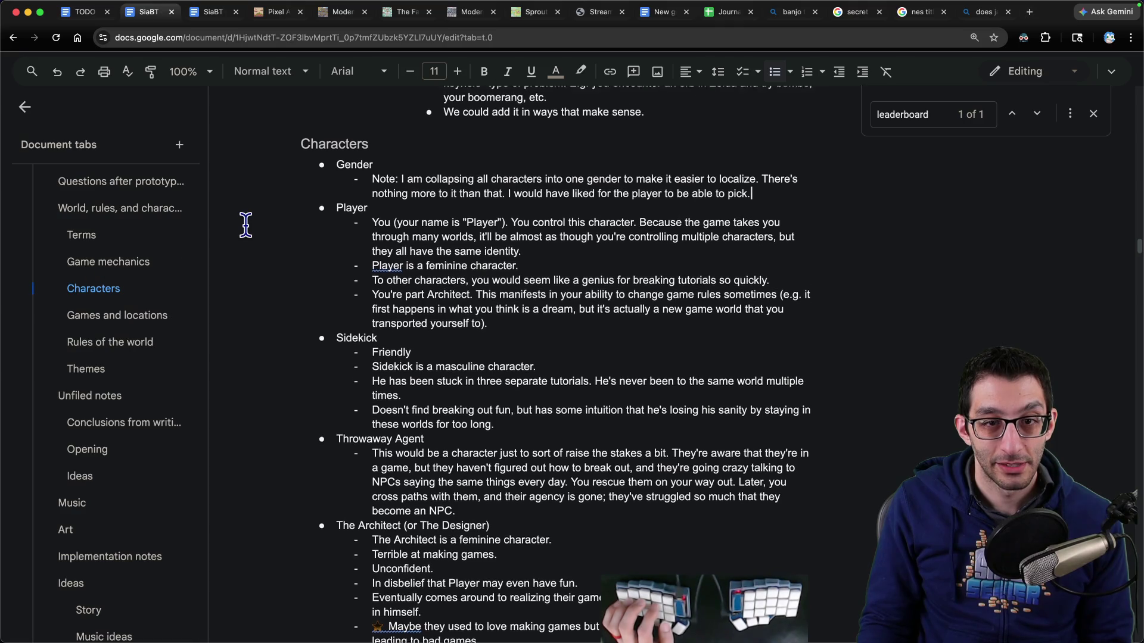
{"action": "scroll", "coordinate": [245, 224], "scroll_direction": "up", "scroll_amount": 2}
{"action": "key", "text": "ctrl+shift+Tab"}
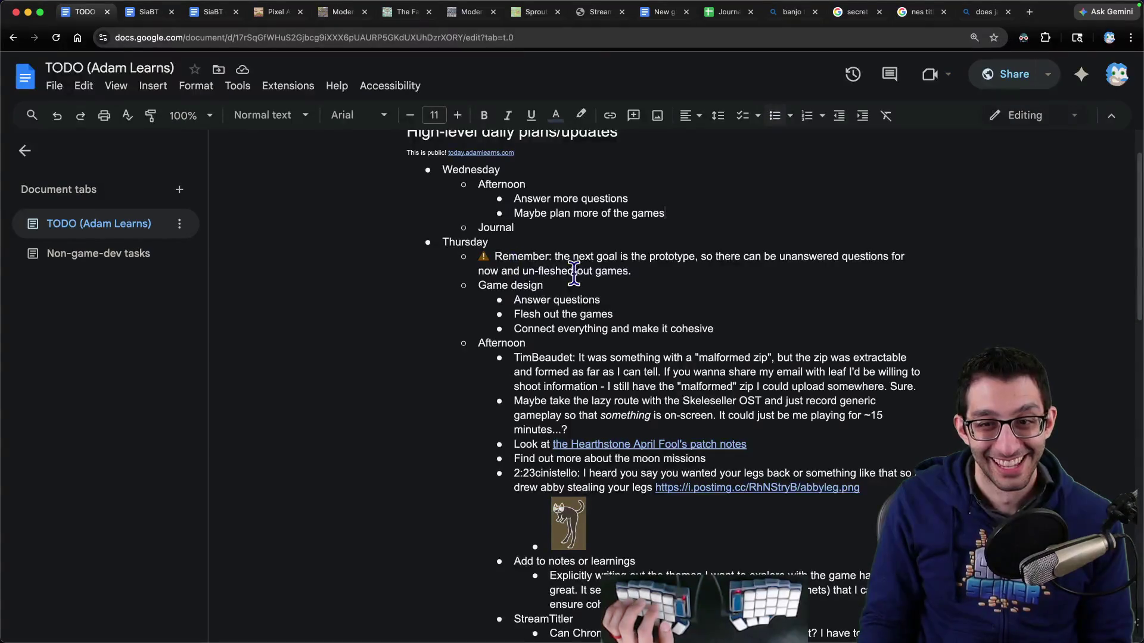
Step: Back in the design doc, select the character-appearance question under Questions
{"action": "key", "text": "ctrl+Tab"}
{"action": "scroll", "coordinate": [112, 265], "scroll_direction": "up", "scroll_amount": 3}
{"action": "left_click", "coordinate": [90, 296]}
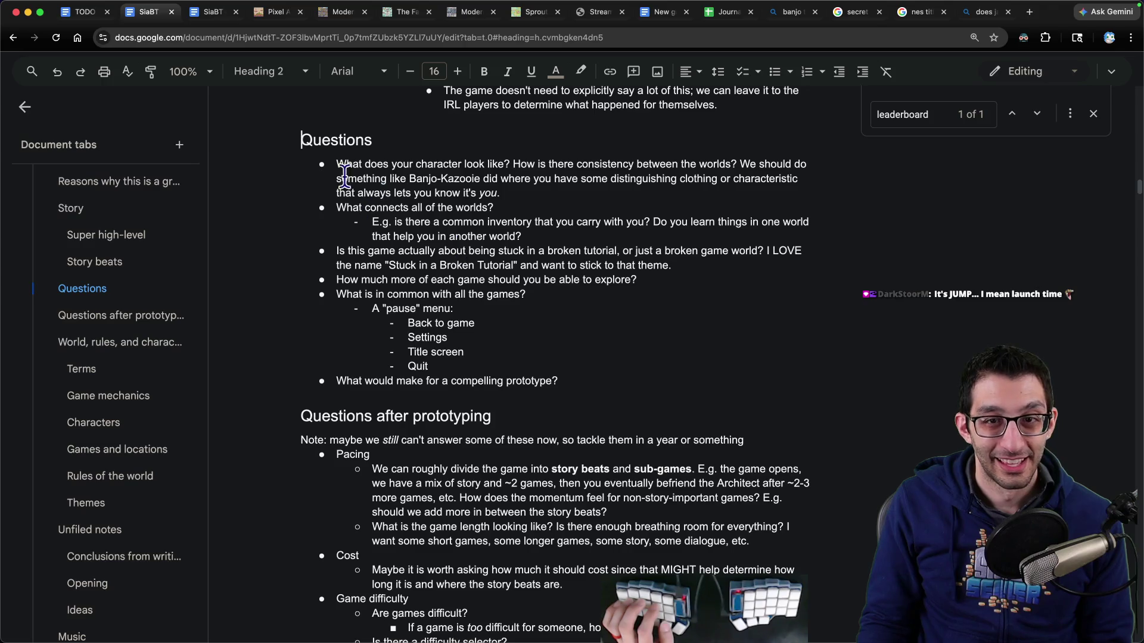
{"action": "left_click_drag", "start_coordinate": [337, 165], "coordinate": [564, 190]}
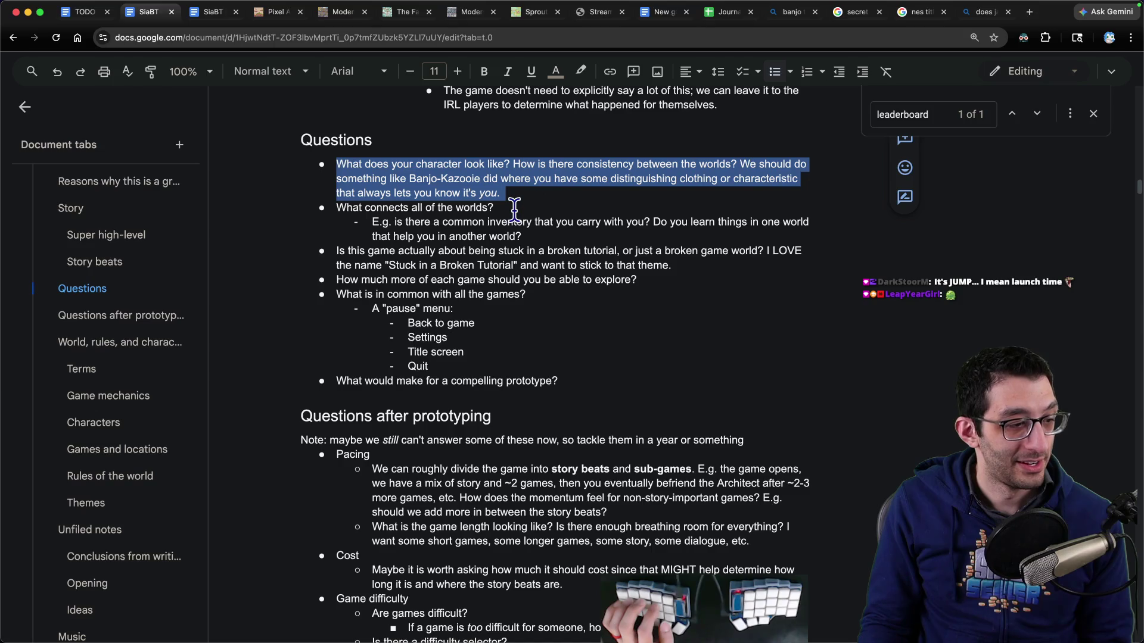
{"action": "key", "text": "super+Tab"}
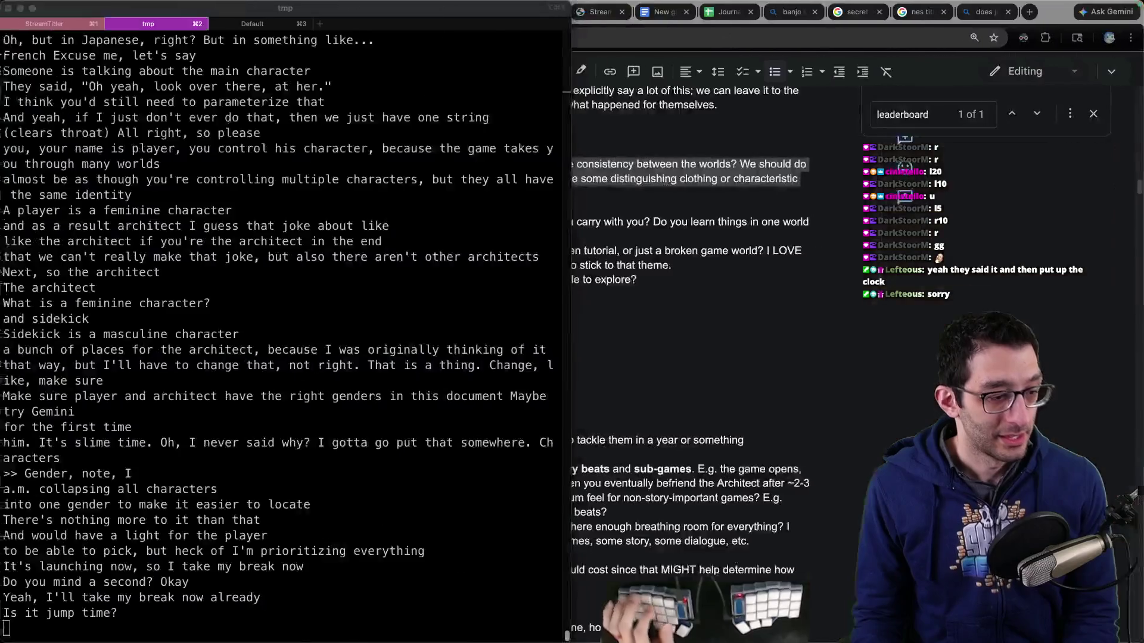
{"action": "key", "text": "super+Tab"}
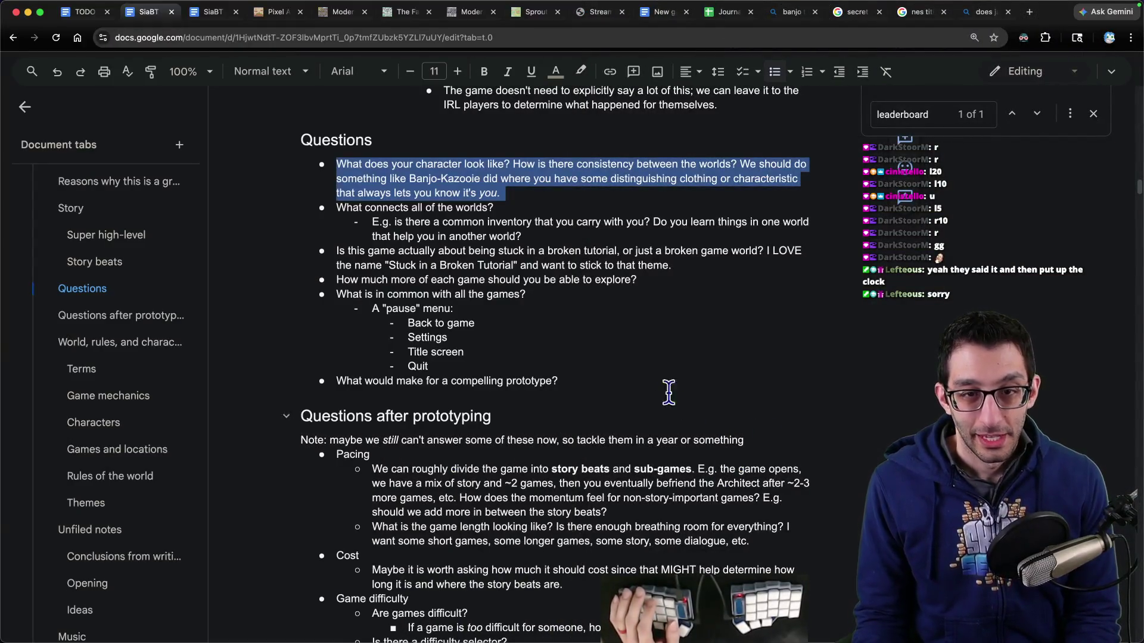
{"action": "left_click", "coordinate": [595, 197]}
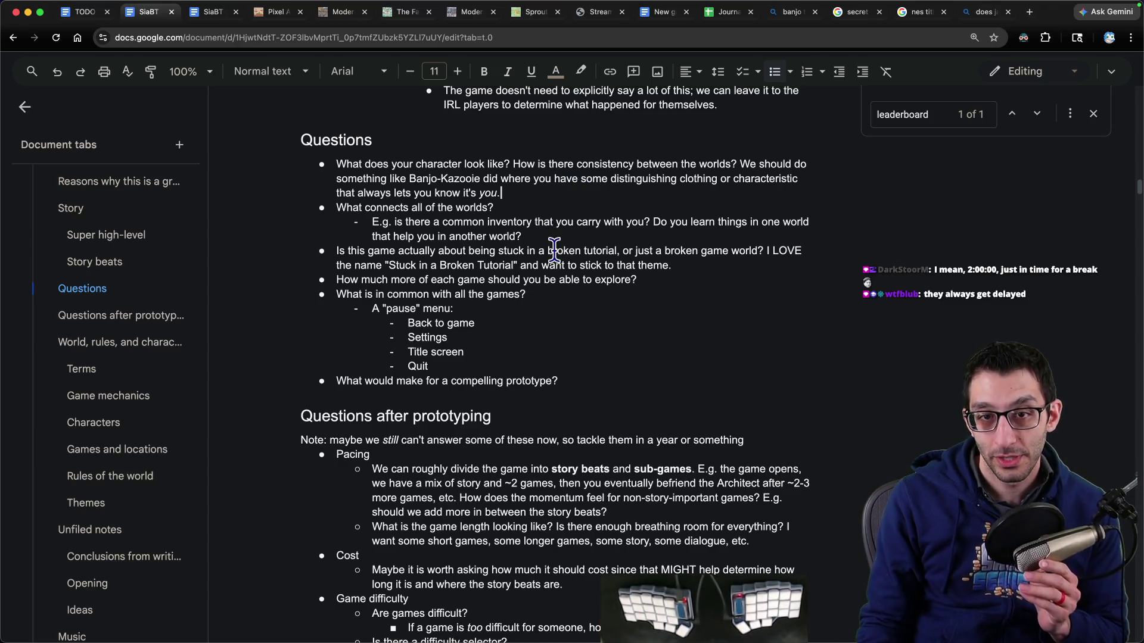
Step: Delete the character-appearance question and the 'What connects all of the worlds?' question
{"action": "left_click", "coordinate": [532, 198]}
{"action": "key", "text": "alt+shift+Up"}
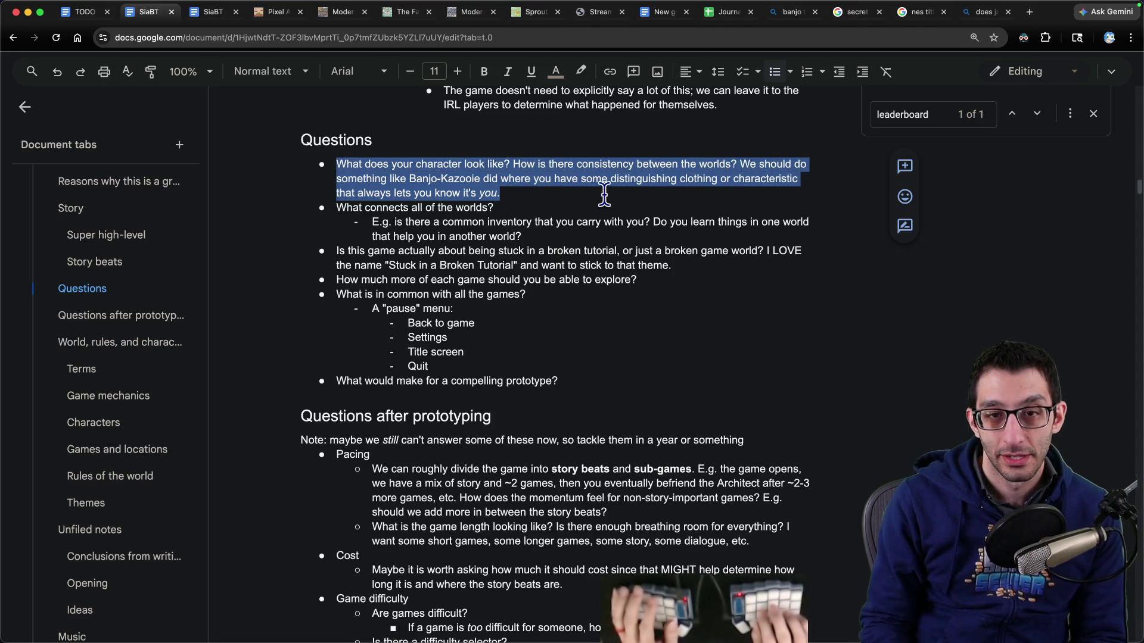
{"action": "key", "text": "BackSpace"}
{"action": "key", "text": "Delete"}
{"action": "key", "text": "shift+Down"}
{"action": "key", "text": "shift+Down"}
{"action": "key", "text": "shift+Down"}
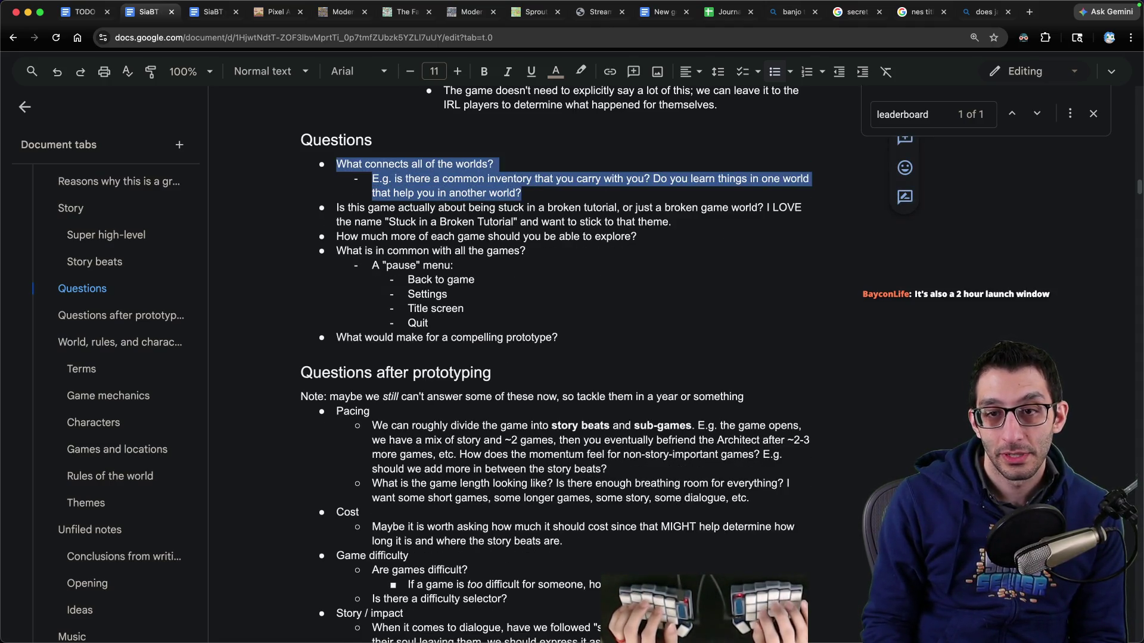
{"action": "key", "text": "BackSpace"}
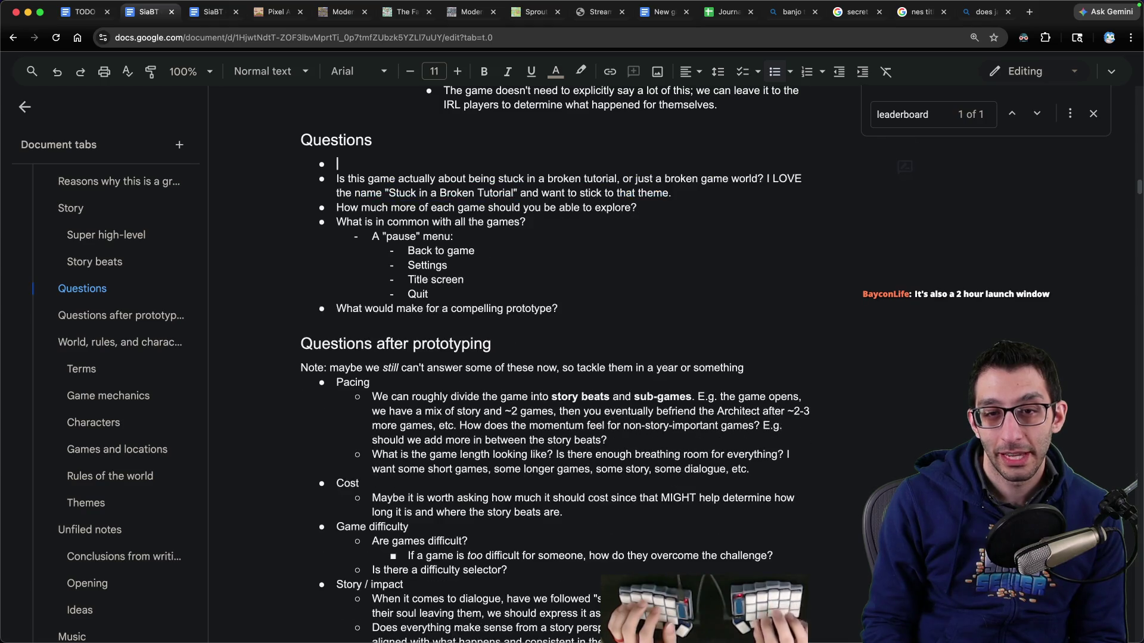
{"action": "key", "text": "Delete"}
Step: Return to Questions and select the broken-tutorial question
{"action": "left_click", "coordinate": [107, 397]}
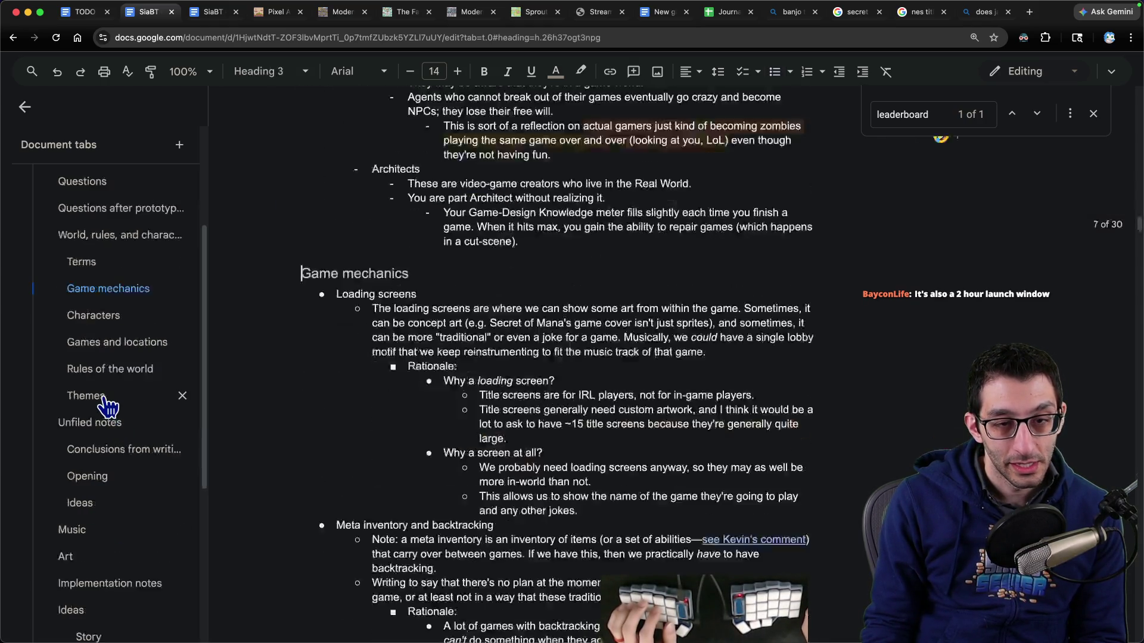
{"action": "left_click", "coordinate": [112, 370]}
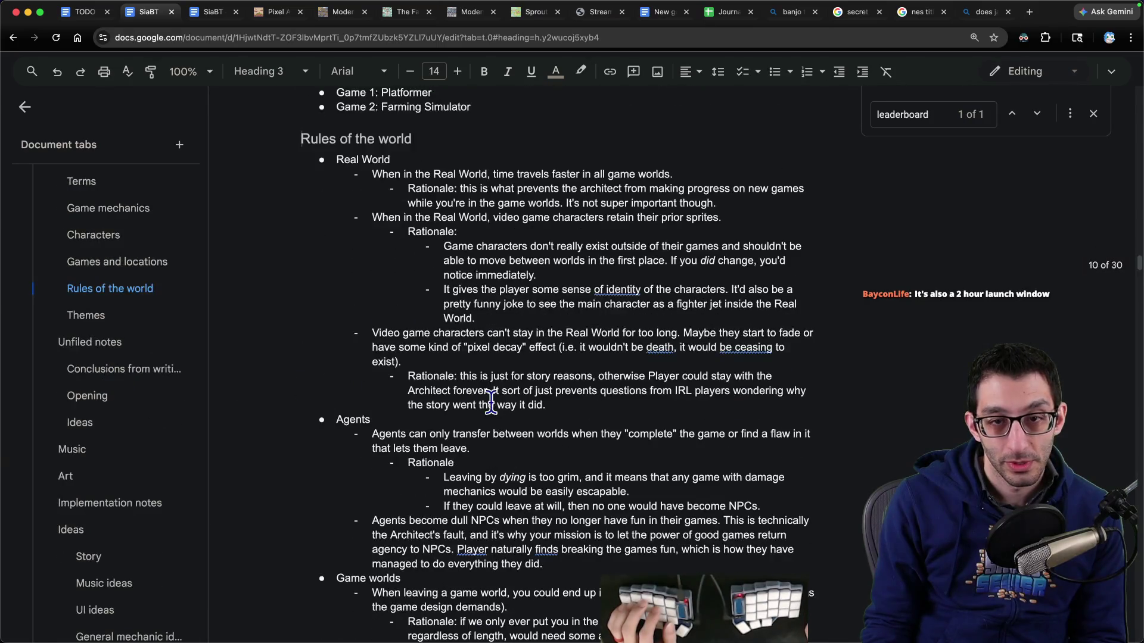
{"action": "scroll", "coordinate": [532, 384], "scroll_direction": "down", "scroll_amount": 7}
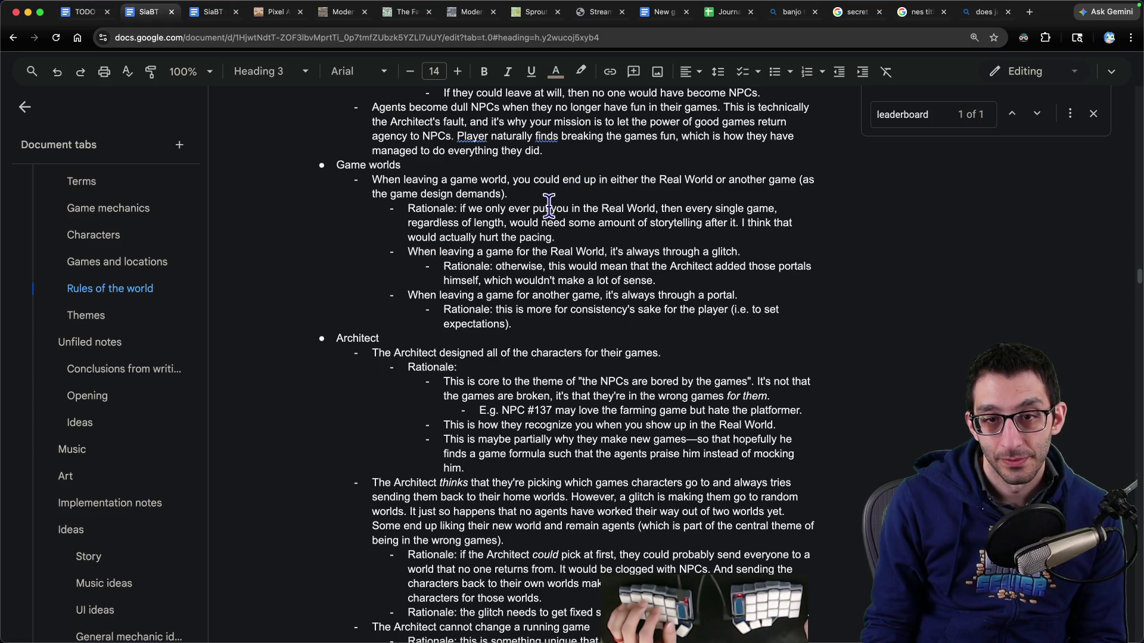
{"action": "scroll", "coordinate": [114, 319], "scroll_direction": "up", "scroll_amount": 5}
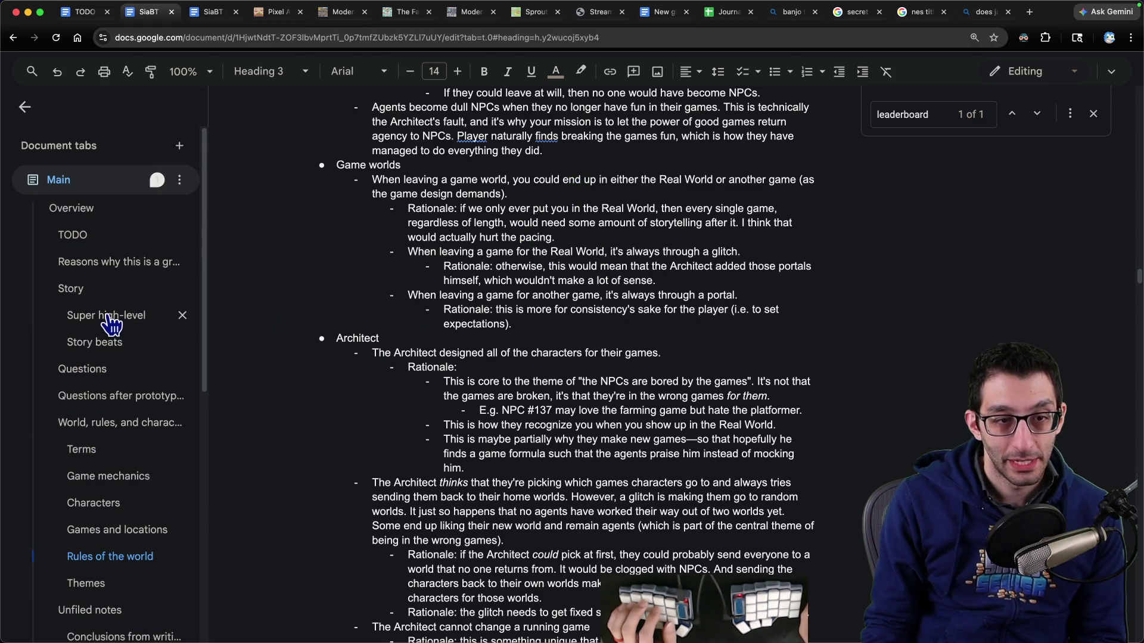
{"action": "left_click", "coordinate": [96, 365]}
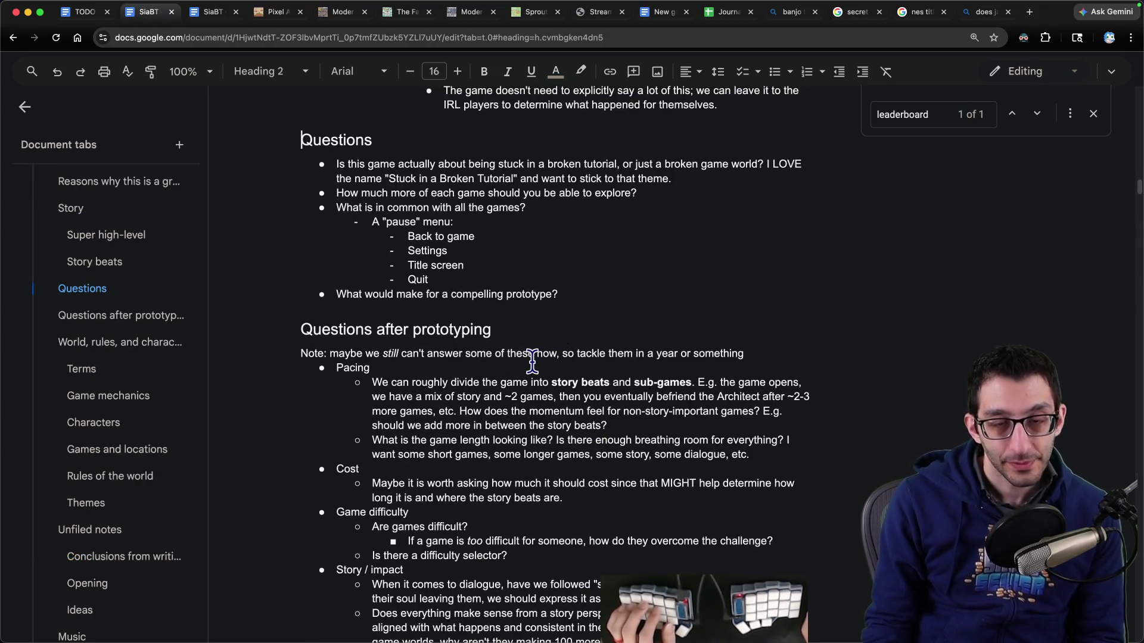
{"action": "mouse_move", "coordinate": [338, 163]}
{"action": "left_mouse_down"}
{"action": "mouse_move", "coordinate": [756, 162]}
{"action": "mouse_move", "coordinate": [382, 179]}
{"action": "mouse_move", "coordinate": [666, 179]}
{"action": "left_mouse_up"}
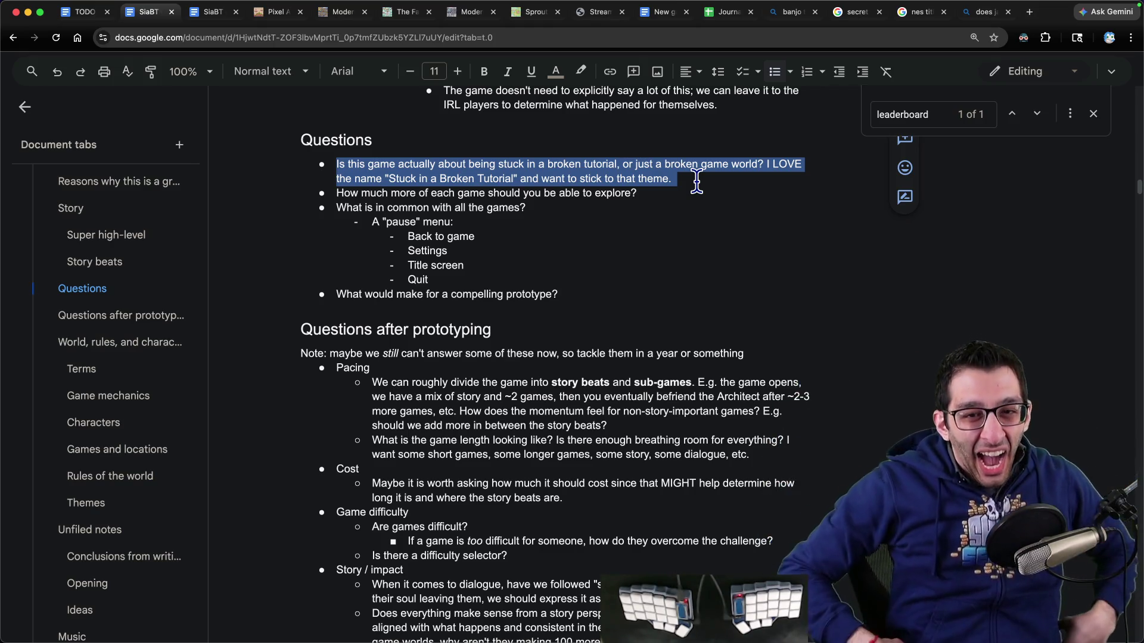
Step: Cut the broken-tutorial question and paste it indented under a new 'Theme' bullet above Achievements
{"action": "key", "text": "BackSpace"}
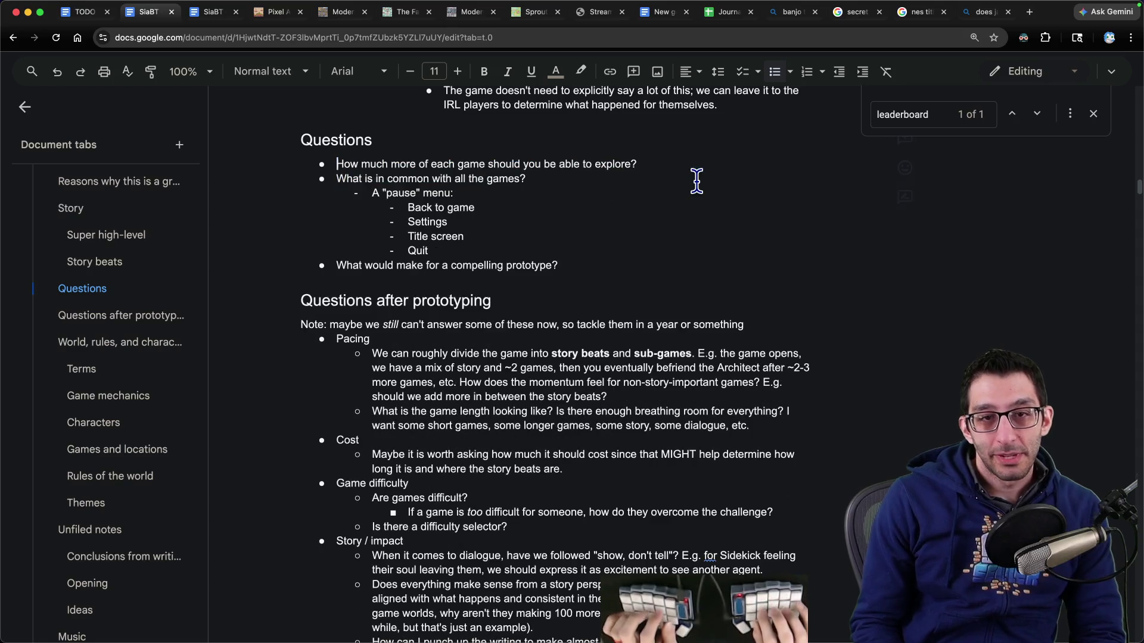
{"action": "scroll", "coordinate": [517, 241], "scroll_direction": "down", "scroll_amount": 3}
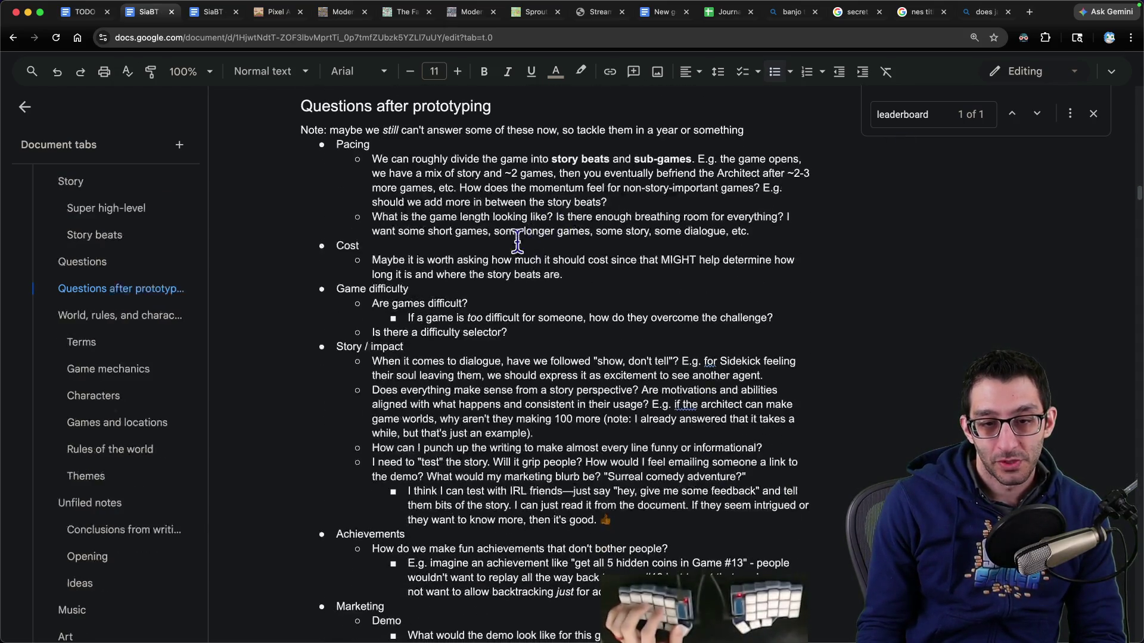
{"action": "scroll", "coordinate": [455, 290], "scroll_direction": "down", "scroll_amount": 3}
{"action": "key", "text": "Return"}
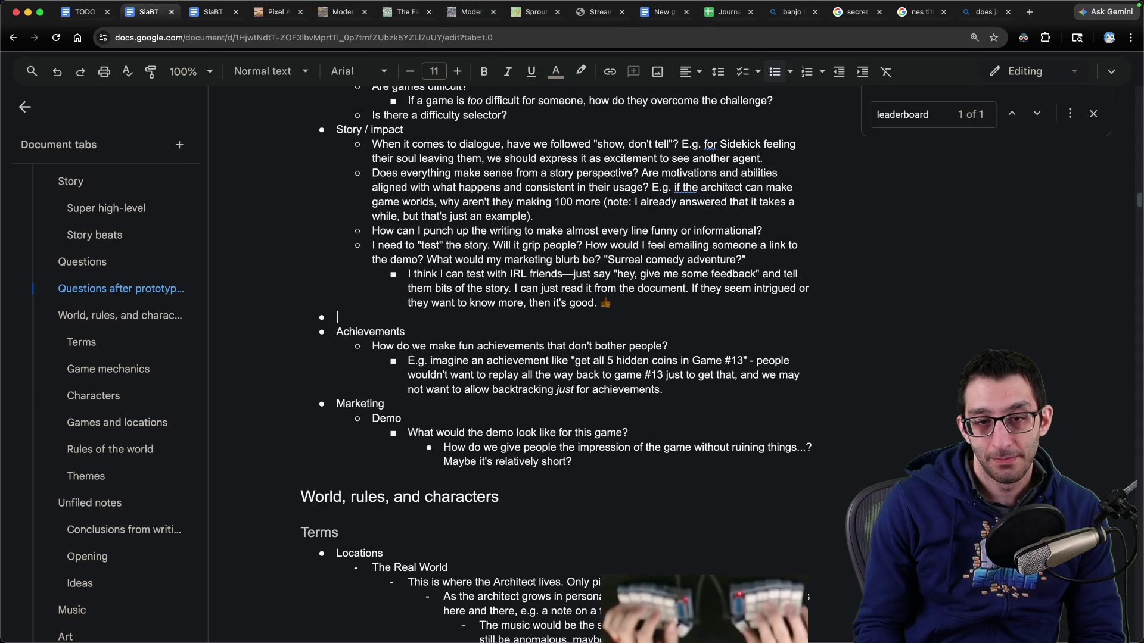
{"action": "type", "text": "Theme"}
{"action": "key", "text": "Return"}
{"action": "key", "text": "Tab"}
{"action": "type", "text": "Is this game actually about being stuck in a broken tutorial, or just a broken game world? I LOVE the name \"Stuck in a Broken Tutorial\" and want to stick to that theme."}
{"action": "scroll", "coordinate": [340, 149], "scroll_direction": "up", "scroll_amount": 6}
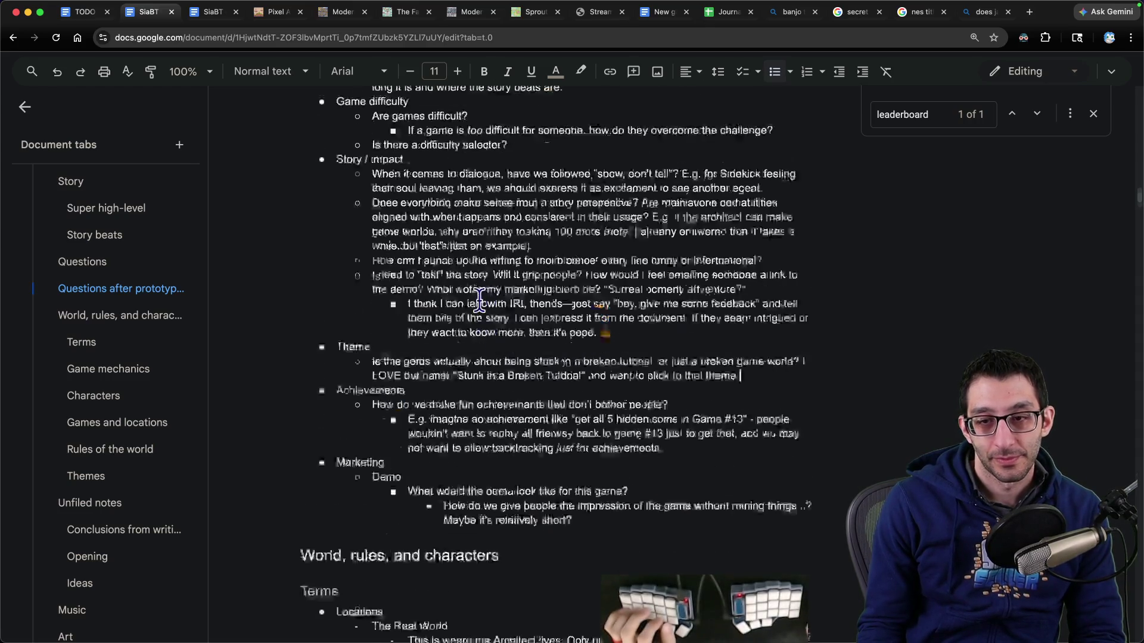
{"action": "left_click_drag", "start_coordinate": [336, 159], "coordinate": [663, 156]}
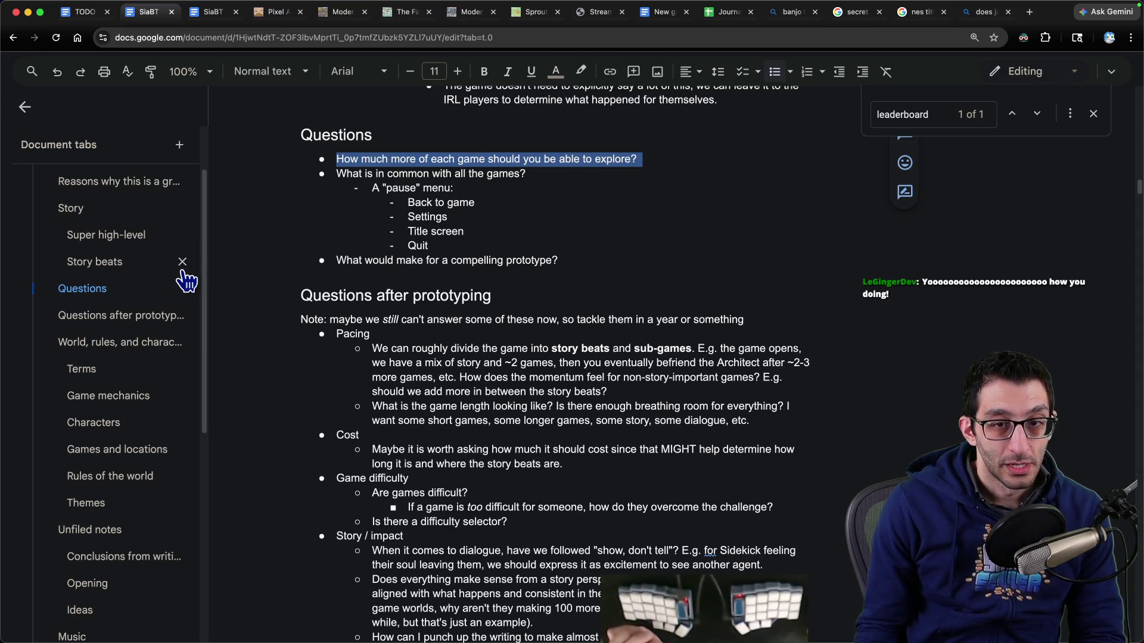
Step: Write 'many broken tutorials' in a new scratch tab, then return to the design doc
{"action": "key", "text": "super+n"}
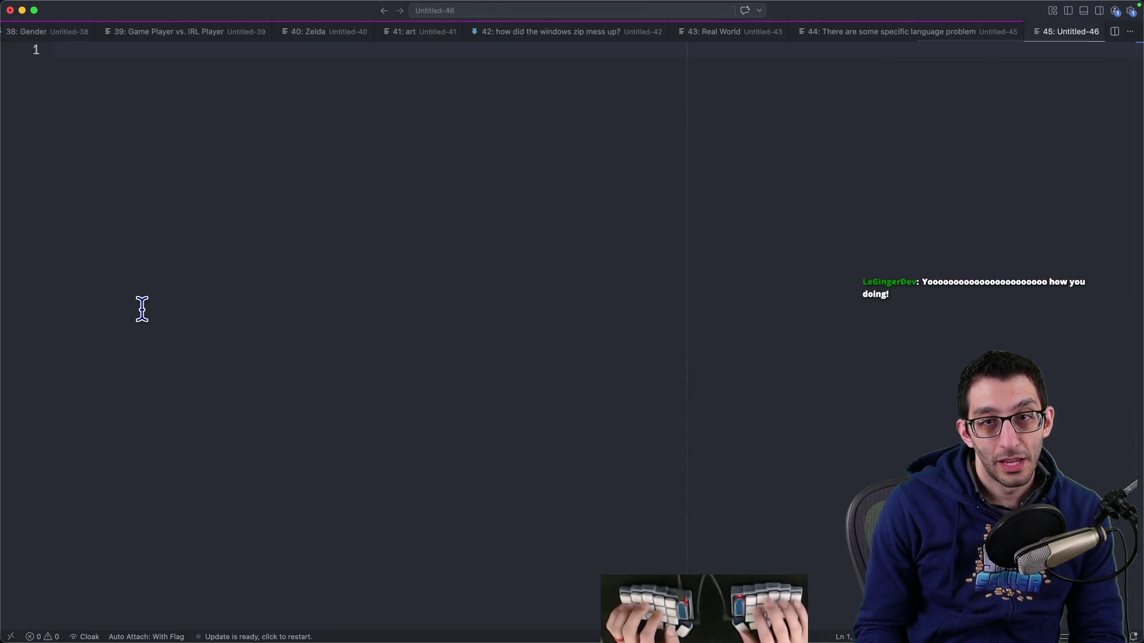
{"action": "type", "text": "\"a broken tutorial\""}
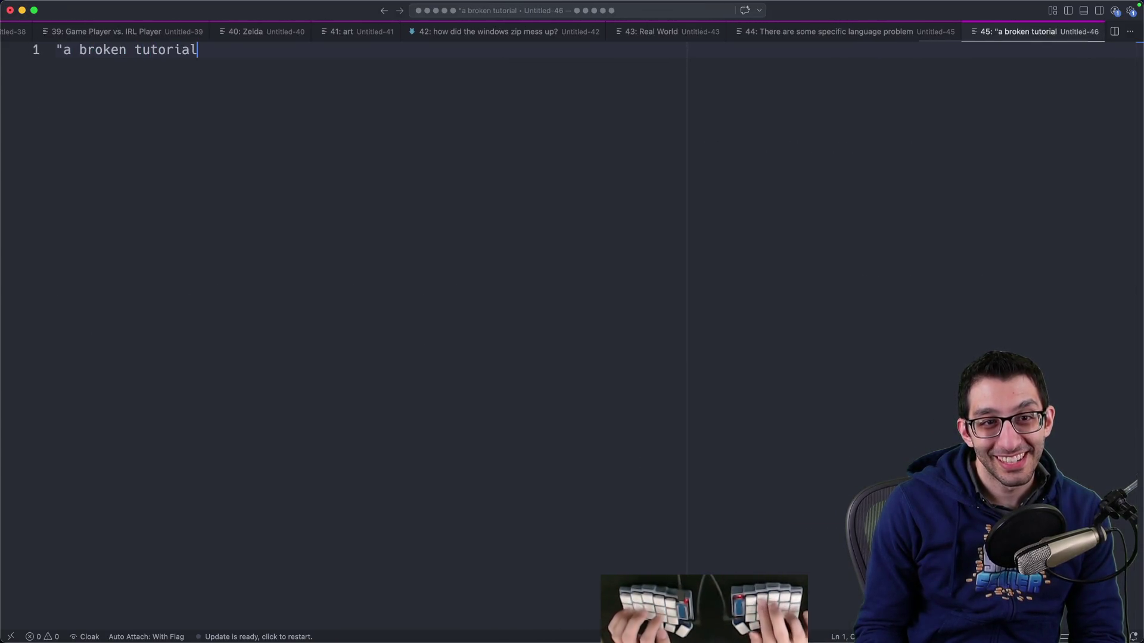
{"action": "key", "text": "Home"}
{"action": "key", "text": "Right"}
{"action": "type", "text": "m"}
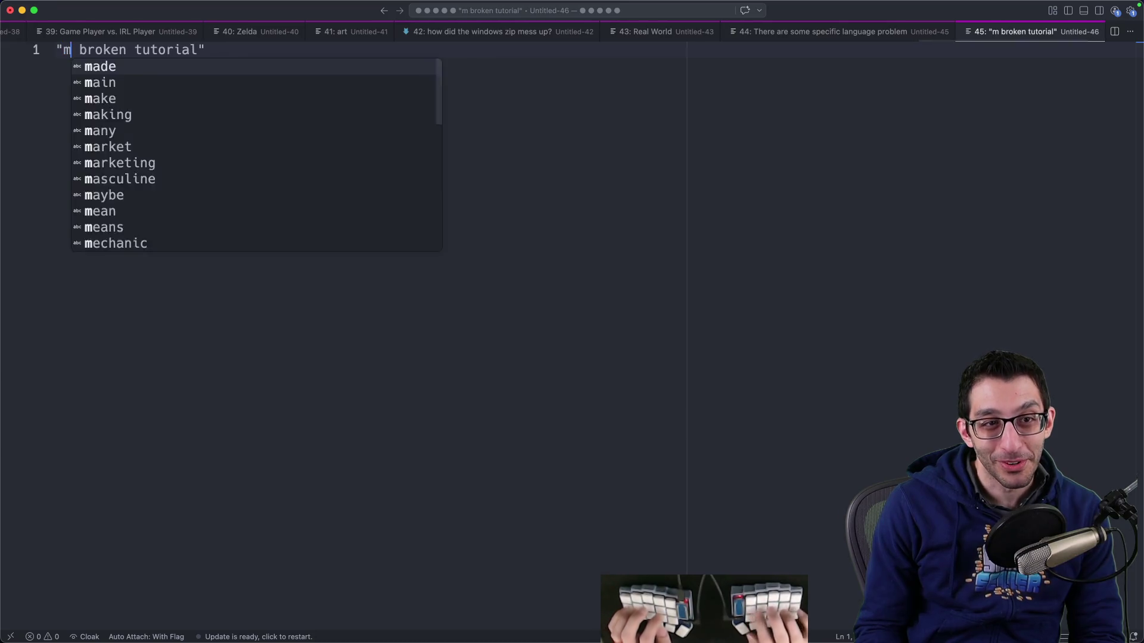
{"action": "key", "text": "Delete"}
{"action": "type", "text": "any"}
{"action": "key", "text": "End"}
{"action": "key", "text": "Left"}
{"action": "type", "text": "s"}
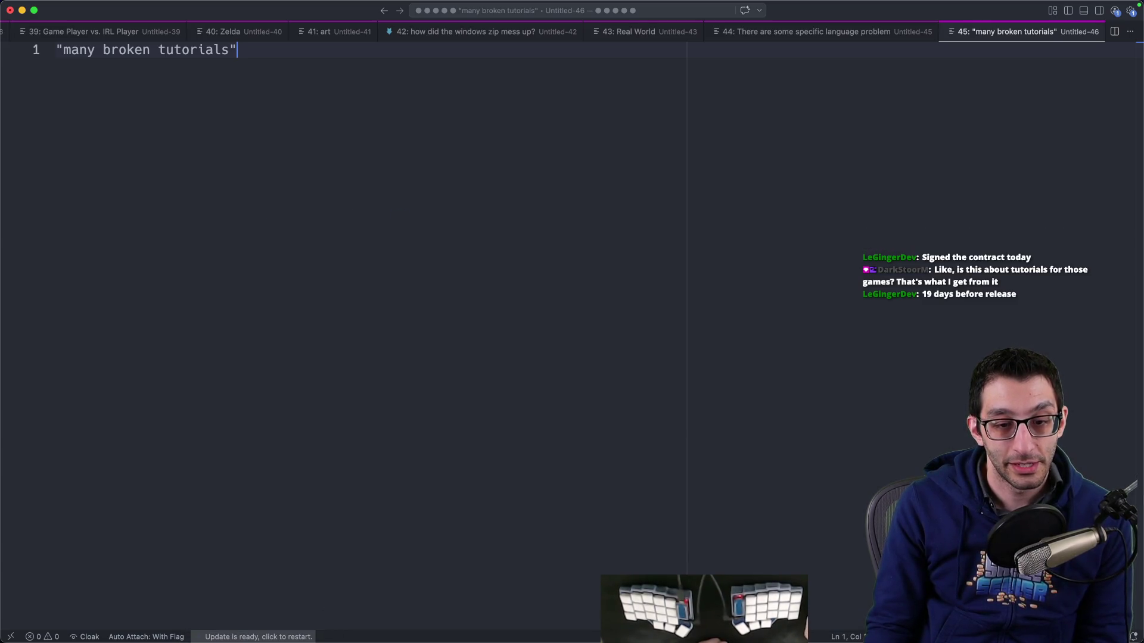
{"action": "left_click", "coordinate": [266, 607]}
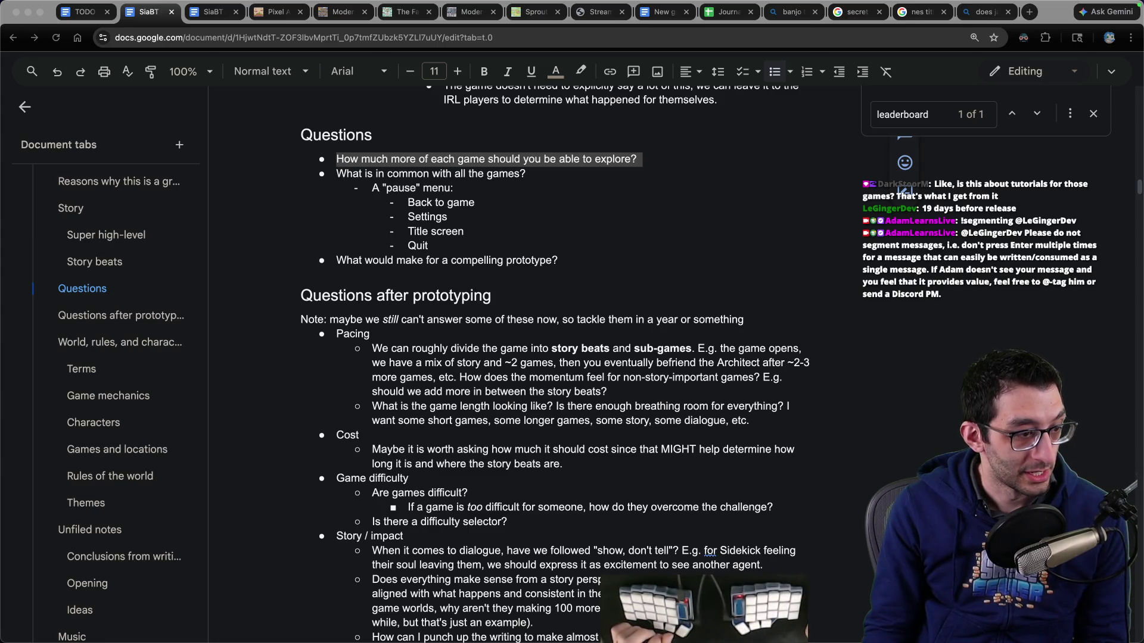
Step: Clear the Questions selection and switch to the doc tab showing the Sub-games Overview
{"action": "key", "text": "super+Tab"}
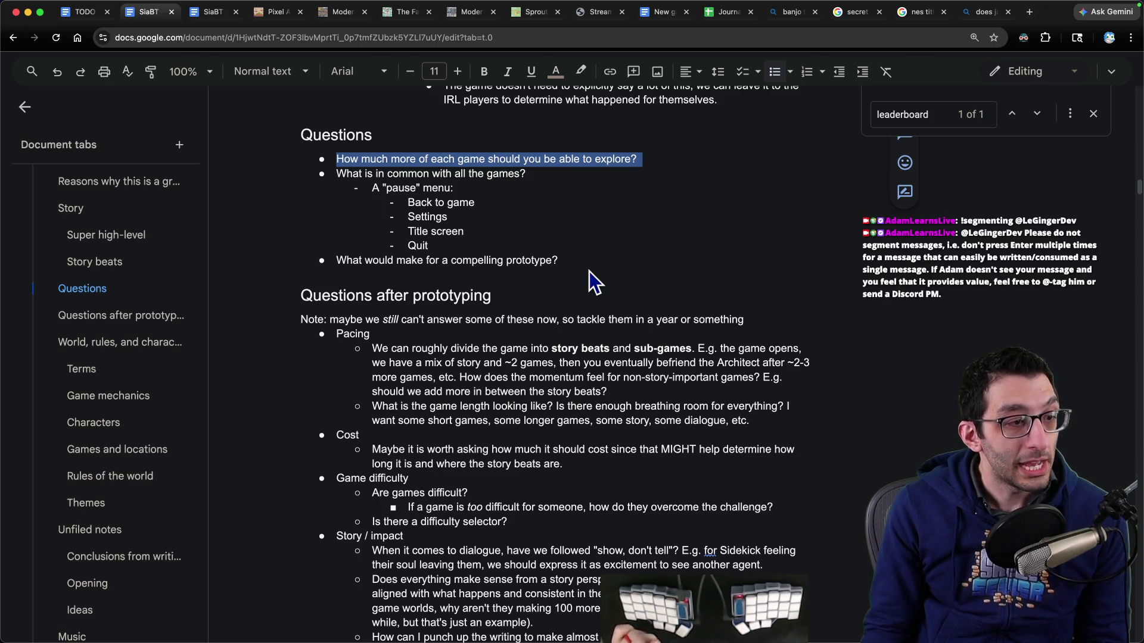
{"action": "left_click", "coordinate": [585, 264]}
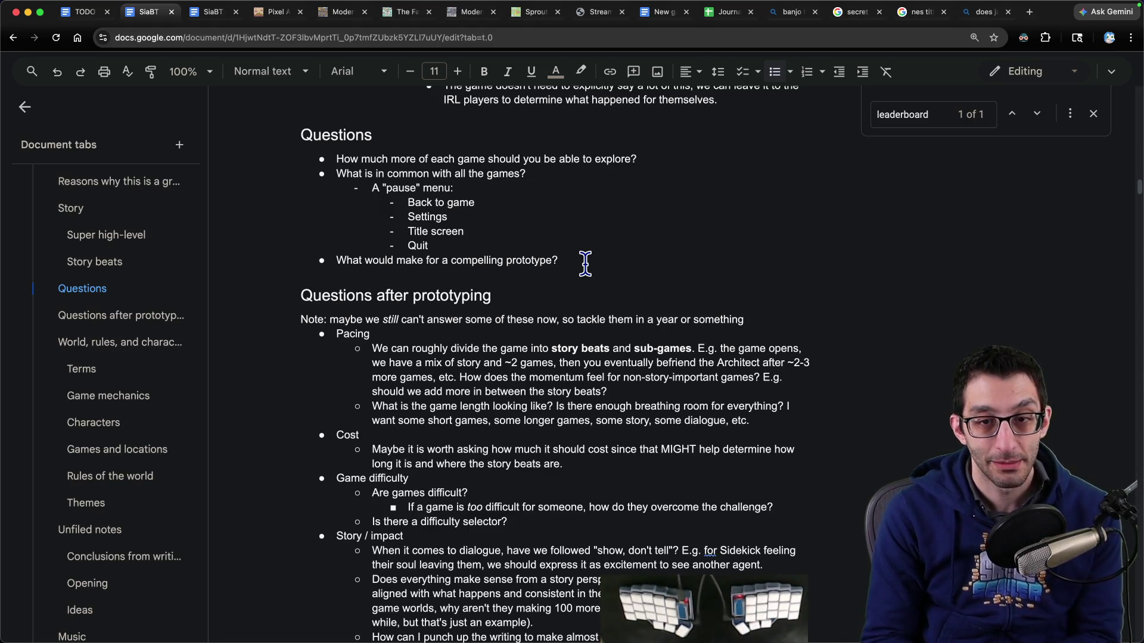
{"action": "key", "text": "ctrl+Tab"}
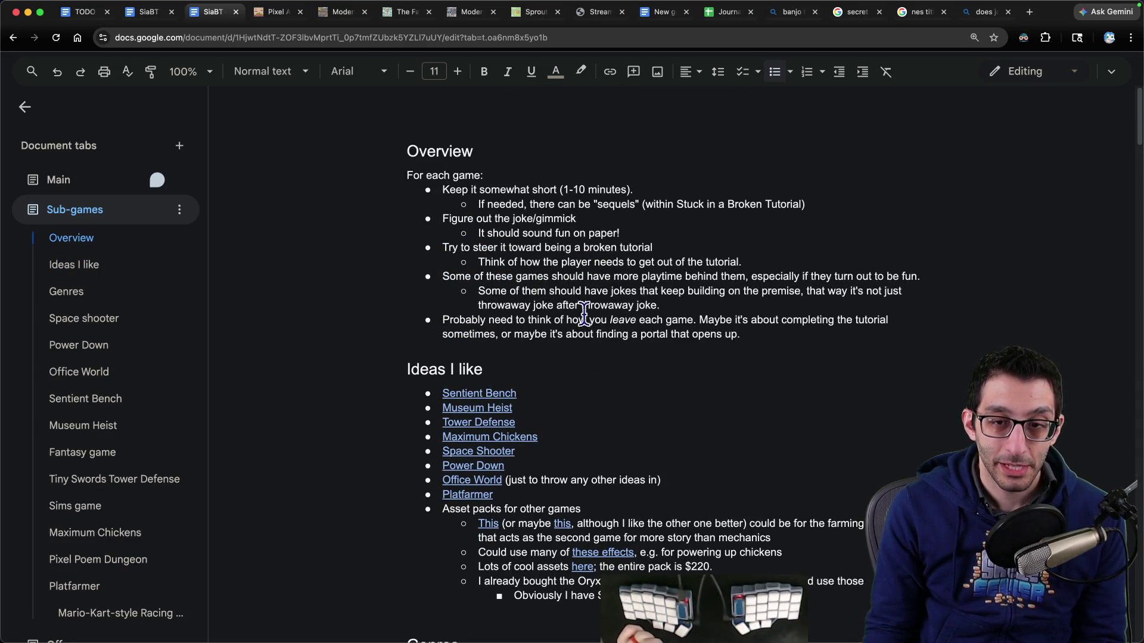
Step: Draft a note under 'throwaway joke.', erase it and its bullet, then return to the main doc
{"action": "left_click", "coordinate": [759, 329]}
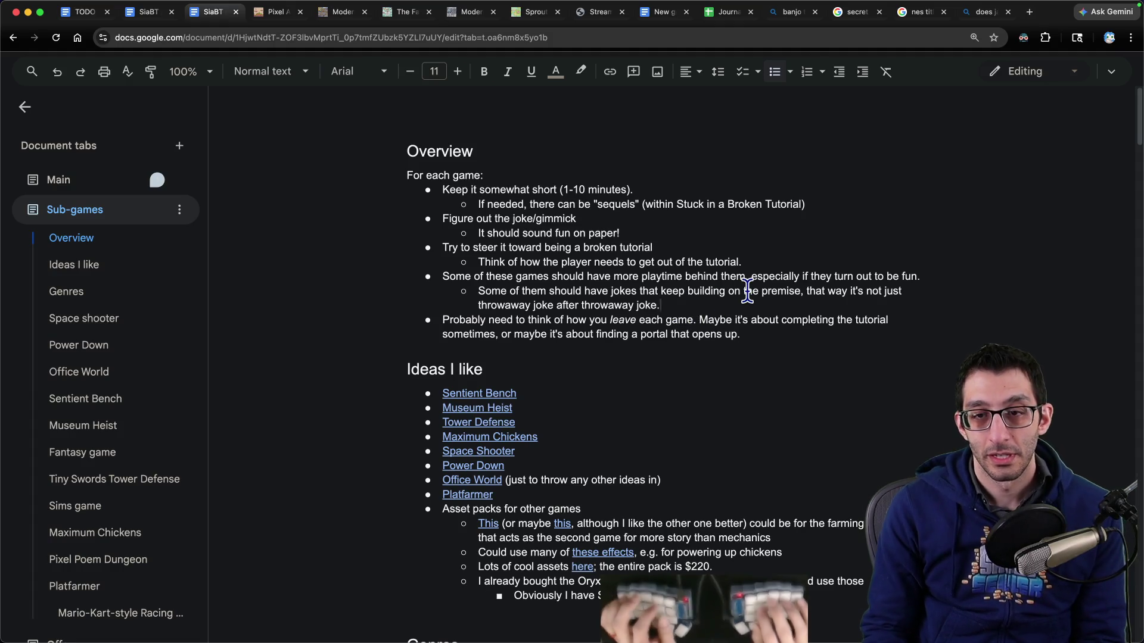
{"action": "key", "text": "Return"}
{"action": "type", "text": "Also, there"}
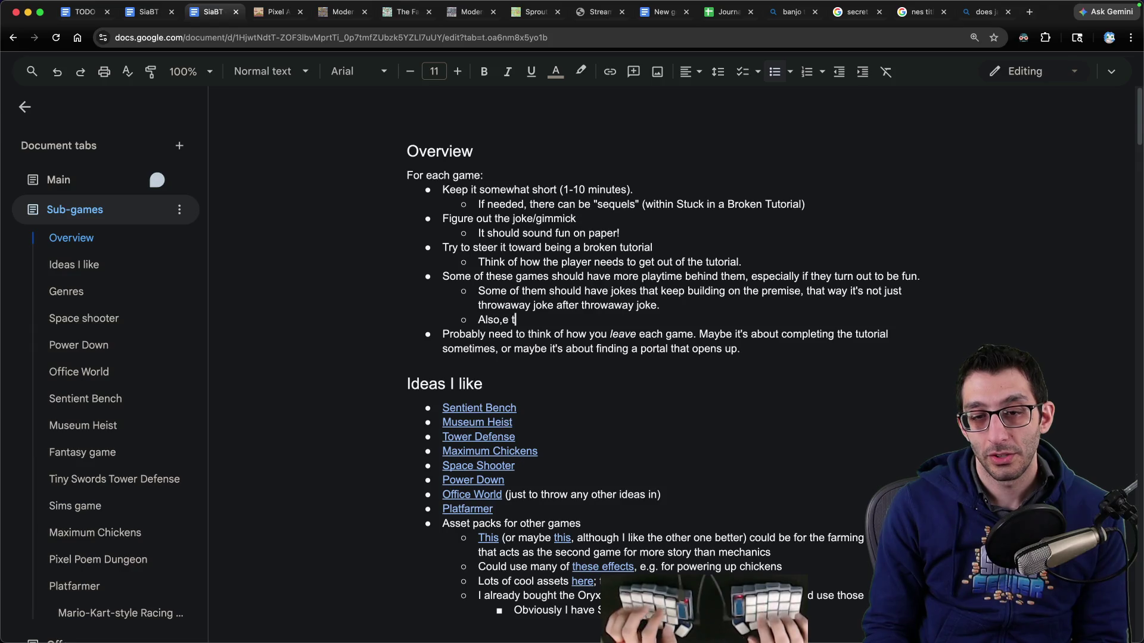
{"action": "key", "text": "BackSpace"}
{"action": "key", "text": "BackSpace"}
{"action": "key", "text": "BackSpace"}
{"action": "type", "text": ", "}
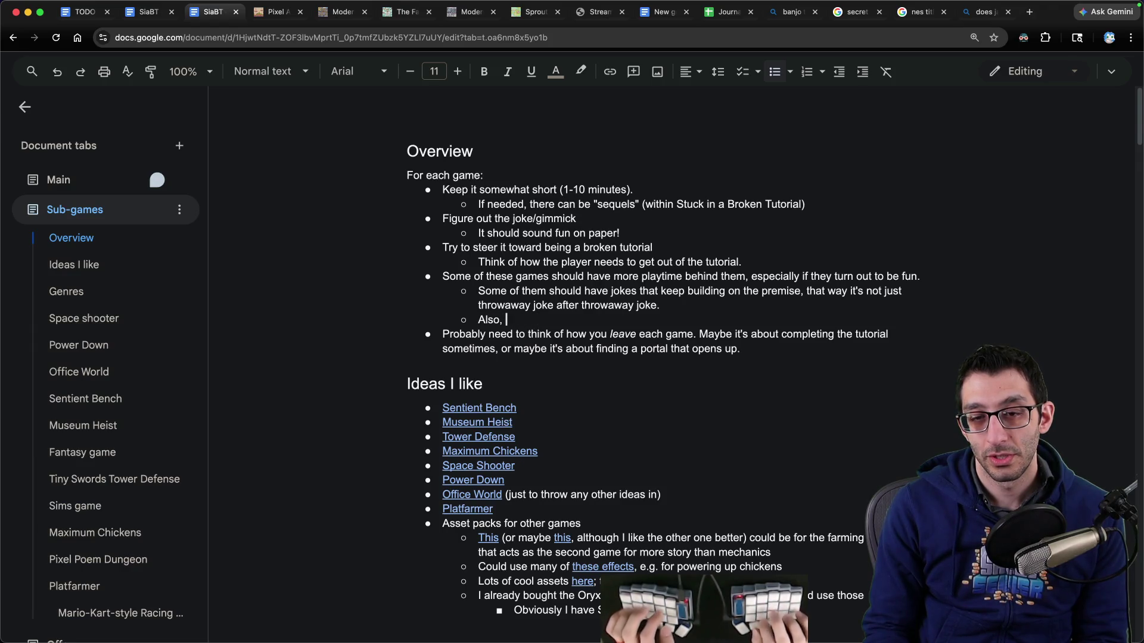
{"action": "type", "text": "terethere should probably"}
{"action": "key", "text": "super+BackSpace"}
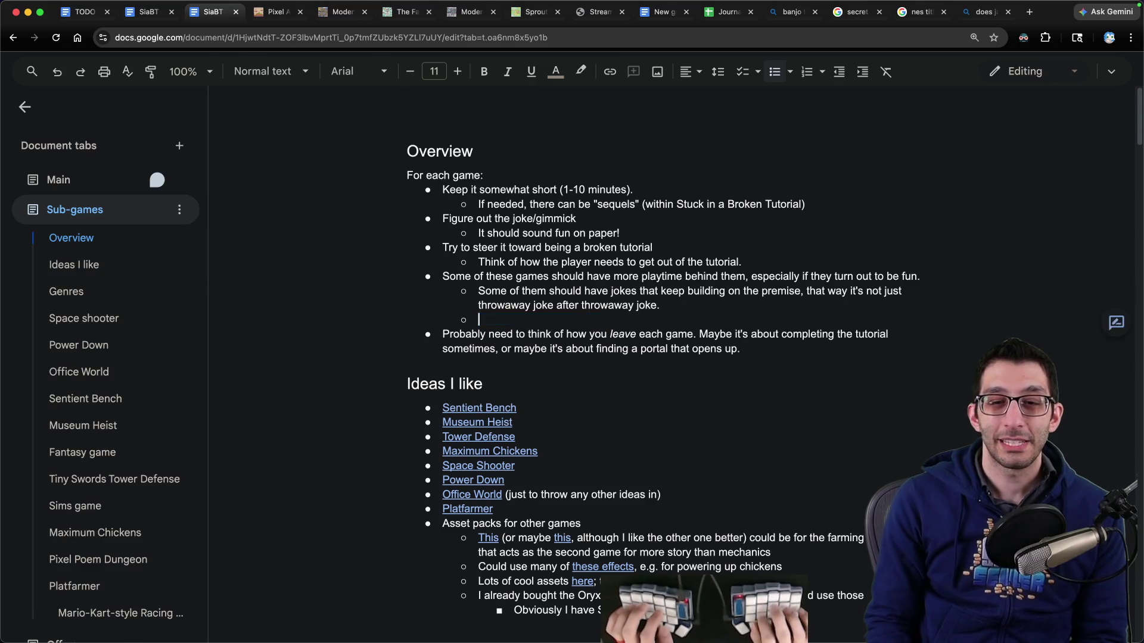
{"action": "key", "text": "BackSpace"}
{"action": "key", "text": "BackSpace"}
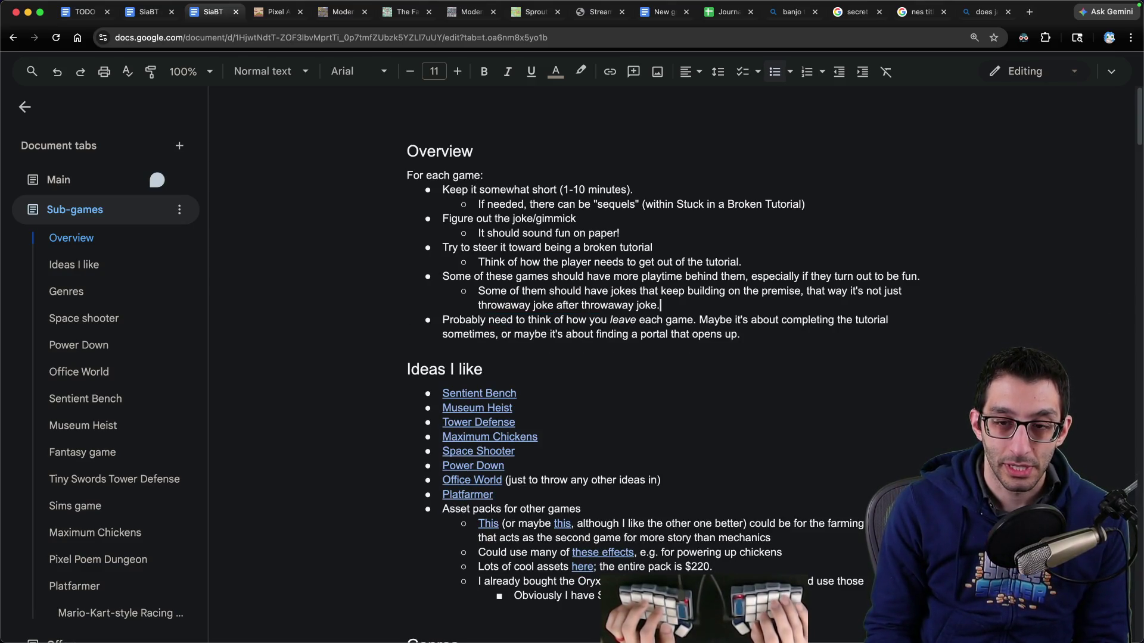
{"action": "key", "text": "ctrl+shift+Tab"}
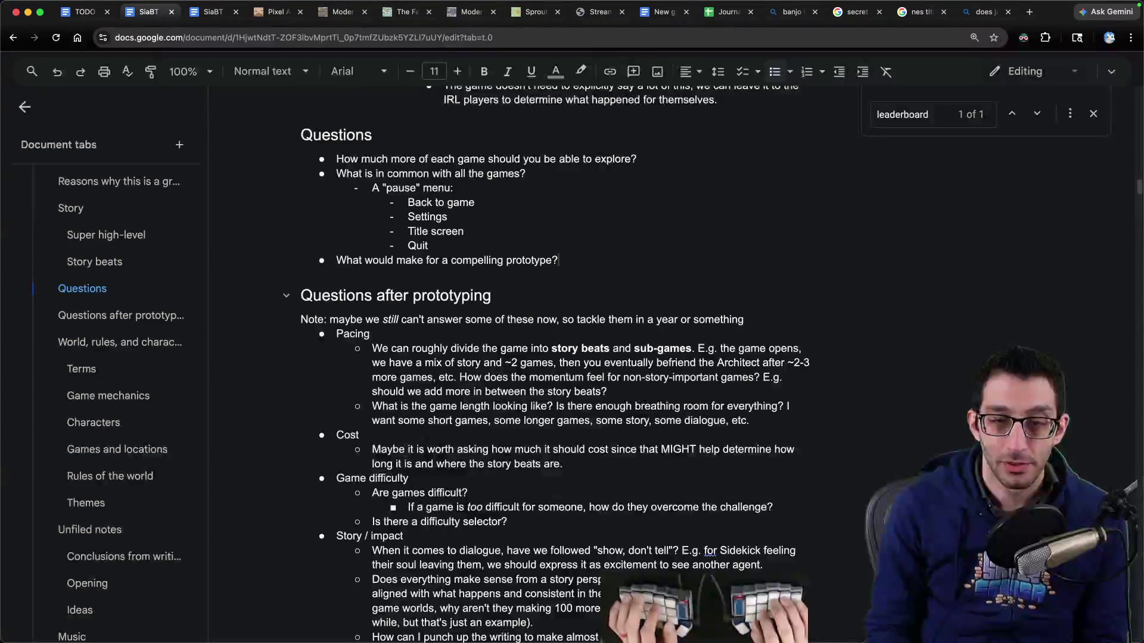
{"action": "left_click_drag", "start_coordinate": [324, 303], "coordinate": [415, 350]}
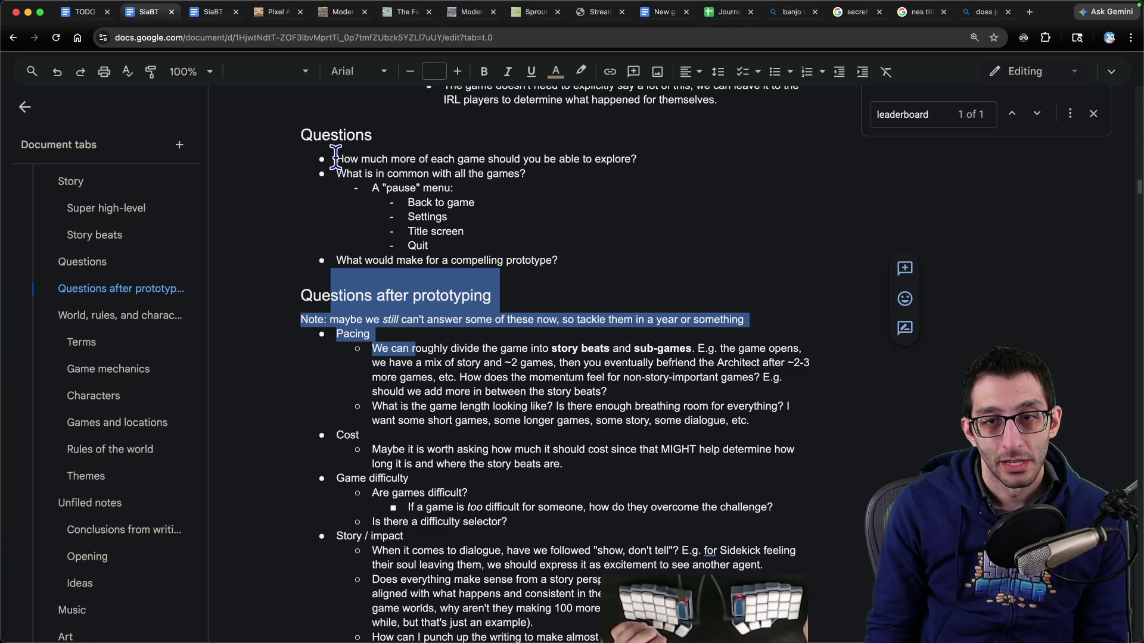
{"action": "triple_click", "coordinate": [419, 158]}
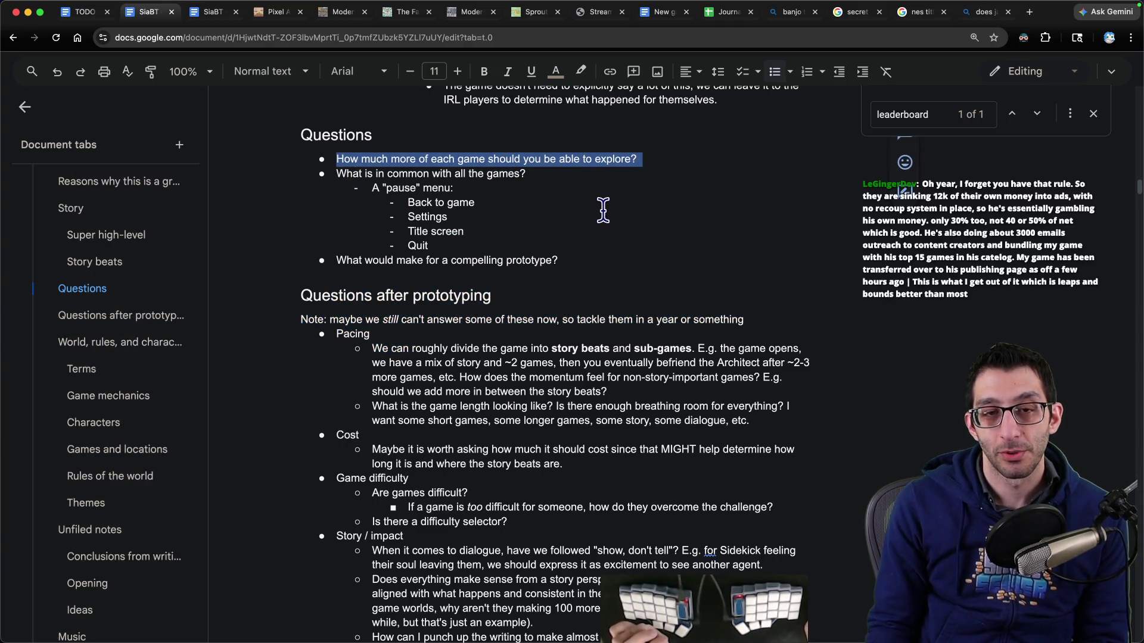
{"action": "key", "text": "BackSpace"}
{"action": "scroll", "coordinate": [137, 367], "scroll_direction": "down", "scroll_amount": 1}
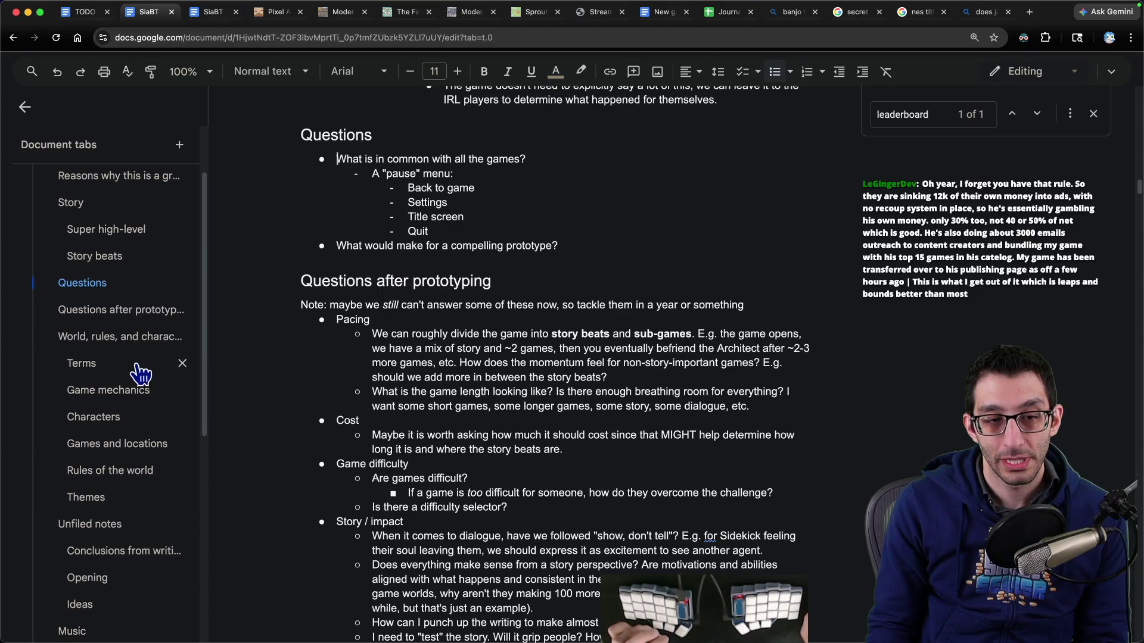
{"action": "scroll", "coordinate": [143, 373], "scroll_direction": "down", "scroll_amount": 5}
{"action": "scroll", "coordinate": [143, 372], "scroll_direction": "up", "scroll_amount": 10}
{"action": "left_click", "coordinate": [94, 289]}
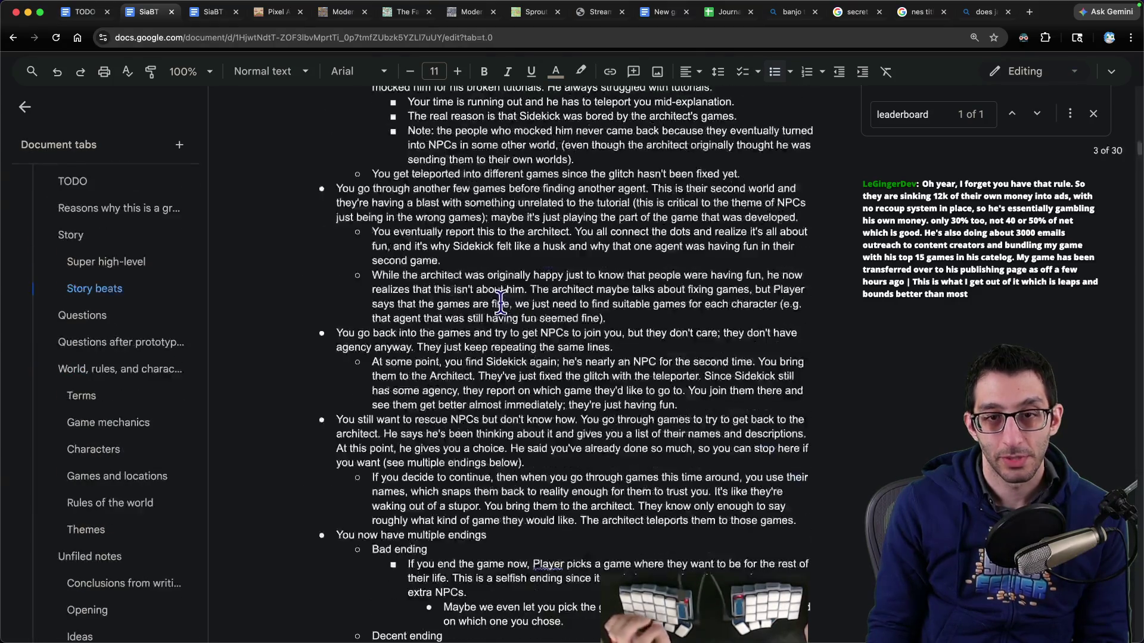
{"action": "scroll", "coordinate": [500, 301], "scroll_direction": "up", "scroll_amount": 15}
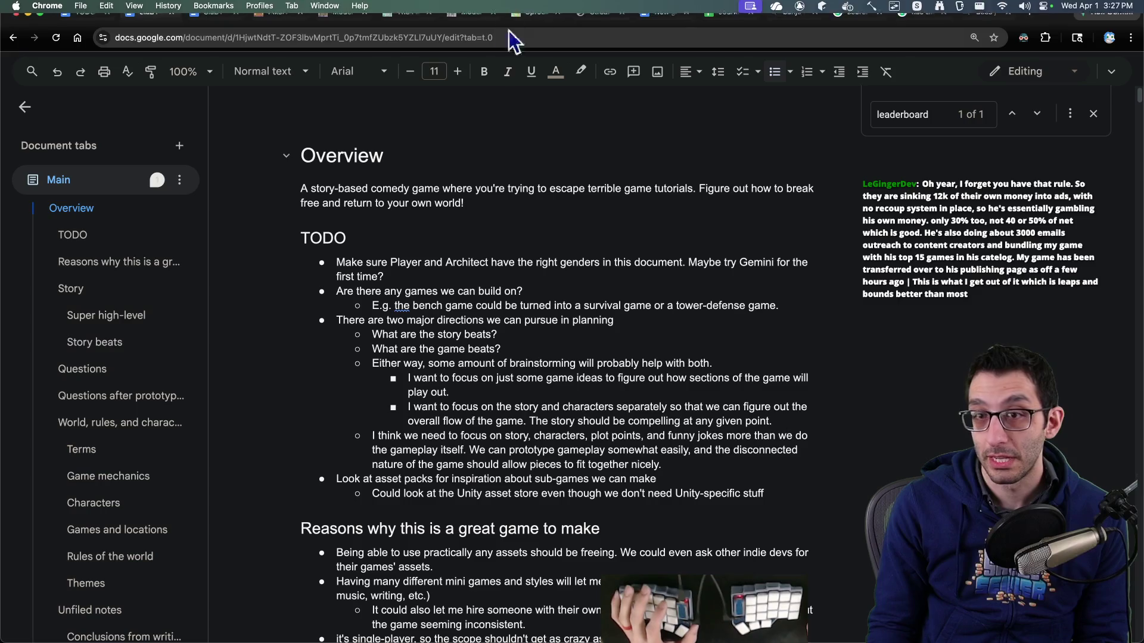
{"action": "left_click", "coordinate": [510, 247]}
Step: Insert 'Go through unfiled notes and file them' as the first TODO item
{"action": "key", "text": "Return"}
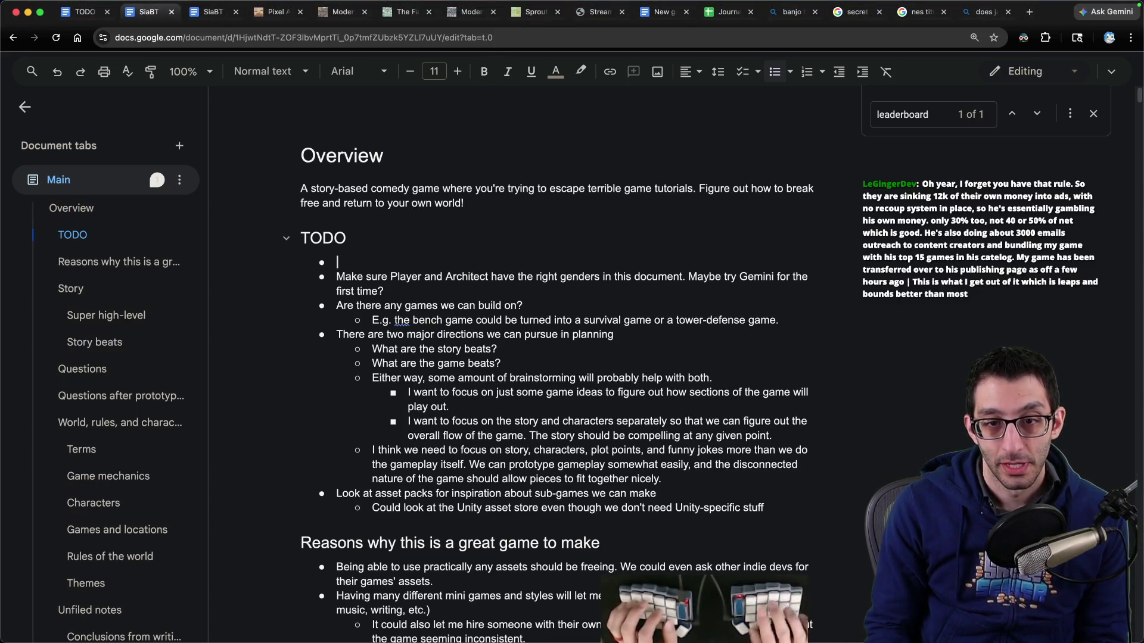
{"action": "type", "text": "Go through unfiled"}
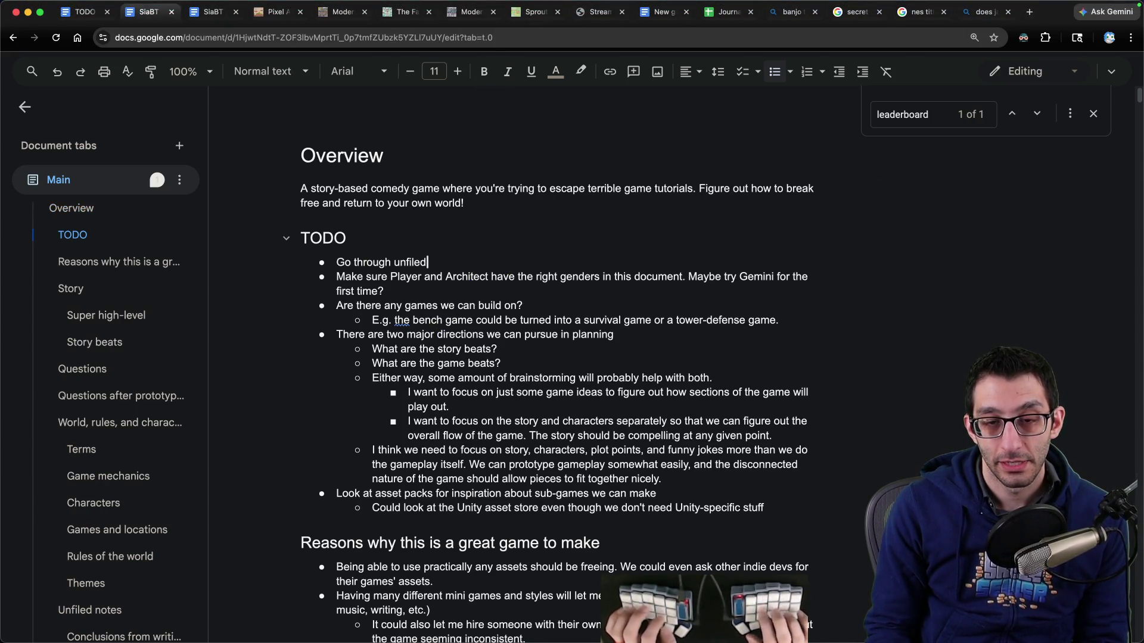
{"action": "type", "text": " notes"}
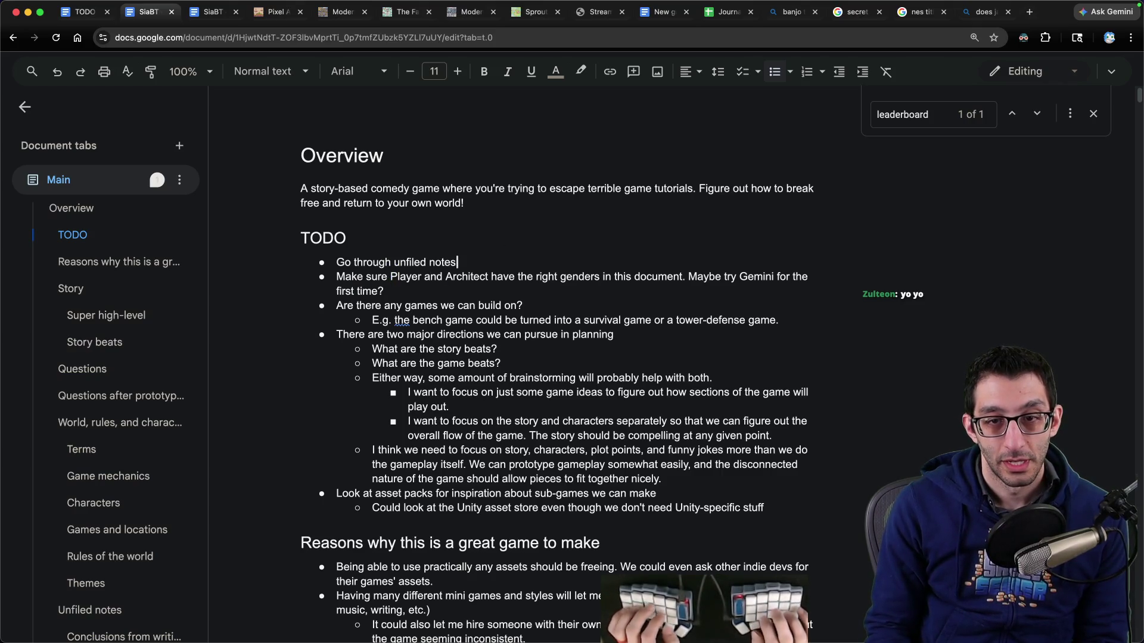
{"action": "type", "text": " and file them"}
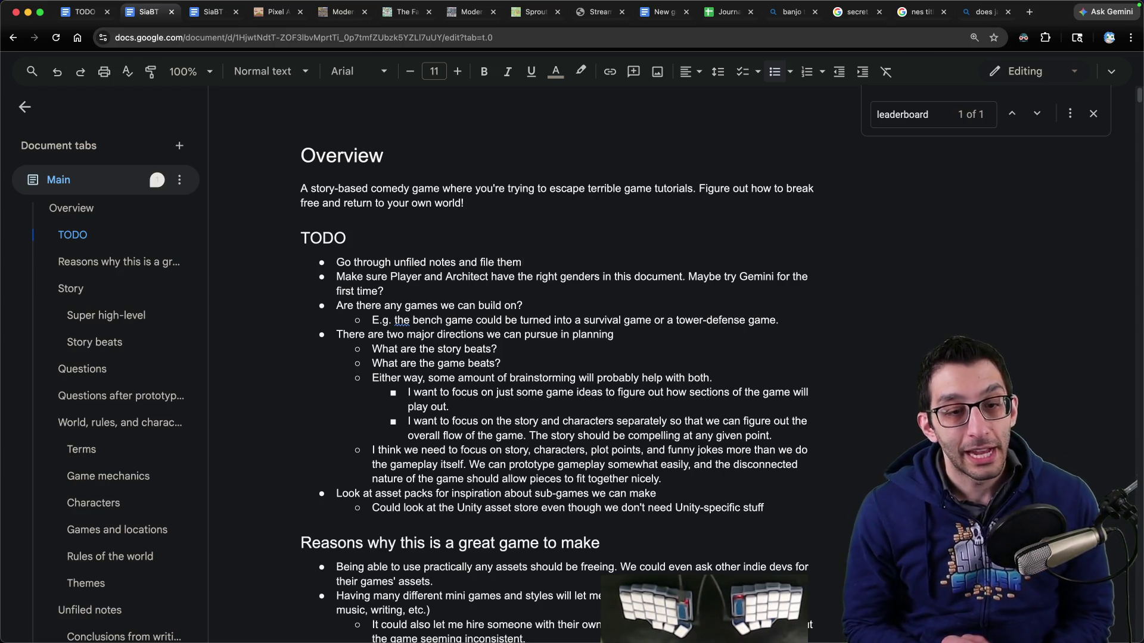
{"action": "key", "text": "super+Tab"}
{"action": "key", "text": "super+n"}
Step: Write 'no more fixing in the game' with 'theme: acceptance' on the next line
{"action": "type", "text": "no more fixing ti"}
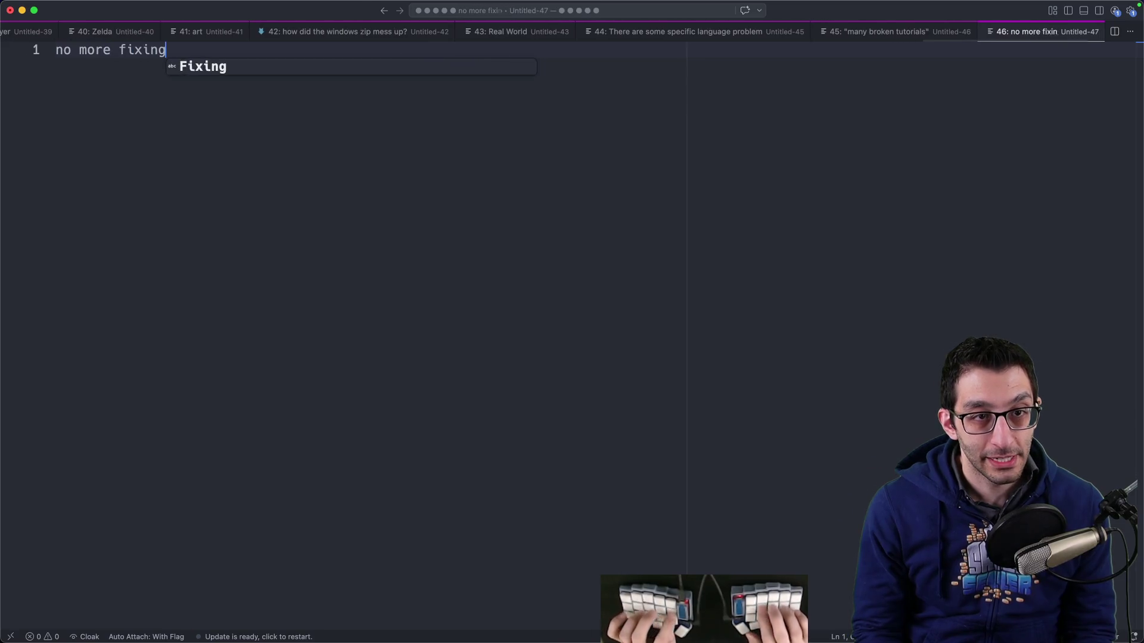
{"action": "key", "text": "BackSpace"}
{"action": "key", "text": "BackSpace"}
{"action": "type", "text": "in the game"}
{"action": "key", "text": "Return"}
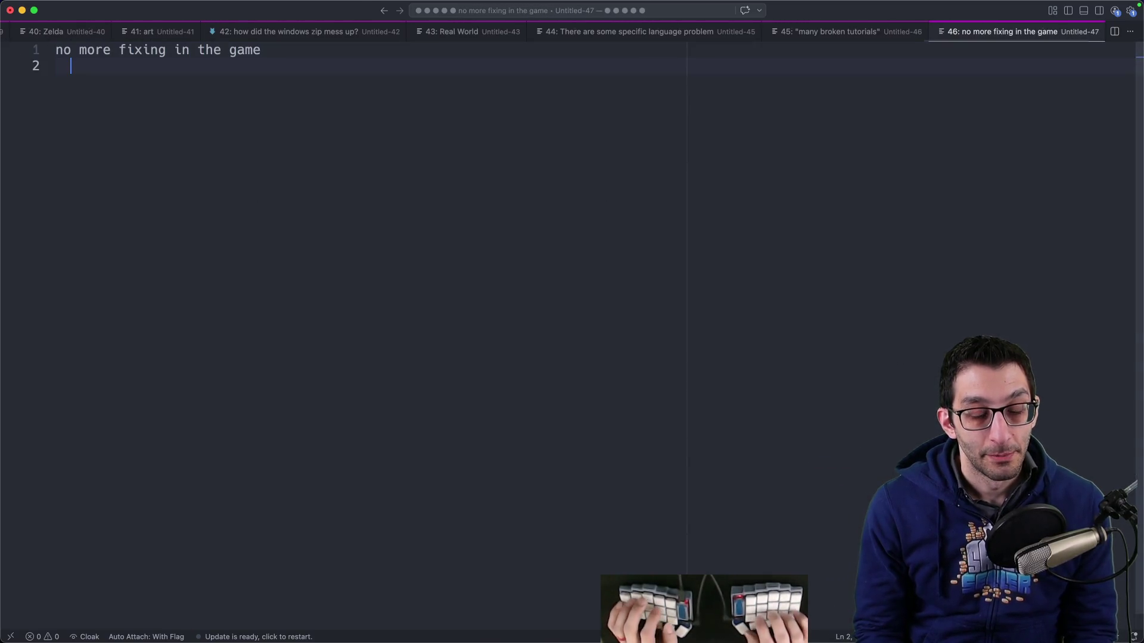
{"action": "type", "text": "theme"}
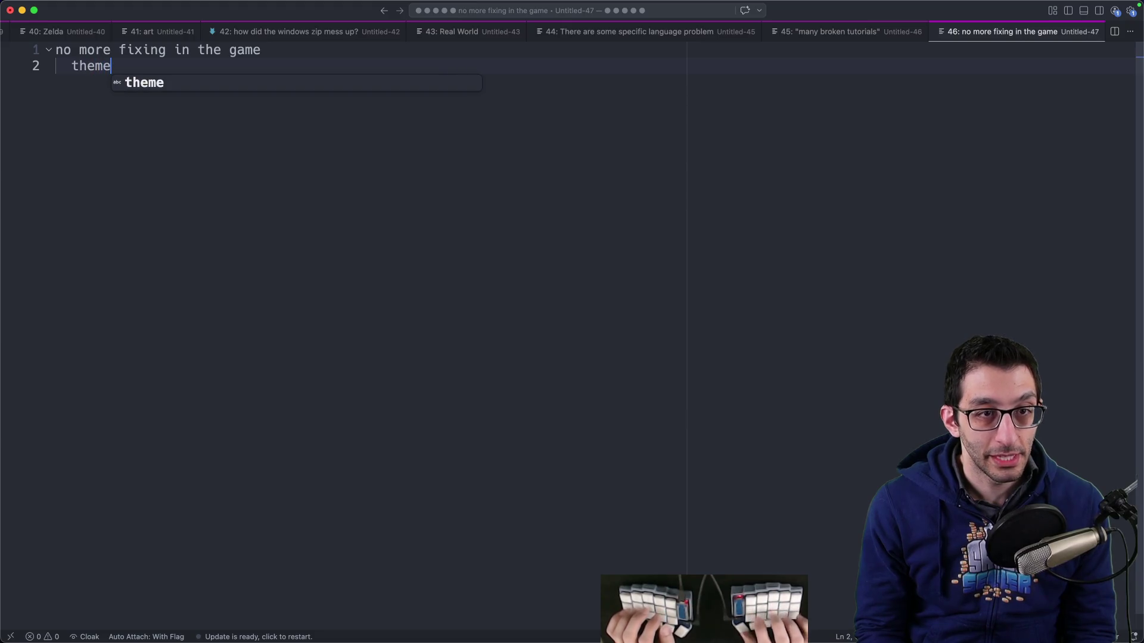
{"action": "type", "text": ": acceptance"}
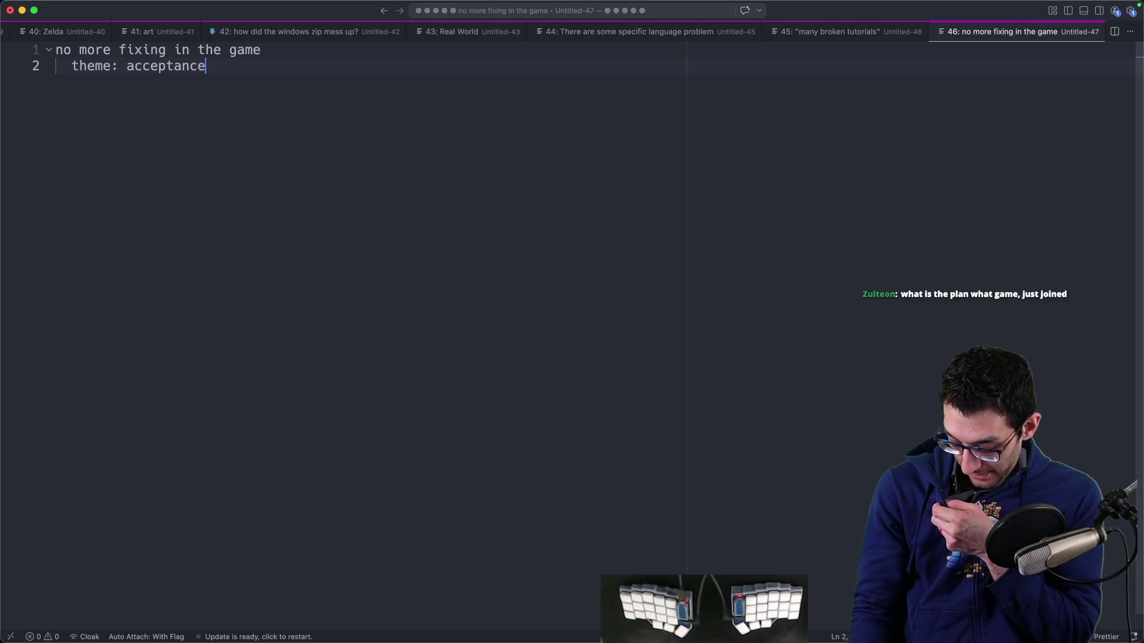
{"action": "left_click", "coordinate": [266, 615]}
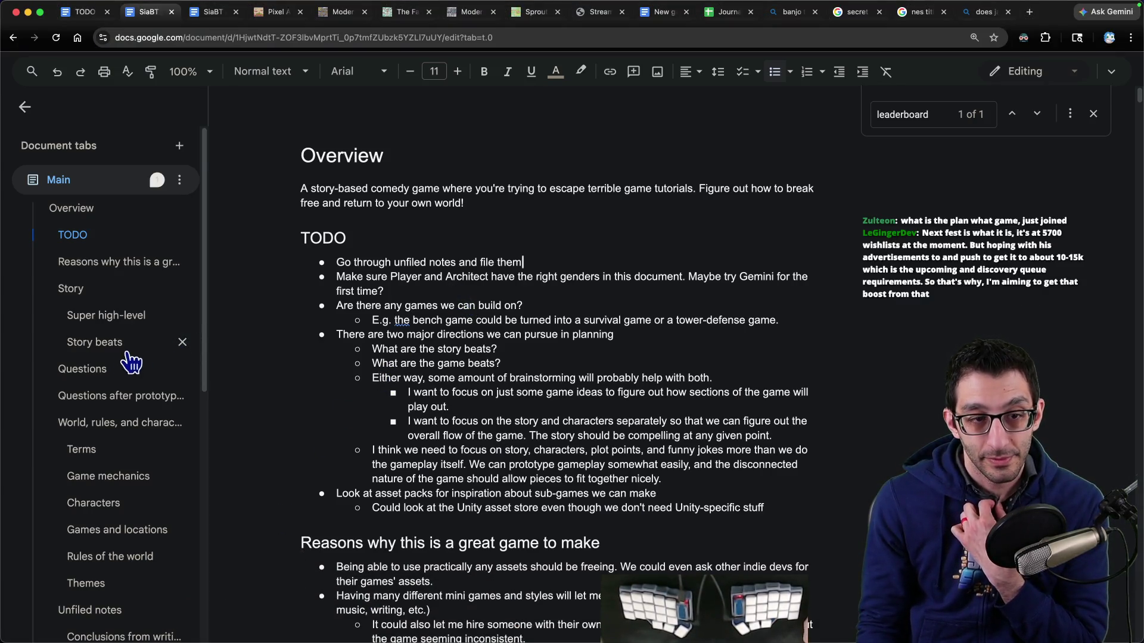
Step: Cut the pause-menu question and its options out of the Questions section
{"action": "left_click", "coordinate": [119, 366]}
{"action": "mouse_move", "coordinate": [337, 164]}
{"action": "left_mouse_down"}
{"action": "mouse_move", "coordinate": [494, 187]}
{"action": "mouse_move", "coordinate": [598, 241]}
{"action": "left_mouse_up"}
{"action": "key", "text": "super+c"}
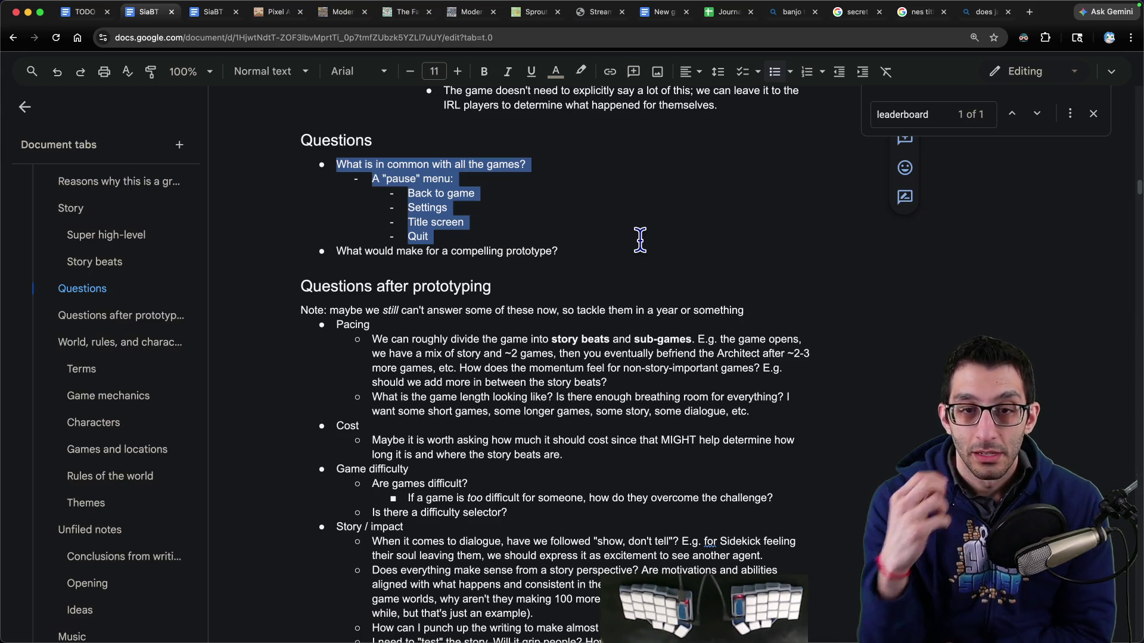
{"action": "key", "text": "BackSpace"}
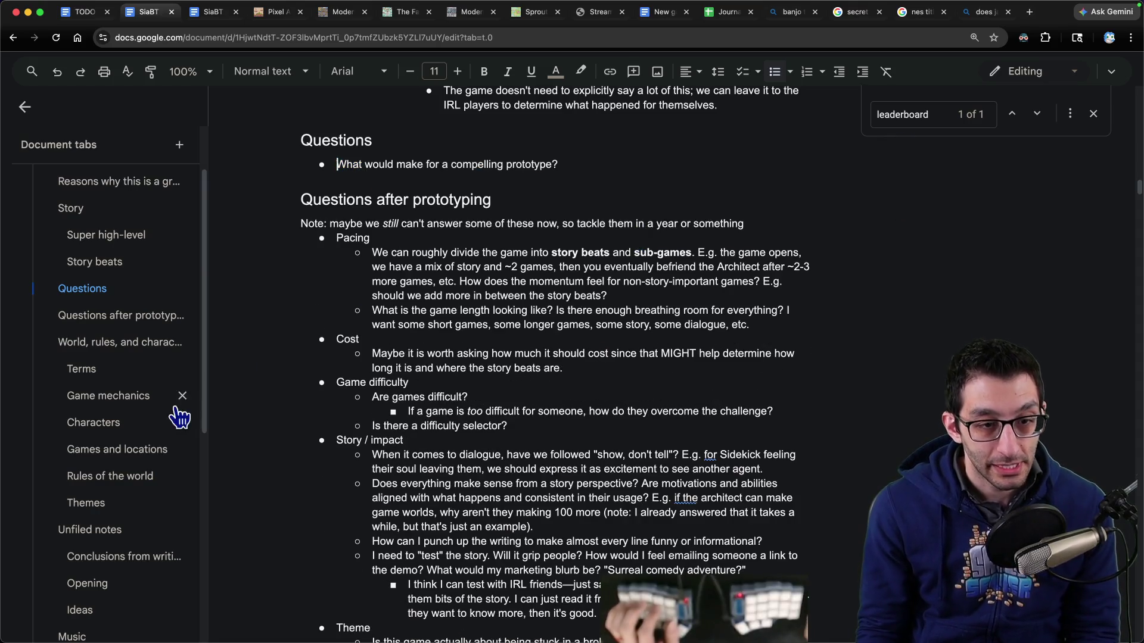
Step: Paste the options under a new Pause menu bullet after Loading screens and delete the leftover question
{"action": "left_click", "coordinate": [108, 395]}
{"action": "left_click", "coordinate": [337, 159]}
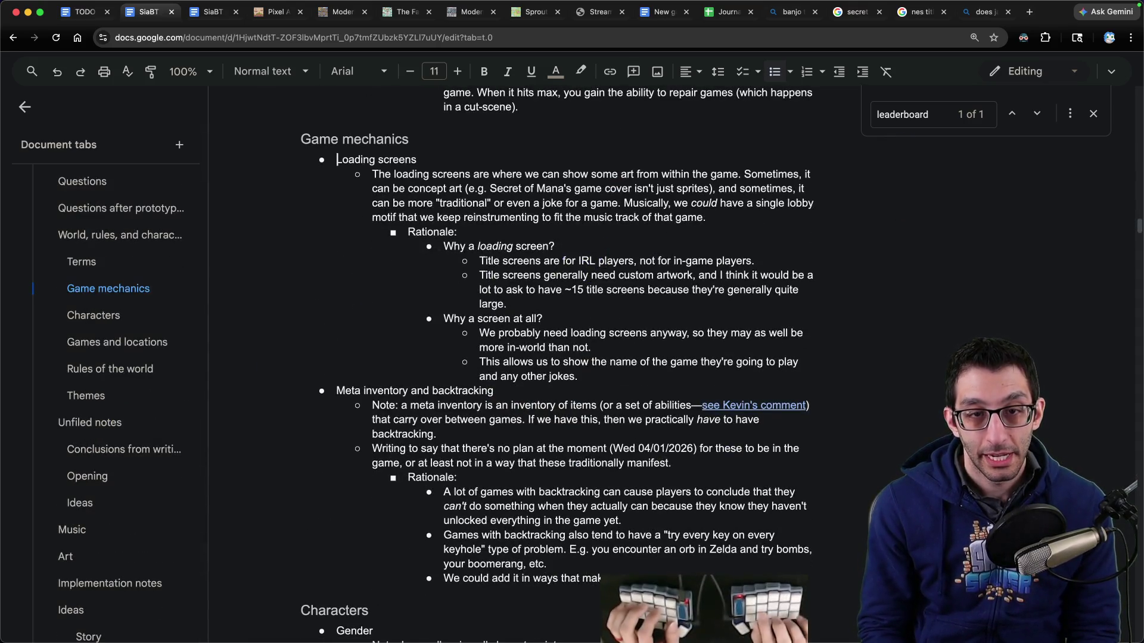
{"action": "key", "text": "Return"}
{"action": "type", "text": "Pause menu"}
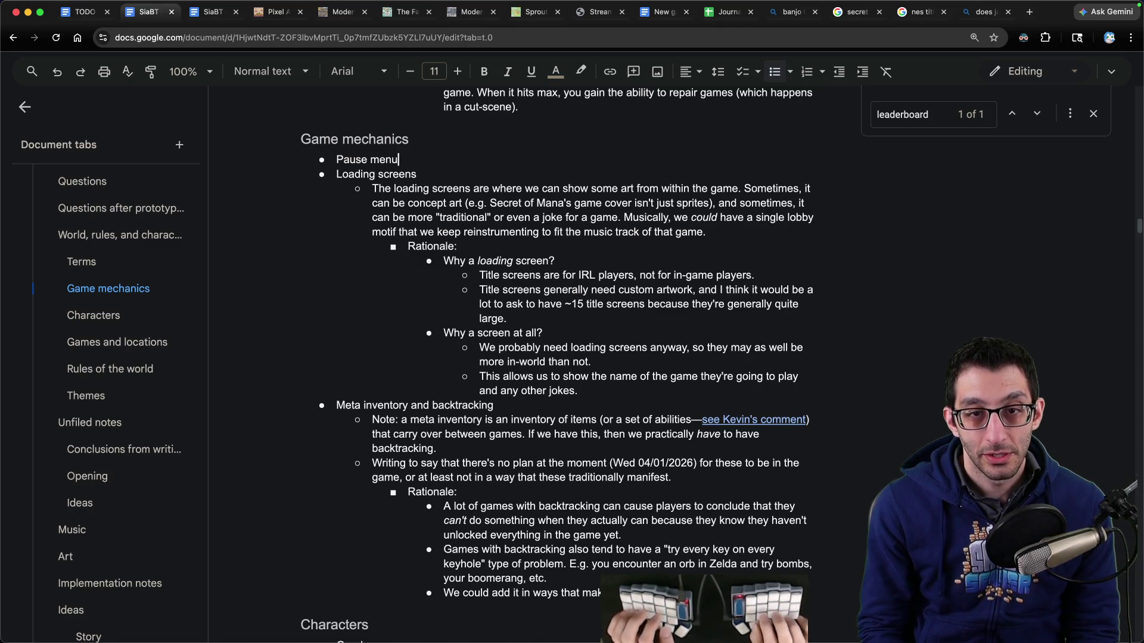
{"action": "key", "text": "ctrl+shift+Down"}
{"action": "key", "text": "ctrl+shift+Down"}
{"action": "key", "text": "ctrl+shift+Down"}
{"action": "key", "text": "ctrl+shift+Up"}
{"action": "key", "text": "ctrl+shift+Up"}
{"action": "key", "text": "Return"}
{"action": "key", "text": "super+v"}
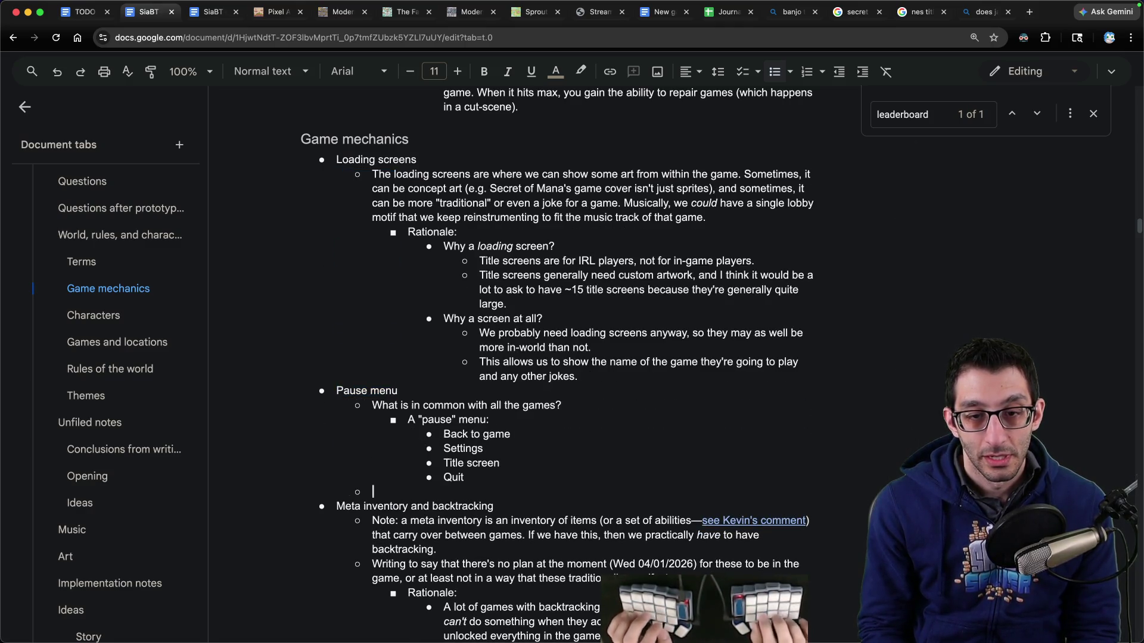
{"action": "triple_click", "coordinate": [399, 406]}
{"action": "key", "text": "BackSpace"}
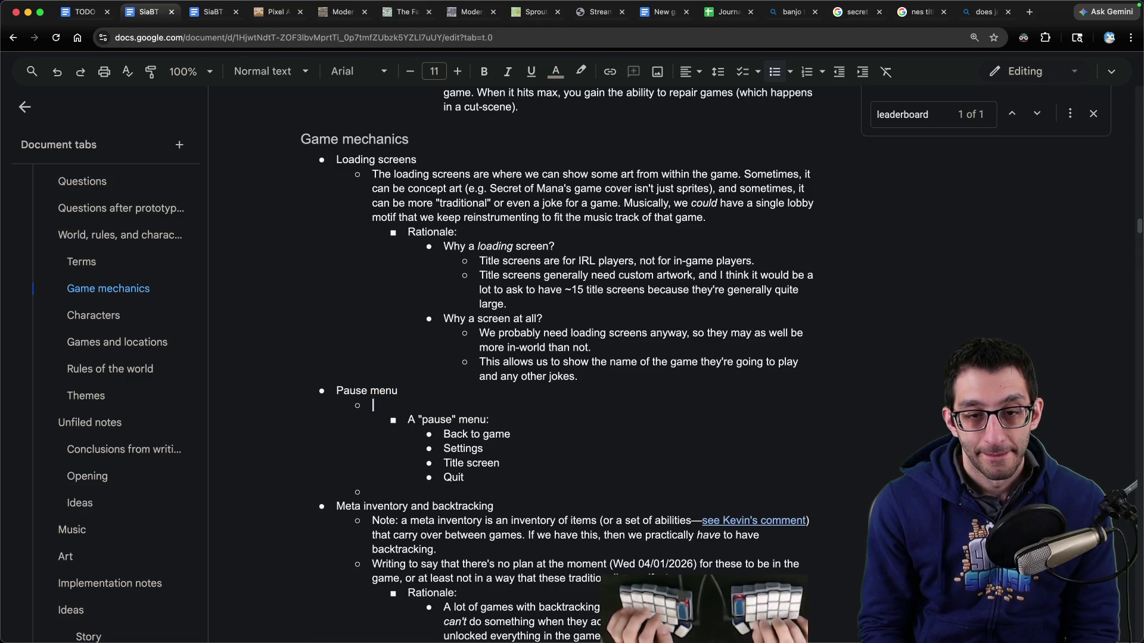
Step: Outdent the menu options and write the Pause menu rationale about game context and accessibility consistency
{"action": "key", "text": "ctrl+shift+Down"}
{"action": "key", "text": "ctrl+shift+Down"}
{"action": "key", "text": "ctrl+shift+Down"}
{"action": "key", "text": "ctrl+shift+Down"}
{"action": "key", "text": "ctrl+shift+Up"}
{"action": "key", "text": "shift+Tab"}
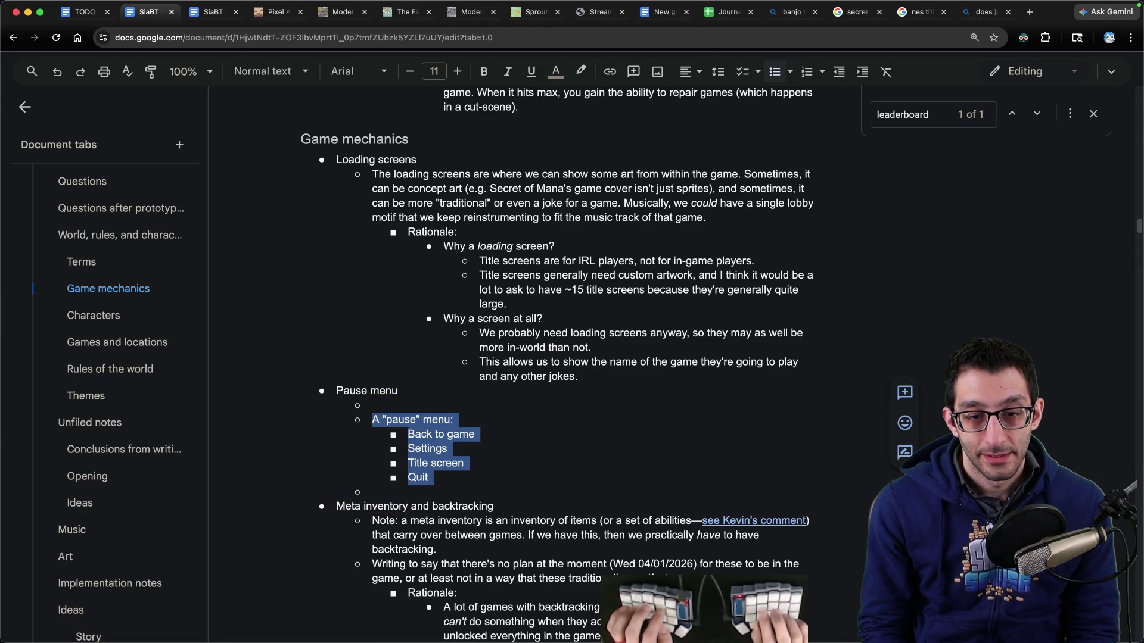
{"action": "key", "text": "Up"}
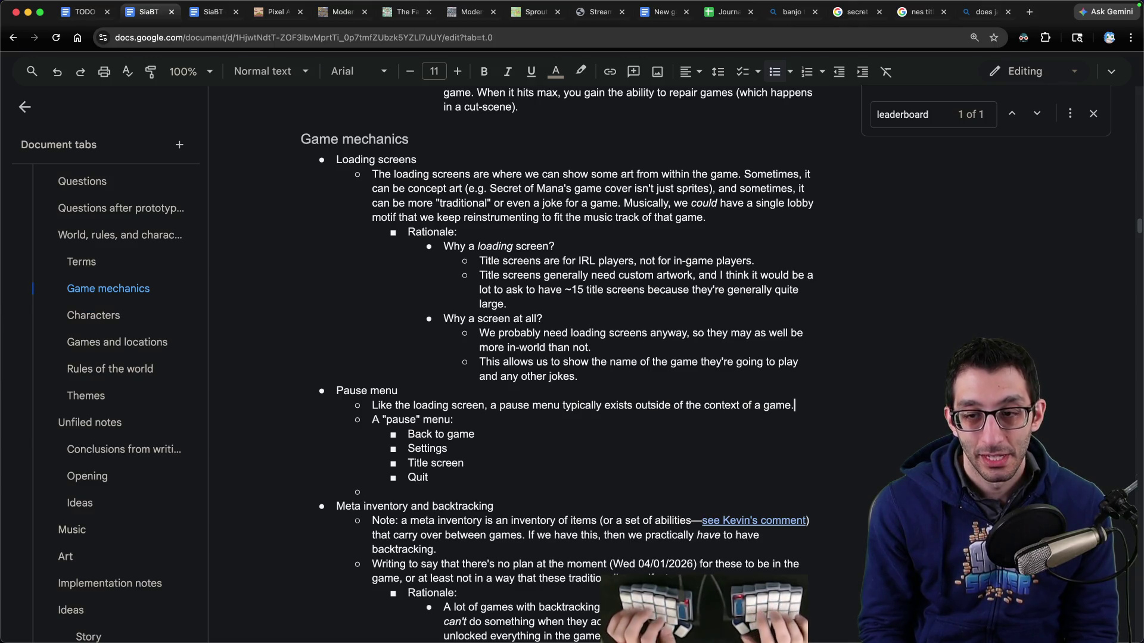
{"action": "key", "text": "shift+Return"}
{"action": "type", "text": "Sometimes, they're diegetic, but we would need to be consistent here since t"}
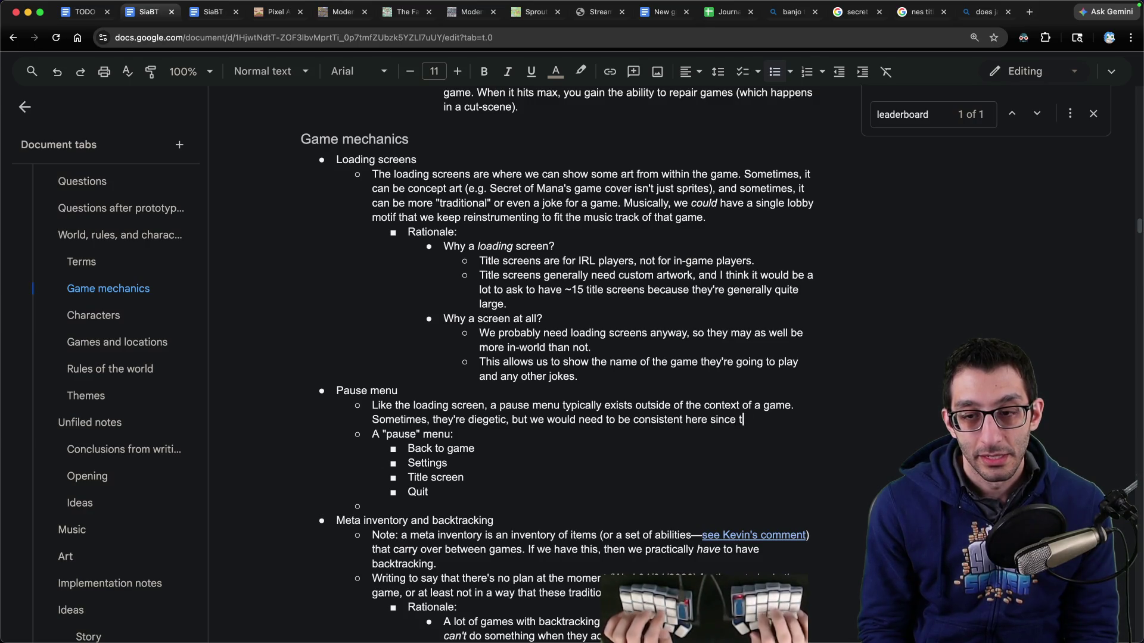
{"action": "type", "text": "bility connotations acr"}
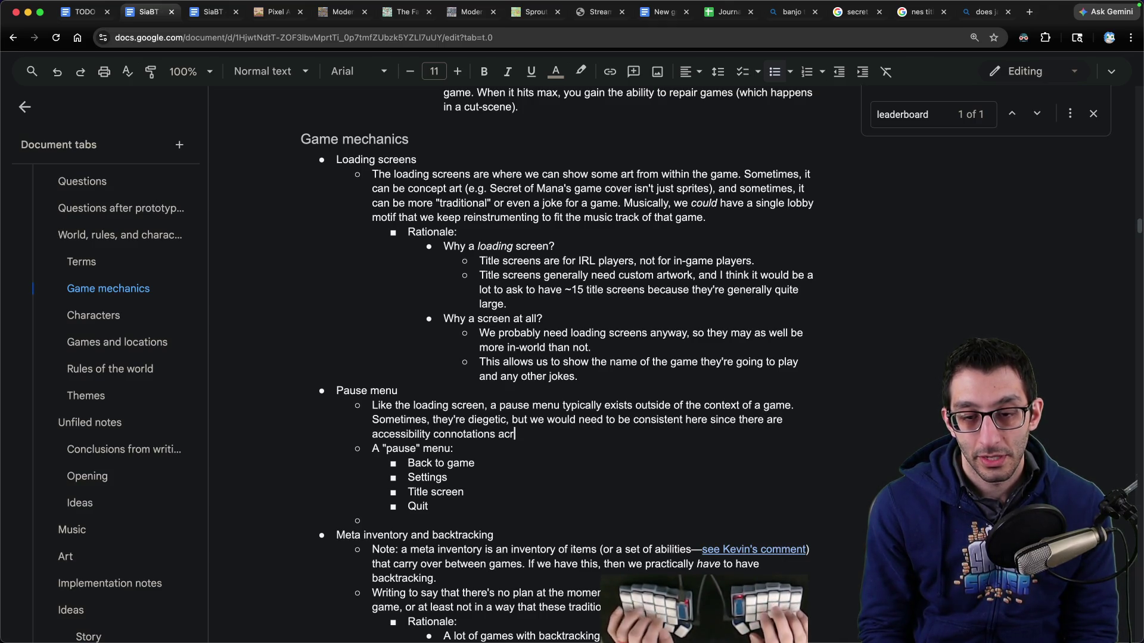
{"action": "type", "text": "oss games."}
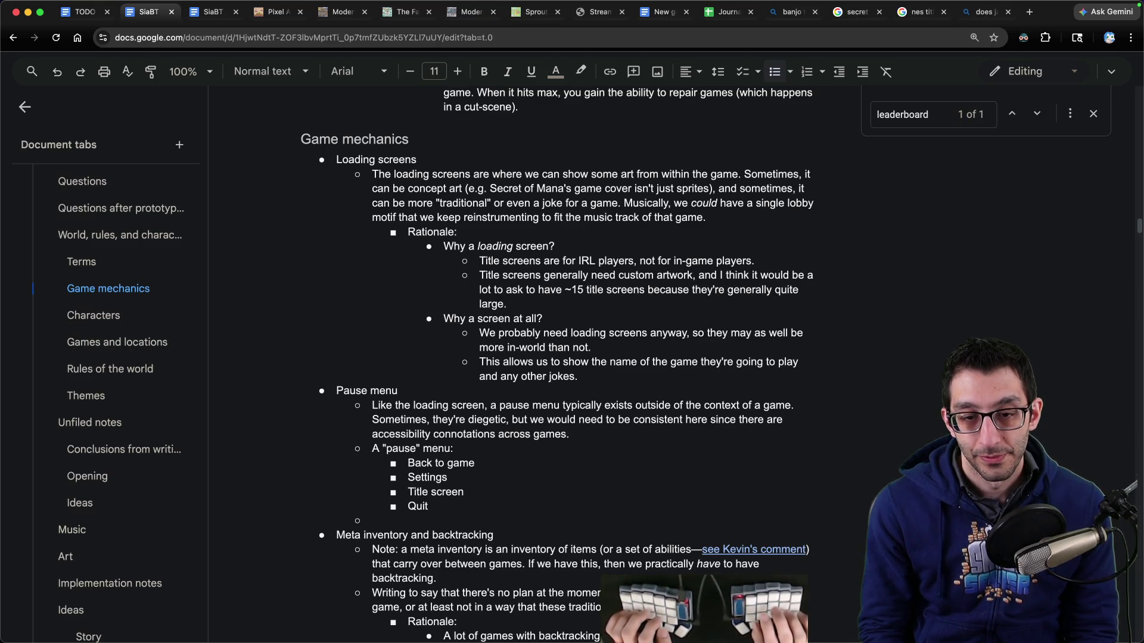
Step: Replace the options label with 'The menu would have:' and remove the empty bullet after Quit
{"action": "key", "text": "super+shift+Left"}
{"action": "type", "text": "The menu would have:"}
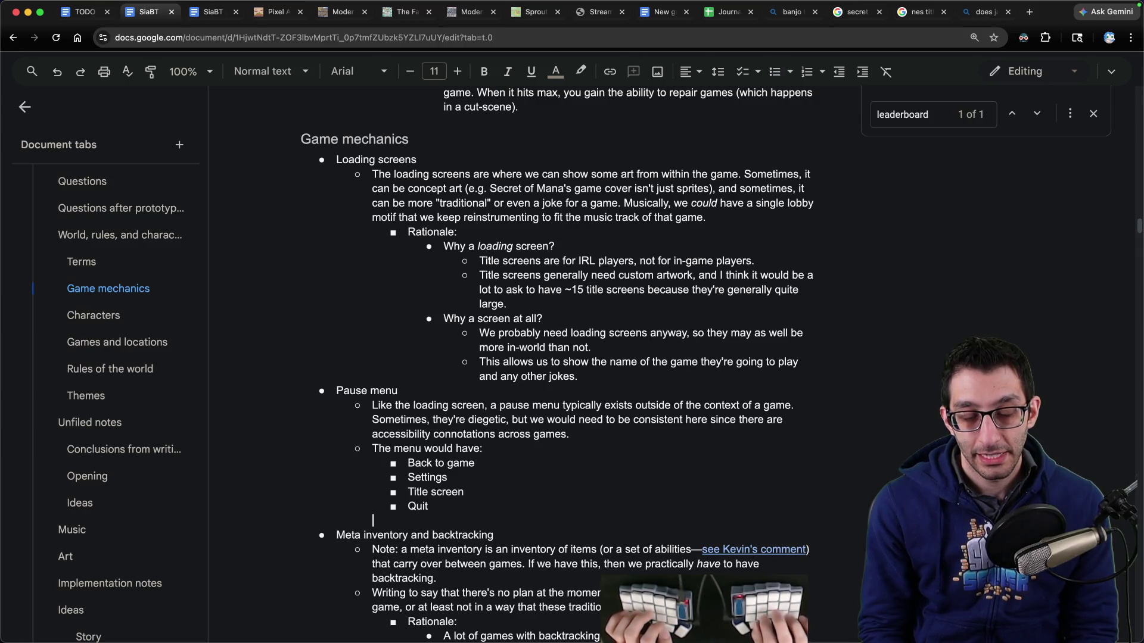
{"action": "key", "text": "Delete"}
{"action": "key", "text": "Up"}
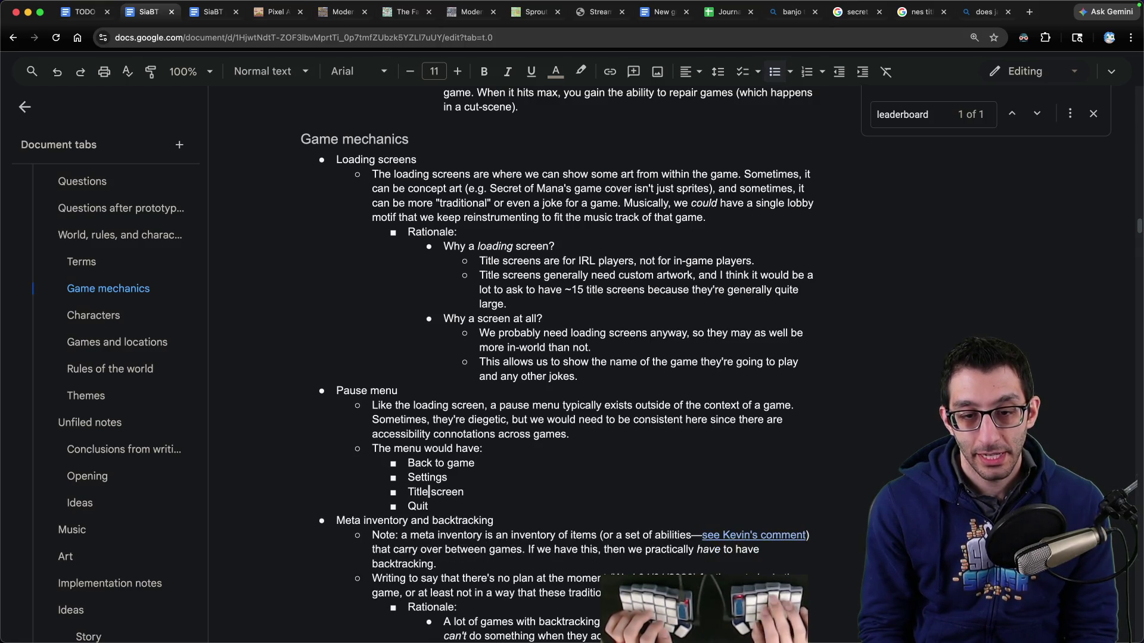
{"action": "key", "text": "super+Left"}
{"action": "key", "text": "super+shift+Right"}
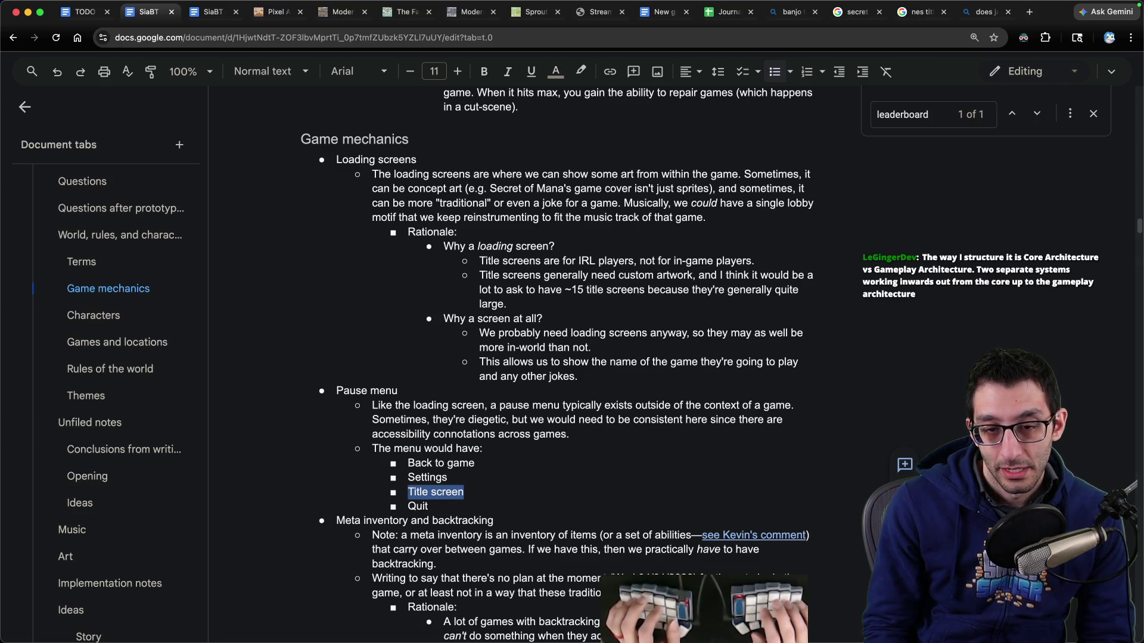
{"action": "left_click", "coordinate": [408, 463]}
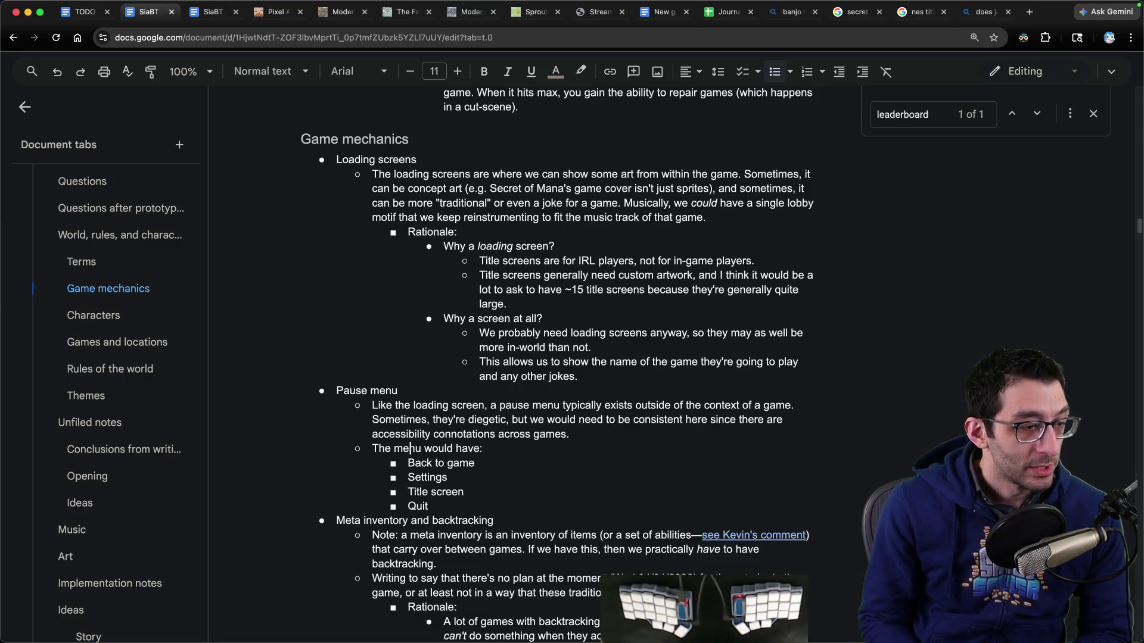
{"action": "key", "text": "super+Tab"}
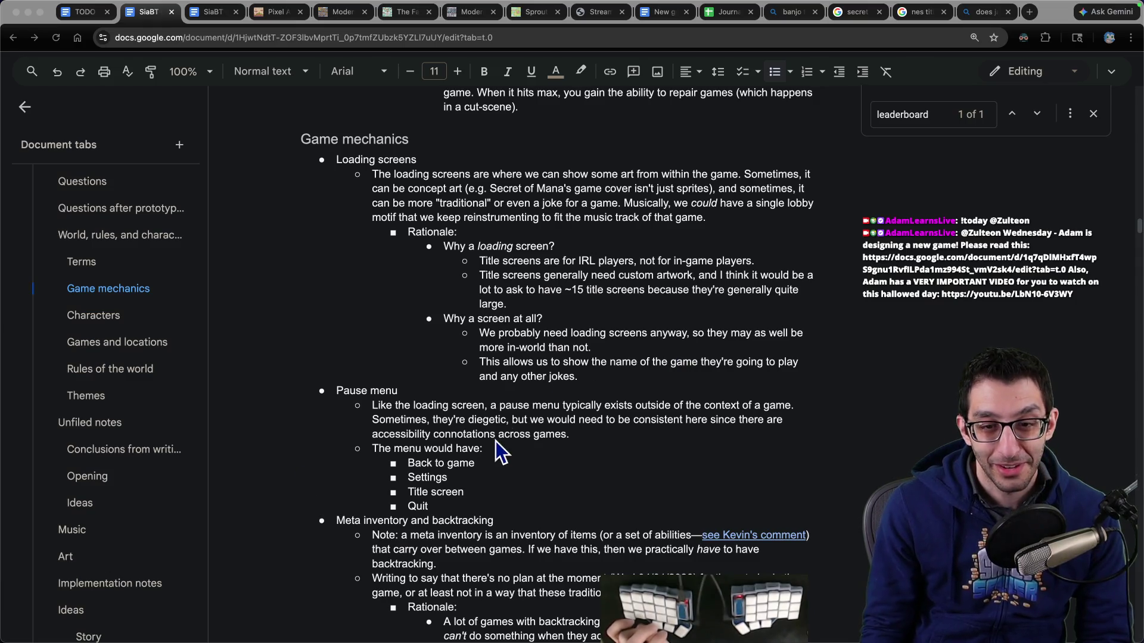
{"action": "left_click", "coordinate": [545, 390]}
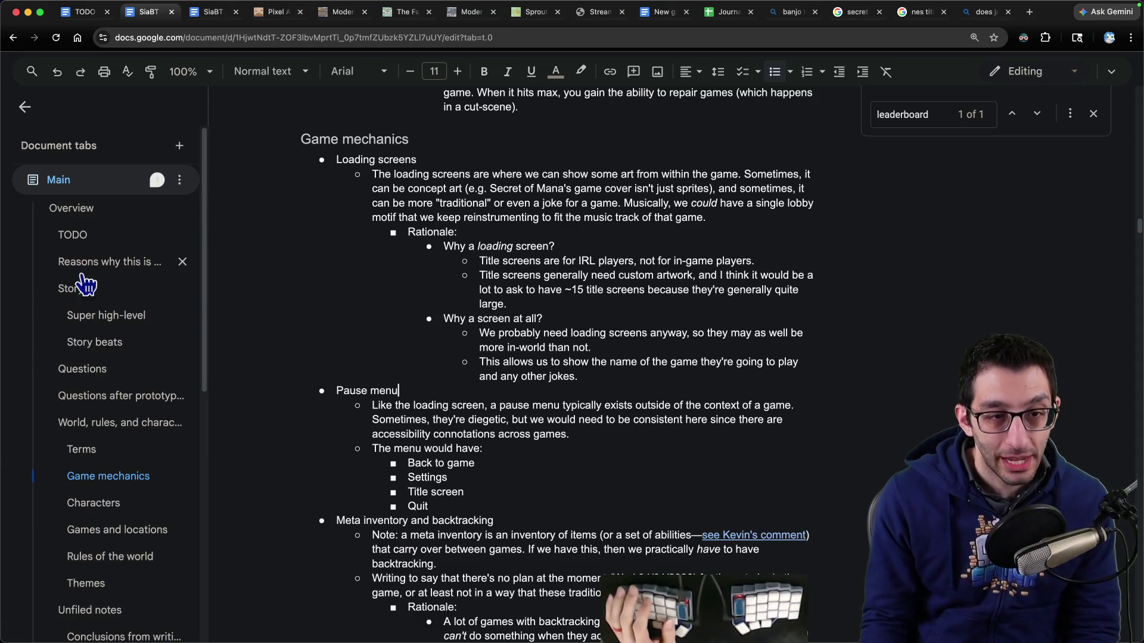
{"action": "left_click", "coordinate": [93, 367]}
{"action": "mouse_move", "coordinate": [575, 169]}
{"action": "left_mouse_down"}
{"action": "mouse_move", "coordinate": [347, 148]}
{"action": "mouse_move", "coordinate": [335, 165]}
{"action": "left_mouse_up"}
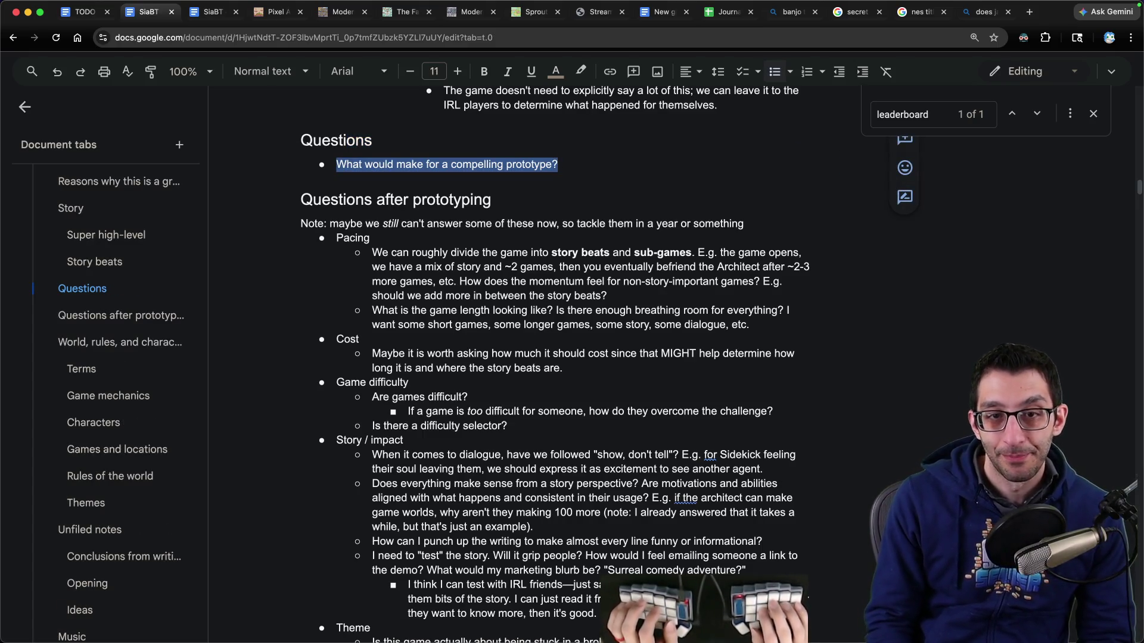
{"action": "scroll", "coordinate": [603, 351], "scroll_direction": "up", "scroll_amount": 3}
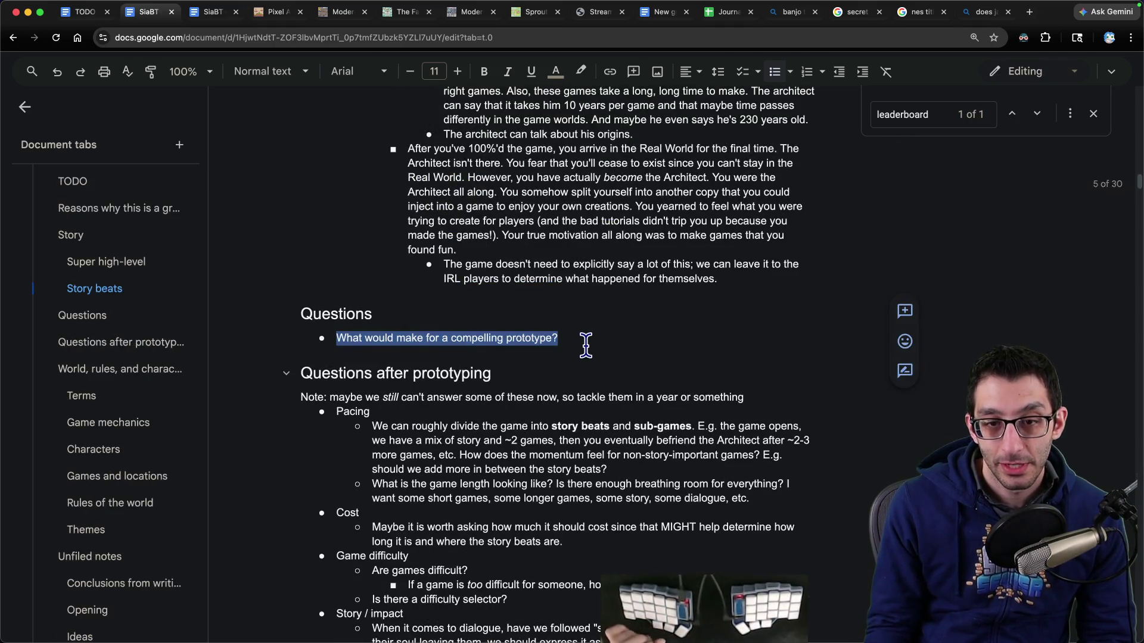
{"action": "left_click", "coordinate": [587, 338]}
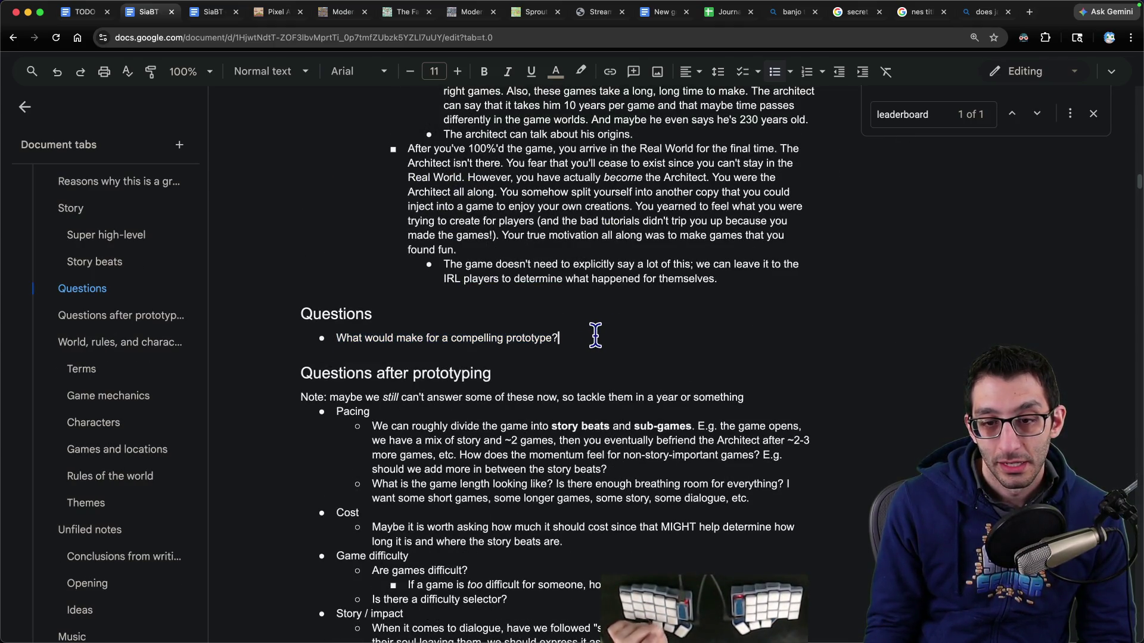
{"action": "key", "text": "super+shift+Left"}
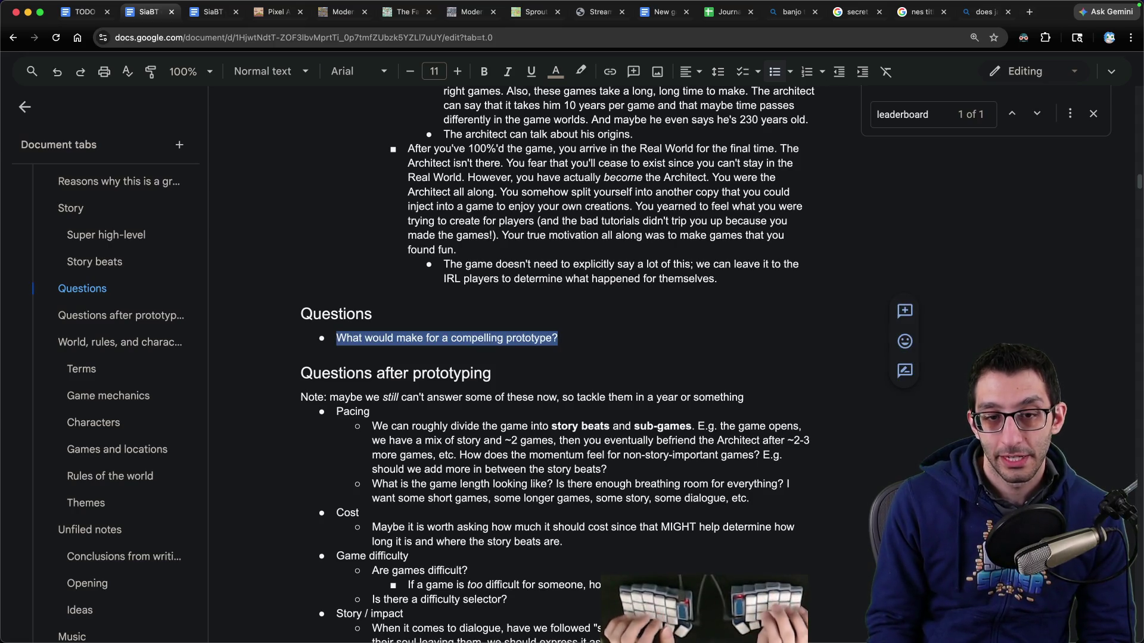
{"action": "type", "text": "(none right now)"}
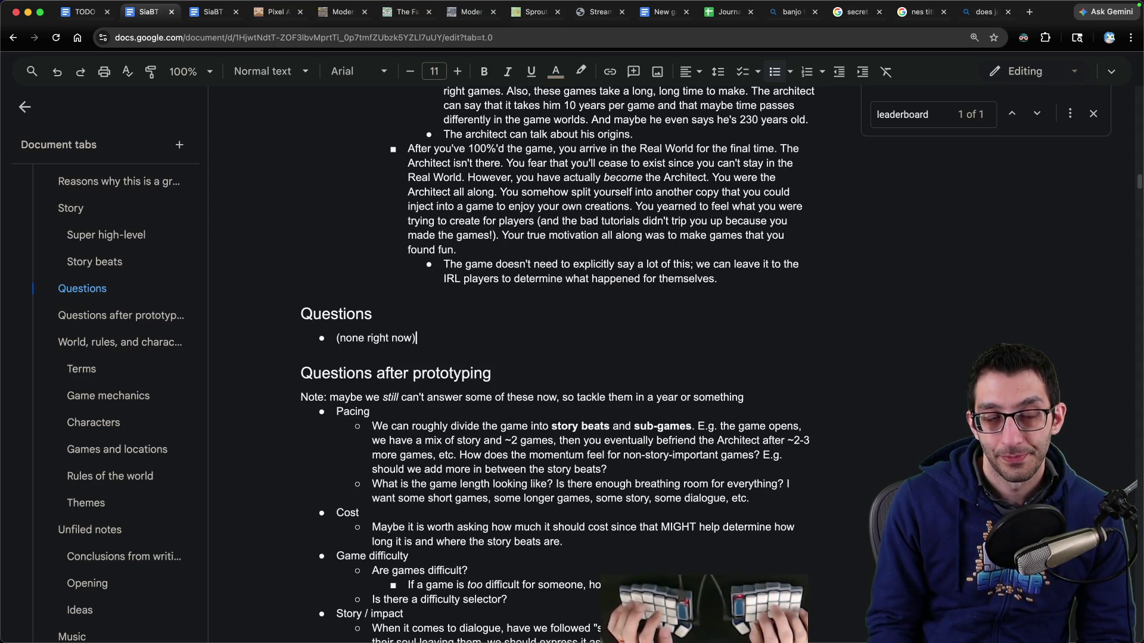
{"action": "key", "text": "ctrl+shift+Tab"}
{"action": "key", "text": "ctrl+Tab"}
{"action": "key", "text": "super+z"}
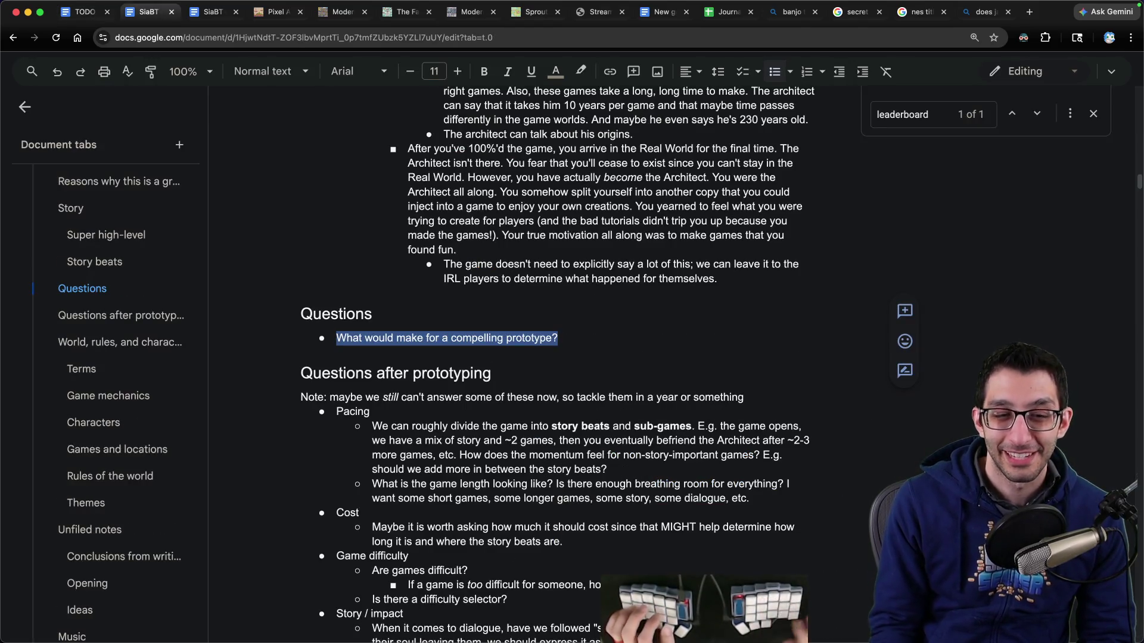
{"action": "scroll", "coordinate": [544, 350], "scroll_direction": "up", "scroll_amount": 20}
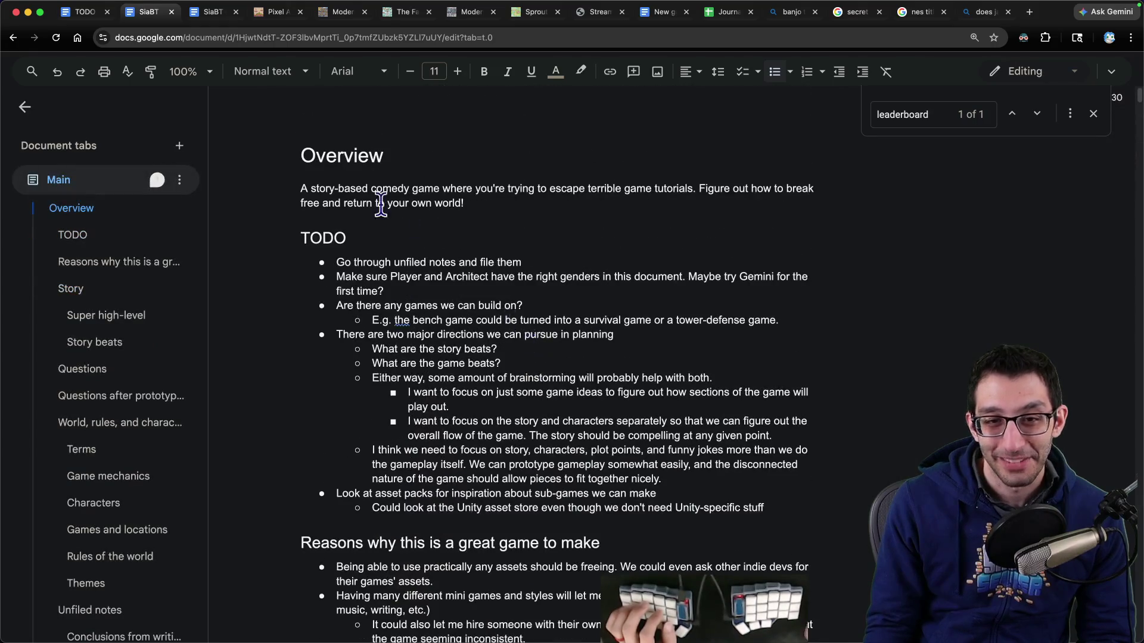
{"action": "scroll", "coordinate": [90, 372], "scroll_direction": "down", "scroll_amount": 6}
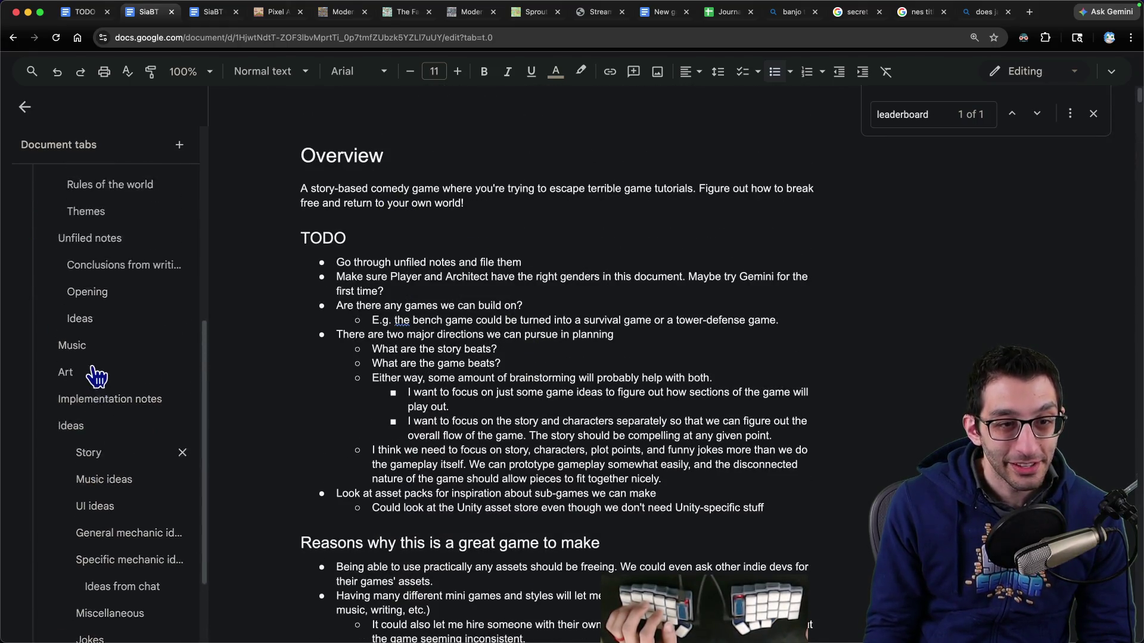
{"action": "scroll", "coordinate": [95, 374], "scroll_direction": "up", "scroll_amount": 2}
Step: Delete the moody-Architect sentence following the piano-only music bullet under Conclusions
{"action": "left_click", "coordinate": [115, 324]}
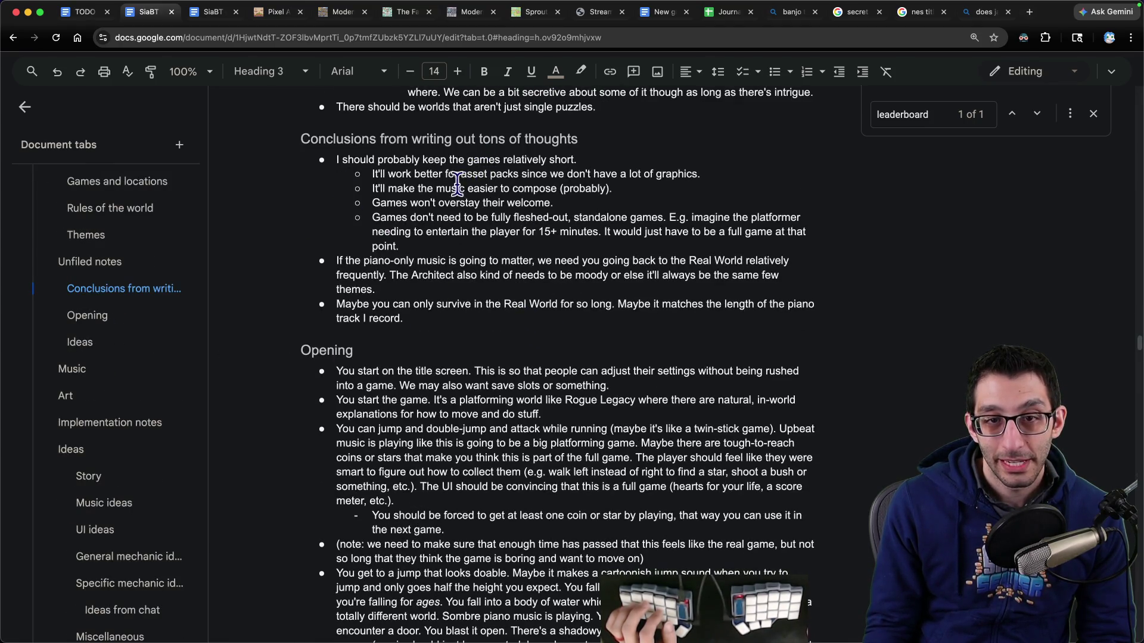
{"action": "mouse_move", "coordinate": [329, 160]}
{"action": "left_mouse_down"}
{"action": "mouse_move", "coordinate": [584, 159]}
{"action": "mouse_move", "coordinate": [737, 180]}
{"action": "mouse_move", "coordinate": [742, 238]}
{"action": "left_mouse_up"}
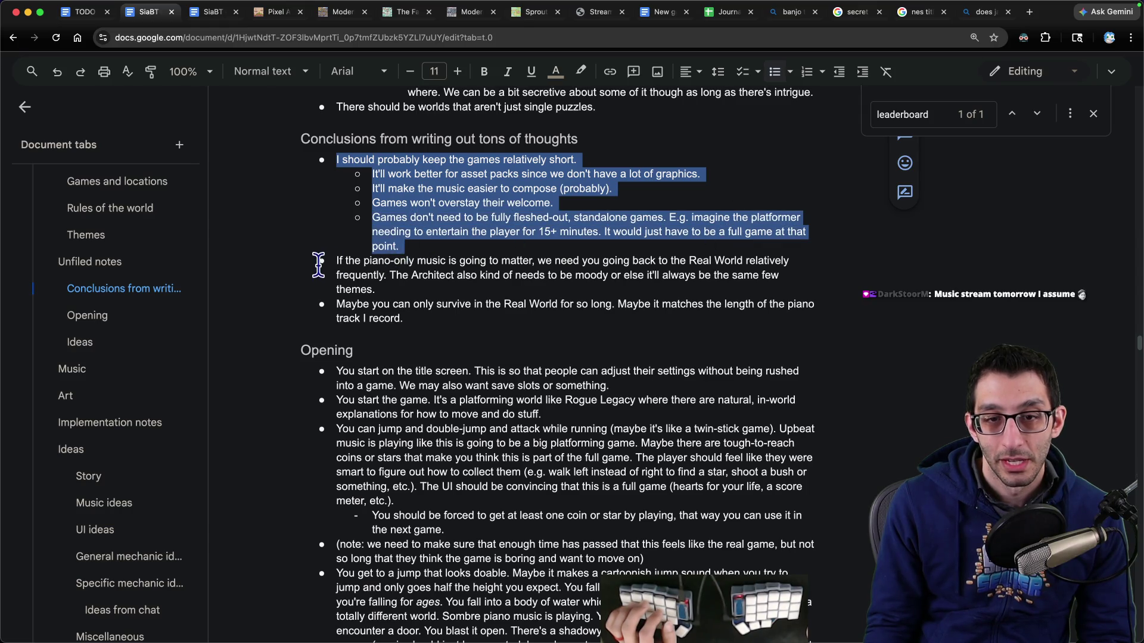
{"action": "mouse_move", "coordinate": [322, 262]}
{"action": "left_mouse_down"}
{"action": "mouse_move", "coordinate": [751, 264]}
{"action": "mouse_move", "coordinate": [337, 276]}
{"action": "mouse_move", "coordinate": [722, 275]}
{"action": "left_mouse_up"}
{"action": "mouse_move", "coordinate": [376, 292]}
{"action": "left_mouse_down"}
{"action": "mouse_move", "coordinate": [310, 288]}
{"action": "mouse_move", "coordinate": [264, 269]}
{"action": "left_mouse_up"}
{"action": "left_click_drag", "start_coordinate": [377, 290], "coordinate": [326, 257]}
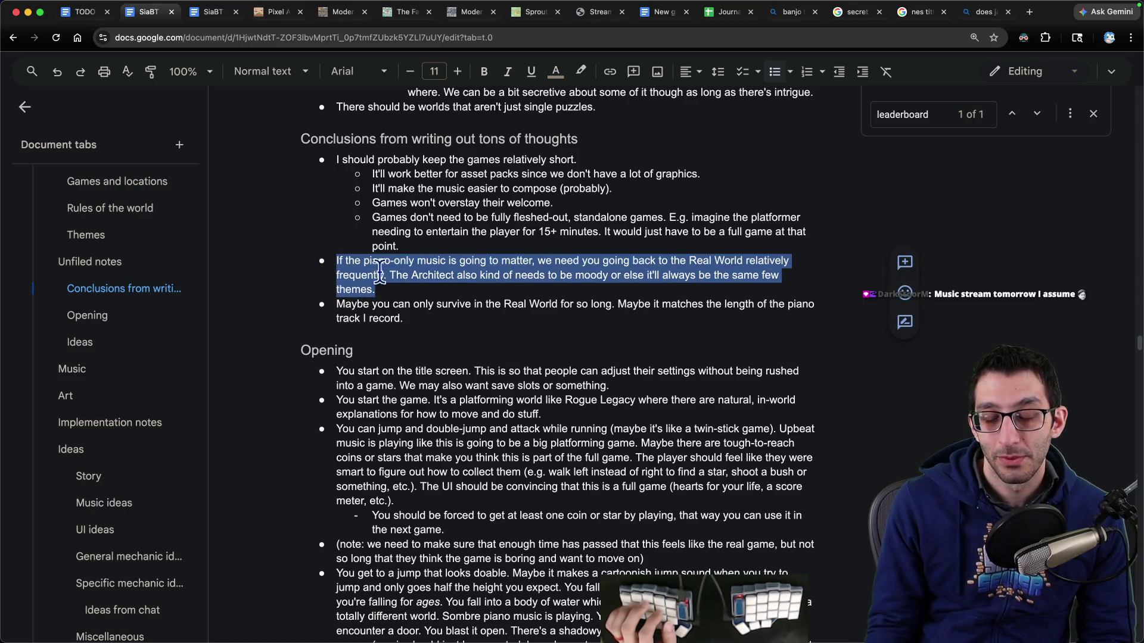
{"action": "left_click", "coordinate": [395, 290]}
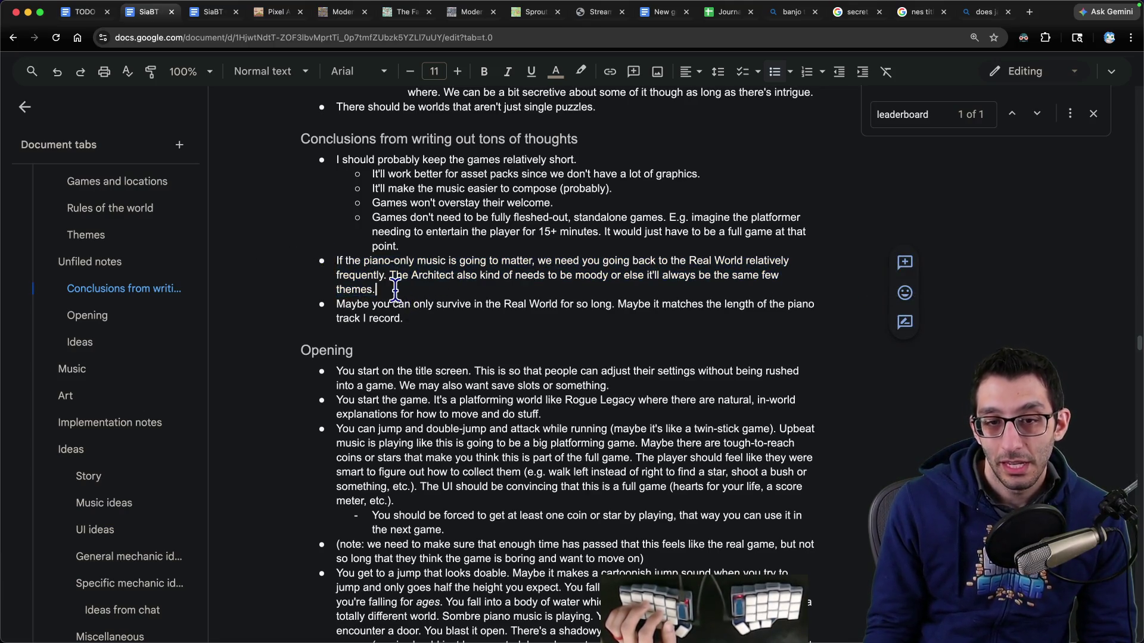
{"action": "key", "text": "shift+Up"}
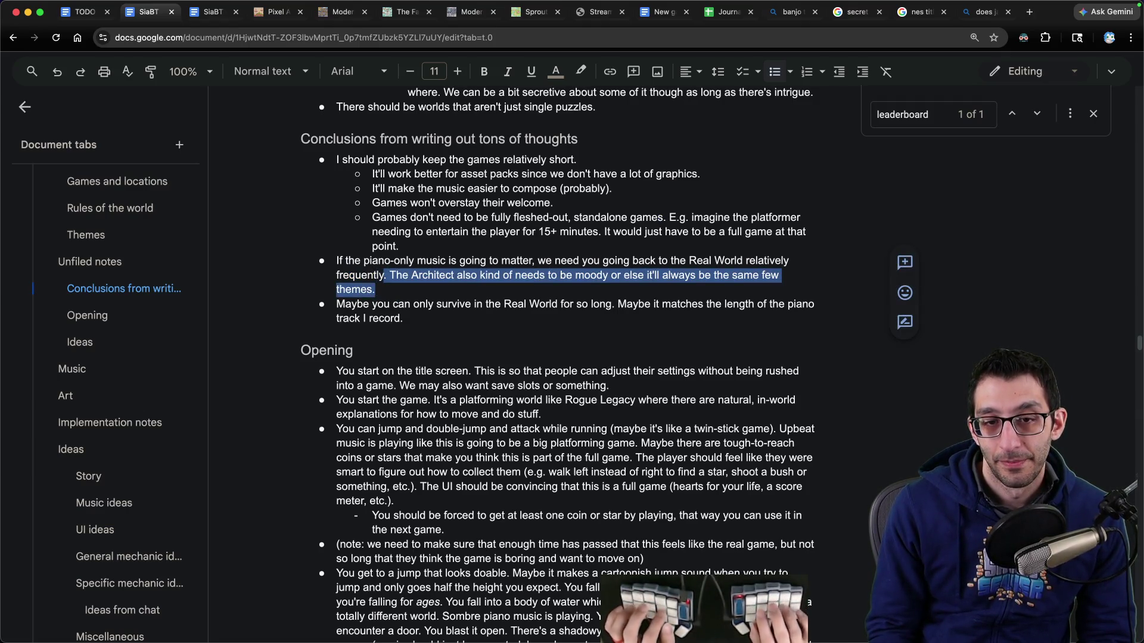
{"action": "key", "text": "shift+Right"}
{"action": "key", "text": "BackSpace"}
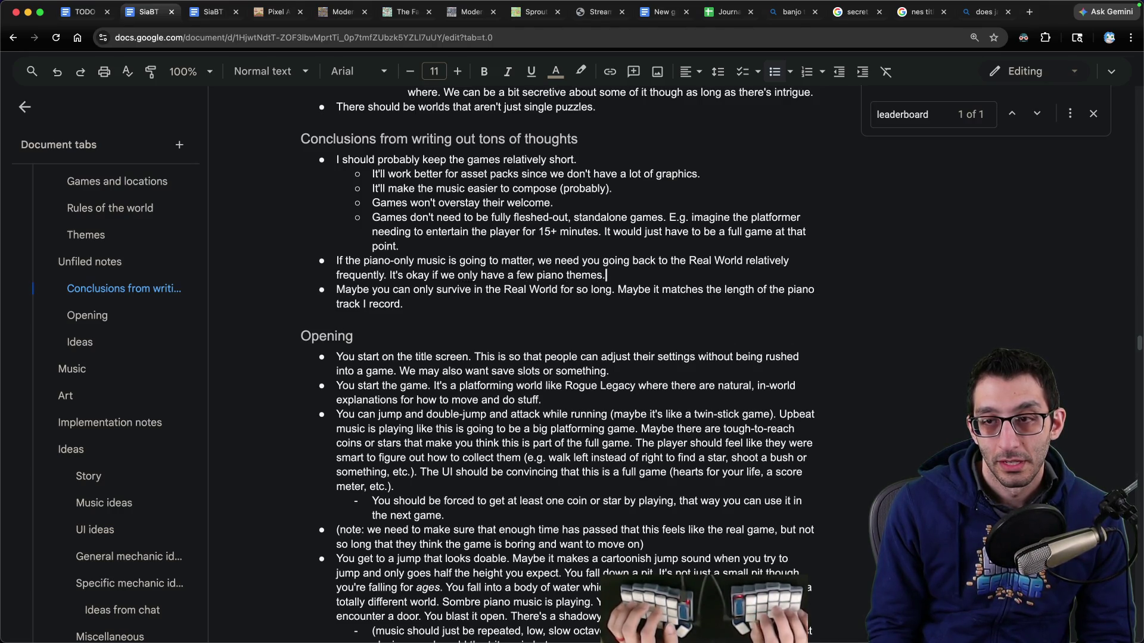
Step: Add an indented sub-bullet explaining the rationale for piano-only music
{"action": "key", "text": "Return"}
{"action": "key", "text": "Tab"}
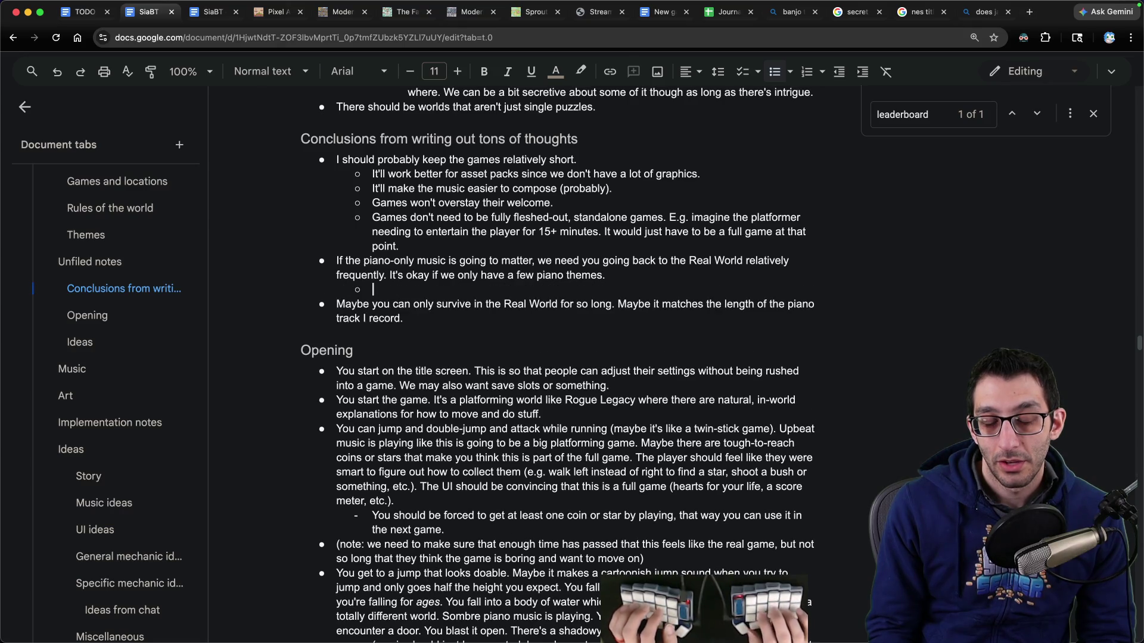
{"action": "type", "text": "Re"}
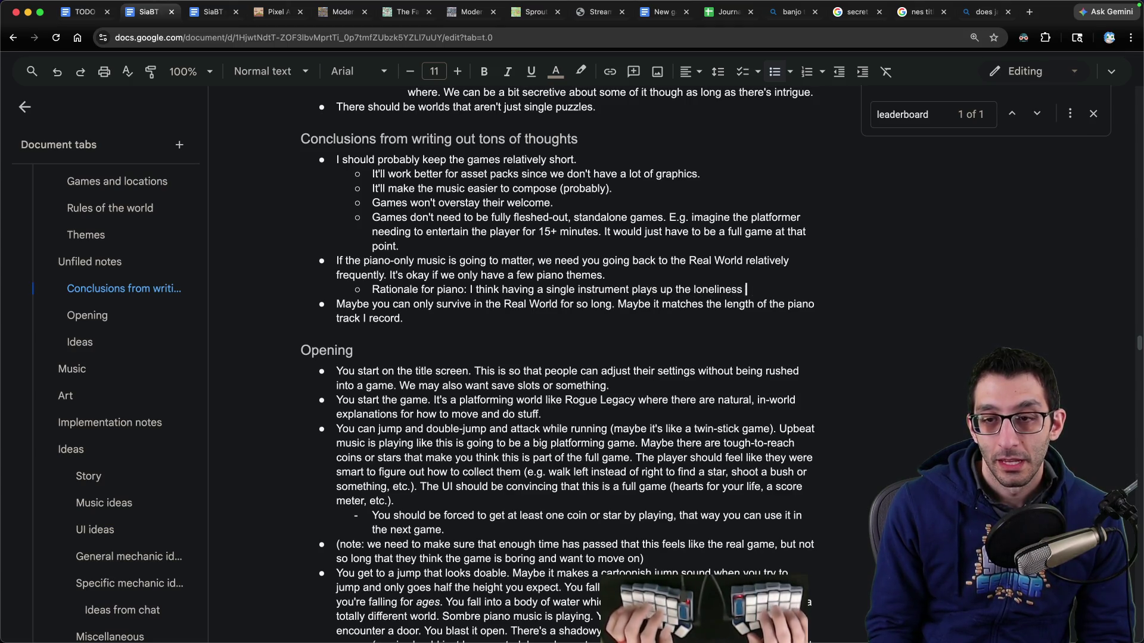
{"action": "type", "text": "orld and it is the soul of the Architect."}
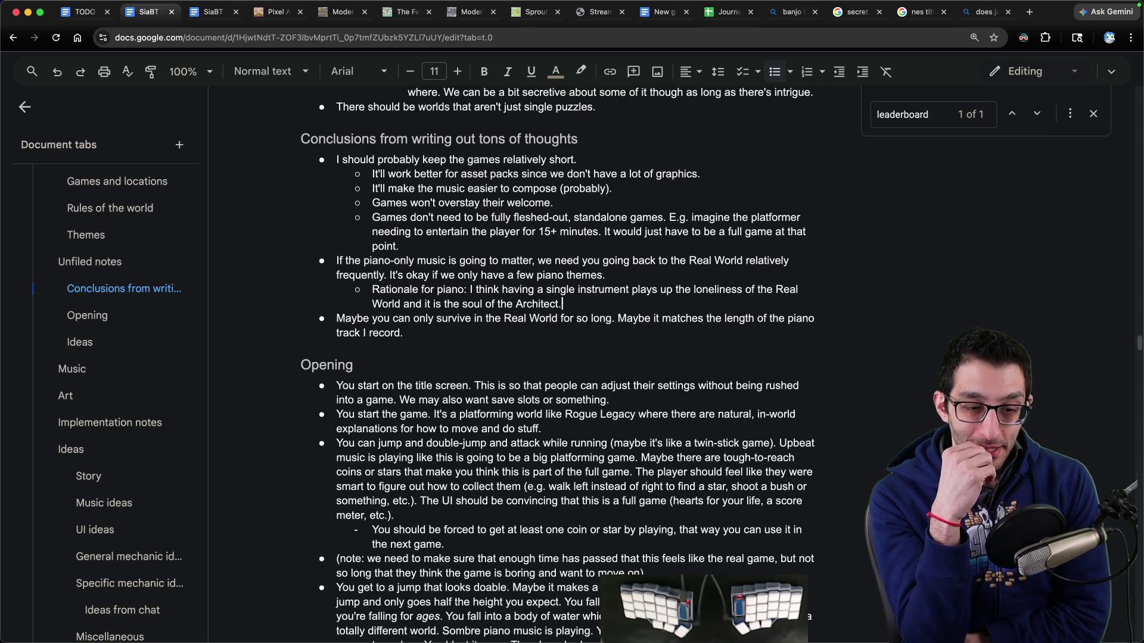
{"action": "key", "text": "super+1"}
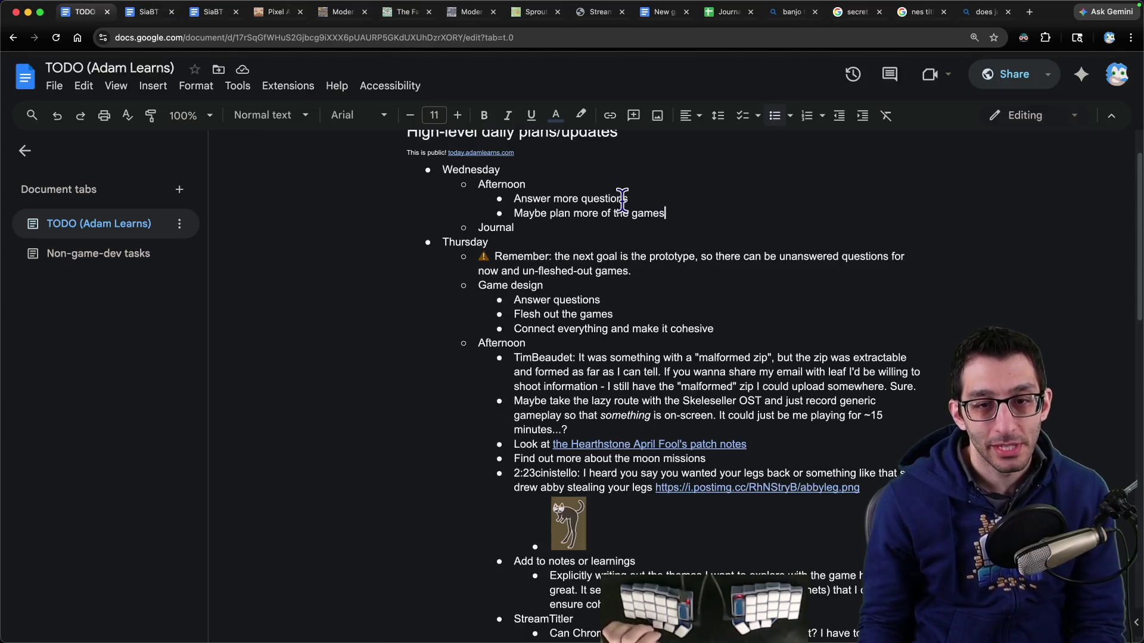
Step: Annotate the Prototype roadmap item with a note about maybe starting music streams, plus a sunglasses emoji
{"action": "scroll", "coordinate": [631, 229], "scroll_direction": "down", "scroll_amount": 15}
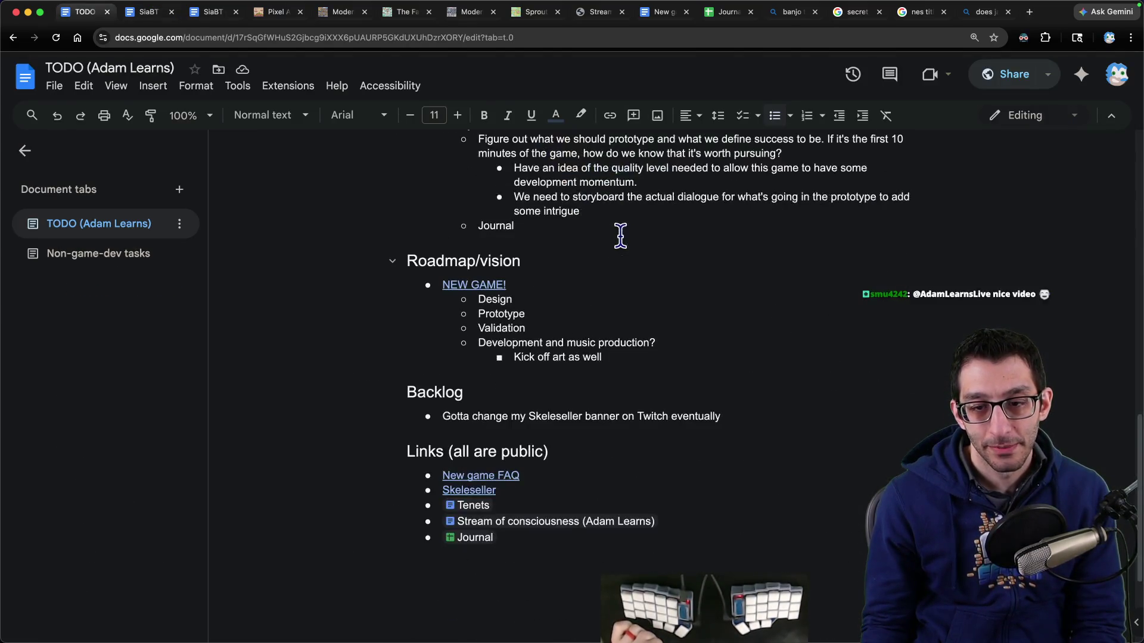
{"action": "left_click", "coordinate": [569, 310]}
{"action": "type", "text": "(maybe start music streams"}
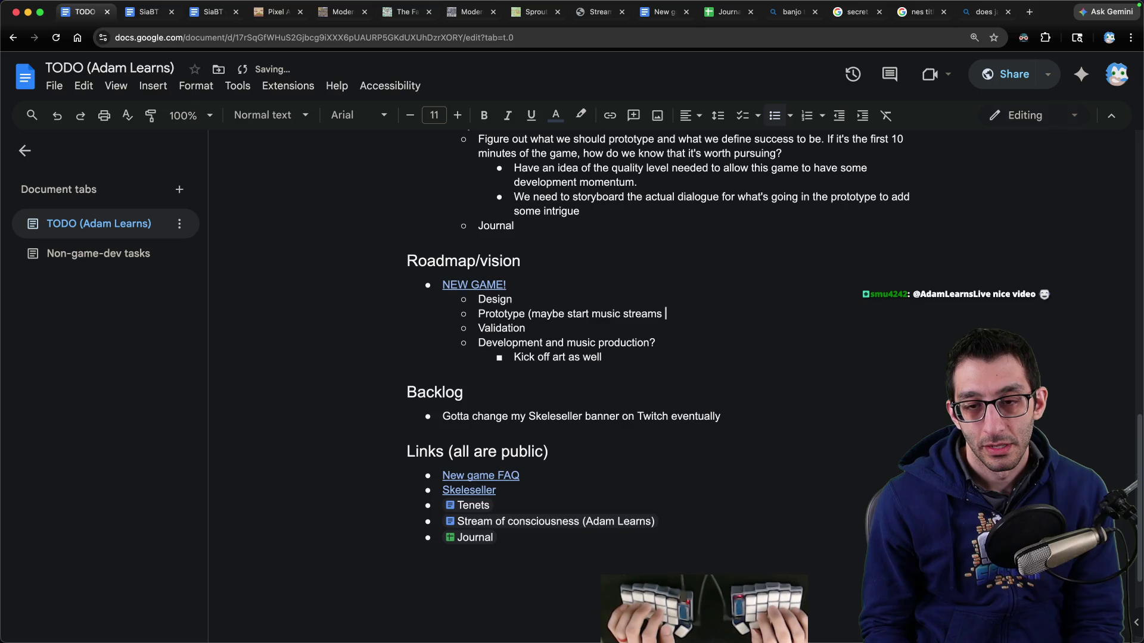
{"action": "type", "text": "for the prototype to"}
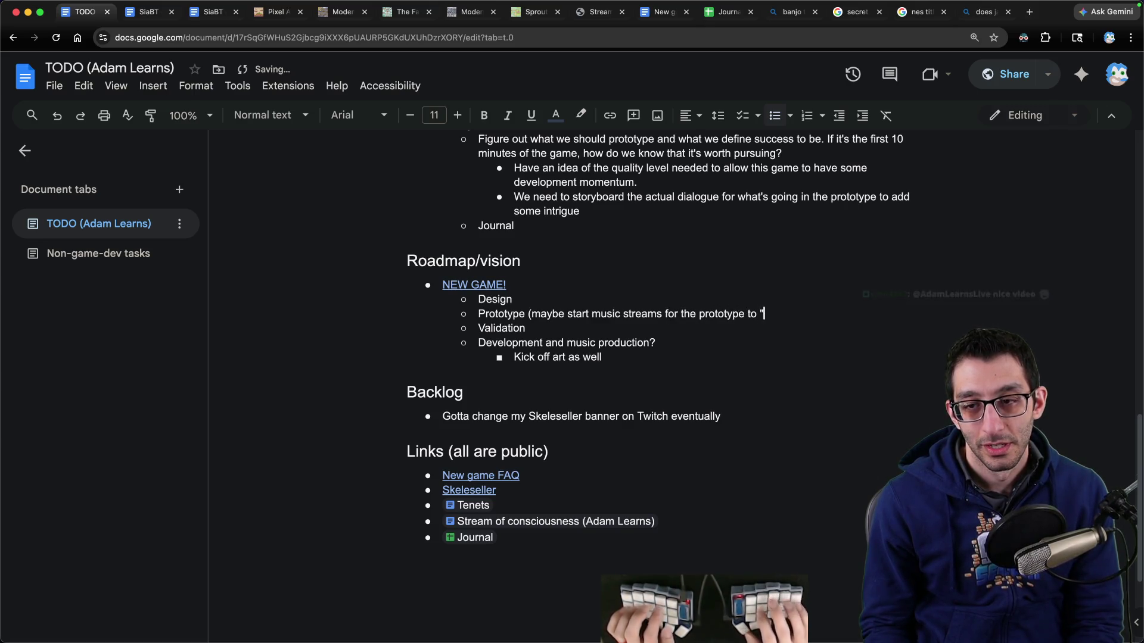
{"action": "type", "text": "\"prototype\" that ide"}
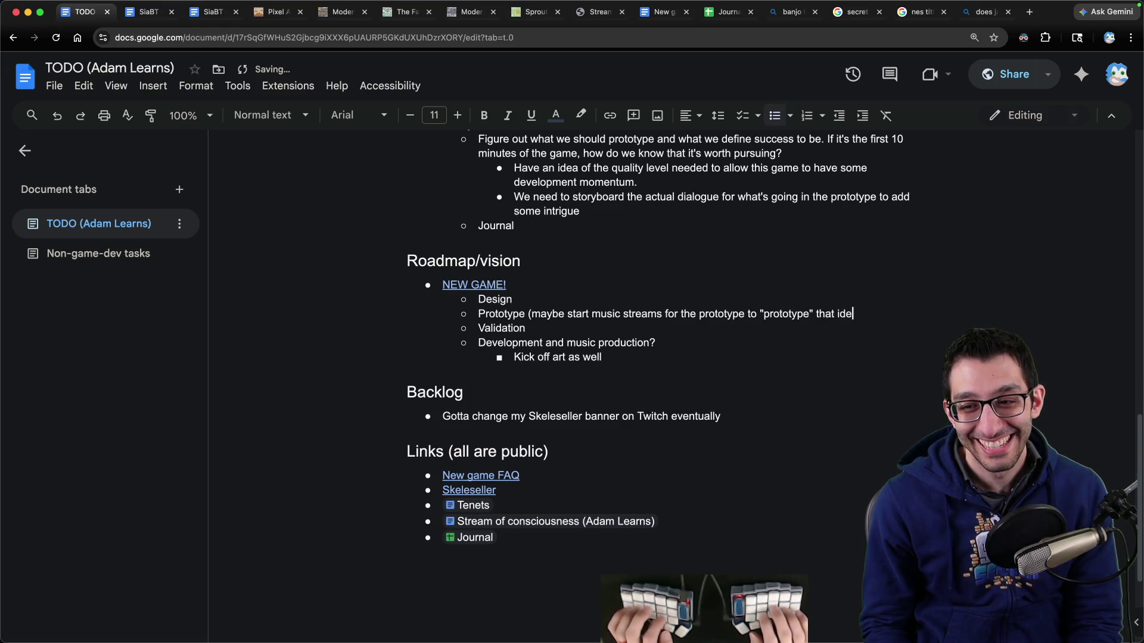
{"action": "type", "text": " :sunglasses"}
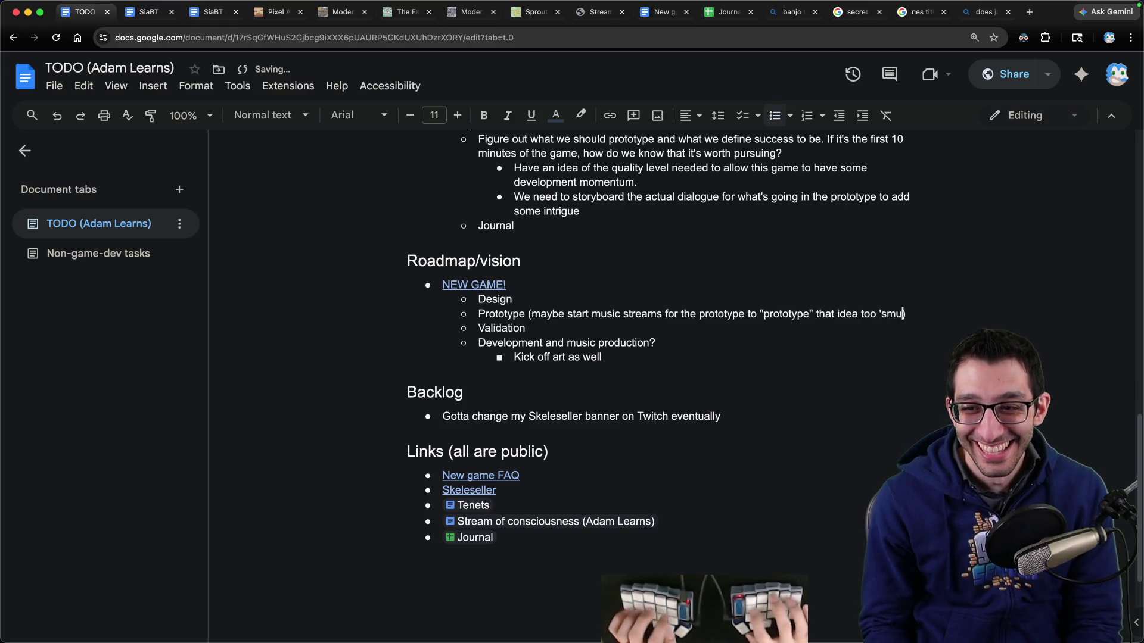
{"action": "key", "text": "Return"}
{"action": "key", "text": "Down"}
Step: Return to the top of the TODO document with its Thursday game design goals
{"action": "key", "text": "super+Up"}
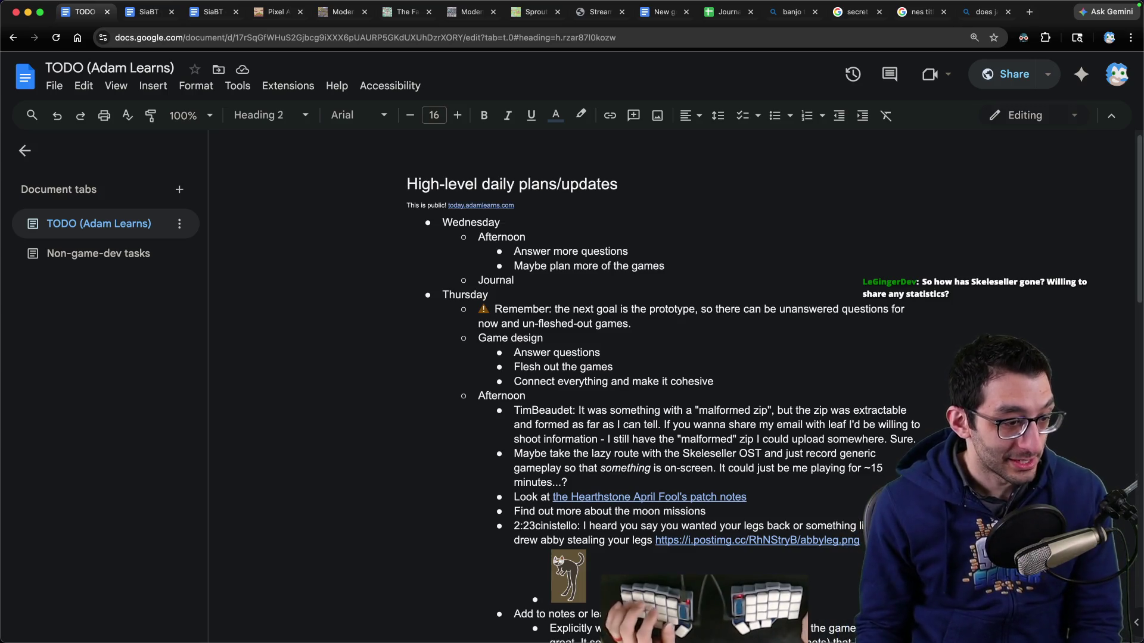
{"action": "key", "text": "super+Tab"}
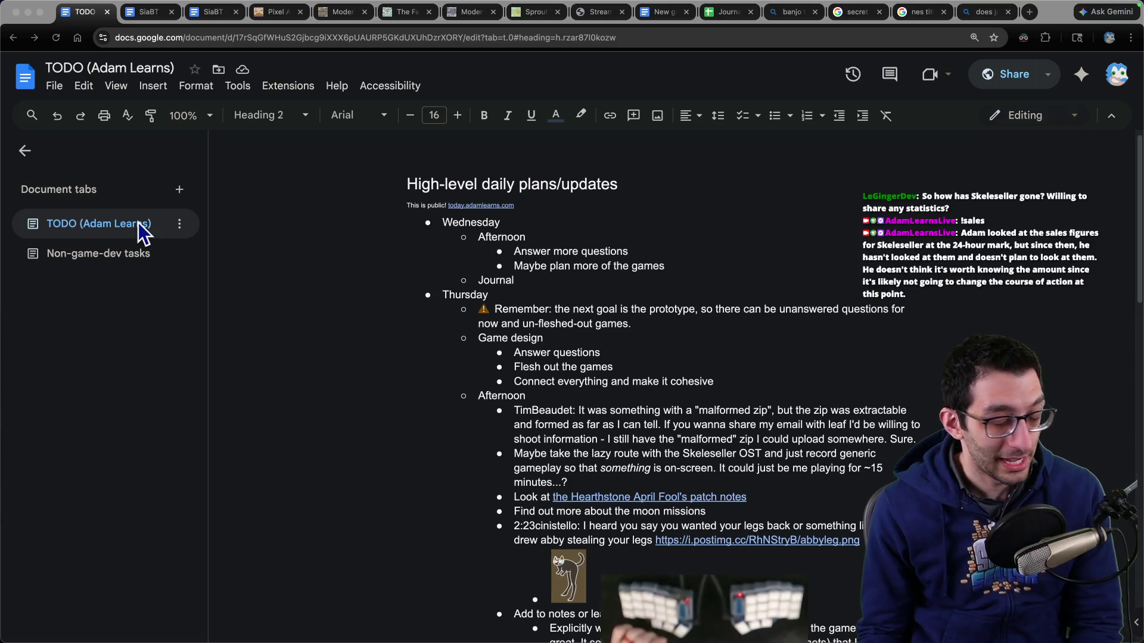
{"action": "key", "text": "super+Tab"}
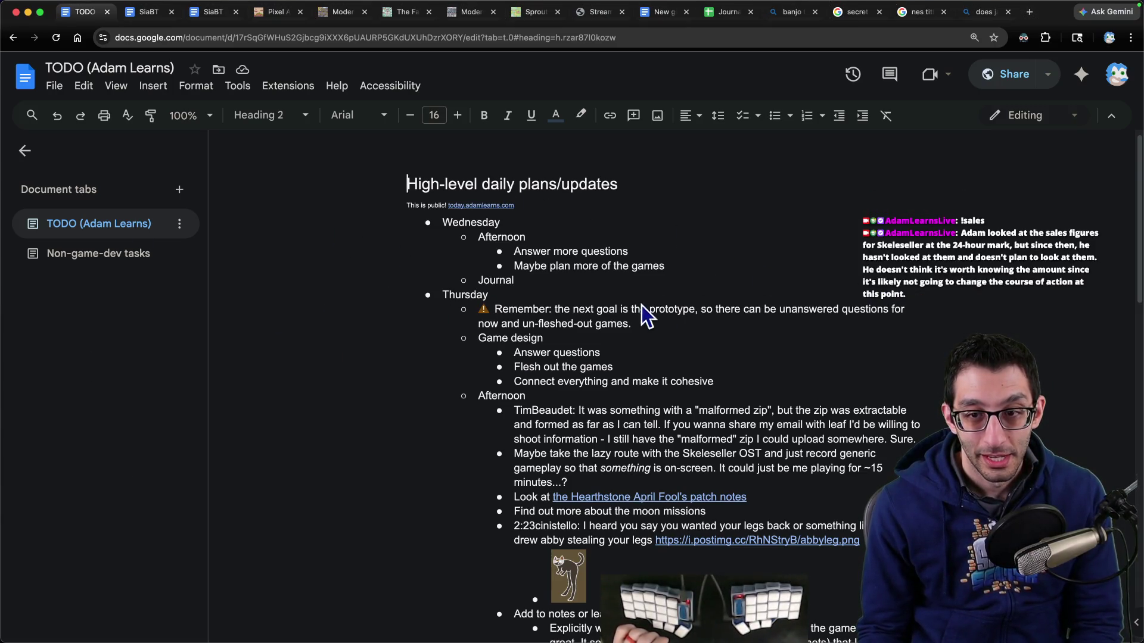
{"action": "left_click", "coordinate": [743, 278]}
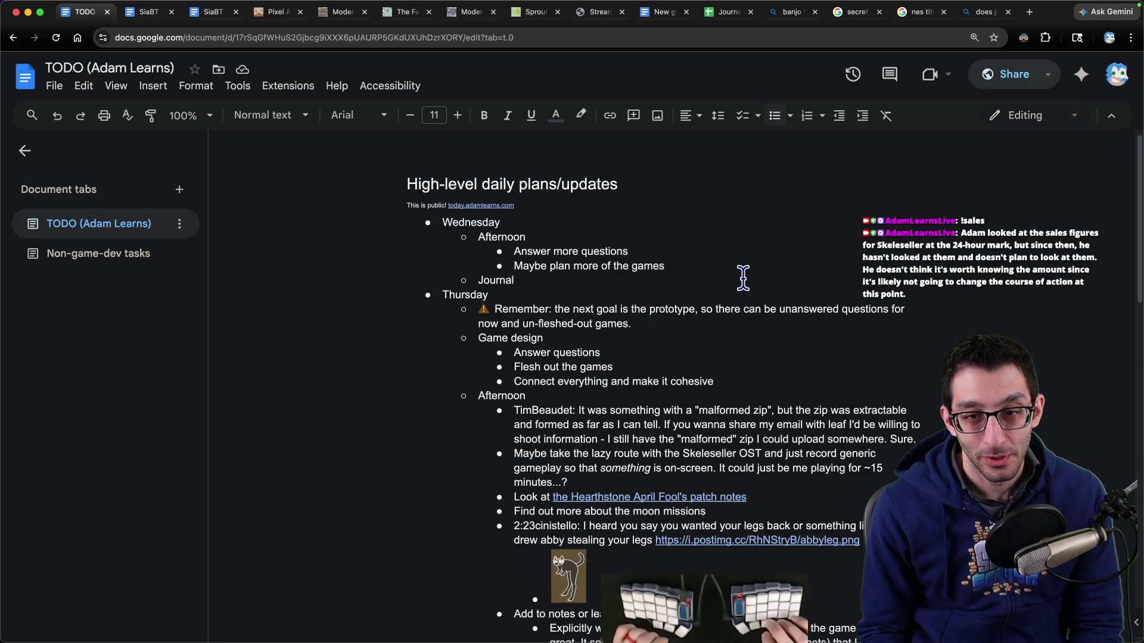